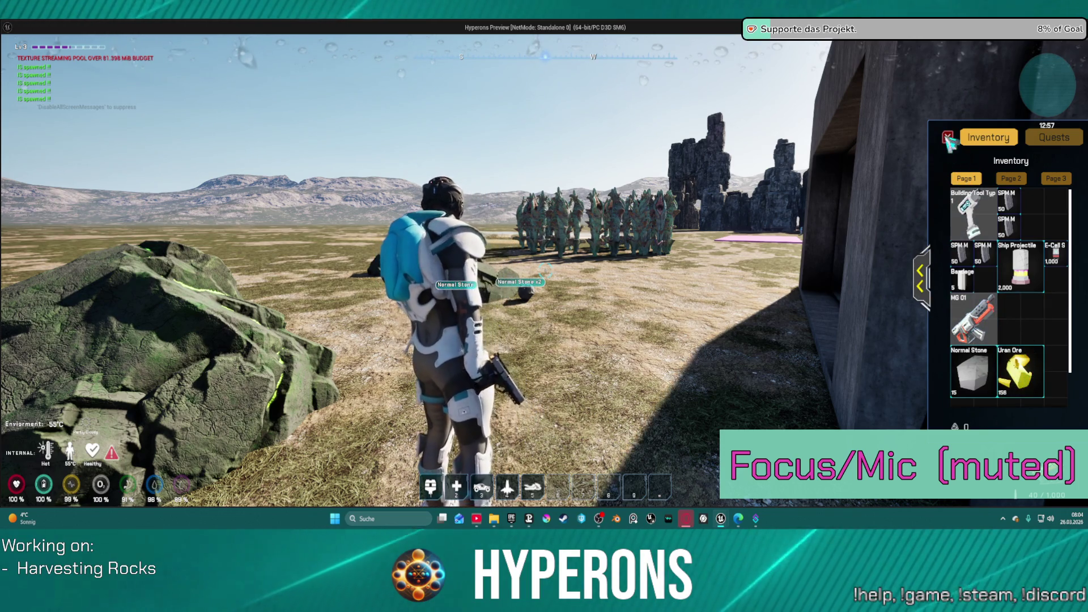
Close the inventory, run across the plain, and toggle the inventory open and shut.
left_click(947, 137)
key("w")
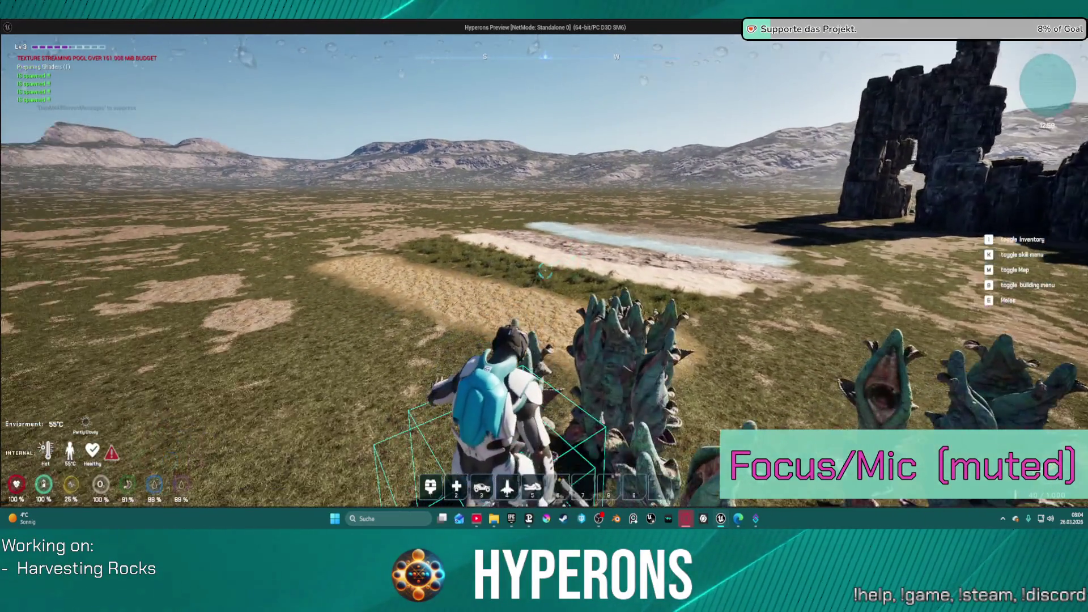
key("w")
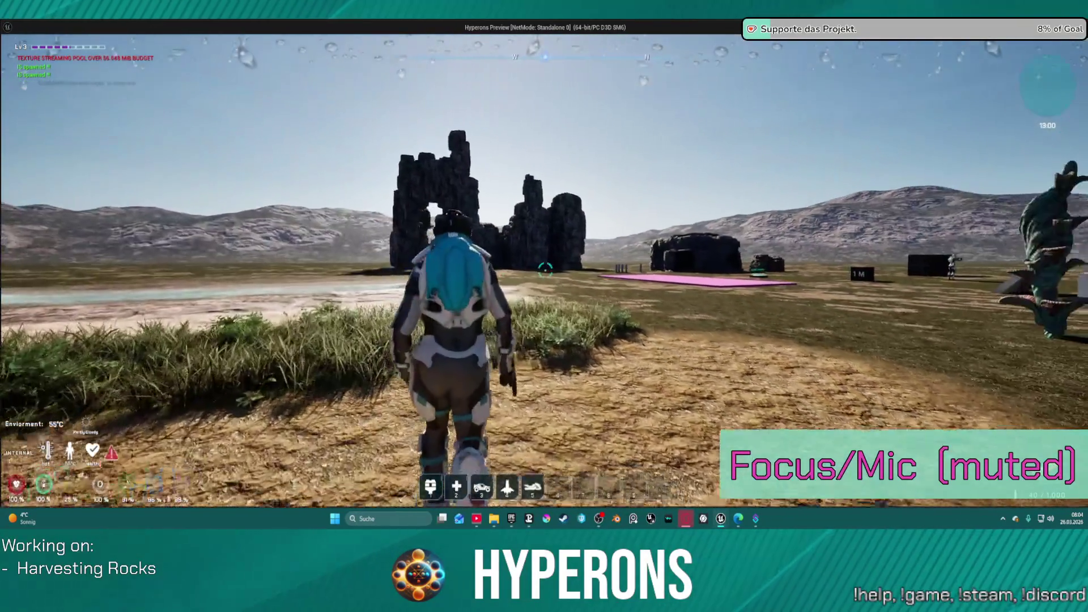
key("i")
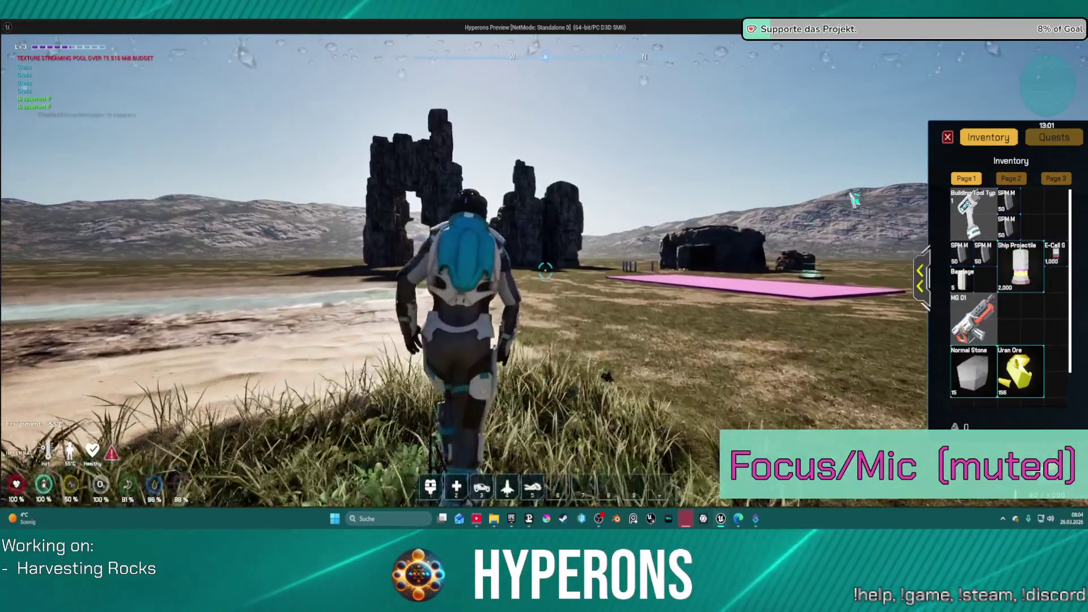
key("i")
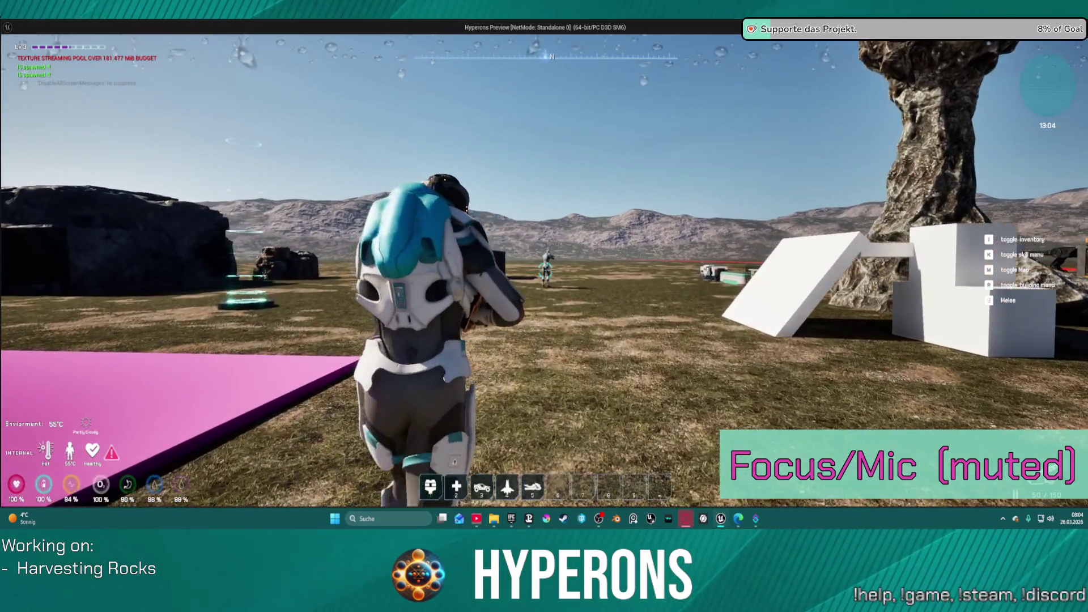
Fire twice at the distant enemy, then run across the field past the big rock.
left_click(544, 271)
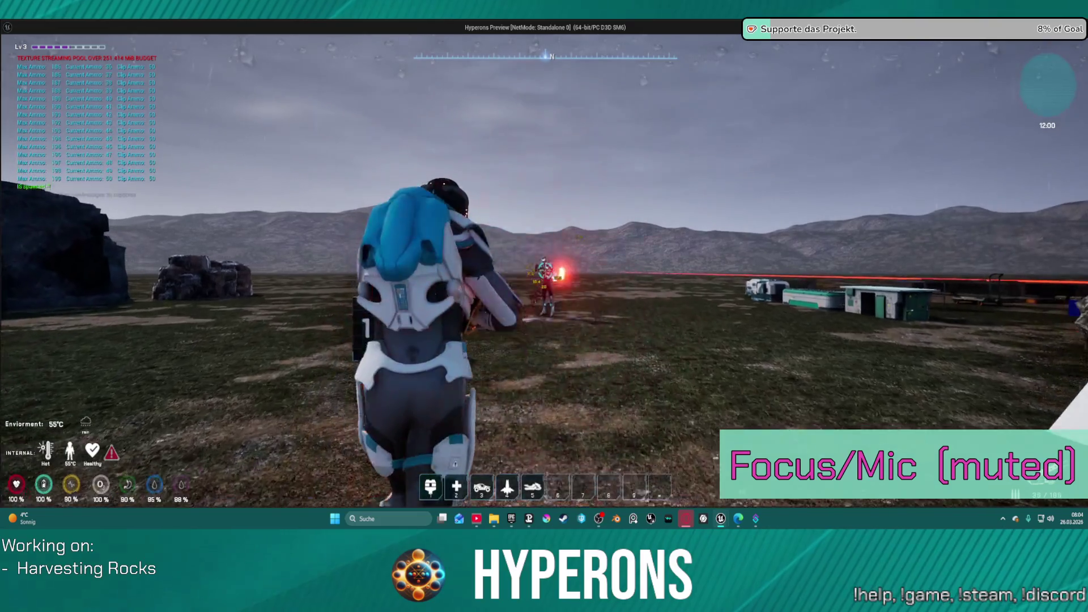
left_click(544, 271)
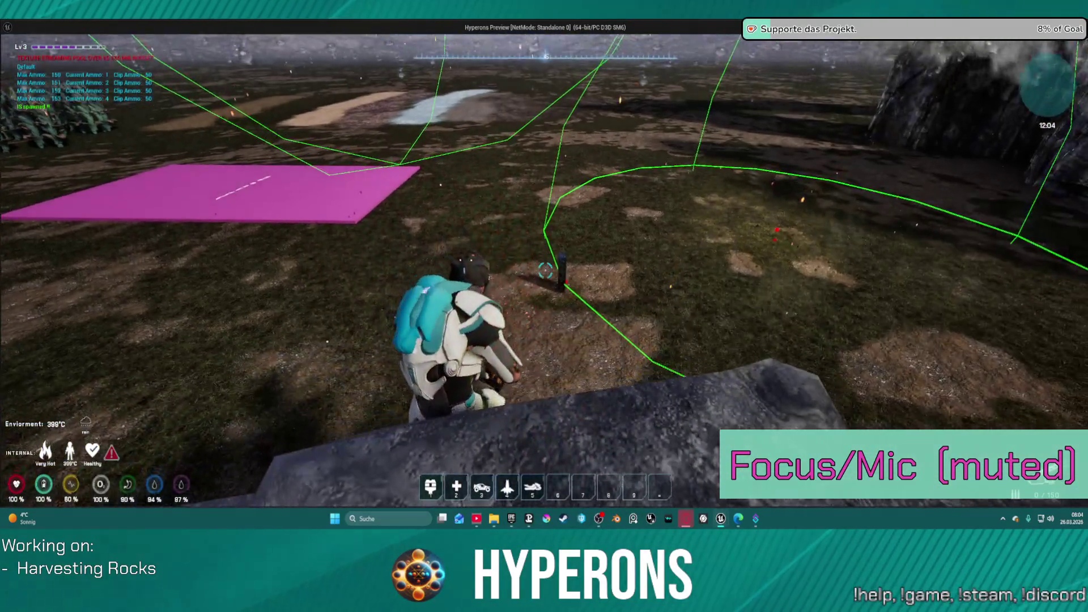
key("w")
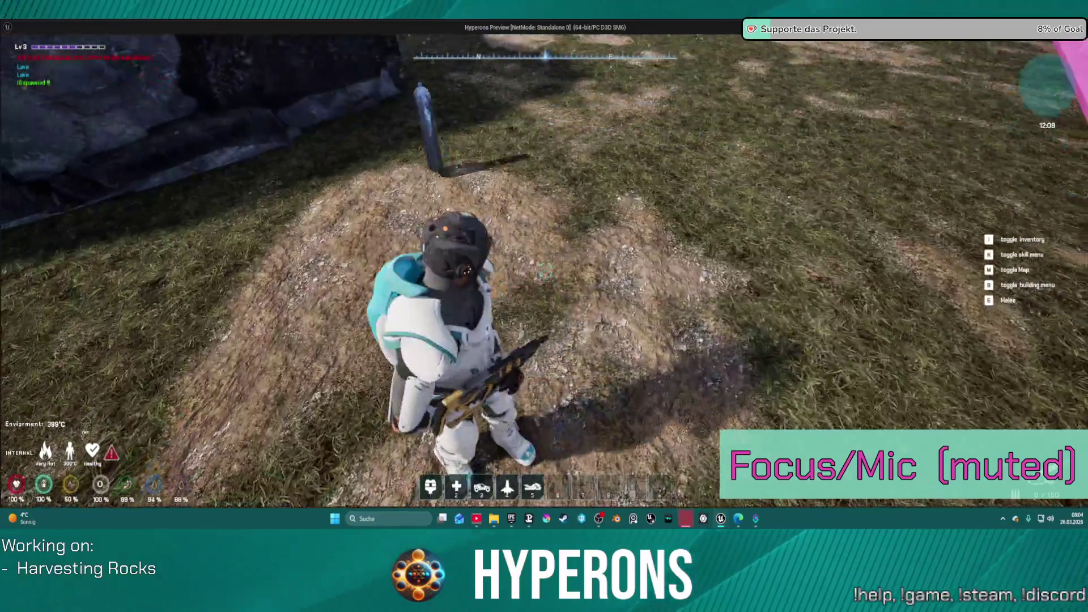
mouse_move(544, 272)
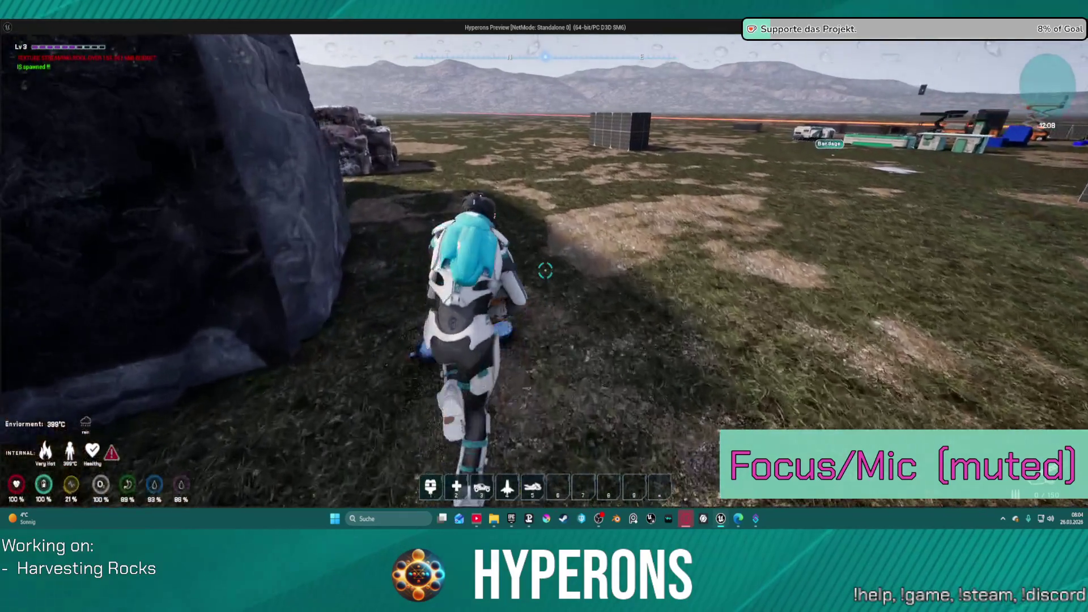
key("w")
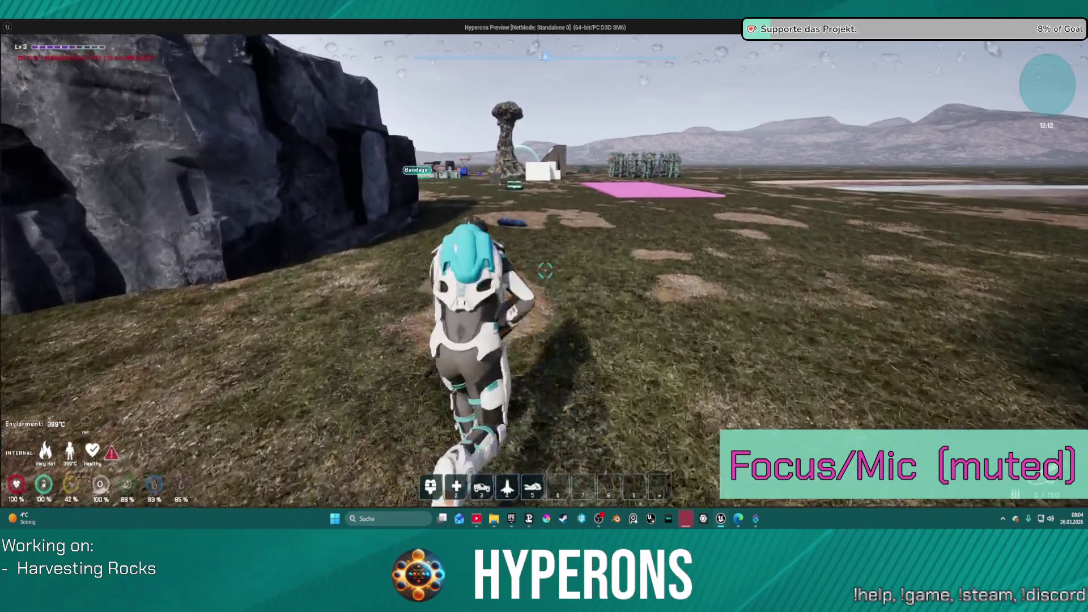
Equip the rifle, shoot the rock, and jetpack upward.
key("w")
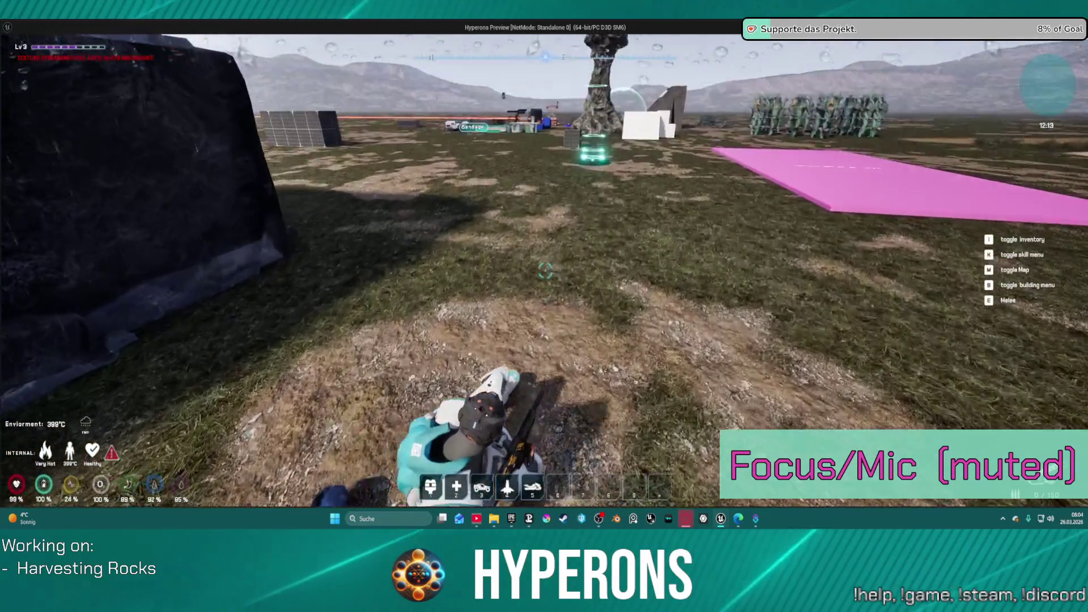
key("s")
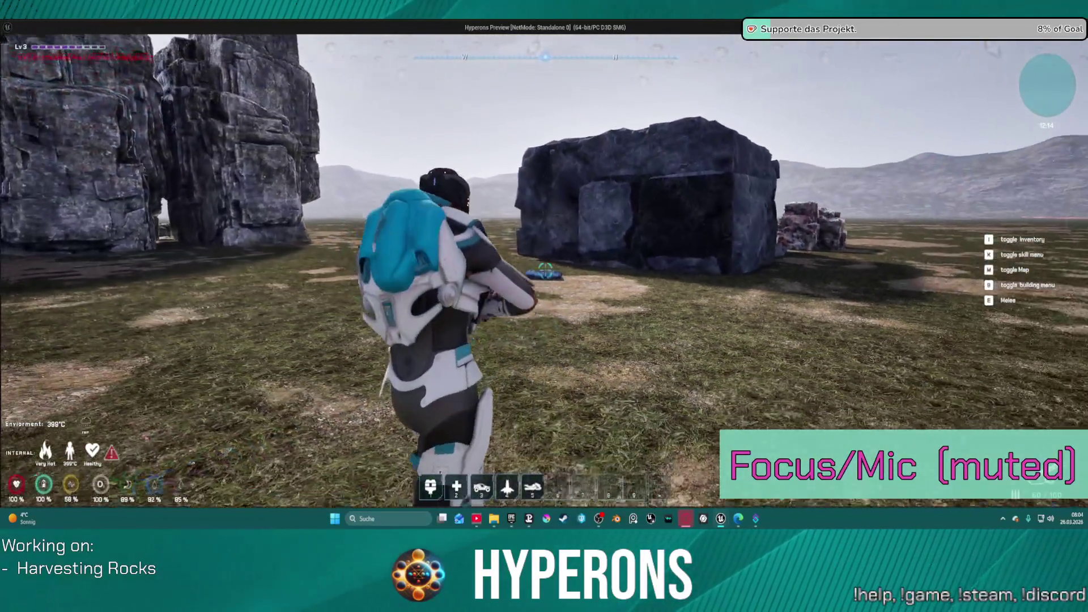
left_click(545, 272)
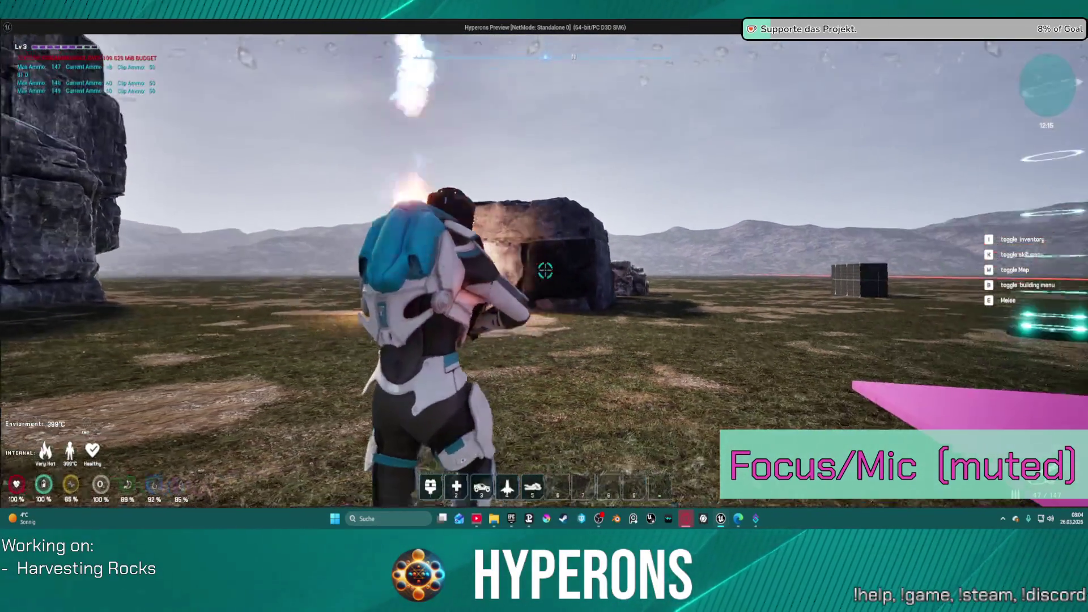
key("space")
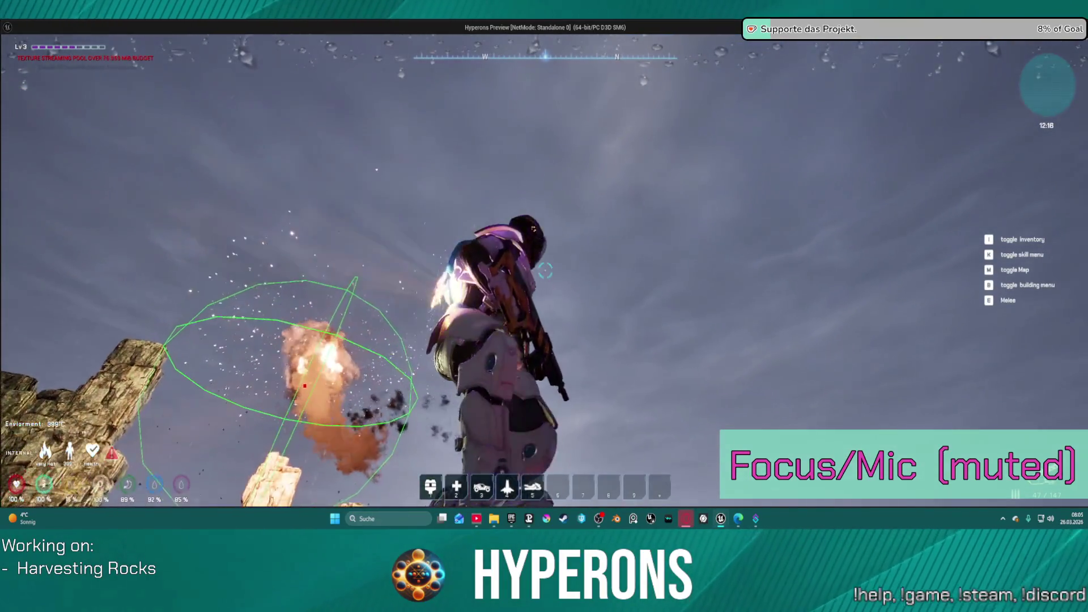
key("s")
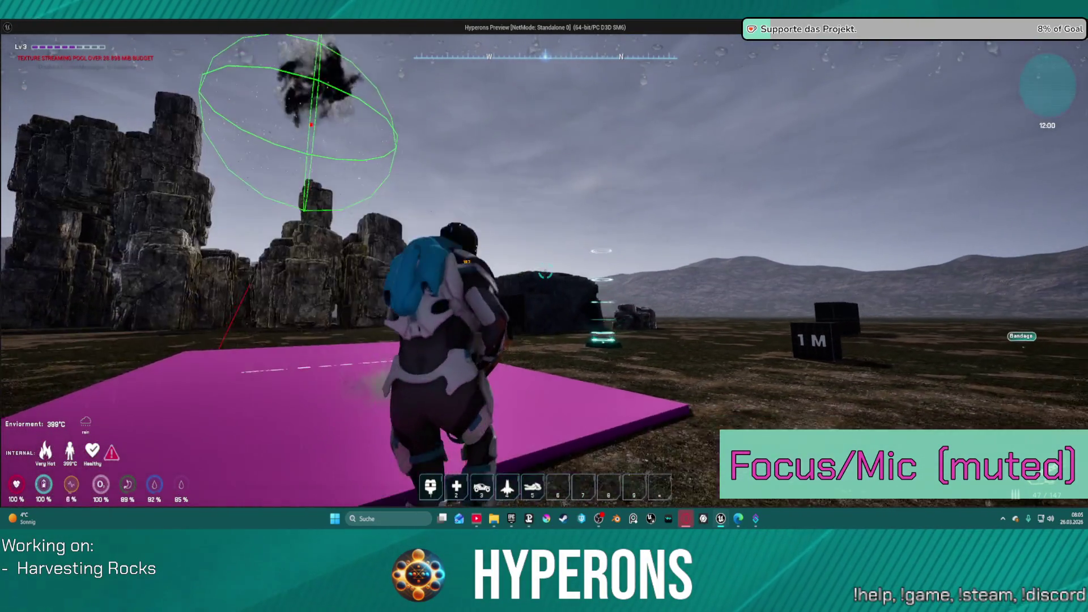
Climb to the top of the tall rock pillar, then exit the preview to the editor.
key("w")
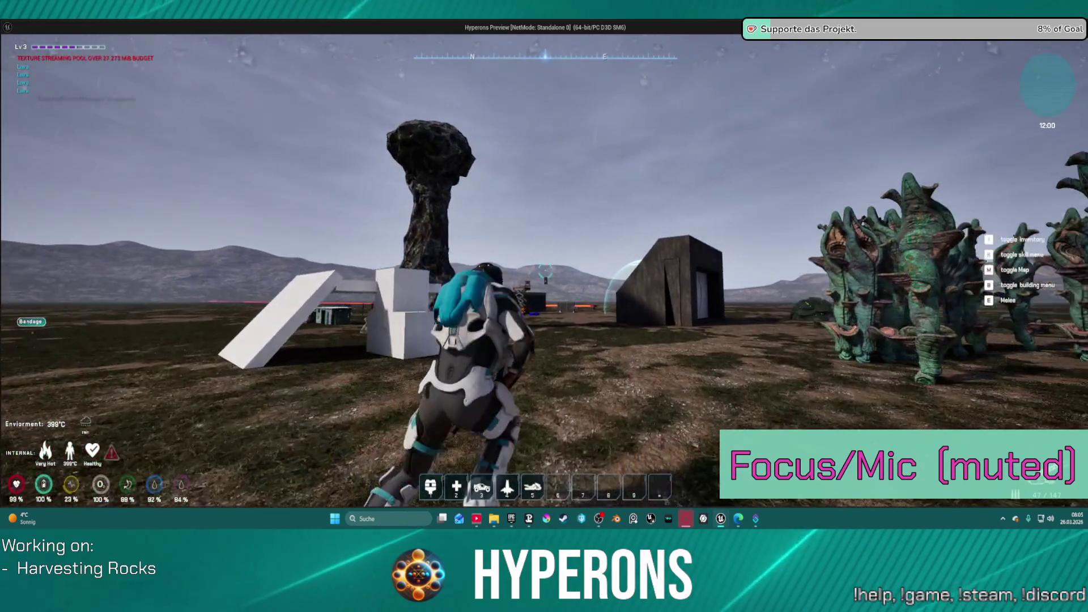
key("w")
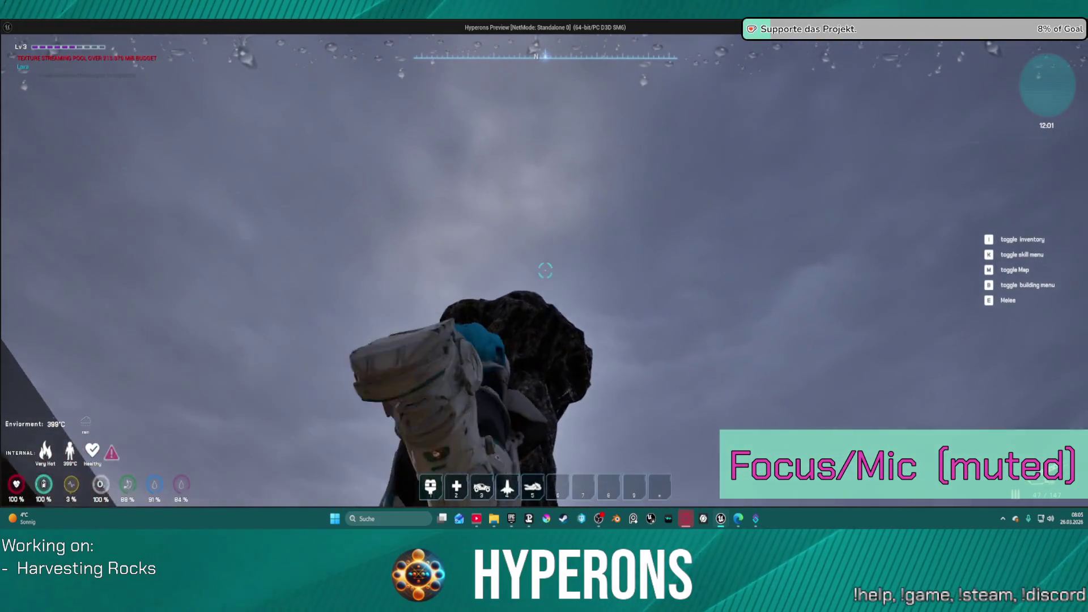
key("s")
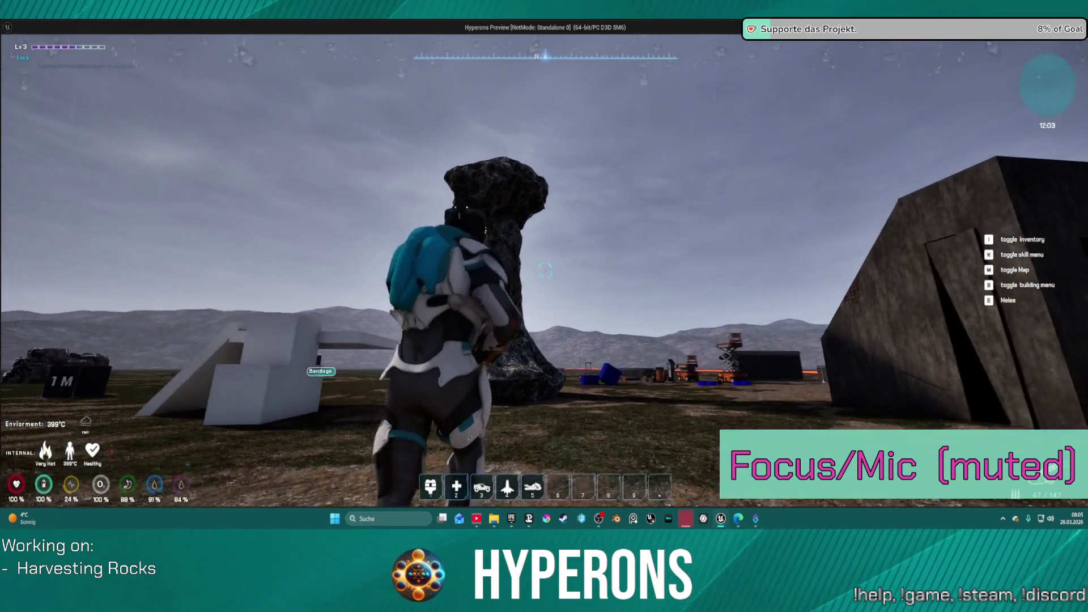
key("w")
key("w")
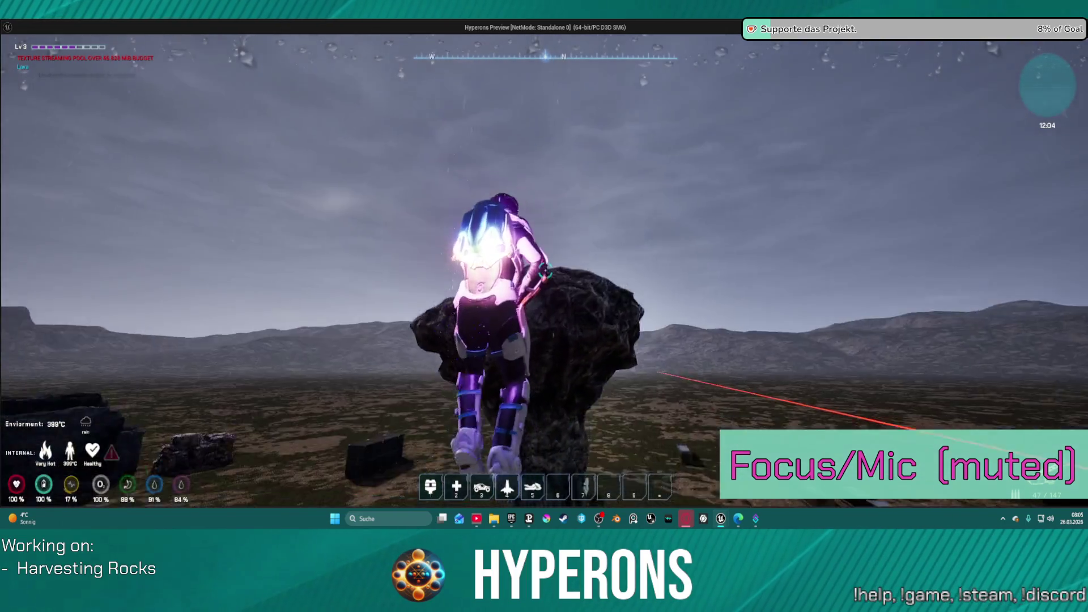
key("w")
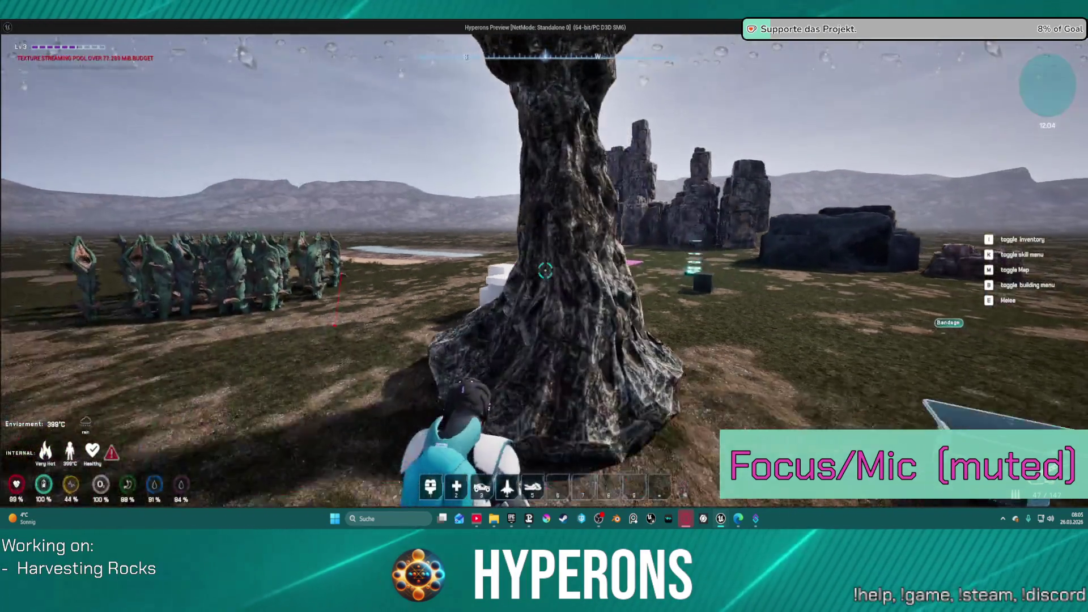
key("Escape")
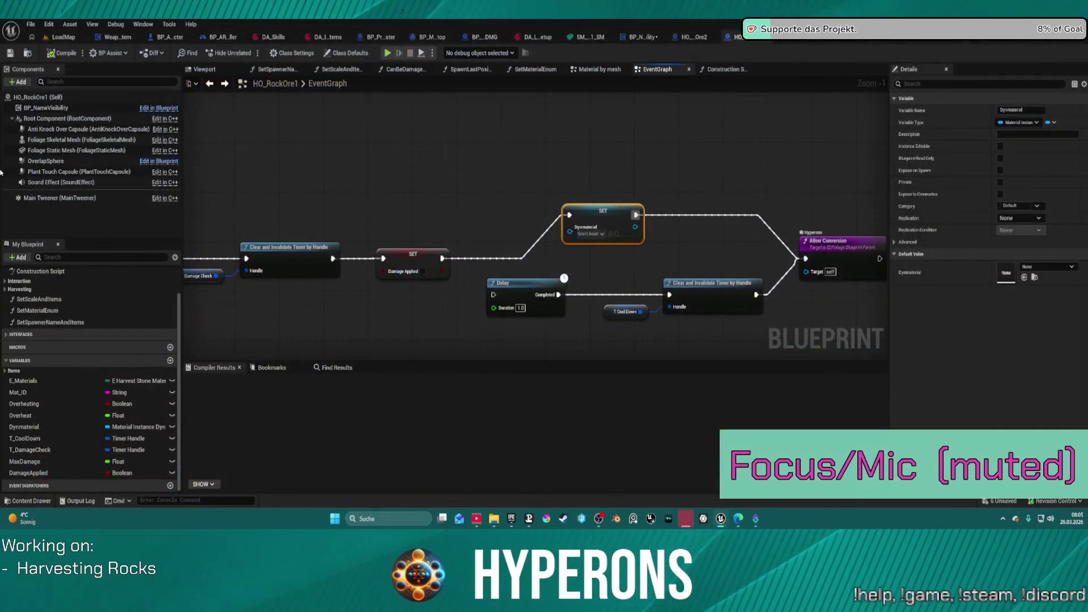
Straighten the BeginPlay debug nodes around Get Display Name into a neat row.
scroll(555, 174, "down", 6)
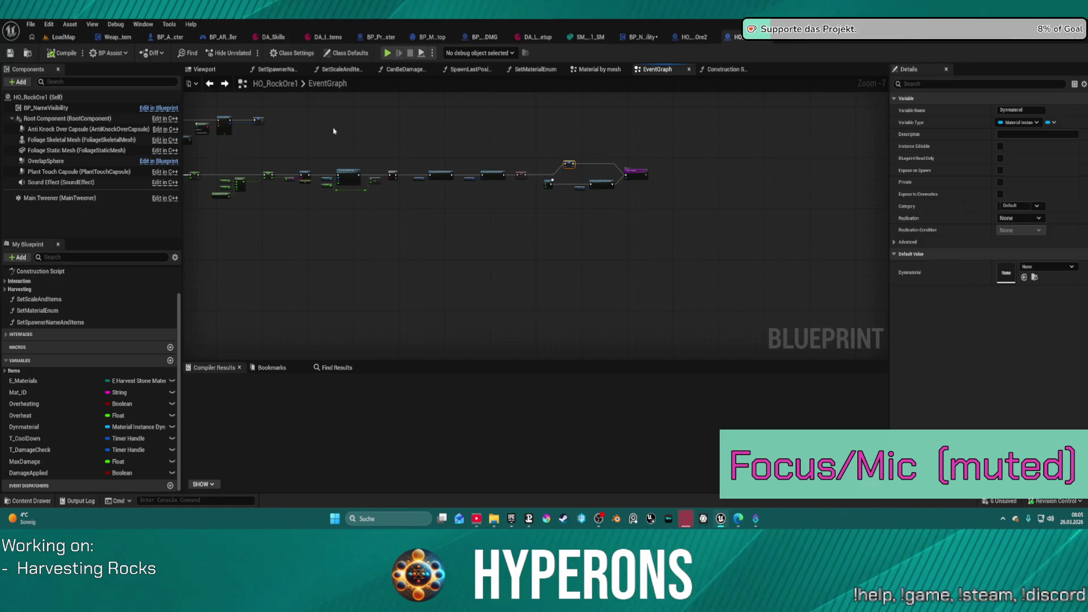
key("Home")
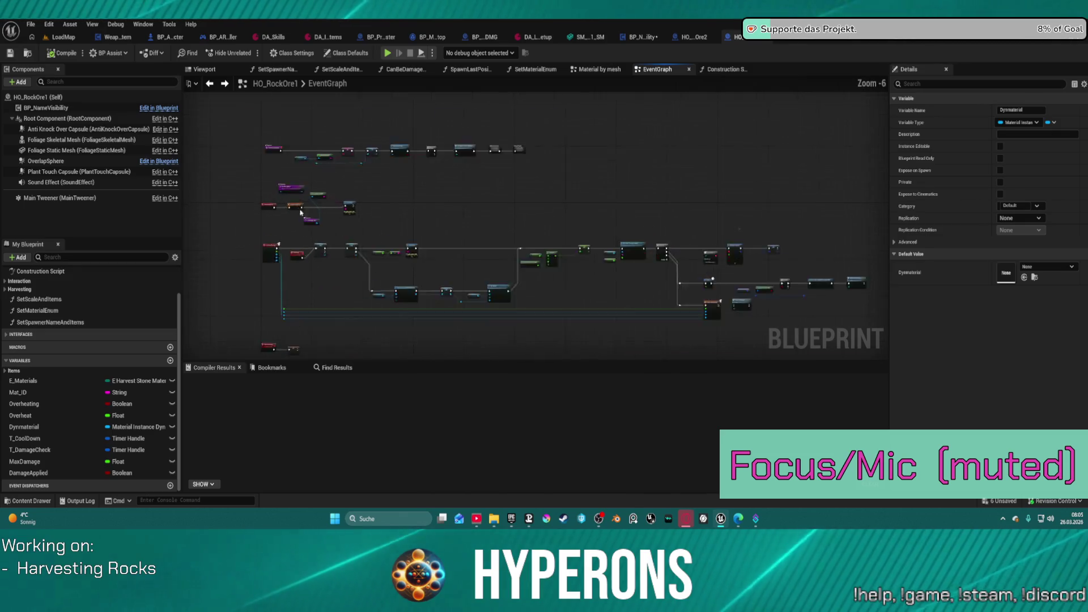
scroll(350, 200, "up", 8)
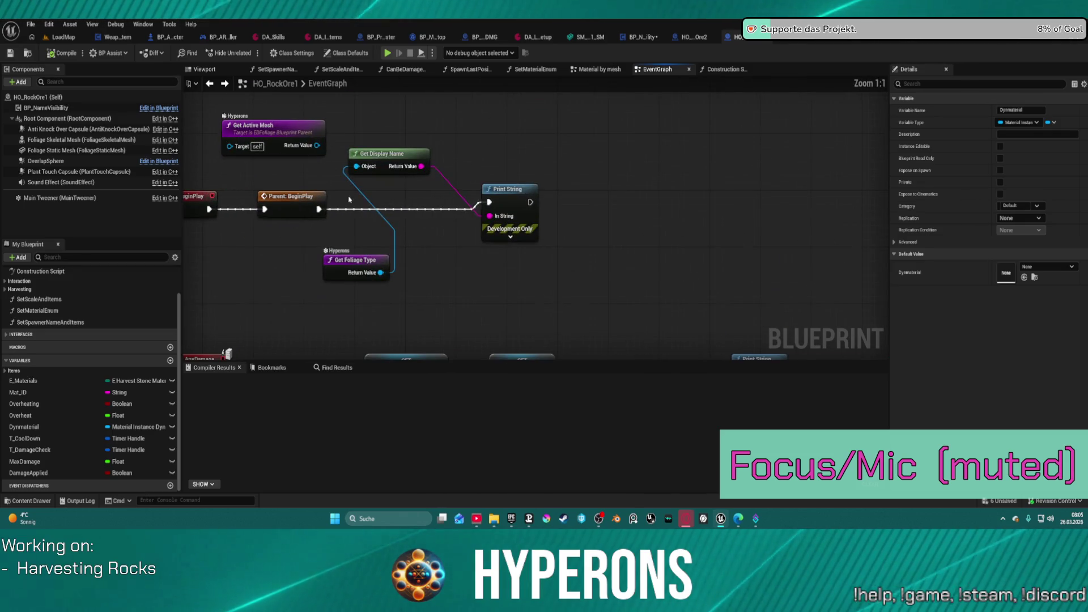
left_click(388, 150)
key("f")
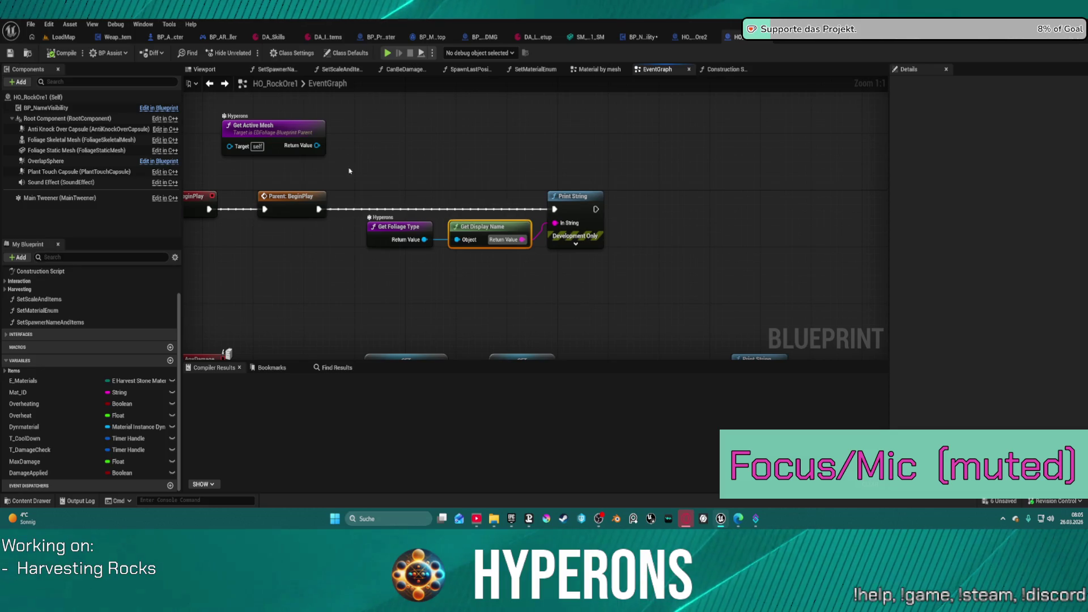
scroll(349, 171, "down", 3)
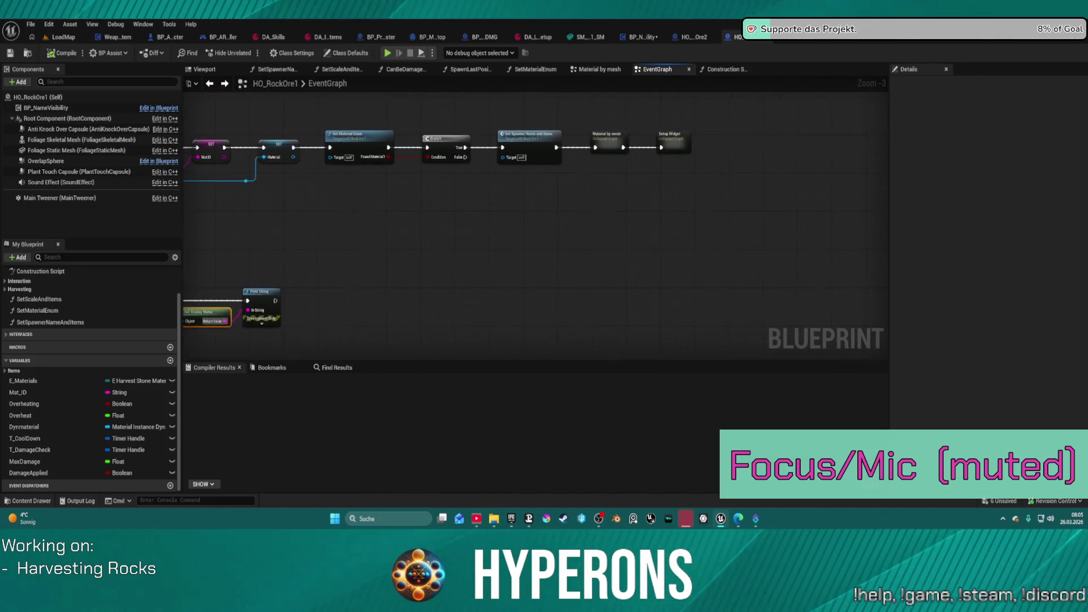
key("f")
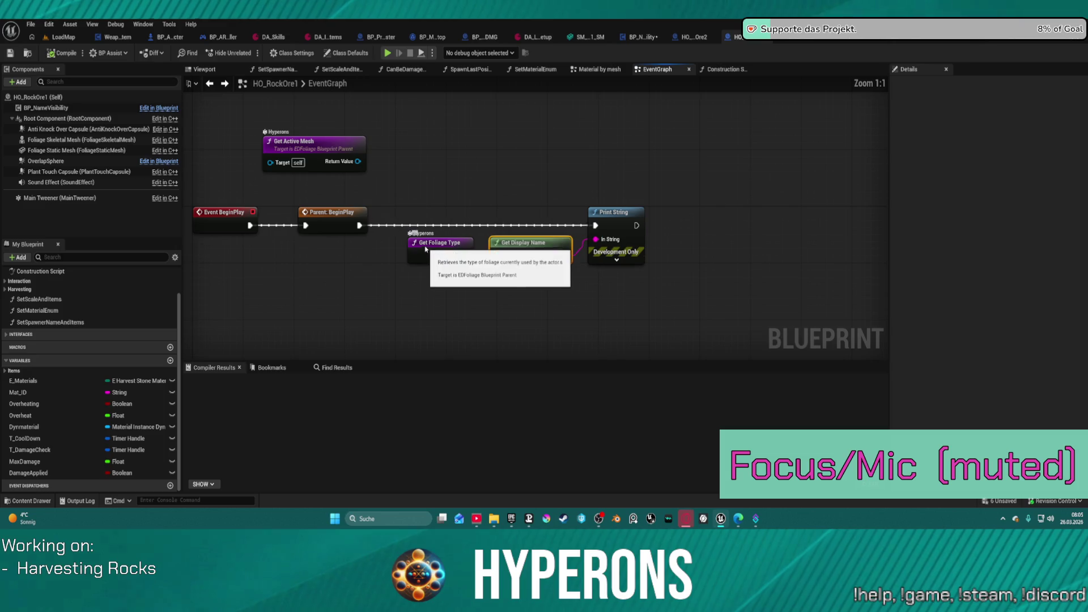
Review the OnDamage and dynamic material nodes, then switch to BP_ARPG_Character.
left_click_drag(590, 311, 492, 118)
mouse_move(675, 167)
left_mouse_down()
mouse_move(430, 153)
mouse_move(500, 141)
left_mouse_up()
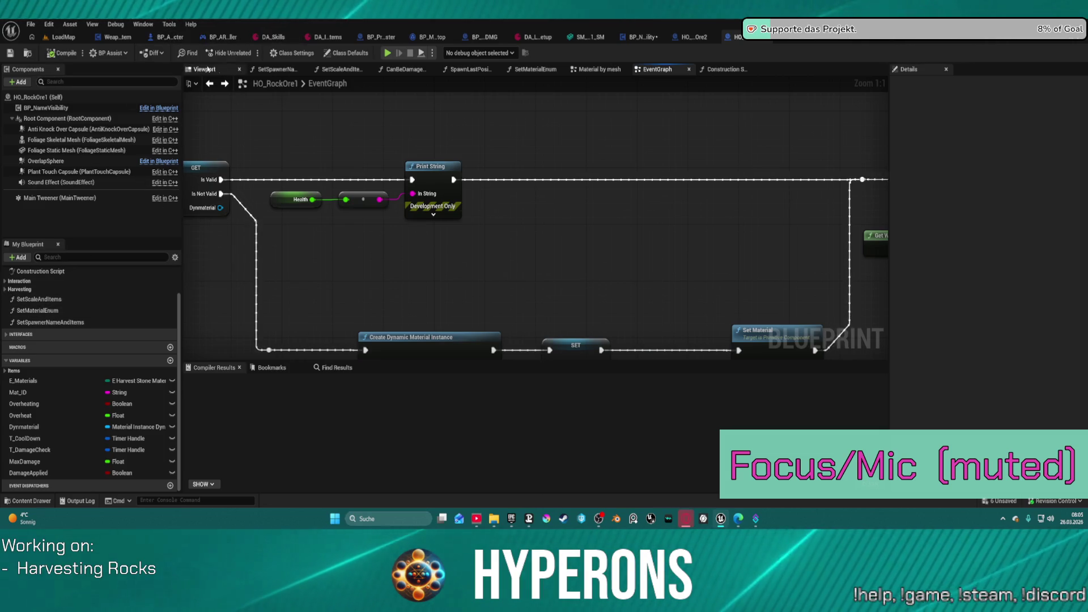
scroll(35, 311, "up", 2)
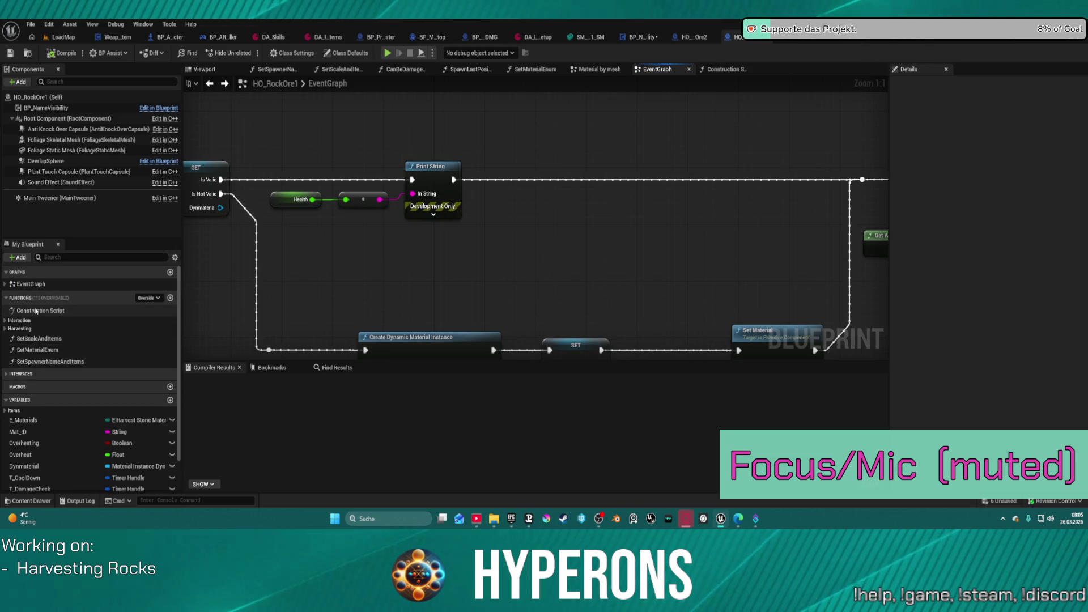
left_click(6, 321)
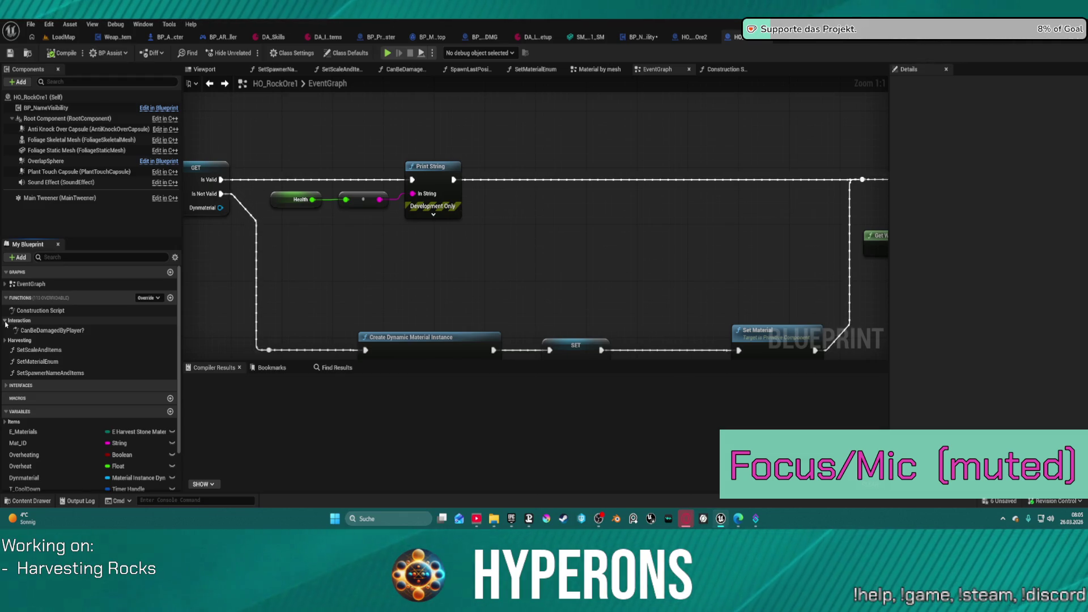
left_click(5, 321)
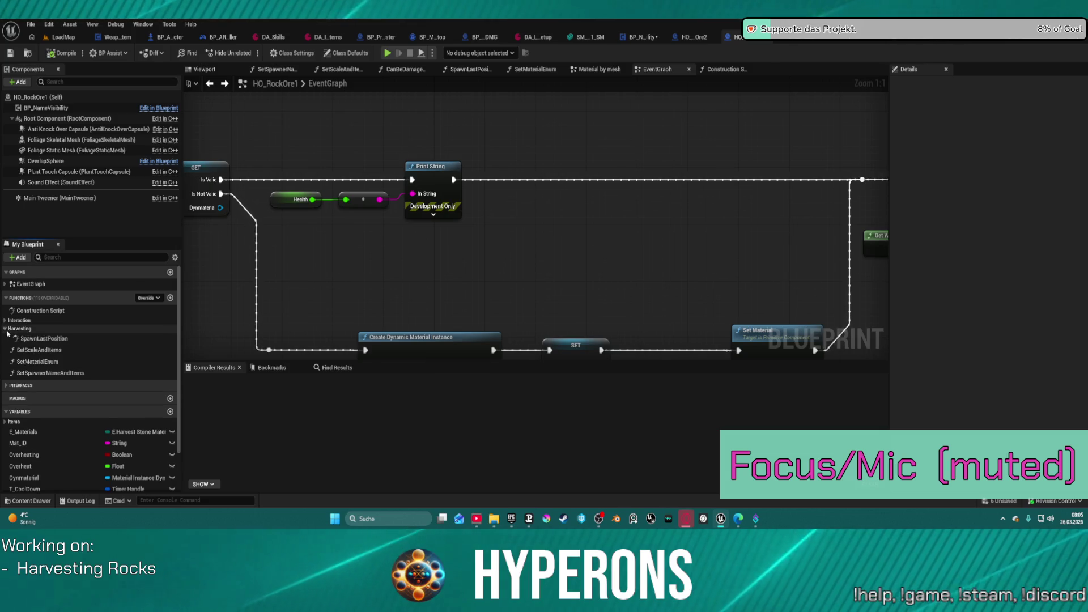
left_click(169, 37)
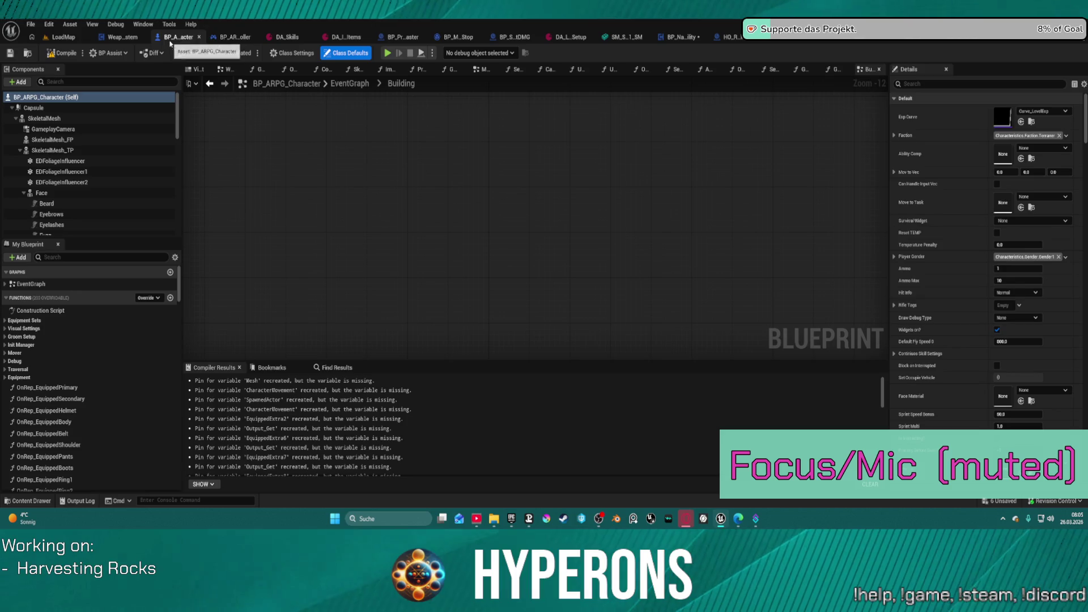
Collapse the SkeletalMesh component tree, check the cracked rock meshes, and switch to BP_RandomSpawner.
left_click(15, 120)
key("ctrl+space")
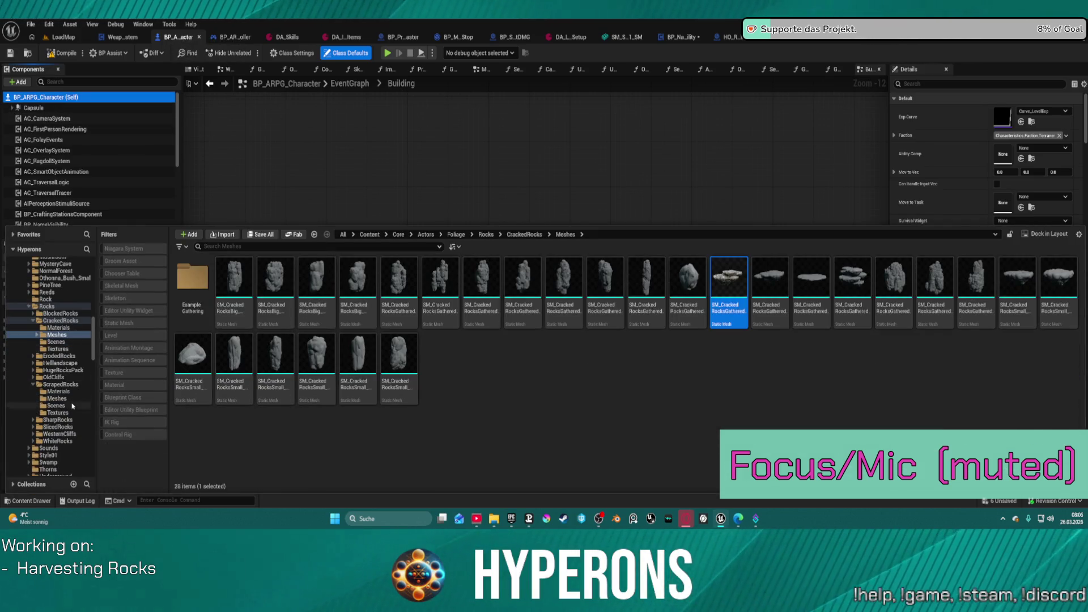
scroll(72, 407, "up", 10)
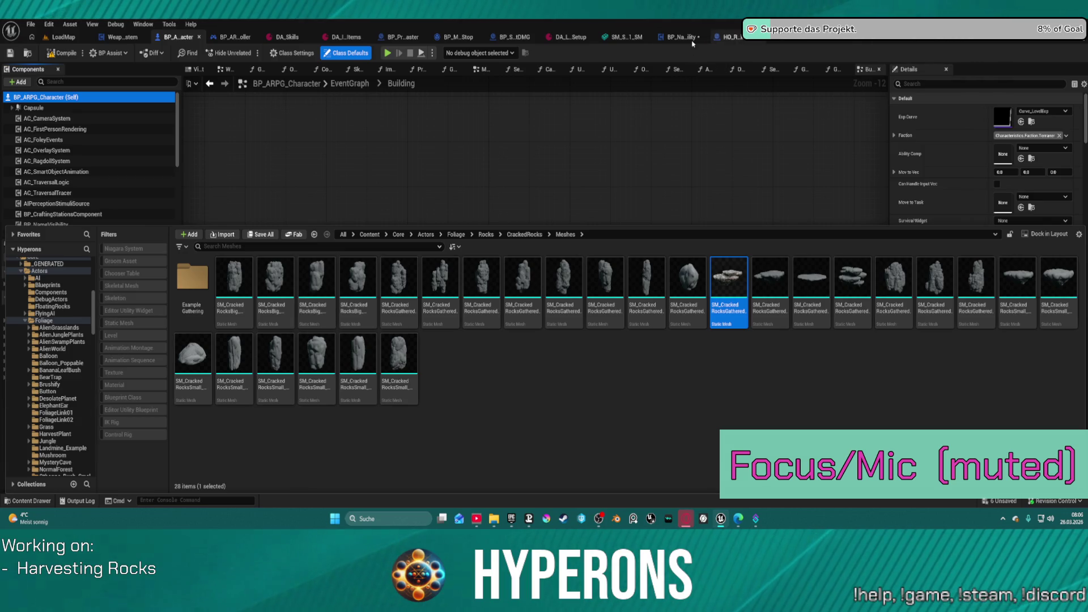
left_click(905, 40)
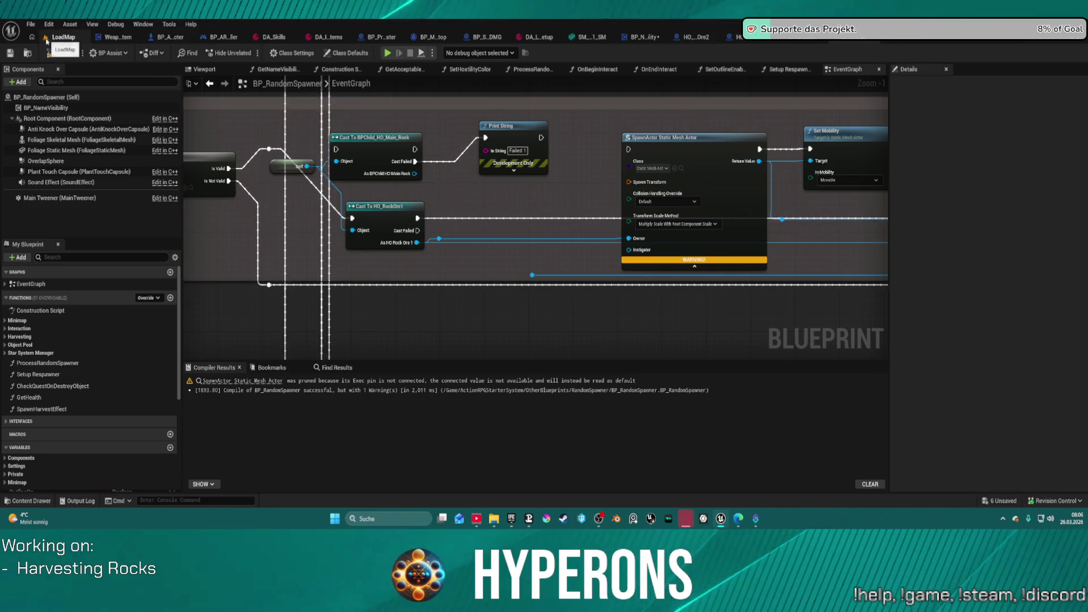
Switch to the WeaponSystem blueprint and inspect its collapsed Update graph.
left_click(119, 37)
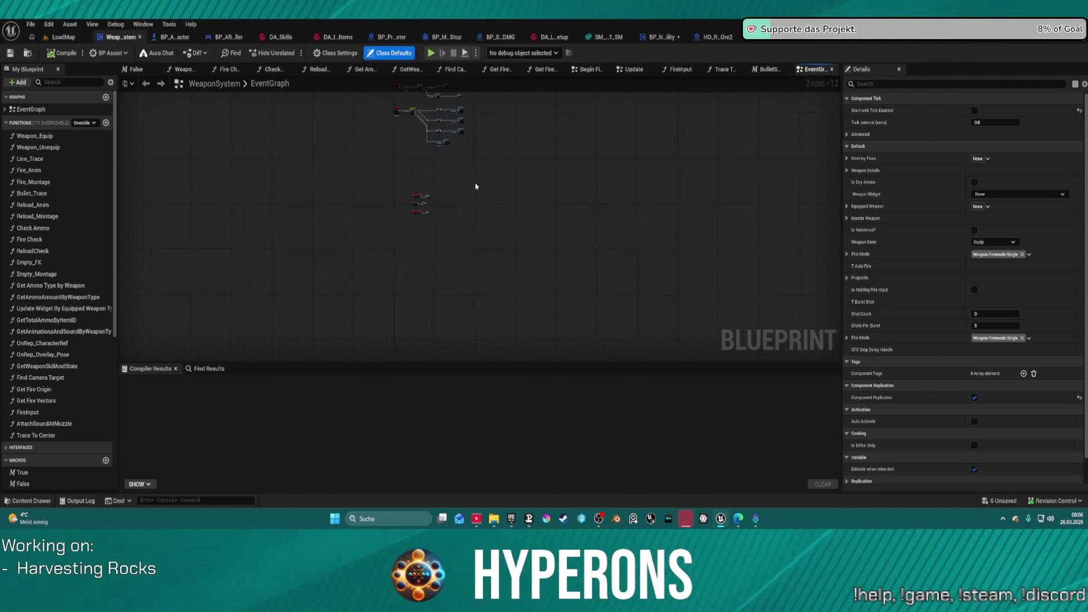
double_click(349, 184)
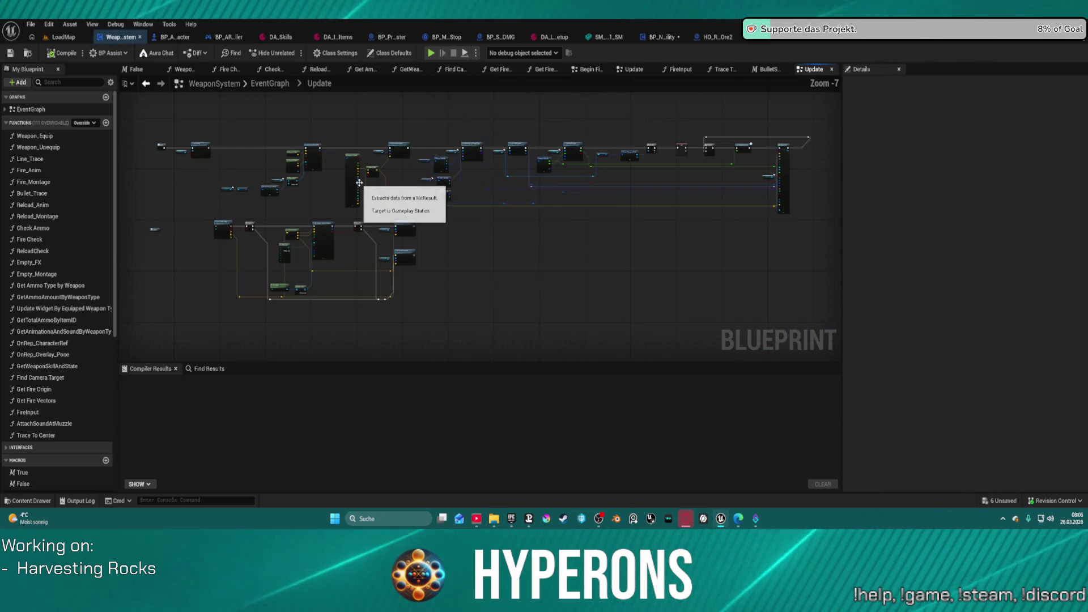
scroll(633, 178, "up", 5)
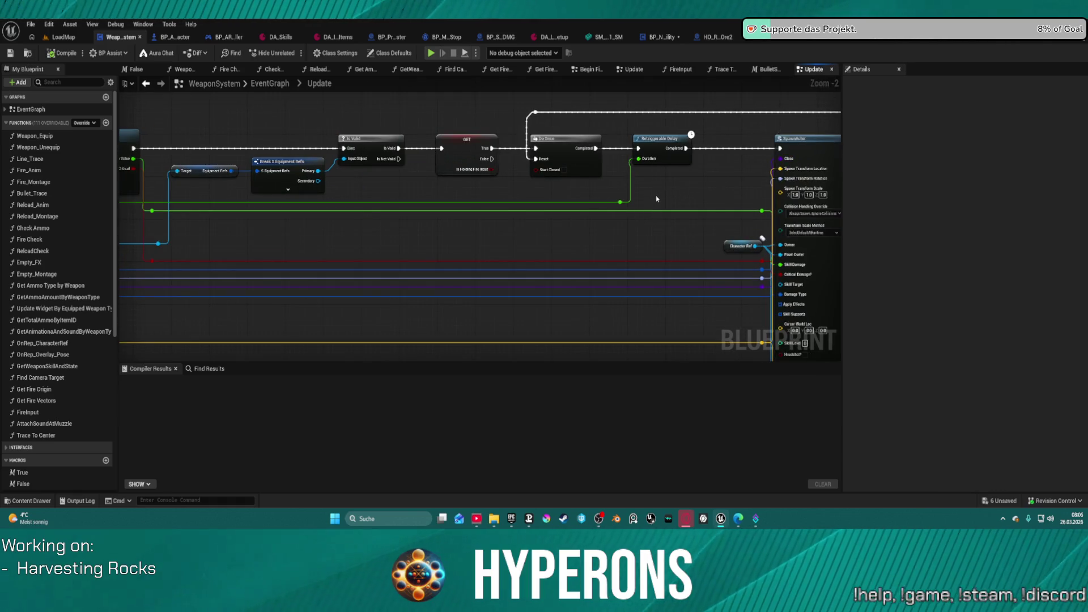
scroll(656, 198, "down", 6)
mouse_move(745, 160)
left_mouse_down()
mouse_move(685, 164)
mouse_move(840, 151)
left_mouse_up()
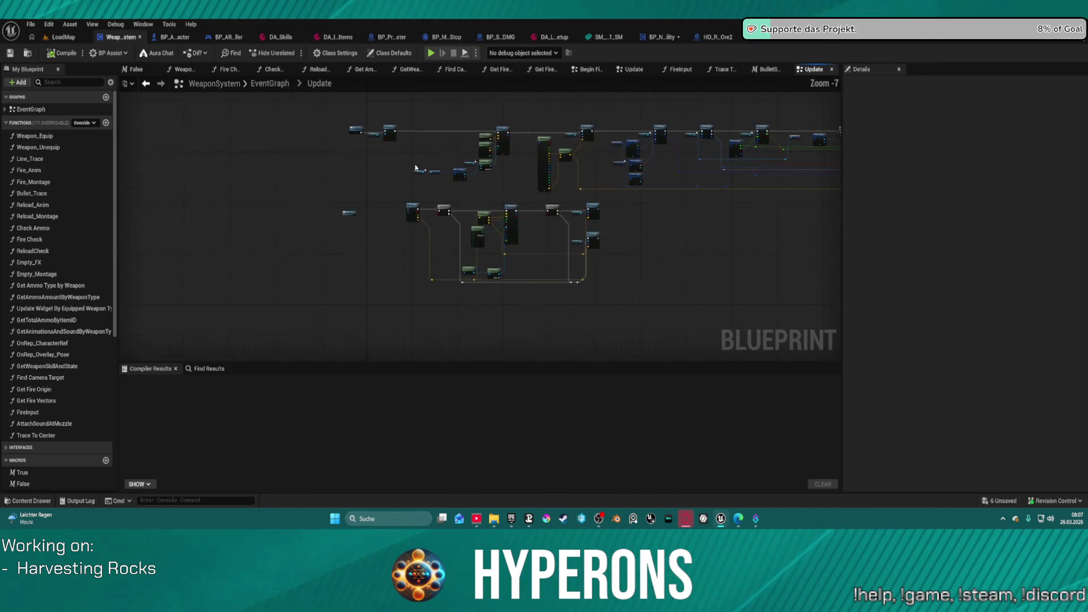
scroll(415, 169, "up", 5)
scroll(392, 191, "down", 3)
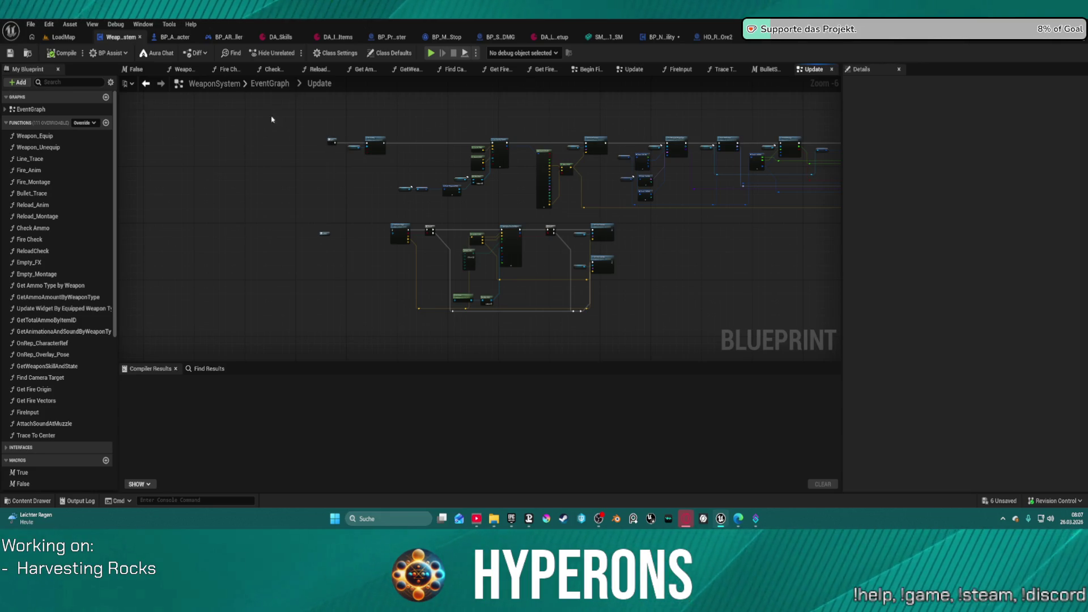
Return to the WeaponSystem EventGraph and select the three red fire event nodes.
left_click(271, 83)
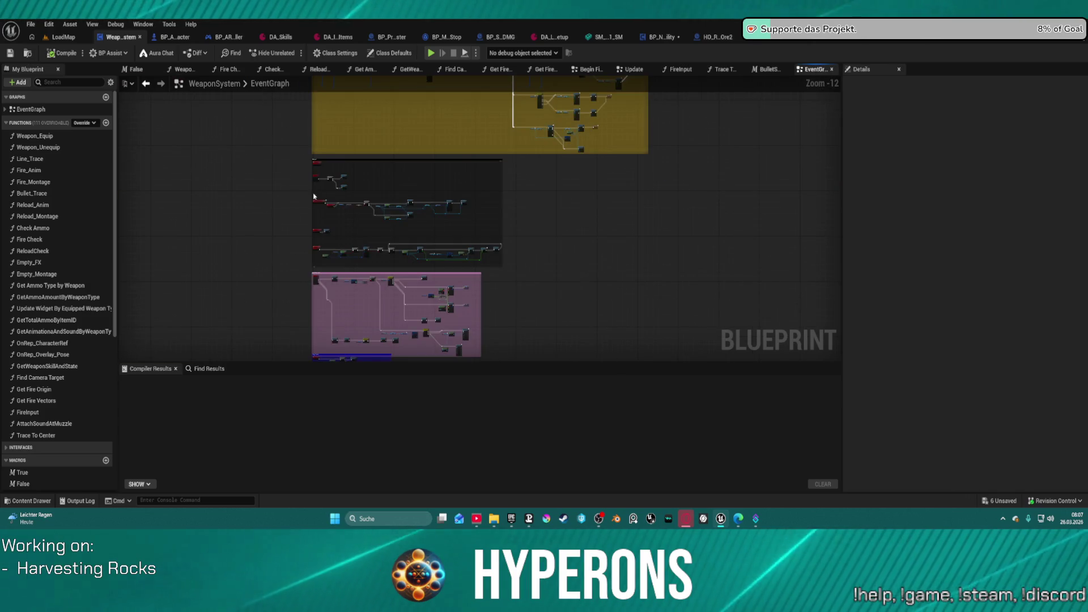
scroll(308, 254, "up", 3)
left_click_drag(308, 254, 327, 74)
left_click_drag(318, 128, 389, 216)
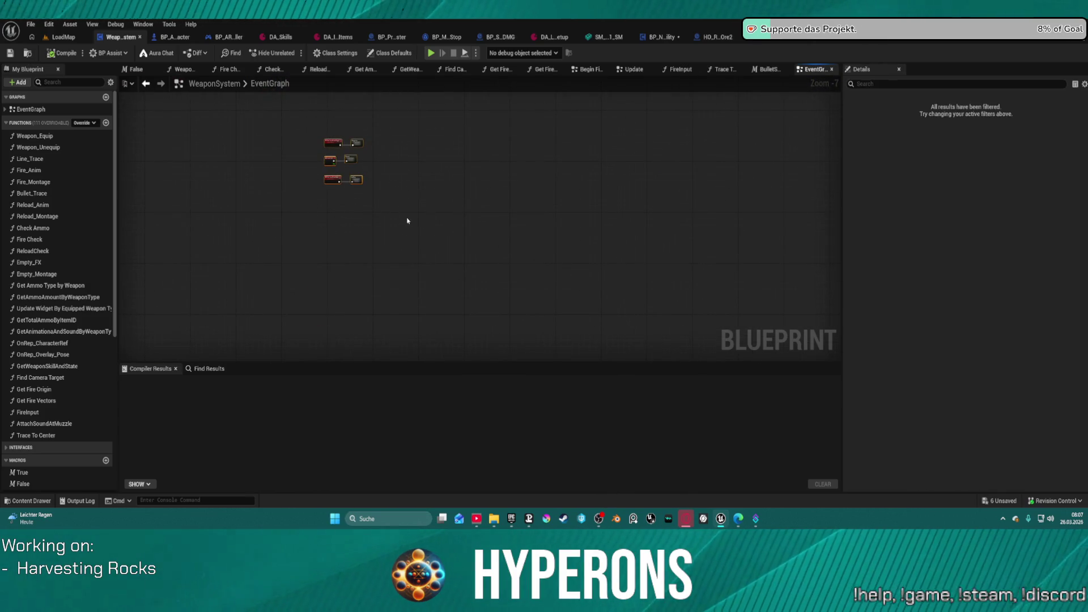
Wrap Begin Fire, Update and End Fire in a 'Mining Laser' comment with font size 35.
key("c")
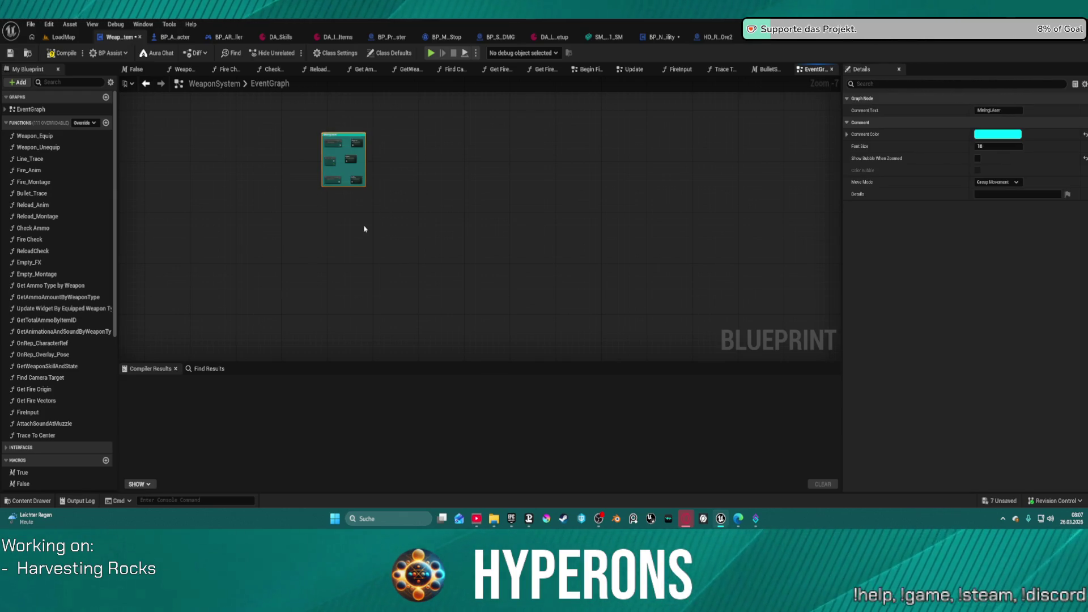
left_click(988, 145)
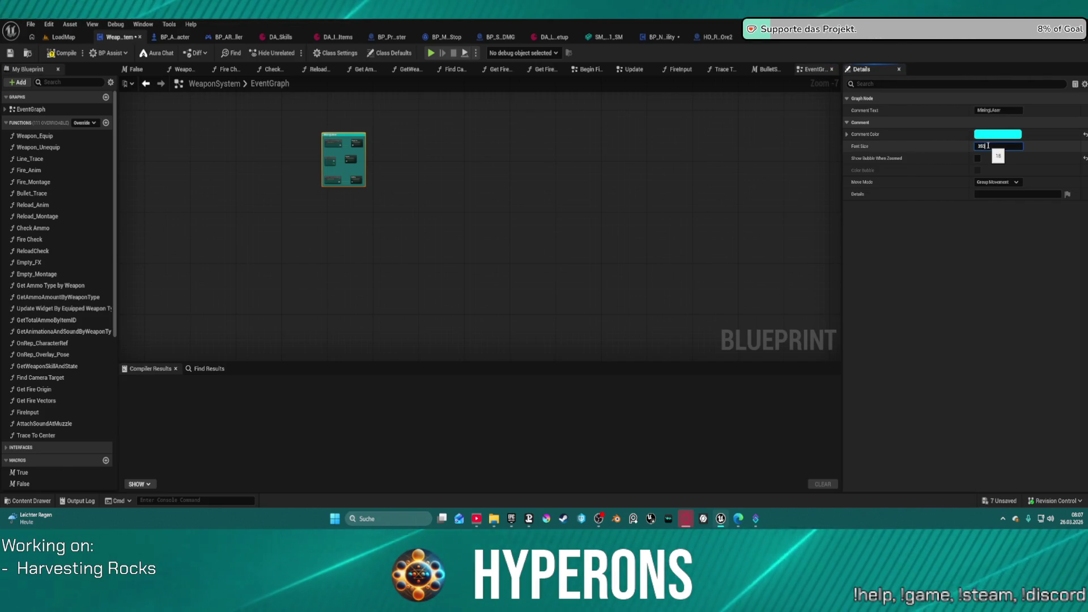
key("Return")
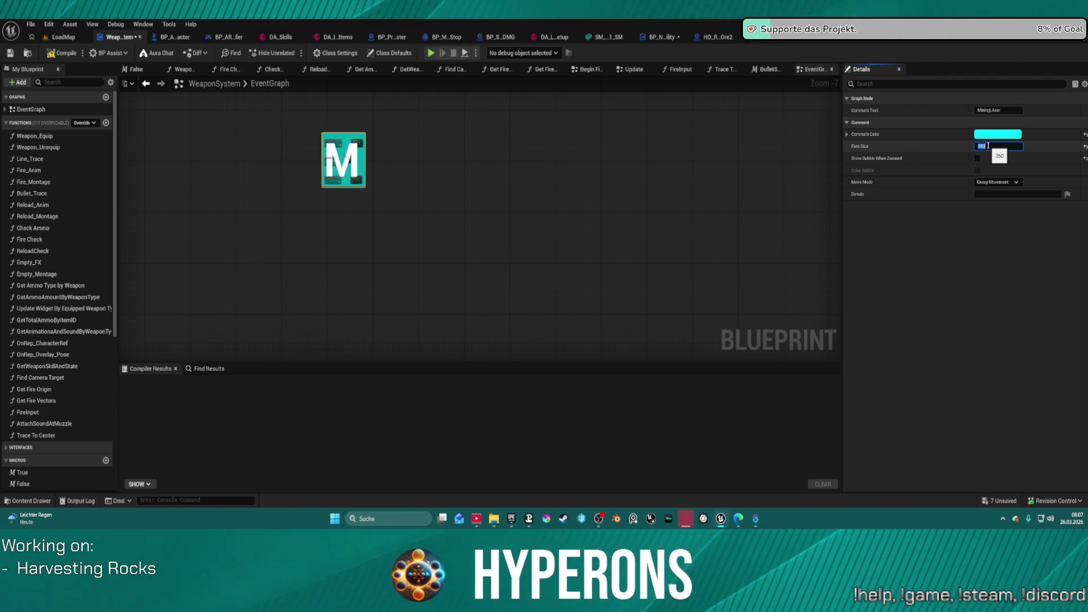
key("Return")
scroll(343, 146, "up", 4)
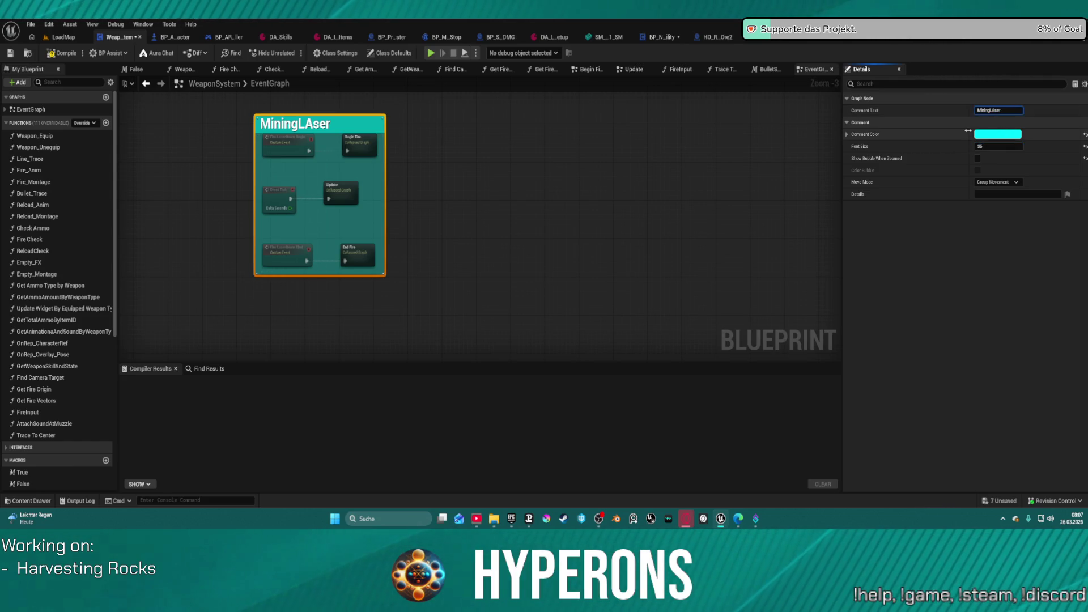
key("Return")
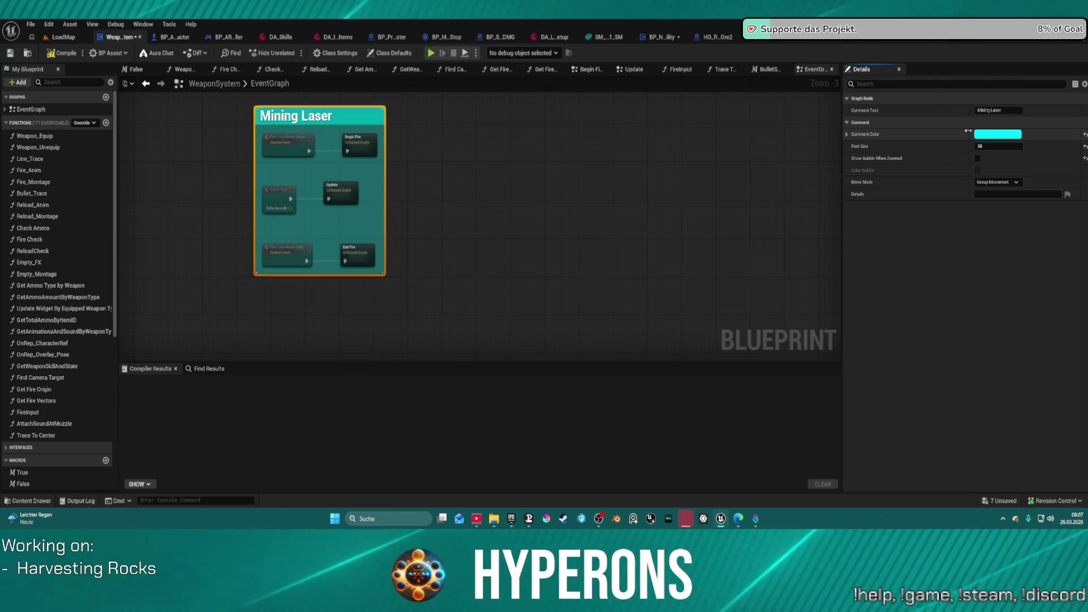
scroll(224, 159, "down", 3)
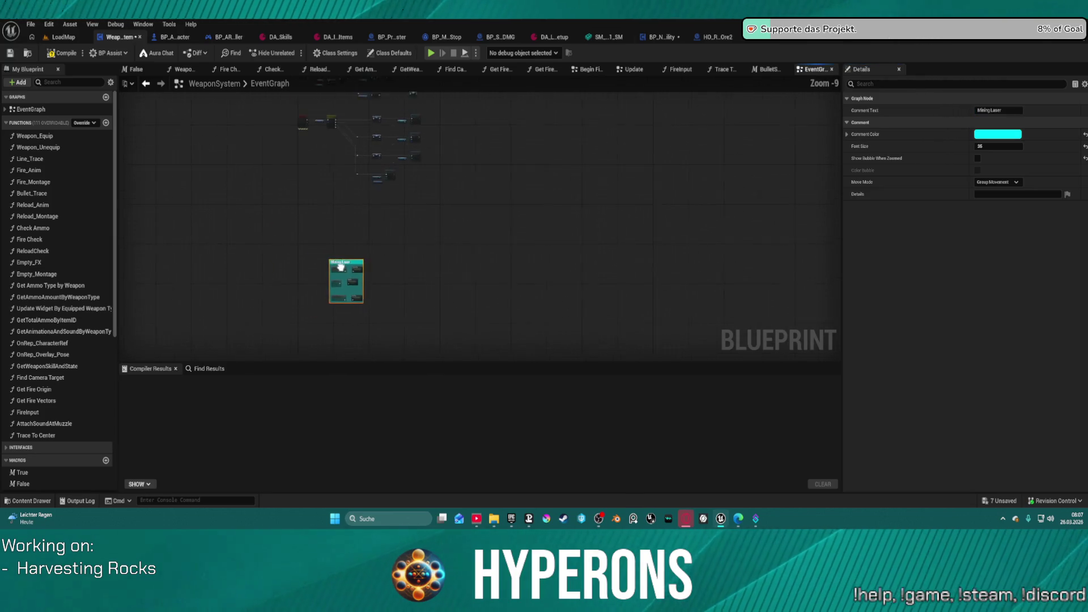
Marquee-select the Debug Key V and Switch on Gameplay Tag nodes.
scroll(374, 257, "down", 3)
mouse_move(459, 155)
left_mouse_down()
mouse_move(430, 282)
mouse_move(591, 159)
mouse_move(572, 114)
left_mouse_up()
scroll(510, 165, "up", 5)
scroll(510, 165, "down", 3)
scroll(500, 94, "up", 2)
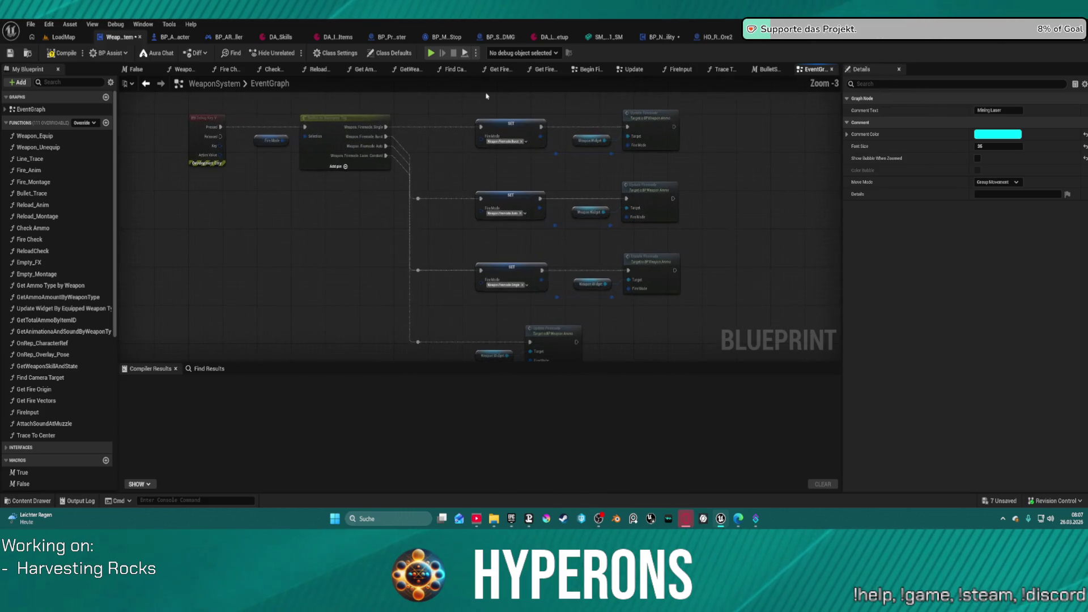
mouse_move(232, 112)
left_mouse_down()
mouse_move(454, 279)
mouse_move(680, 304)
mouse_move(674, 329)
left_mouse_up()
Wrap the selected nodes in a comment titled 'Switch Firemode'.
key("c")
scroll(656, 311, "down", 1)
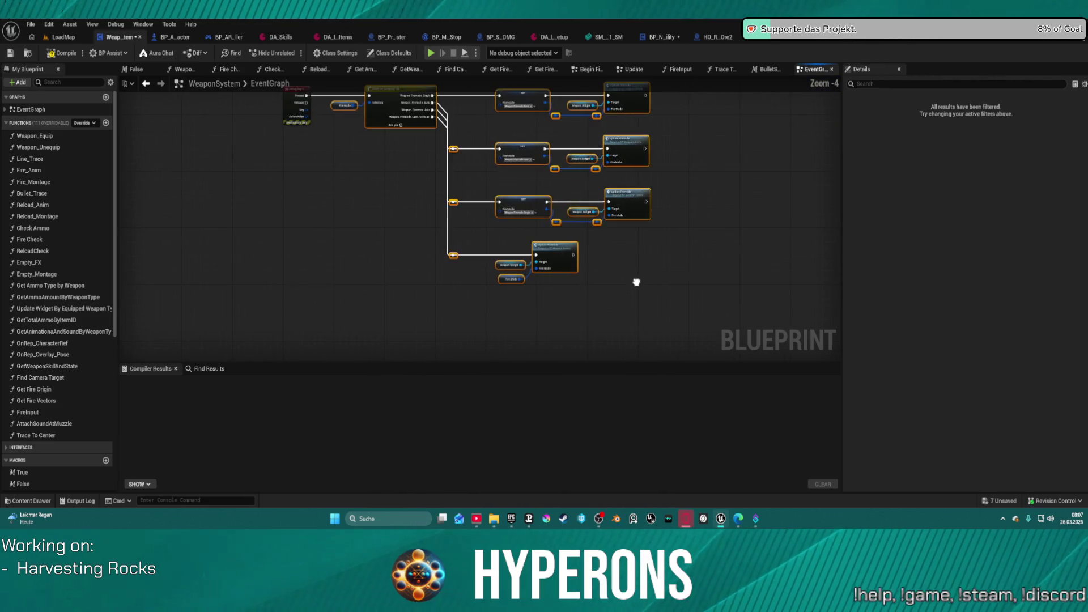
left_click_drag(519, 202, 587, 301)
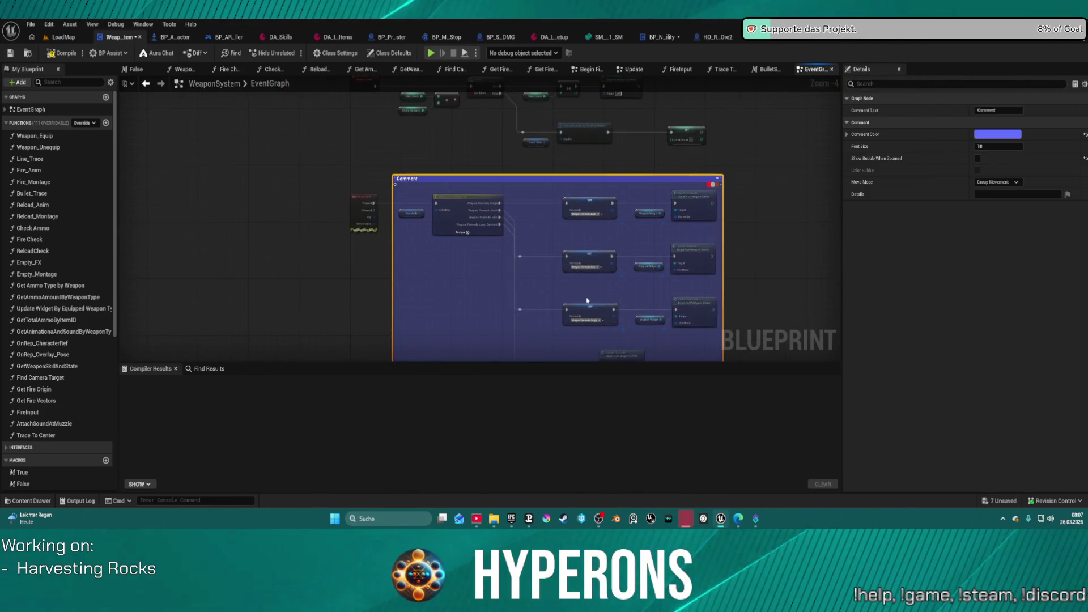
scroll(497, 216, "up", 4)
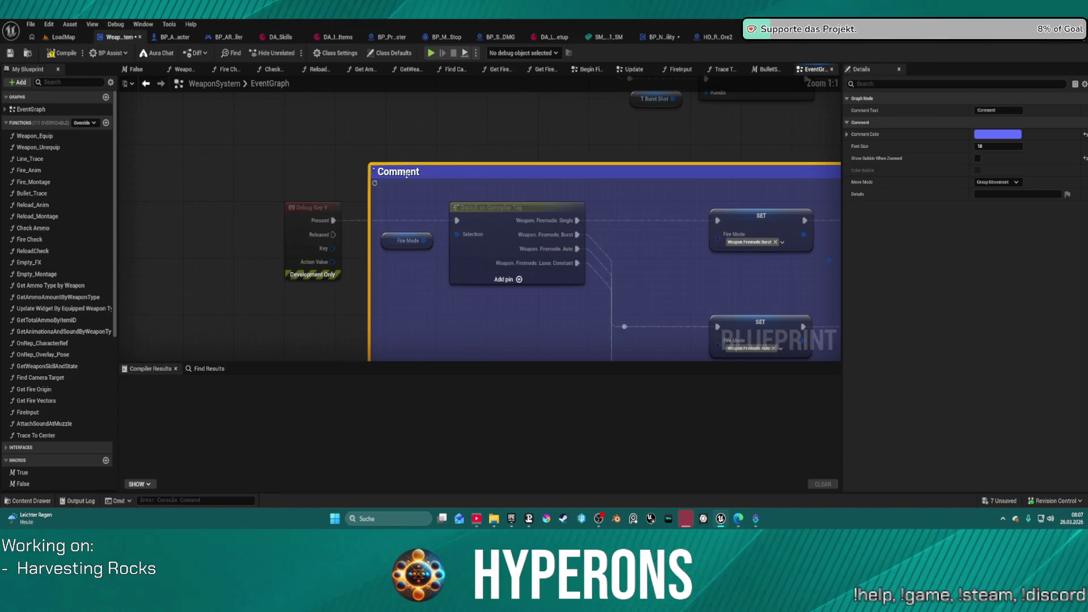
type("SwitchFir")
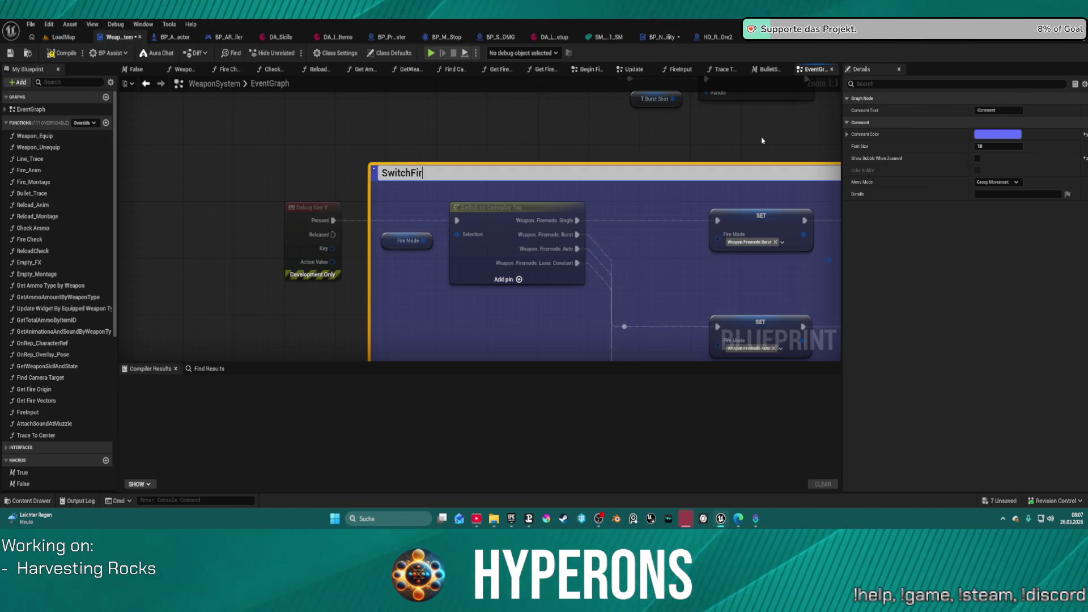
type("emode")
key("Return")
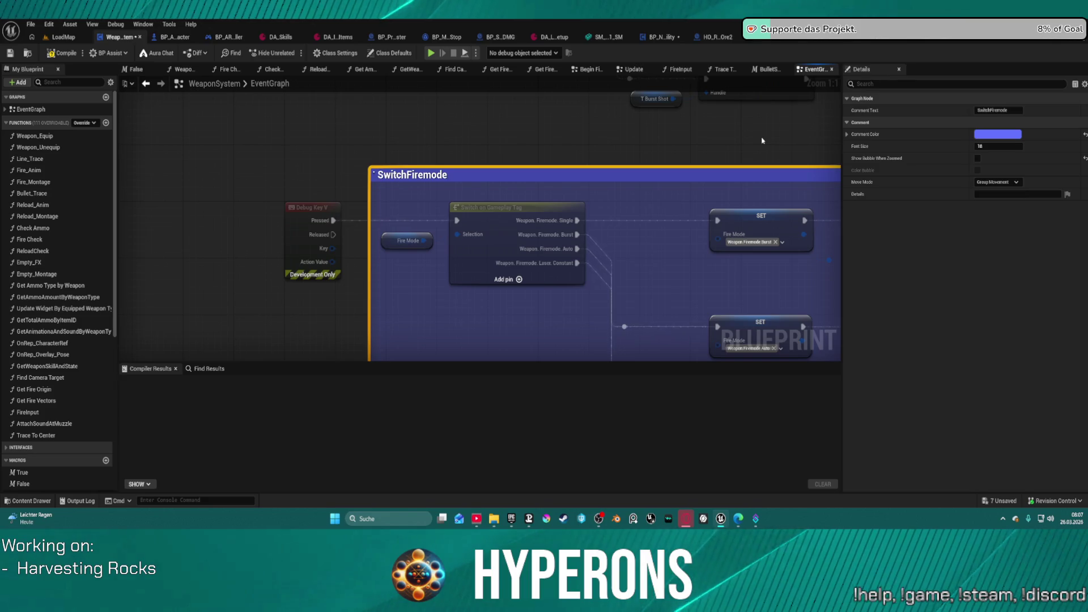
double_click(420, 176)
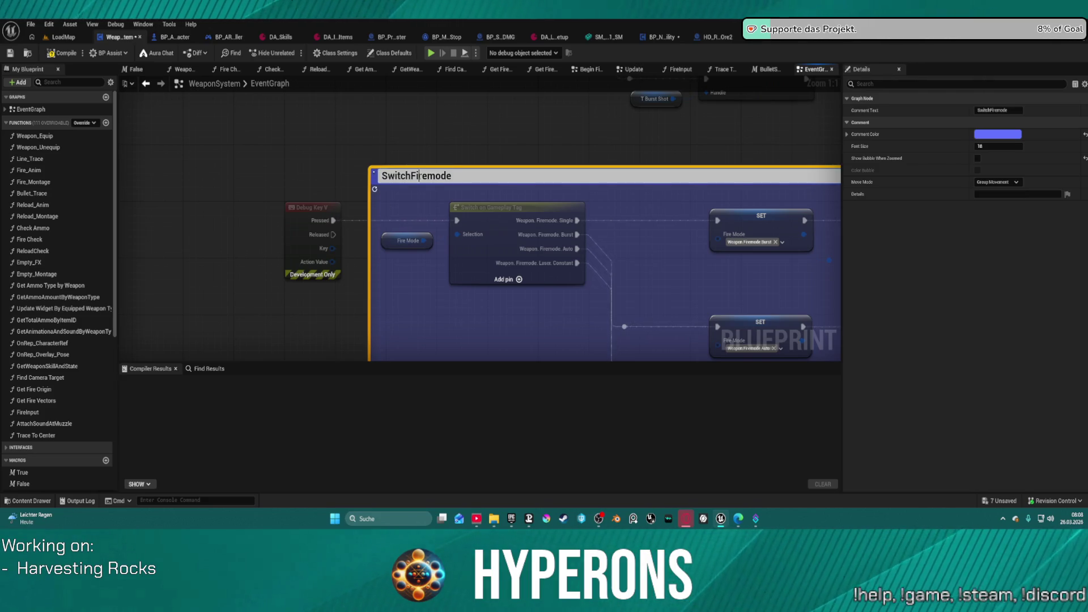
left_click(474, 193)
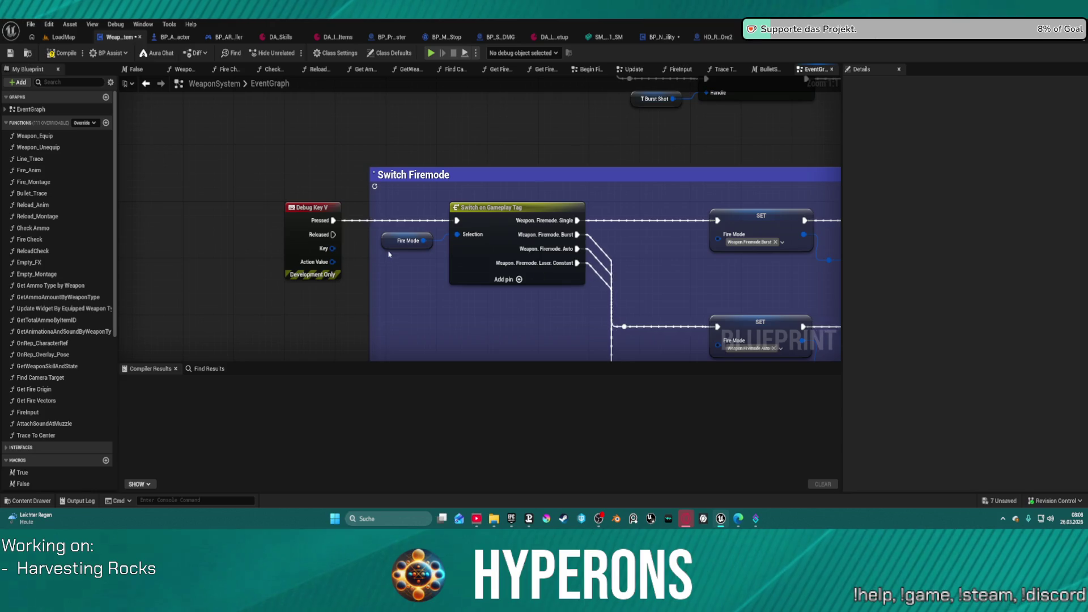
scroll(536, 192, "down", 6)
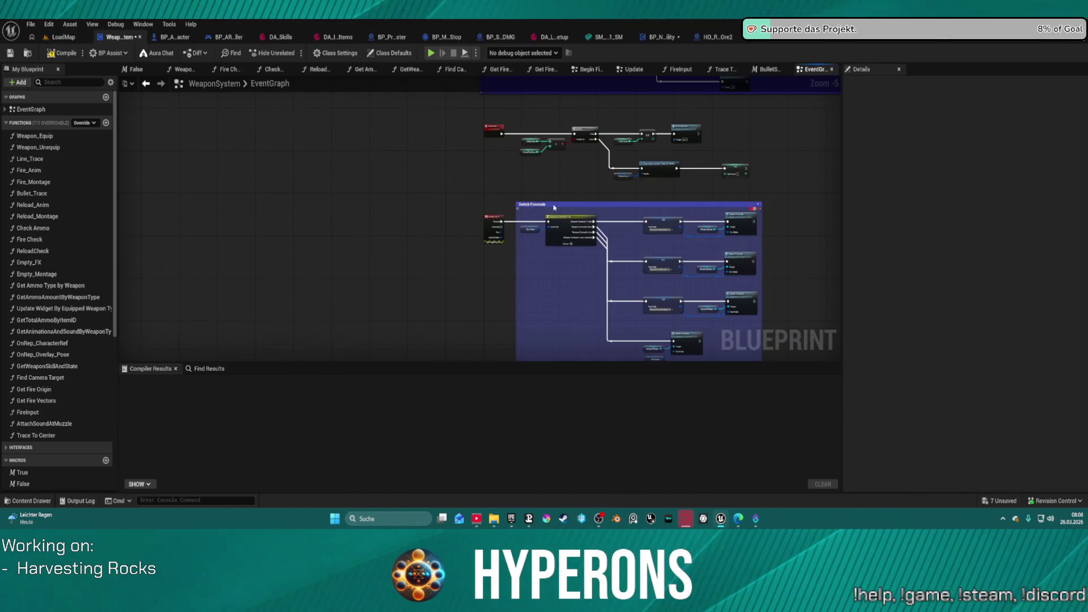
Set the Switch Firemode comment's font size to 35.
left_click(554, 207)
left_click(996, 148)
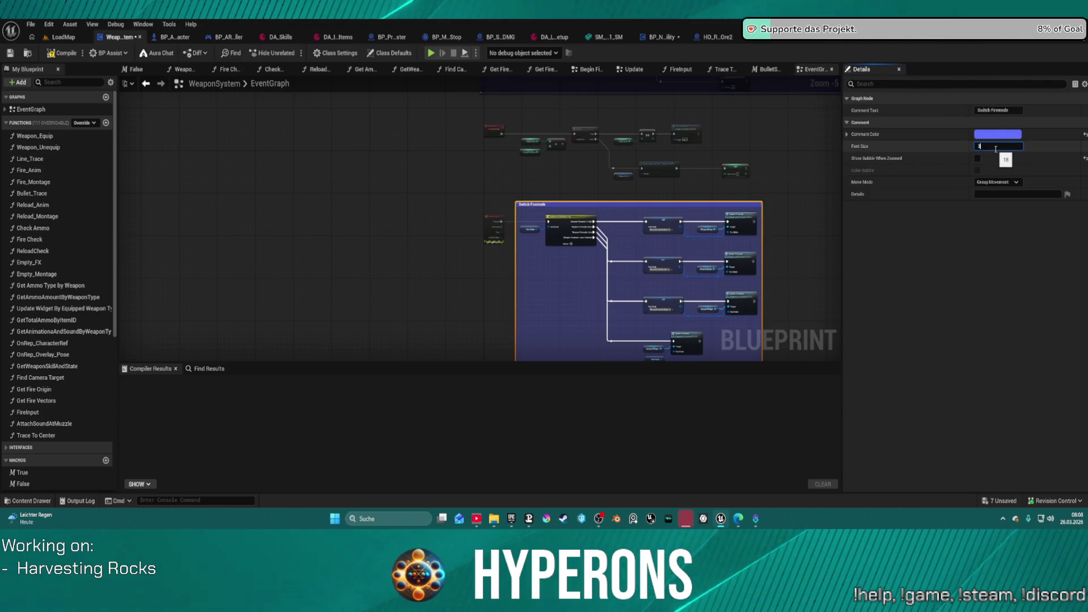
type("5")
key("Return")
left_click(553, 168)
Locate and marquee-select the BurstShot branch nodes.
scroll(553, 168, "down", 2)
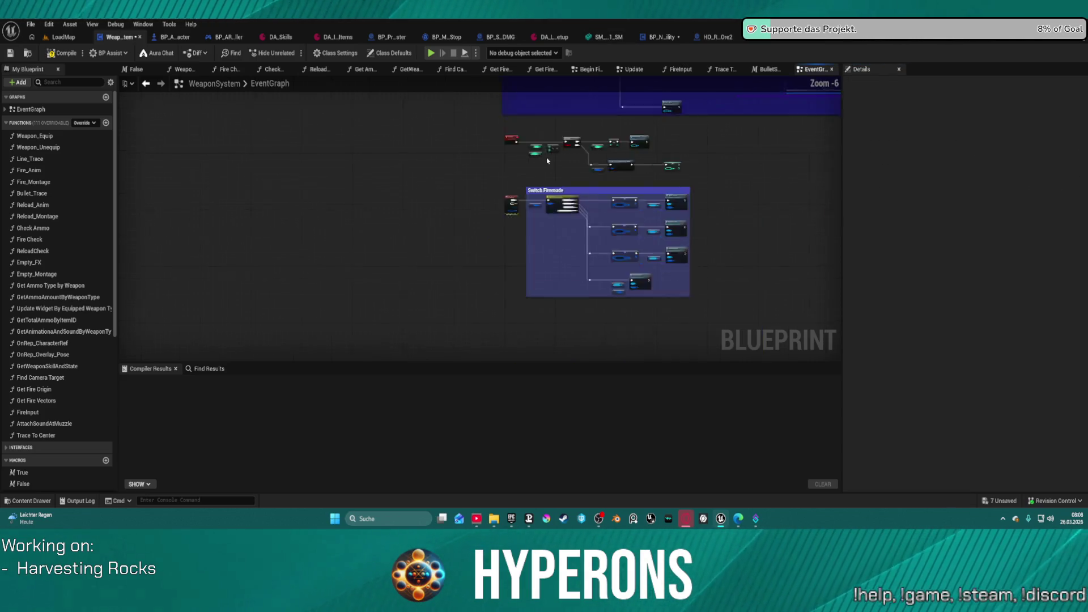
scroll(434, 173, "up", 3)
scroll(436, 172, "down", 1)
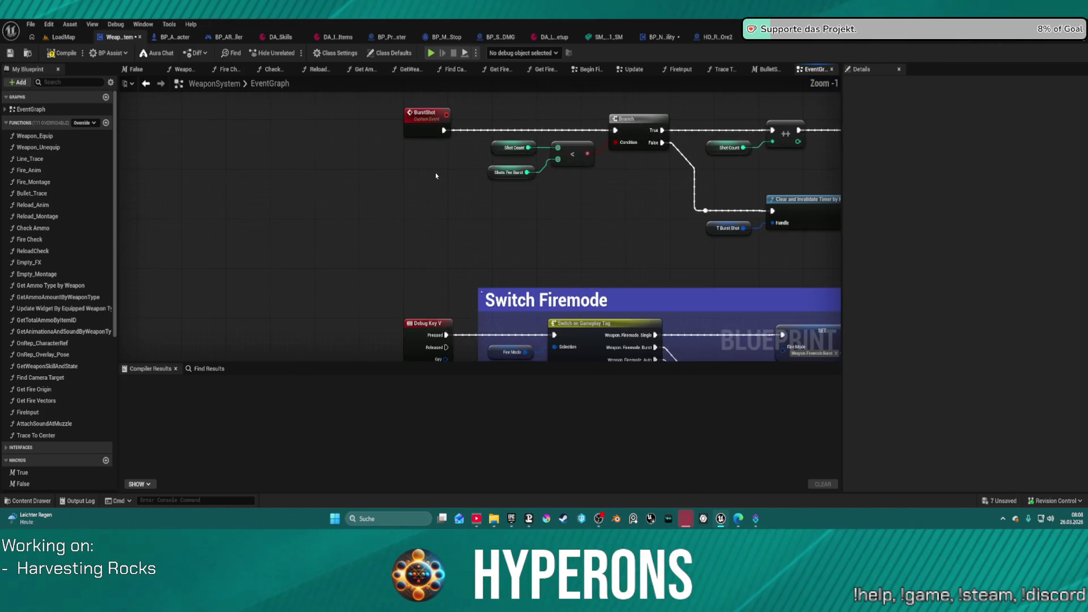
scroll(346, 200, "down", 1)
left_click_drag(344, 260, 344, 324)
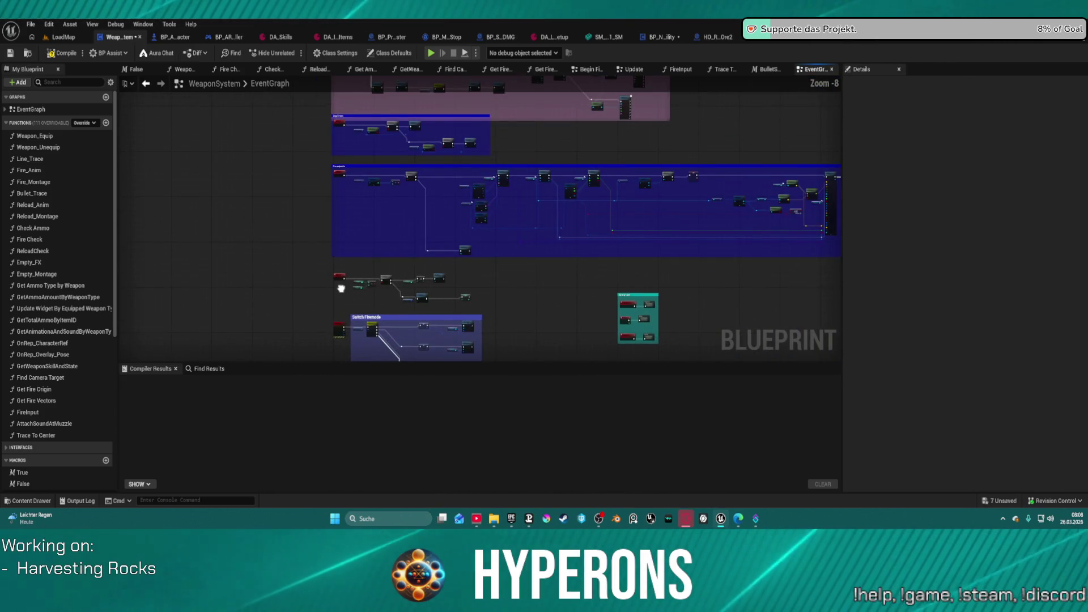
scroll(349, 187, "up", 2)
scroll(349, 187, "down", 2)
scroll(349, 187, "up", 2)
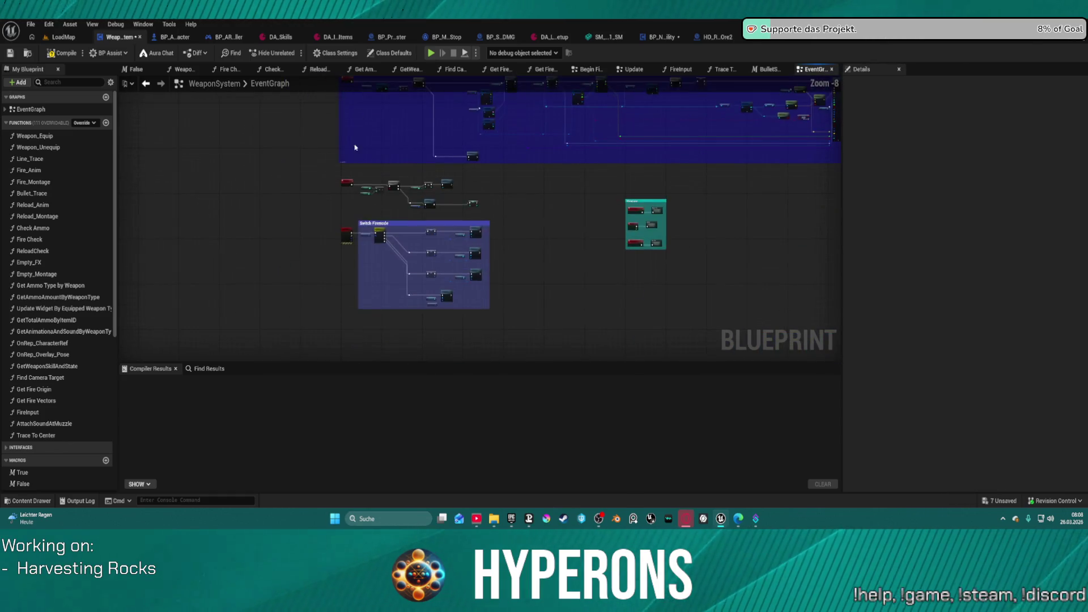
scroll(357, 182, "up", 2)
left_click_drag(357, 199, 292, 151)
left_click_drag(285, 213, 776, 273)
Wrap the BurstShot nodes in a comment titled 'Firemode Burst'.
key("c")
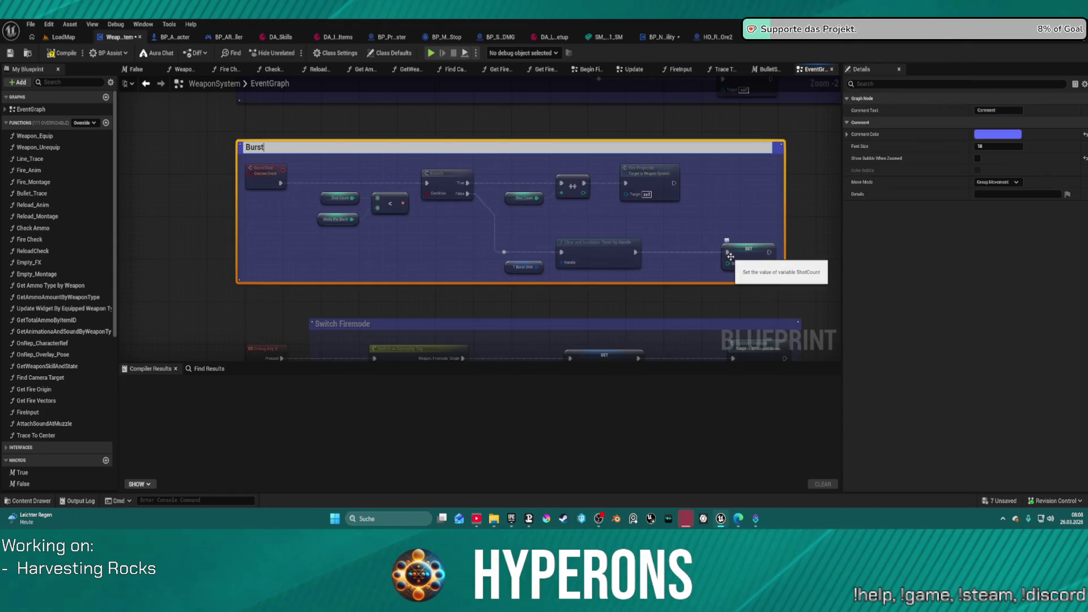
type("Fire Mof")
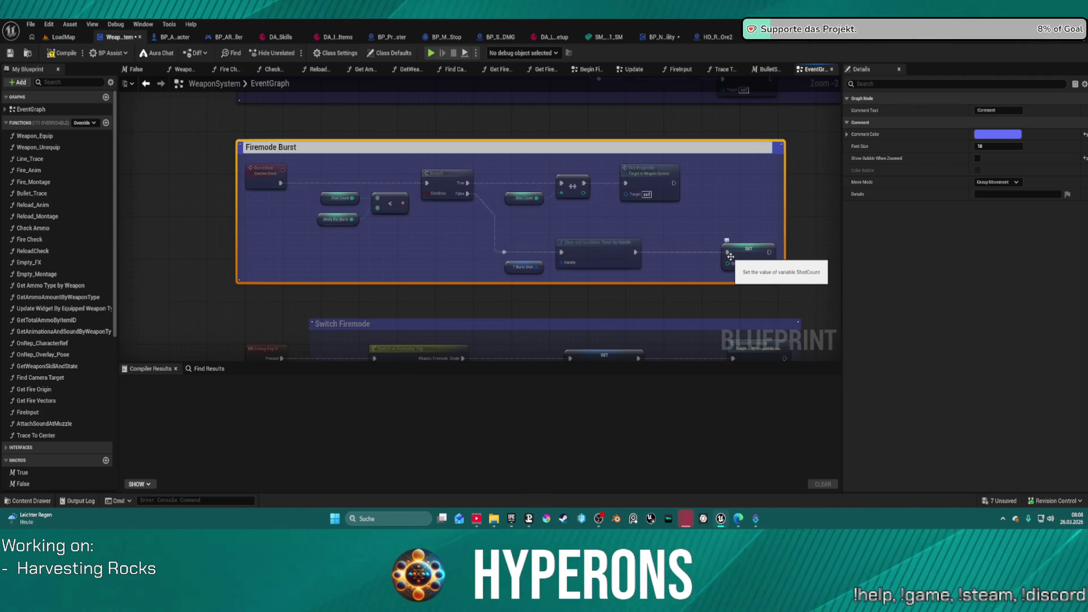
scroll(730, 257, "up", 1)
left_click(808, 166)
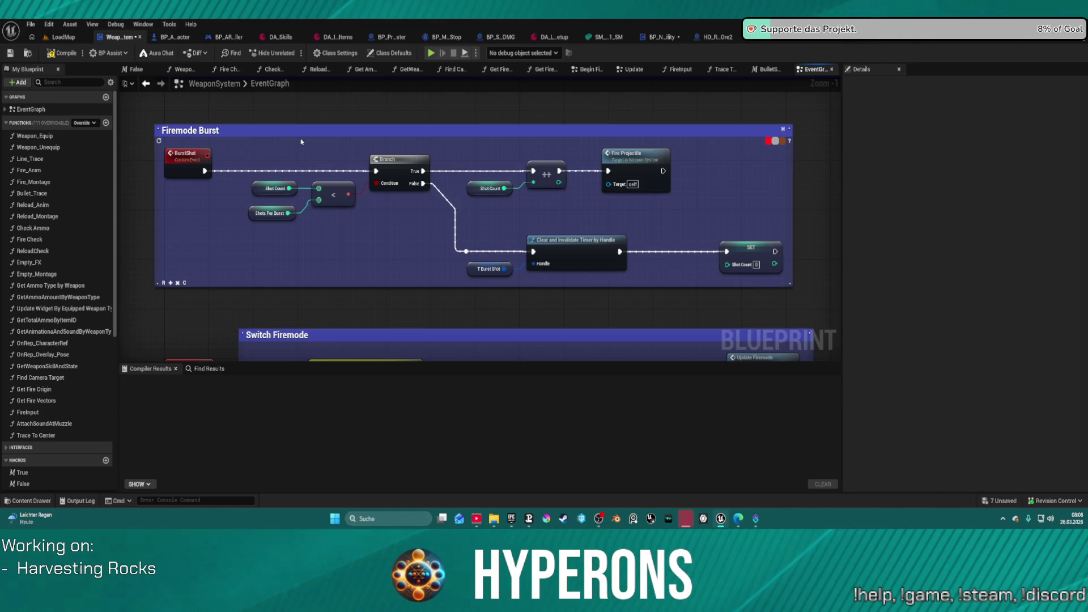
Set the Firemode Burst comment's font size to 32.
left_click(222, 131)
scroll(661, 111, "down", 1)
left_click(1011, 145)
type("32")
key("Return")
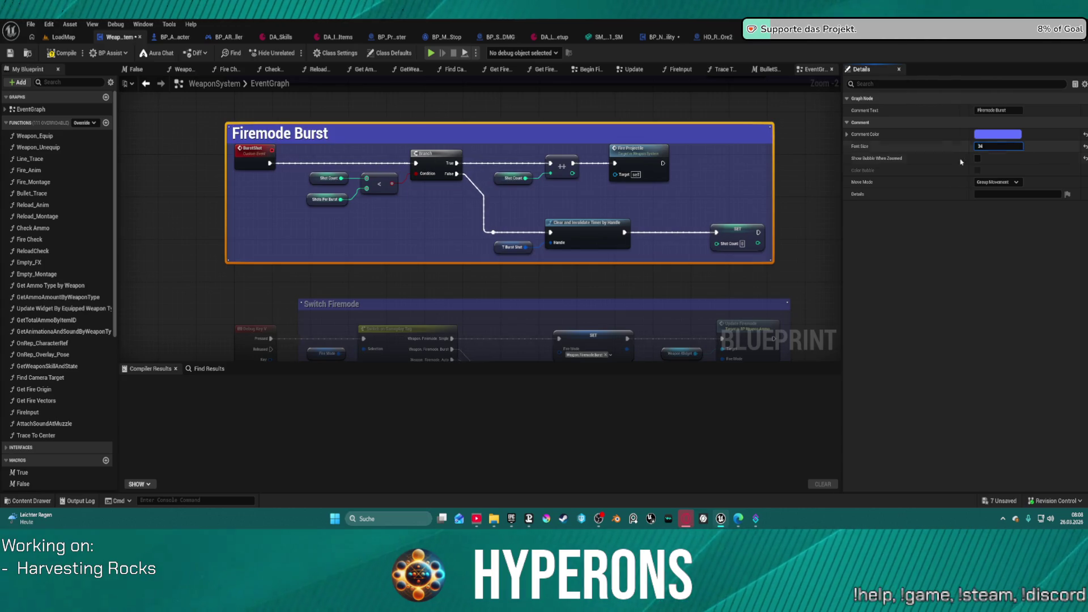
left_click(249, 175)
Move the Firemode Burst block below the Switch Firemode comment.
scroll(234, 160, "down", 3)
left_click(488, 202)
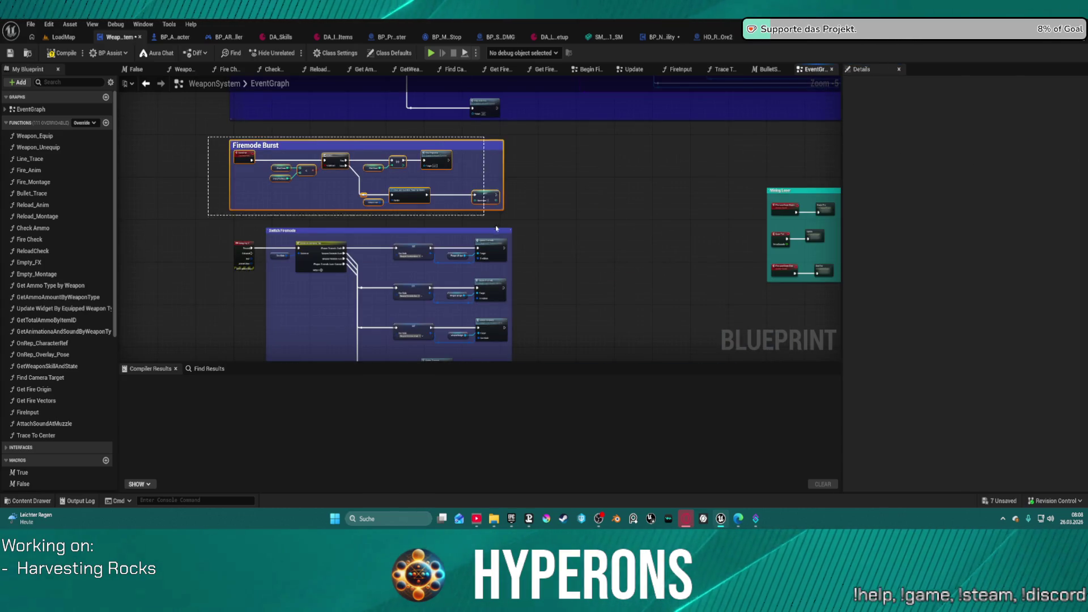
mouse_move(489, 202)
left_mouse_down()
mouse_move(537, 460)
mouse_move(486, 182)
mouse_move(500, 182)
mouse_move(452, 185)
mouse_move(341, 157)
mouse_move(389, 195)
mouse_move(321, 195)
mouse_move(387, 194)
left_mouse_up()
scroll(541, 202, "down", 2)
scroll(340, 157, "up", 5)
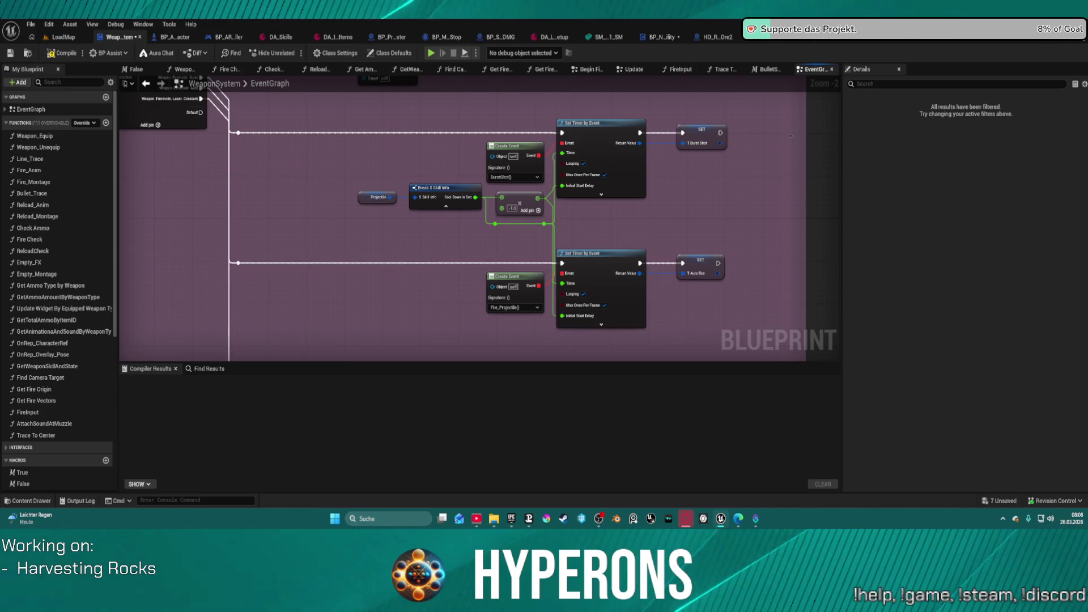
Nudge the Stop Timers comment block slightly downward.
scroll(388, 193, "down", 5)
scroll(388, 194, "up", 2)
left_click_drag(125, 178, 342, 178)
scroll(343, 178, "up", 1)
scroll(343, 178, "up", 3)
left_click(414, 152)
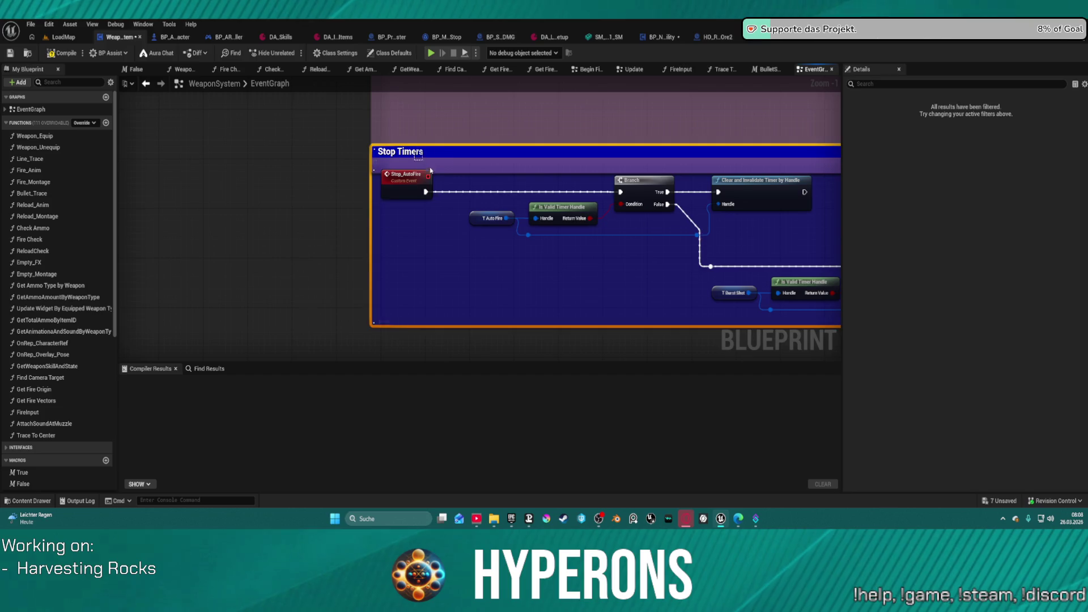
scroll(414, 152, "down", 5)
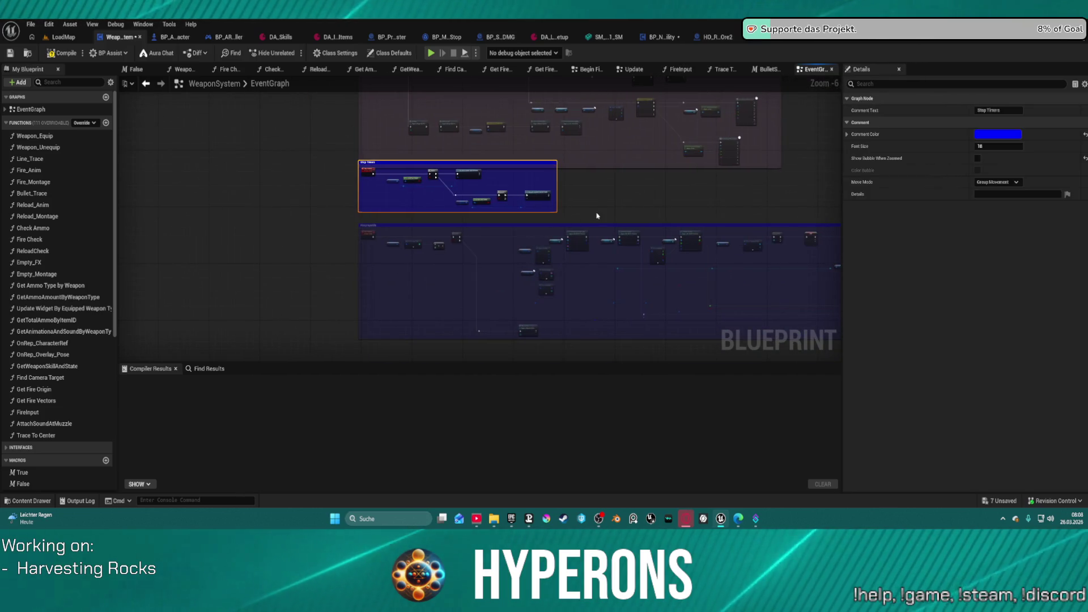
left_click(360, 163)
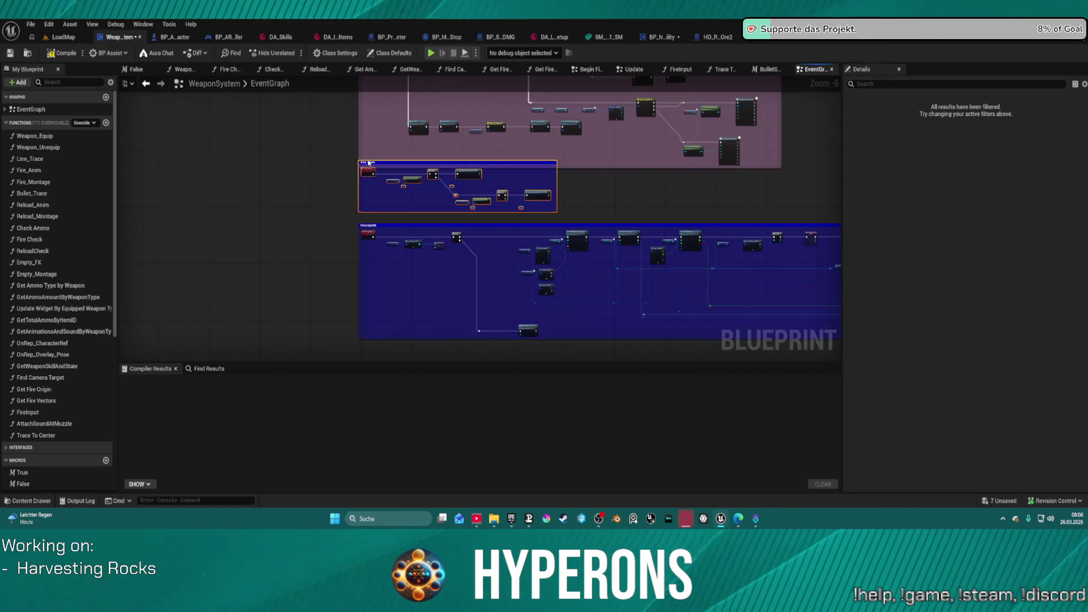
left_click_drag(374, 163, 376, 176)
Marquee-select the Stop Timers and Fire projectile groups to check the layout.
scroll(556, 168, "down", 4)
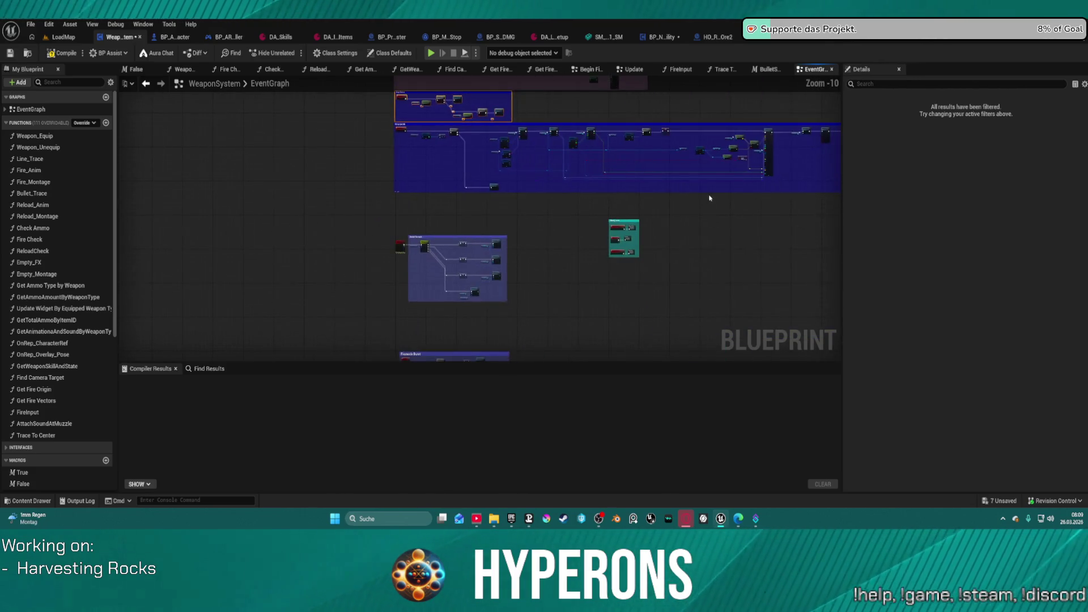
mouse_move(690, 183)
left_mouse_down()
mouse_move(206, 140)
mouse_move(170, 105)
mouse_move(179, 122)
left_mouse_up()
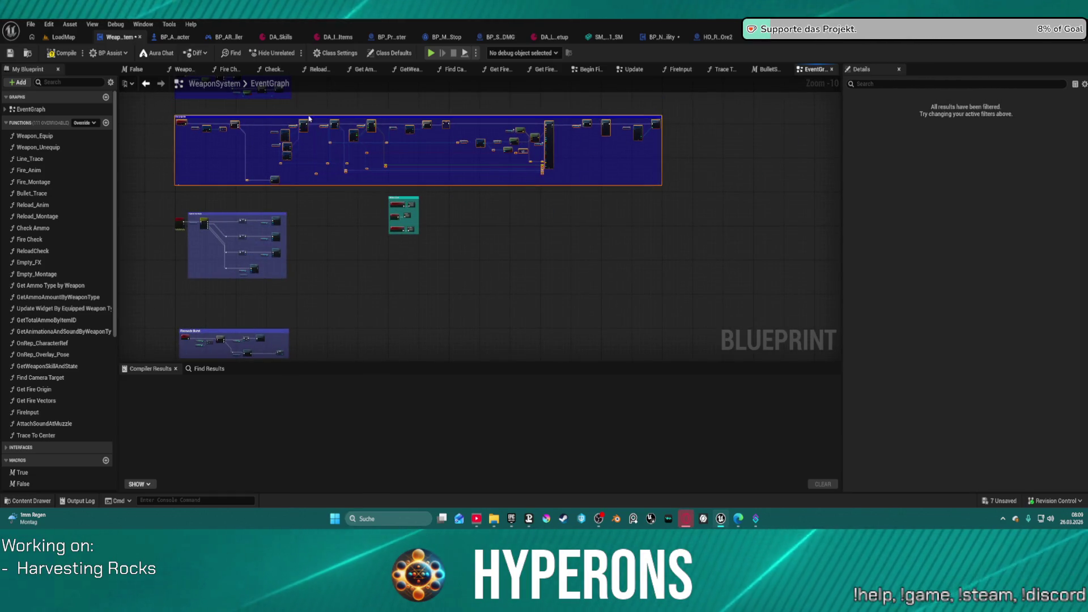
mouse_move(471, 248)
left_mouse_down()
mouse_move(322, 204)
mouse_move(347, 213)
mouse_move(338, 222)
left_mouse_up()
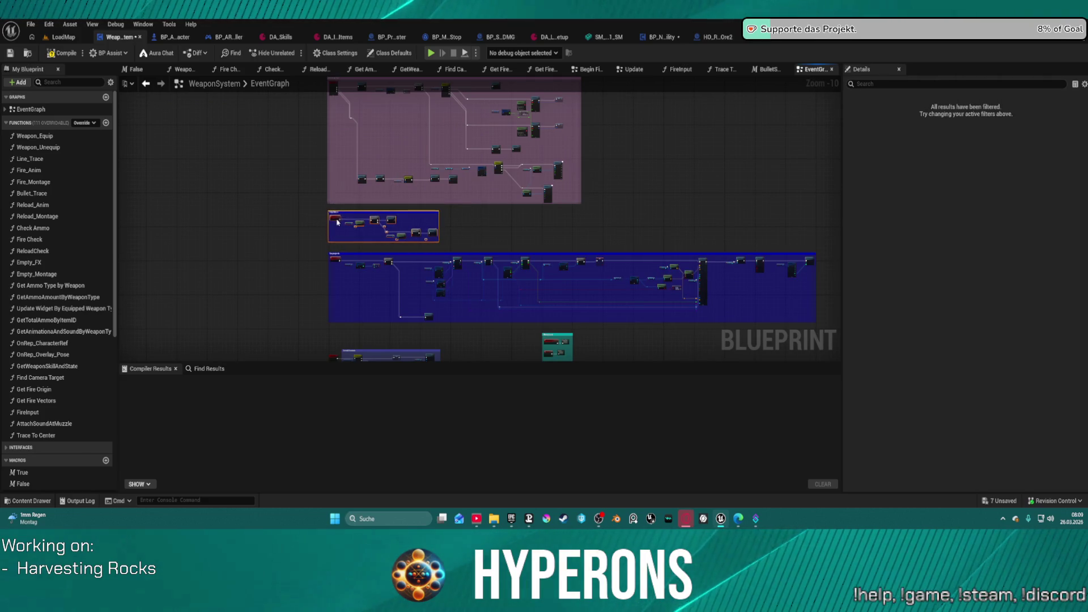
scroll(338, 222, "up", 10)
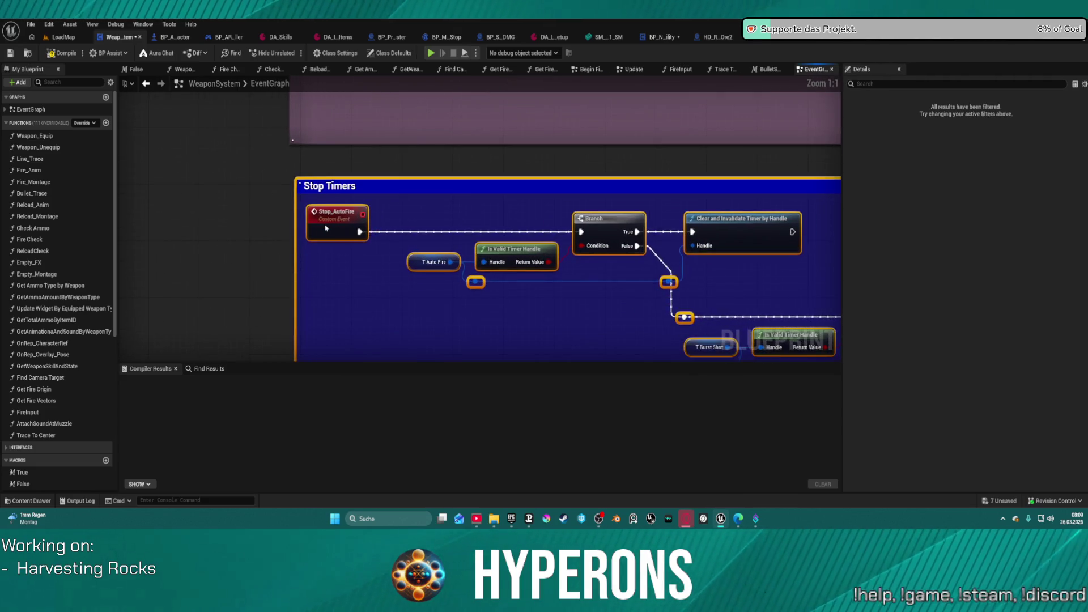
scroll(325, 237, "down", 10)
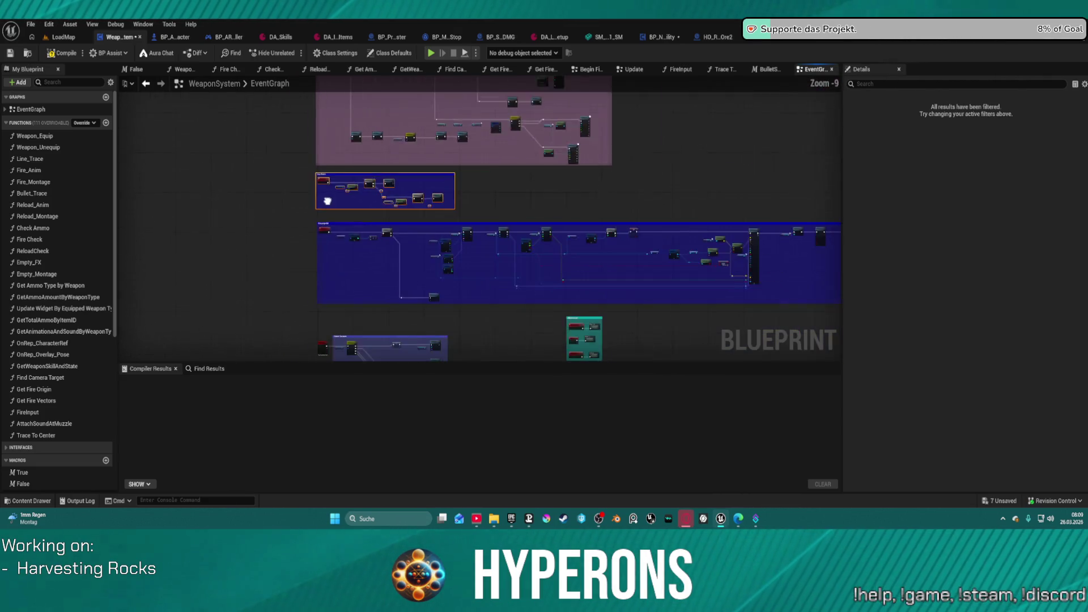
mouse_move(305, 211)
left_mouse_down()
mouse_move(521, 312)
mouse_move(832, 315)
mouse_move(809, 304)
left_mouse_up()
scroll(348, 195, "up", 7)
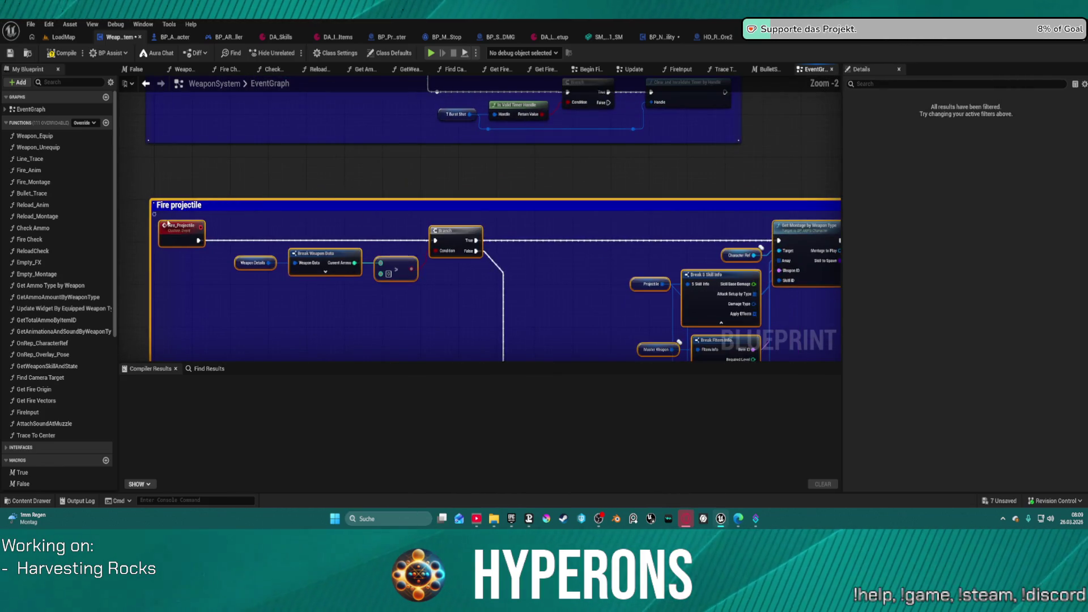
Place the Mining Laser and Switch Firemode blocks side by side below Fire projectile.
left_click(275, 165)
scroll(382, 175, "down", 4)
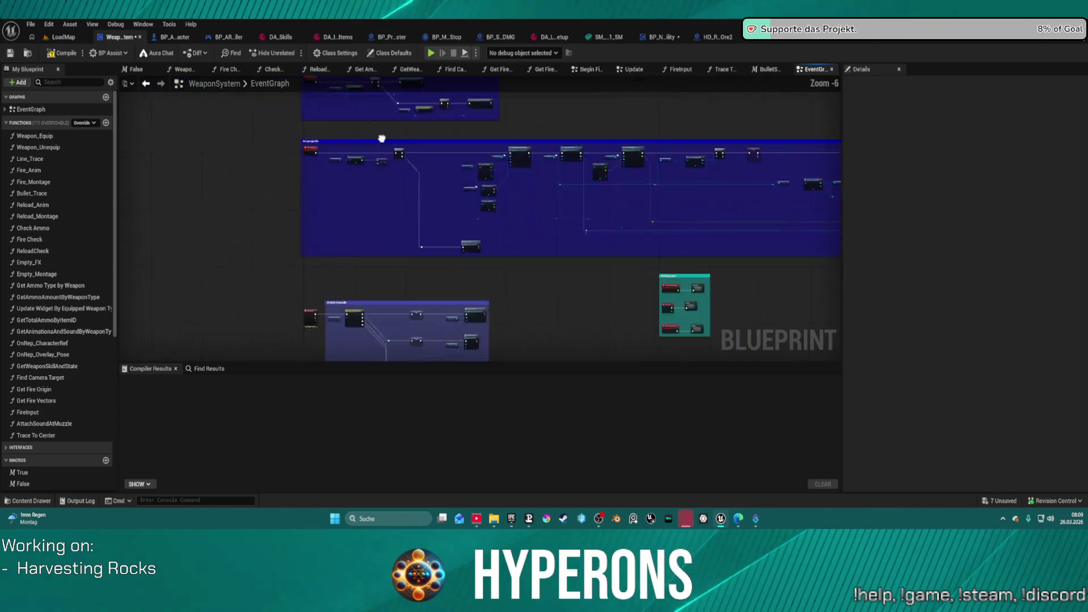
left_click(685, 168)
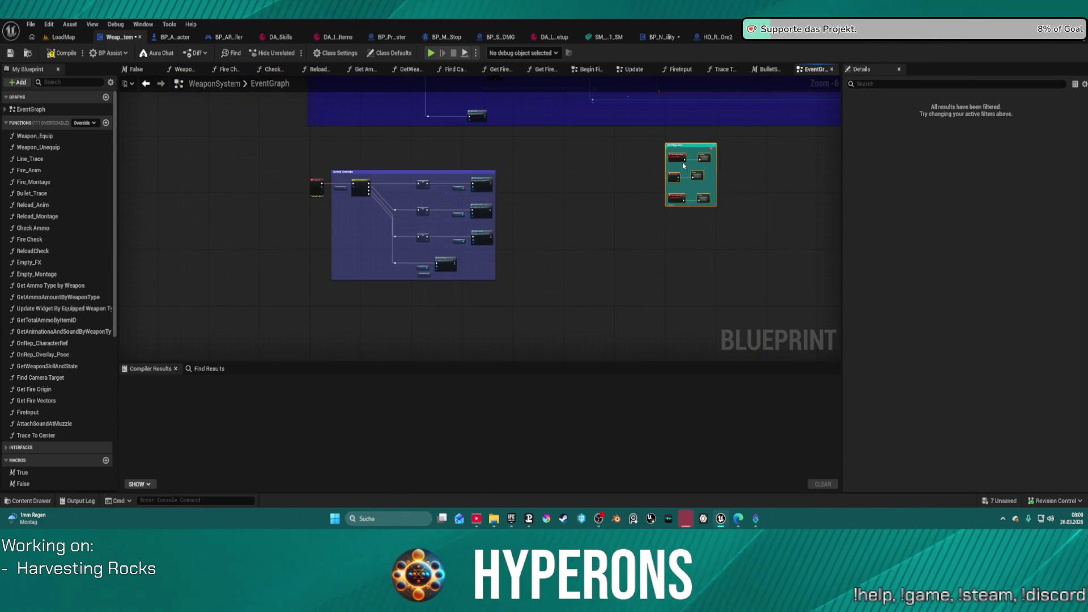
mouse_move(675, 157)
left_mouse_down()
mouse_move(556, 138)
mouse_move(527, 146)
left_mouse_up()
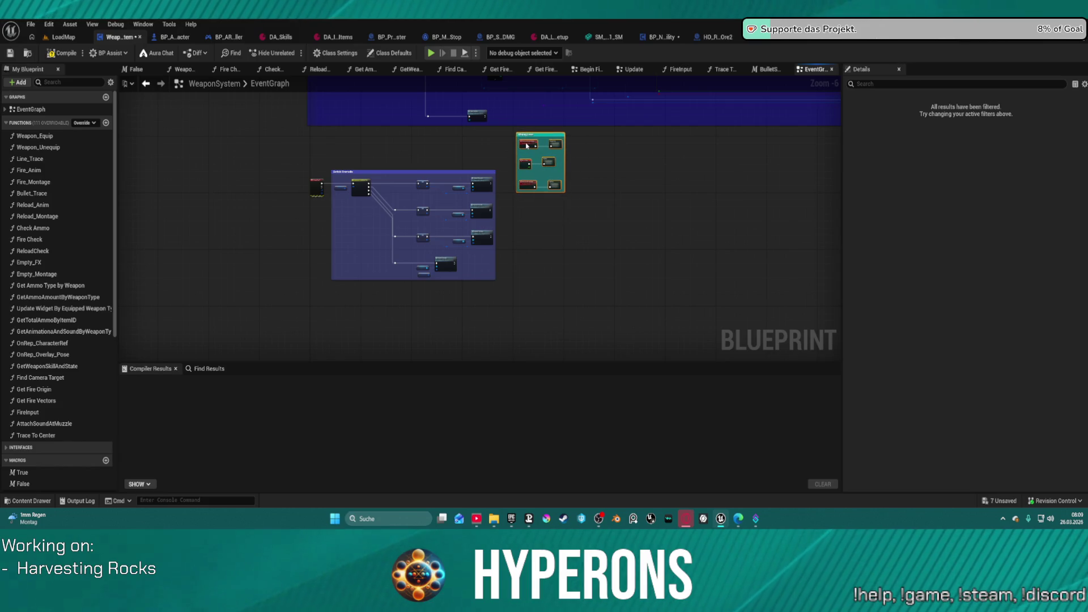
mouse_move(266, 157)
left_mouse_down()
mouse_move(497, 283)
mouse_move(495, 306)
left_mouse_up()
mouse_move(482, 240)
left_mouse_down()
mouse_move(469, 200)
mouse_move(447, 205)
mouse_move(479, 206)
left_mouse_up()
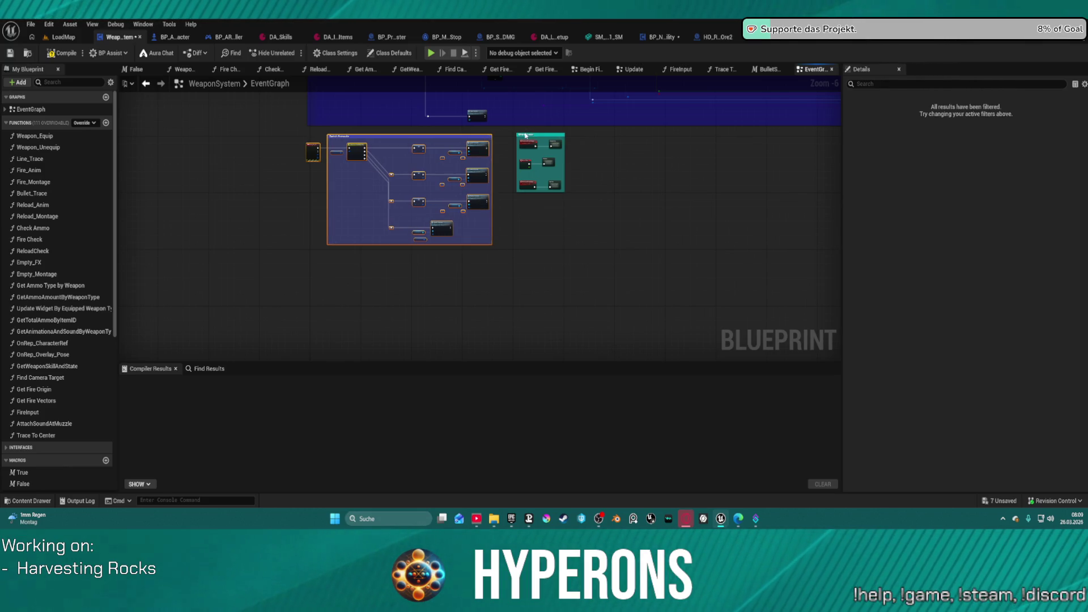
left_click_drag(527, 135, 515, 140)
left_click(600, 154)
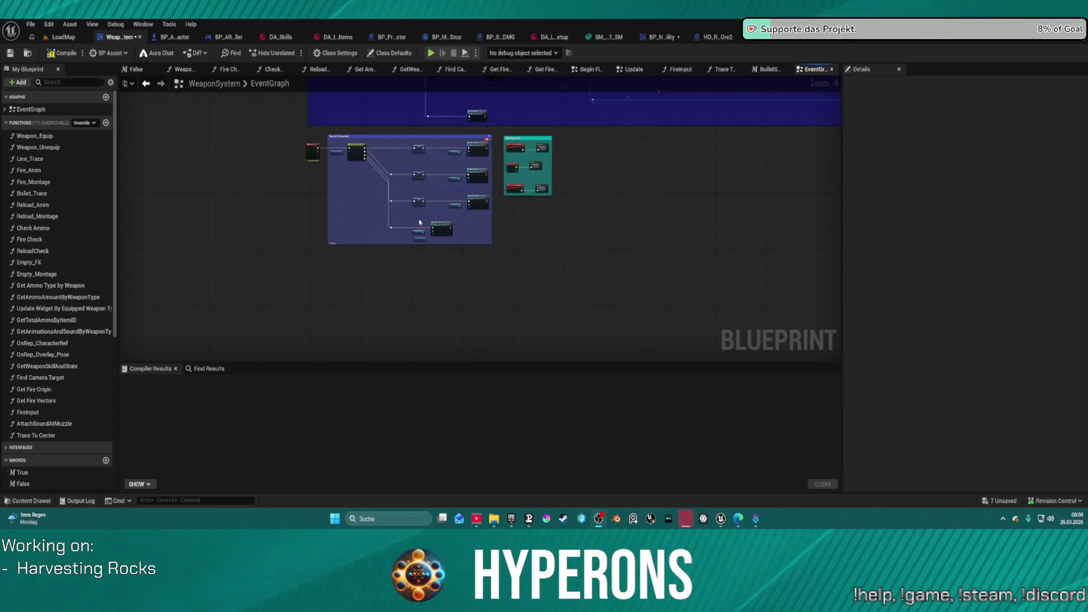
Recenter the rearranged blocks and open the Begin Fire collapsed graph.
left_click_drag(574, 244, 607, 301)
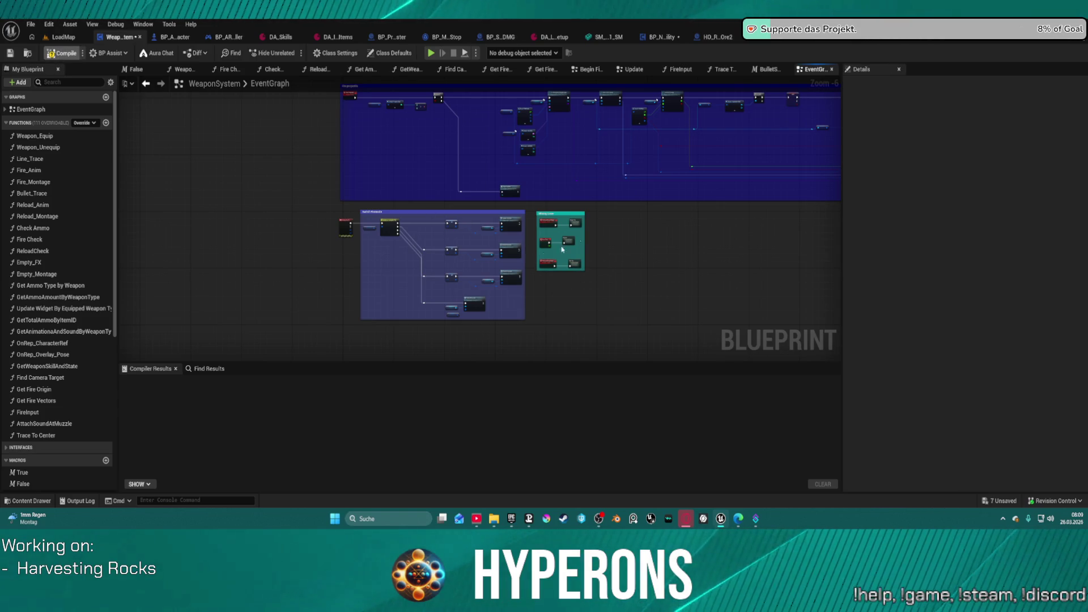
scroll(565, 226, "up", 6)
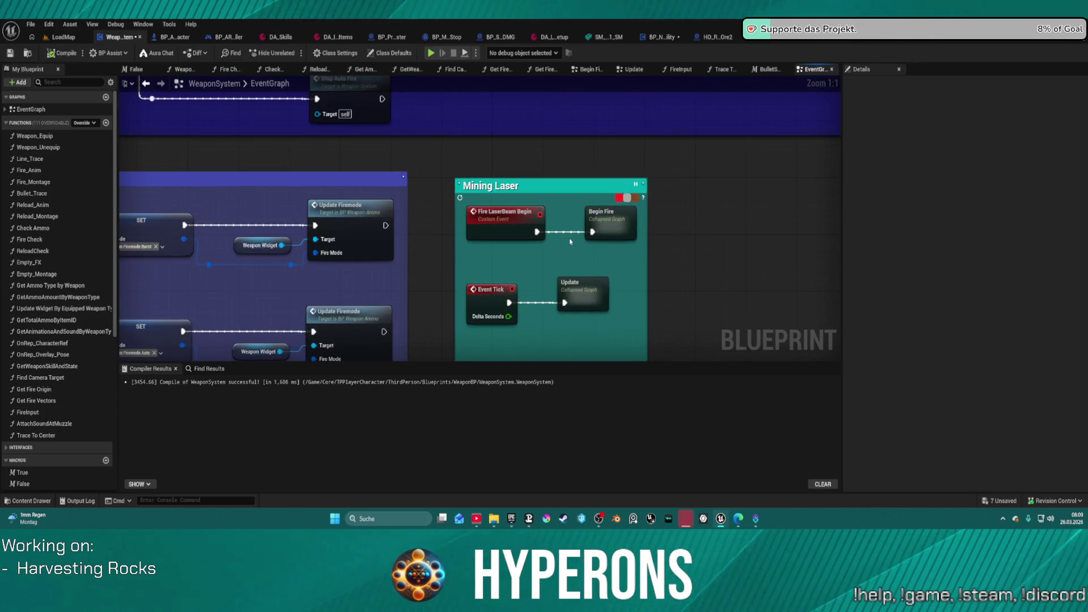
mouse_move(591, 267)
left_mouse_down()
mouse_move(450, 188)
mouse_move(447, 229)
left_mouse_up()
mouse_move(434, 183)
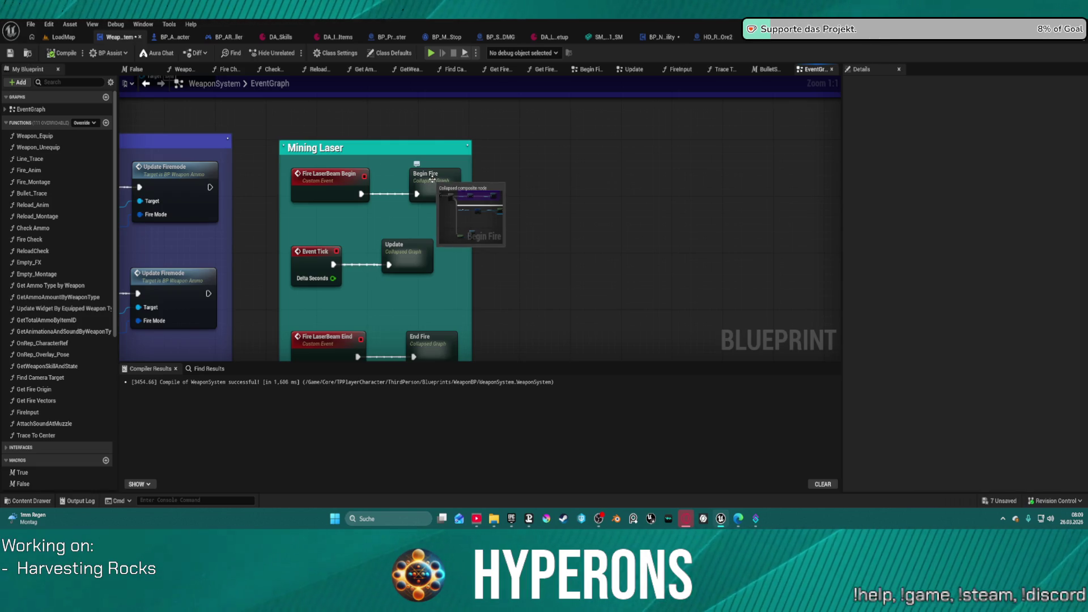
double_click(432, 180)
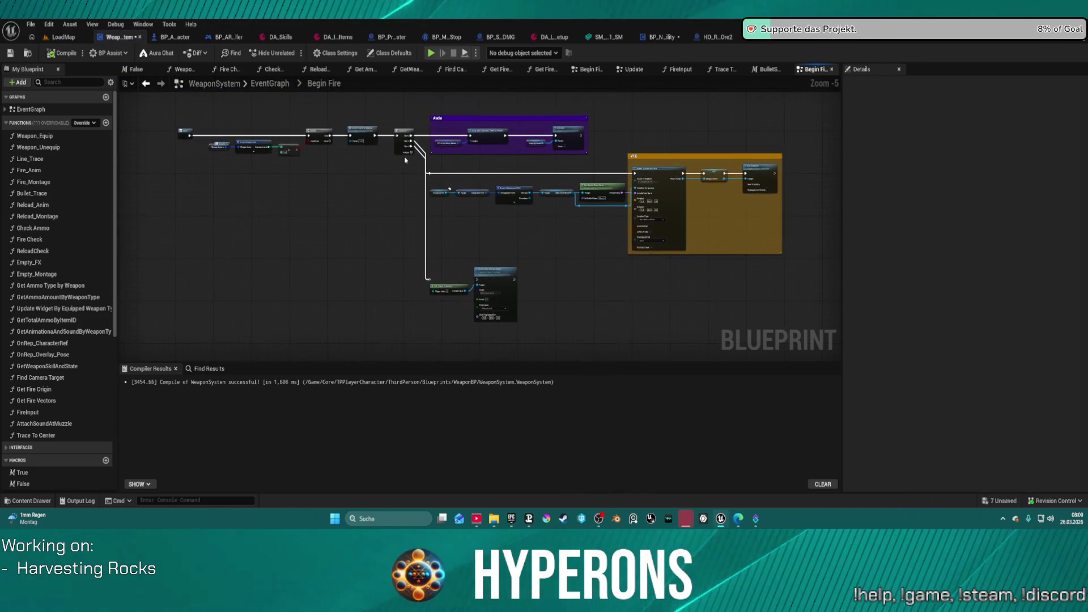
Select Begin Fire's Spawn System Attached node and locate its NS_Weapon_Beam asset in TraceEffects.
scroll(638, 193, "up", 5)
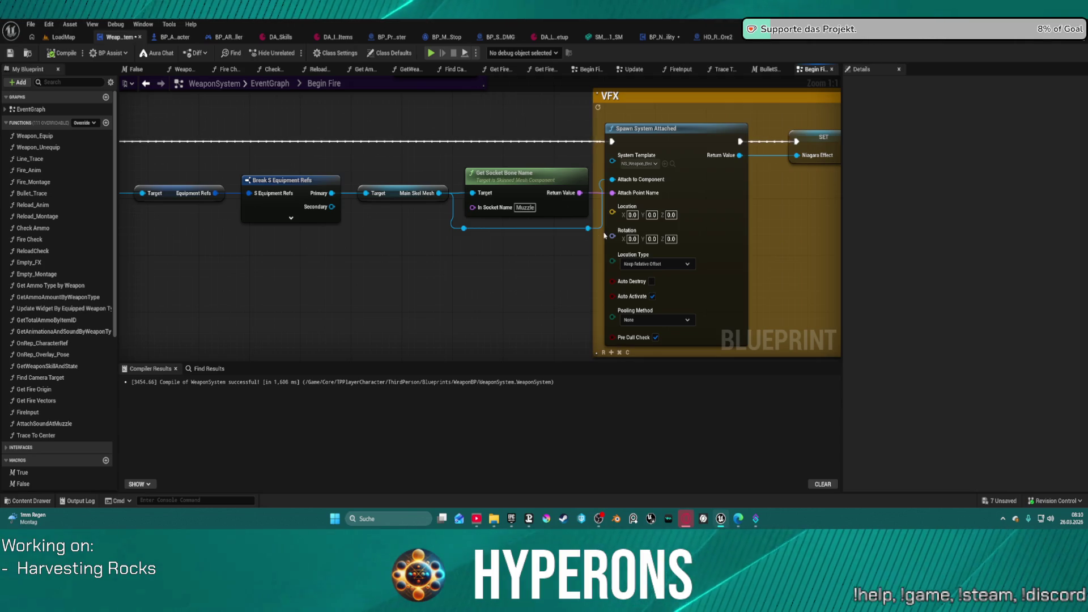
left_click(677, 165)
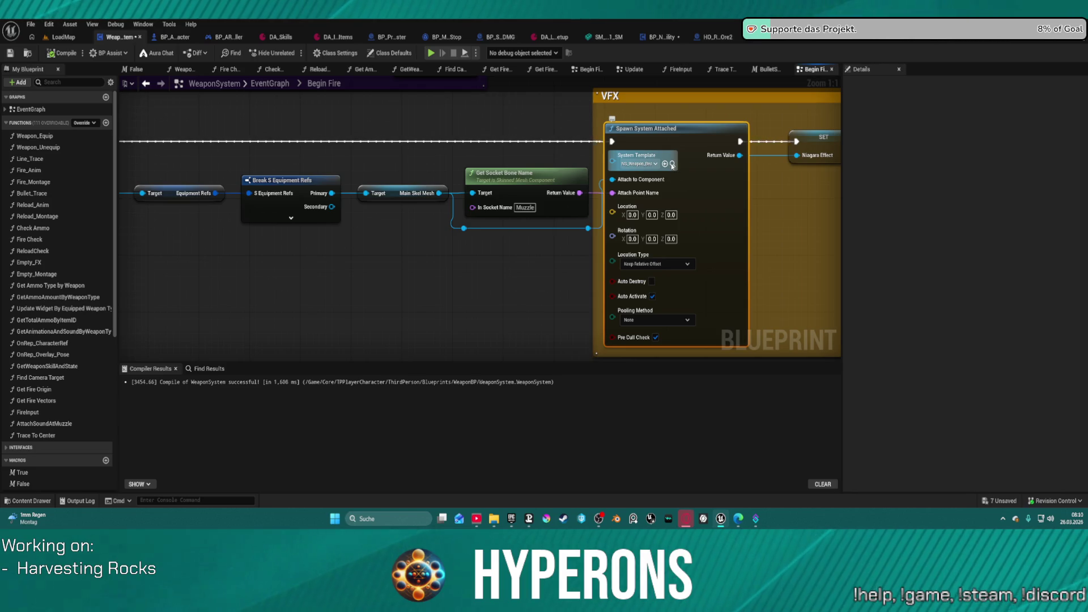
left_click(673, 164)
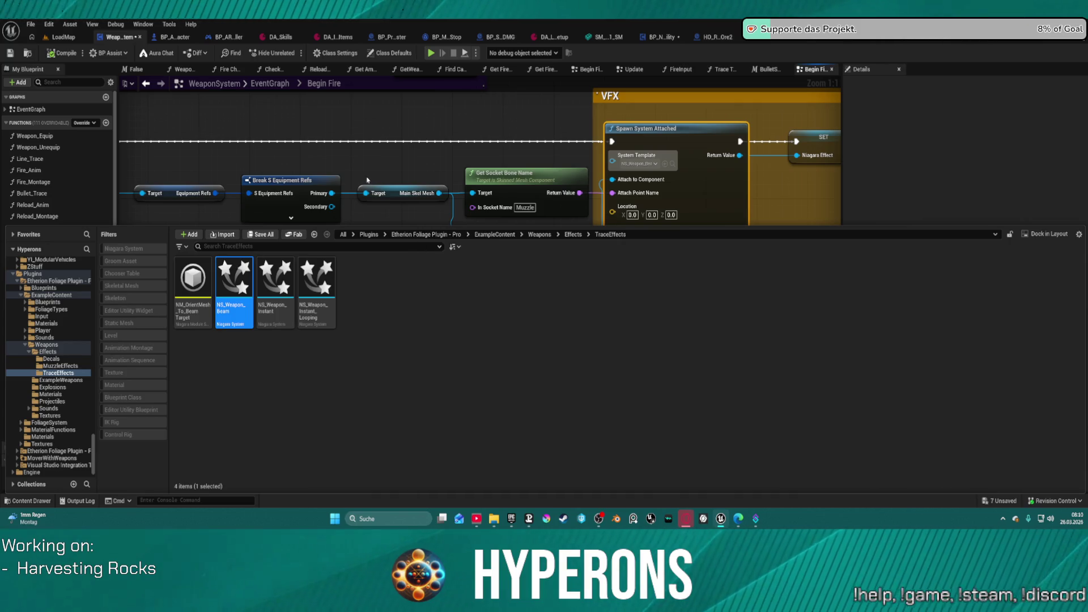
Select the Beam emitter in NS_Weapon_Beam and scroll its Details stack down to Update Beam.
scroll(487, 204, "up", 3)
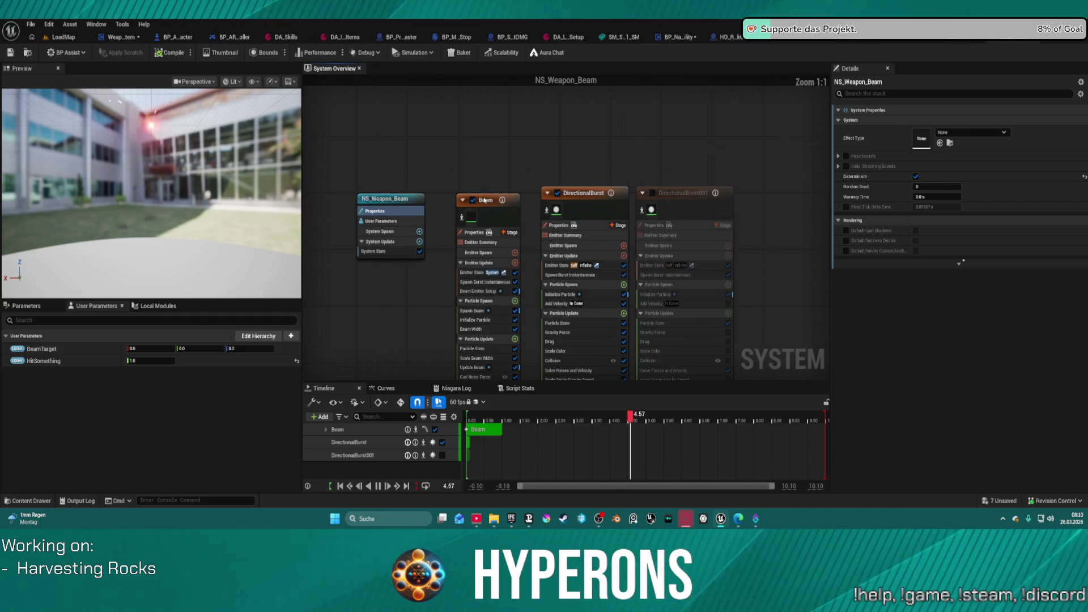
left_click(485, 199)
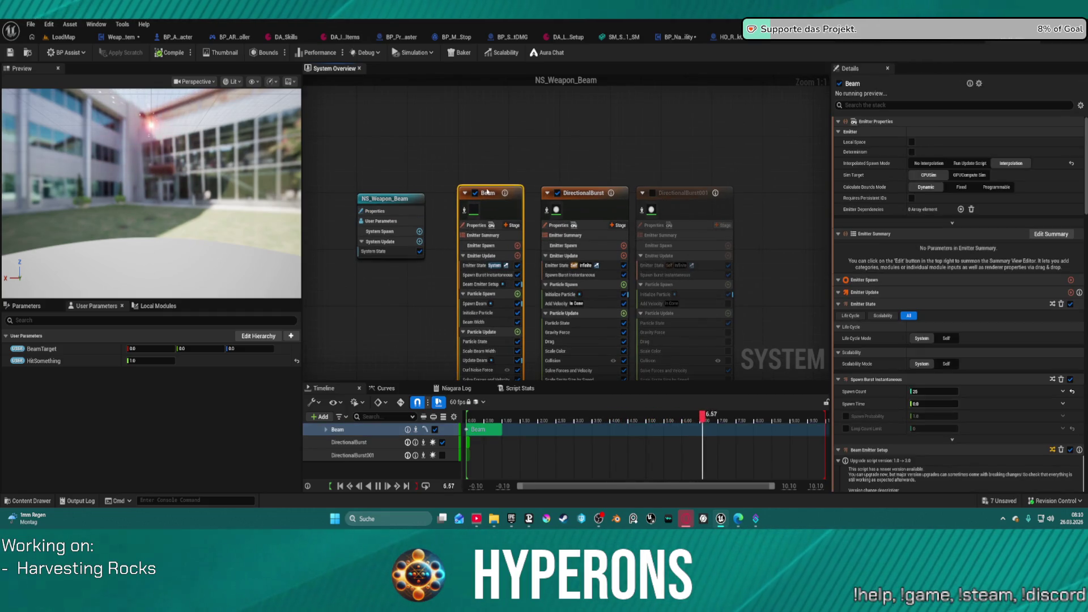
left_click_drag(487, 191, 489, 191)
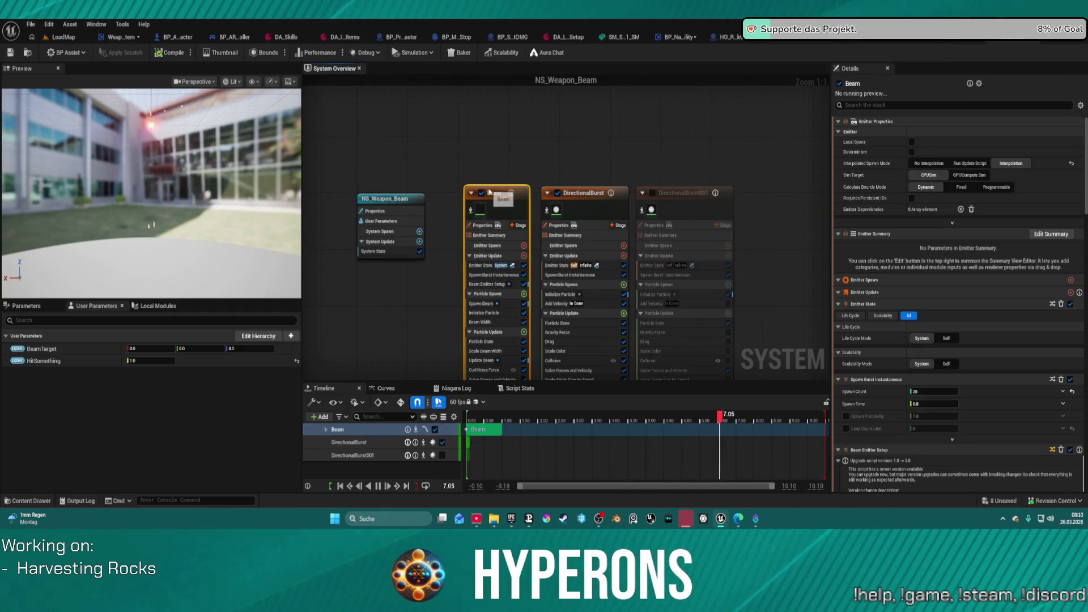
double_click(493, 193)
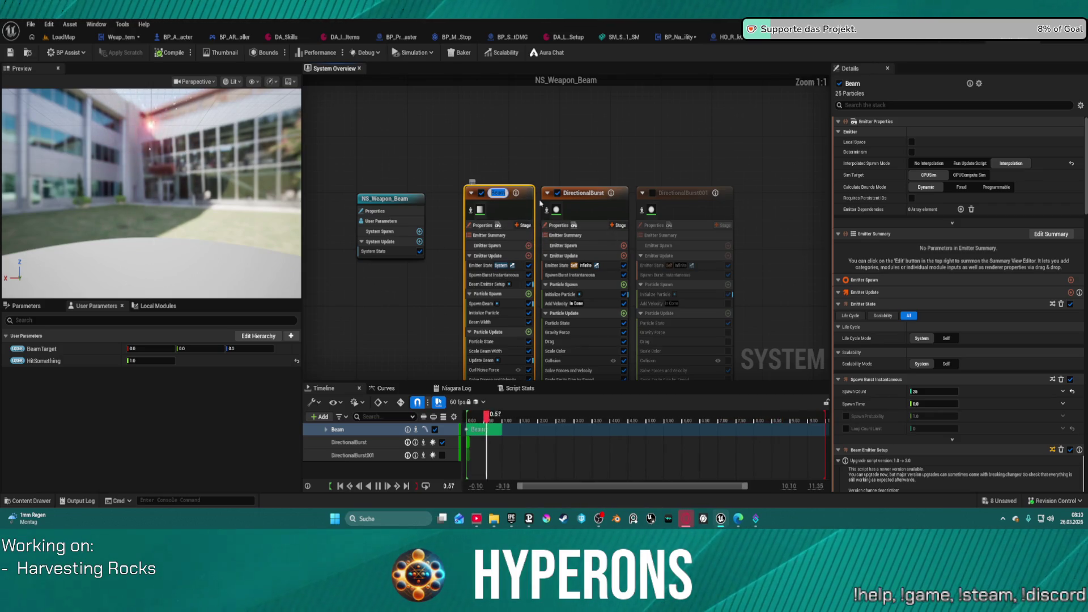
scroll(984, 182, "down", 5)
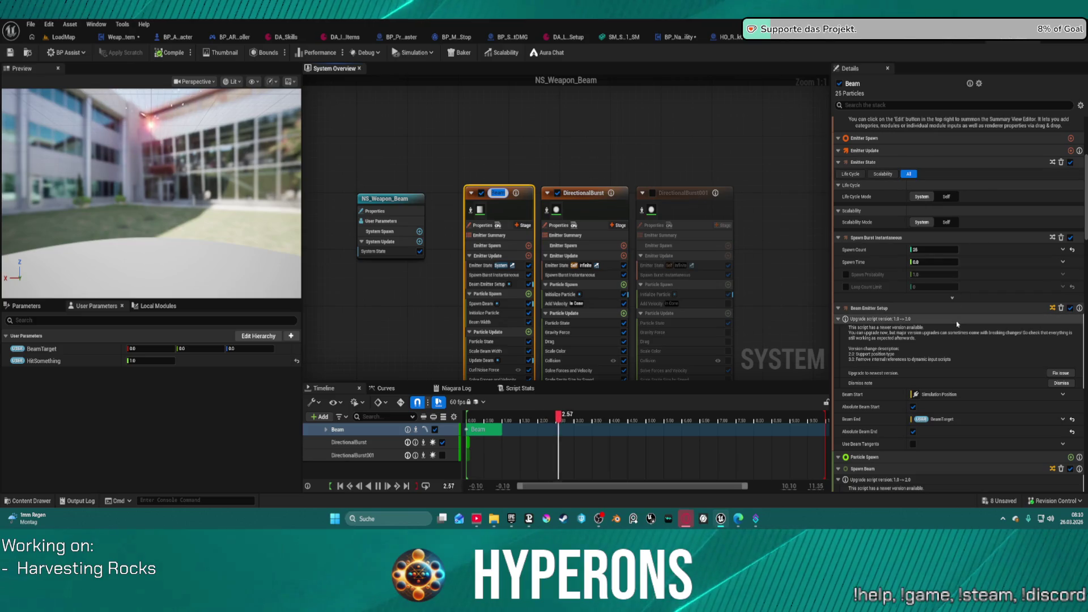
scroll(936, 267, "down", 2)
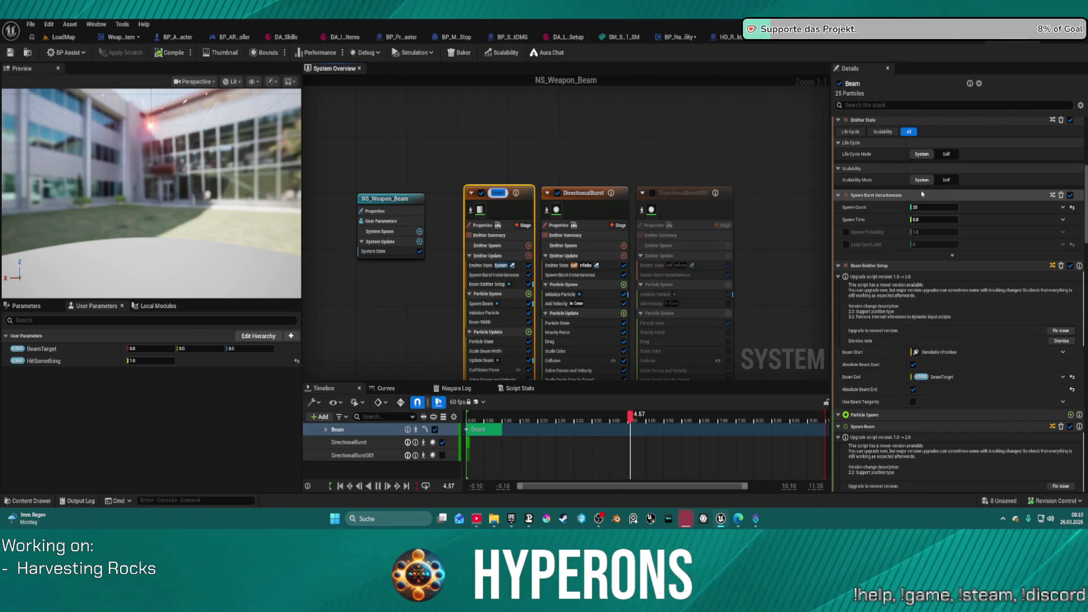
scroll(913, 300, "down", 10)
scroll(907, 405, "down", 9)
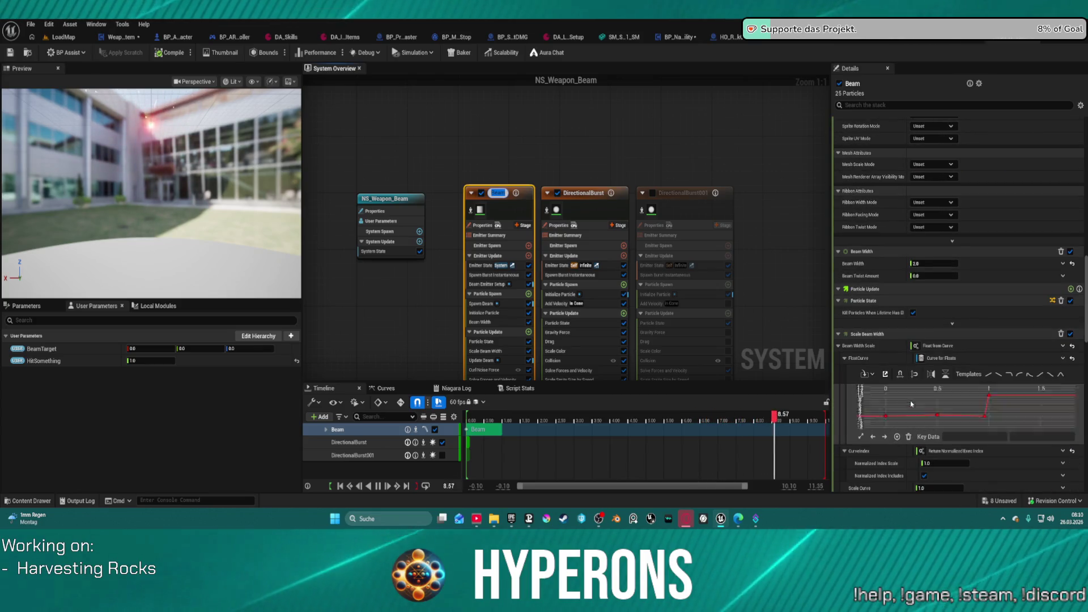
scroll(850, 368, "down", 1)
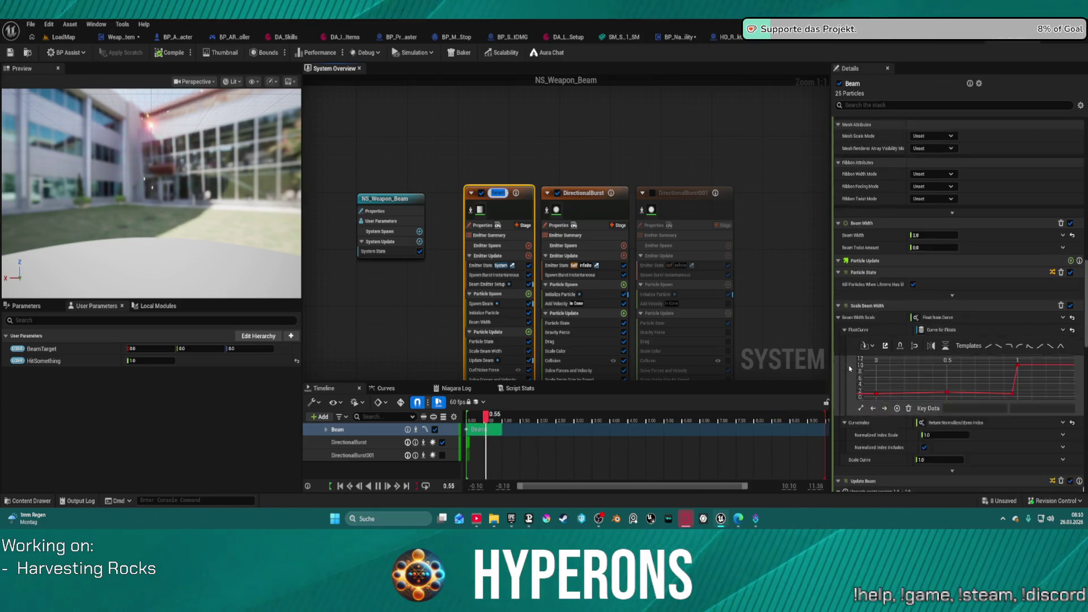
scroll(850, 368, "down", 2)
scroll(850, 368, "down", 2)
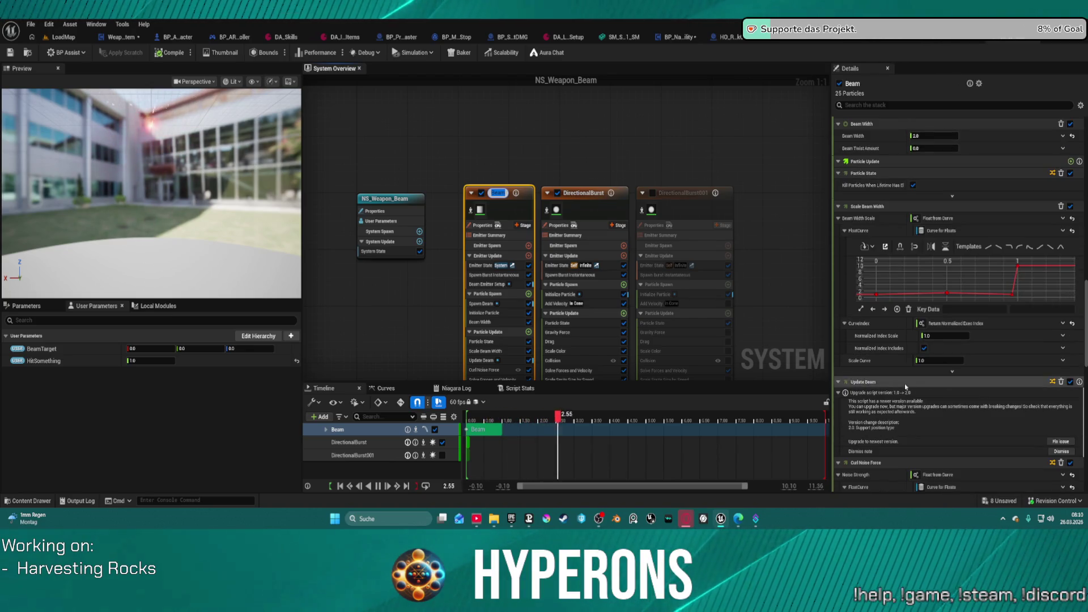
Upgrade Update Beam, fix its unmet dependency via BeamEmitterSetup 2.0, and dismiss the note.
left_click(1062, 442)
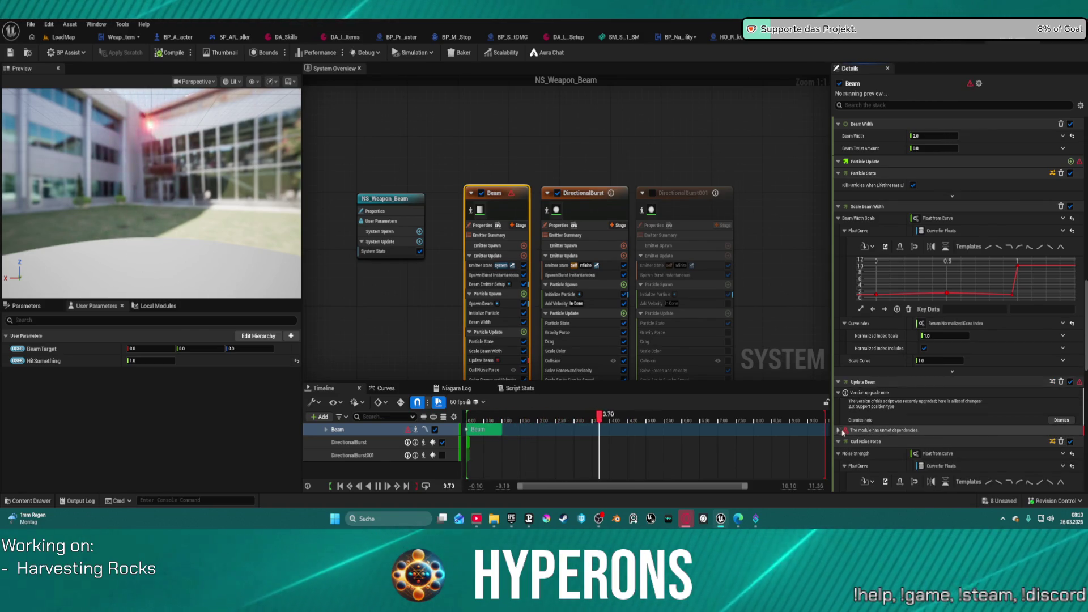
left_click(838, 431)
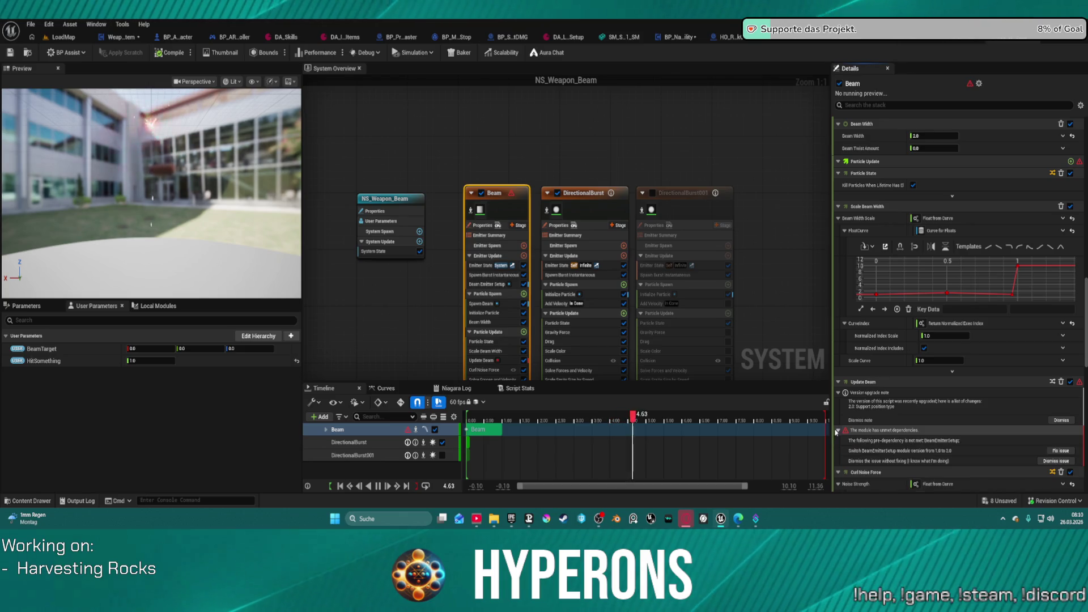
left_click(1071, 451)
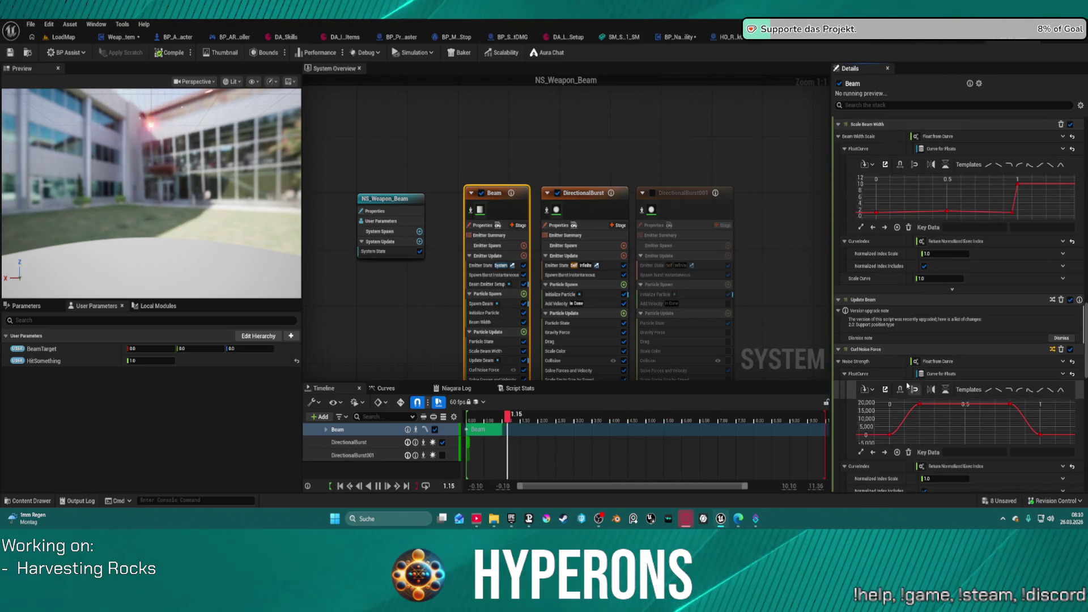
left_click(1057, 344)
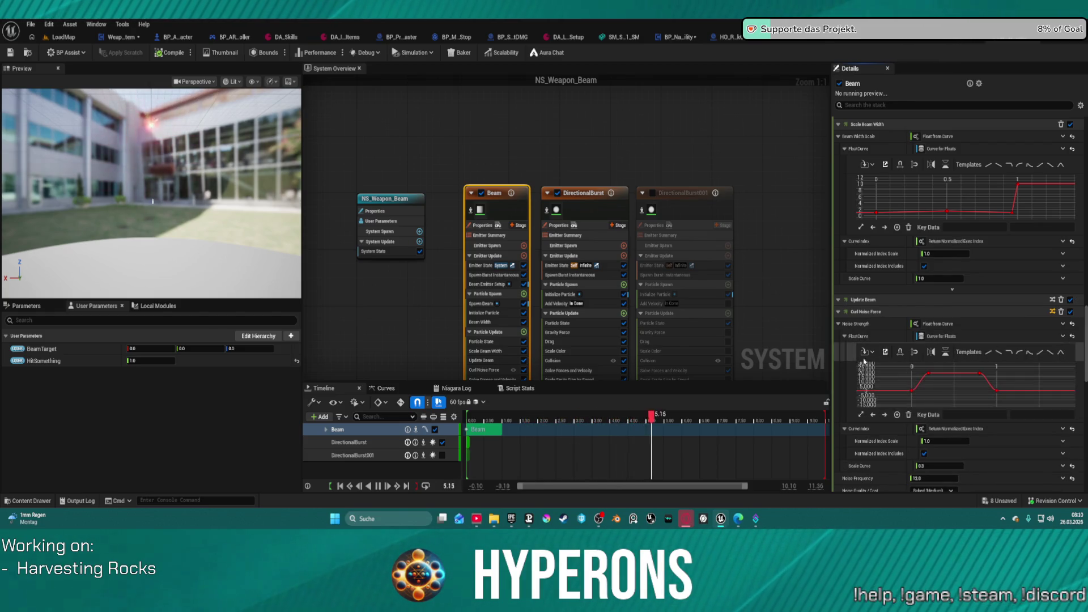
scroll(846, 406, "down", 2)
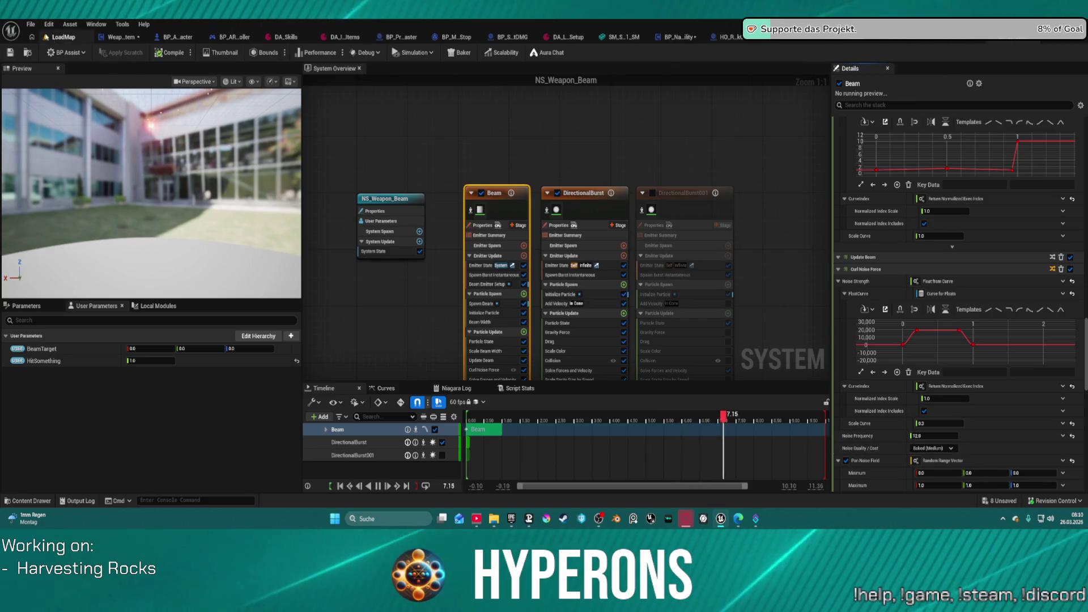
left_click(61, 37)
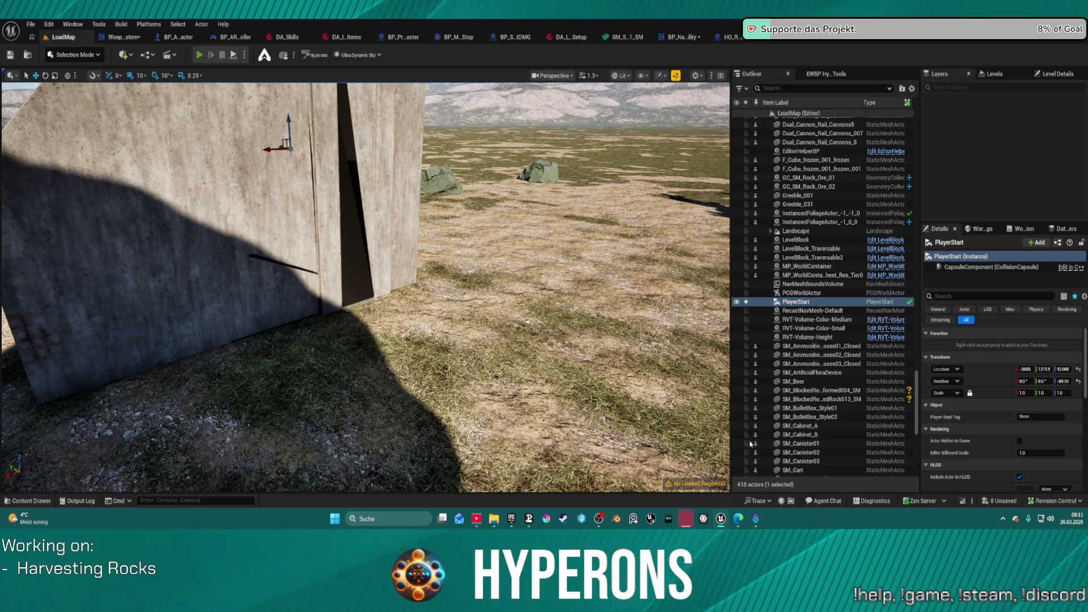
mouse_move(692, 520)
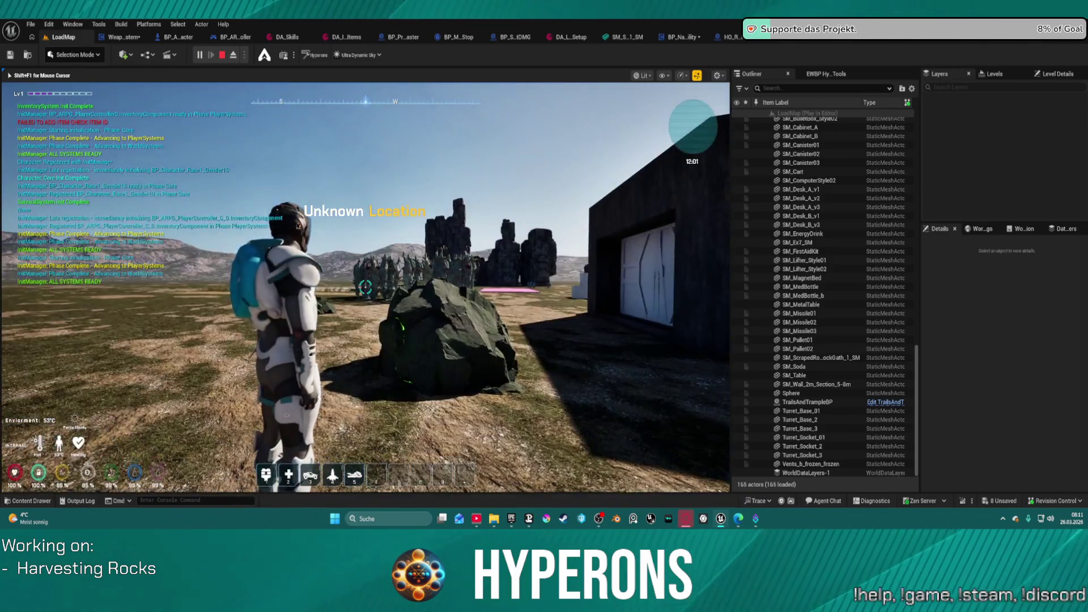
key("i")
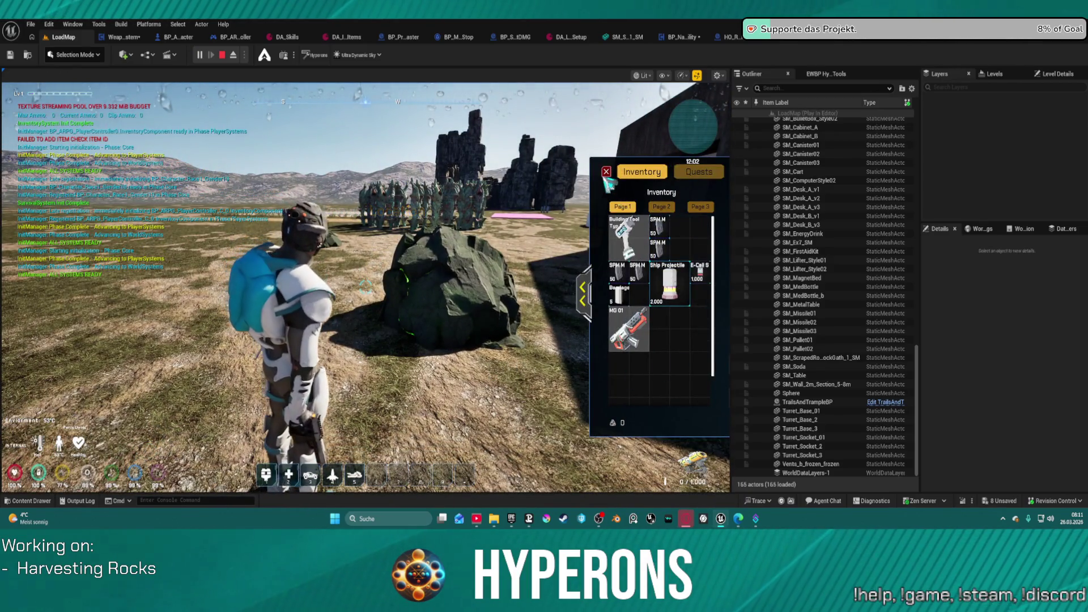
key("i")
key("w")
left_click(365, 286)
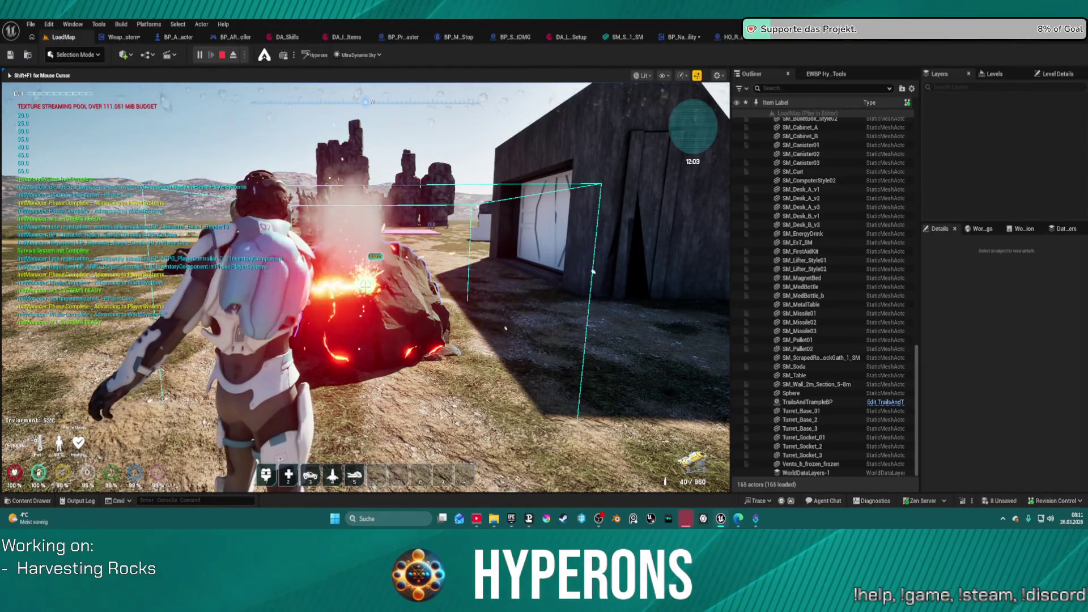
left_click_drag(365, 286, 366, 286)
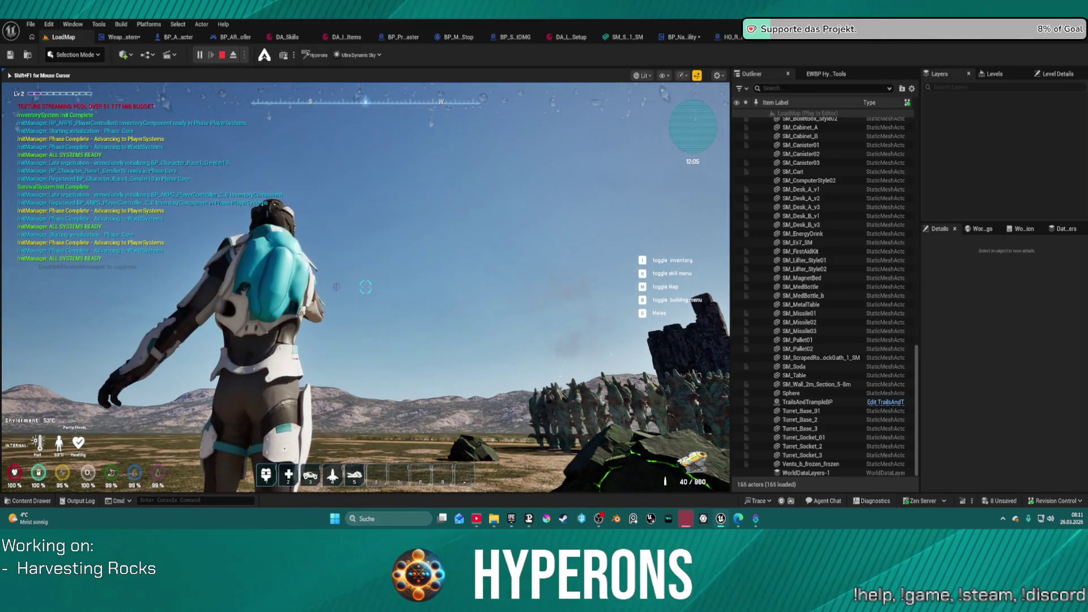
left_click(365, 286)
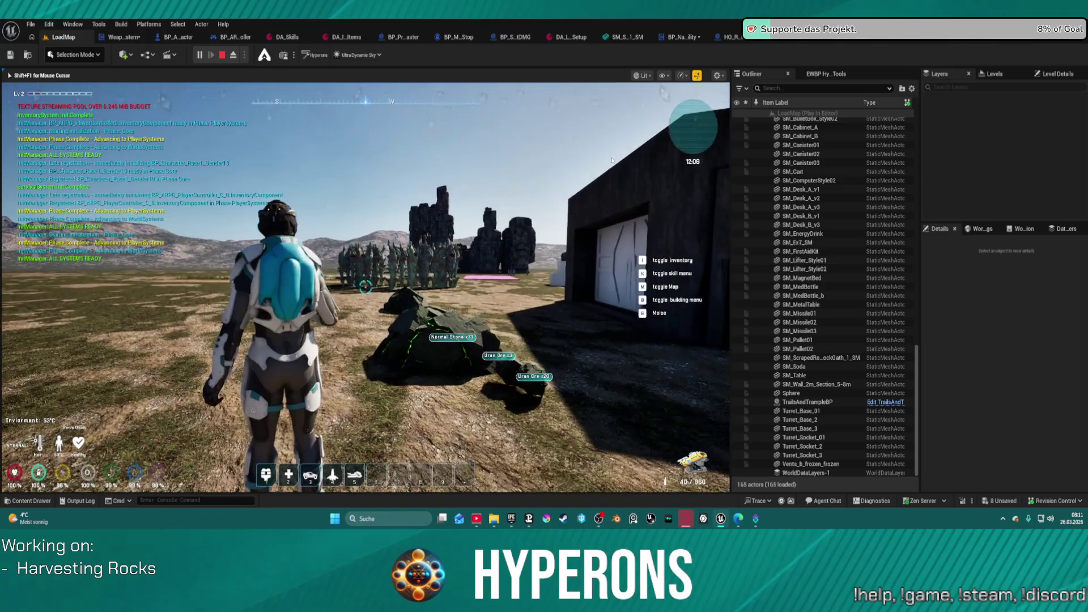
key("Escape")
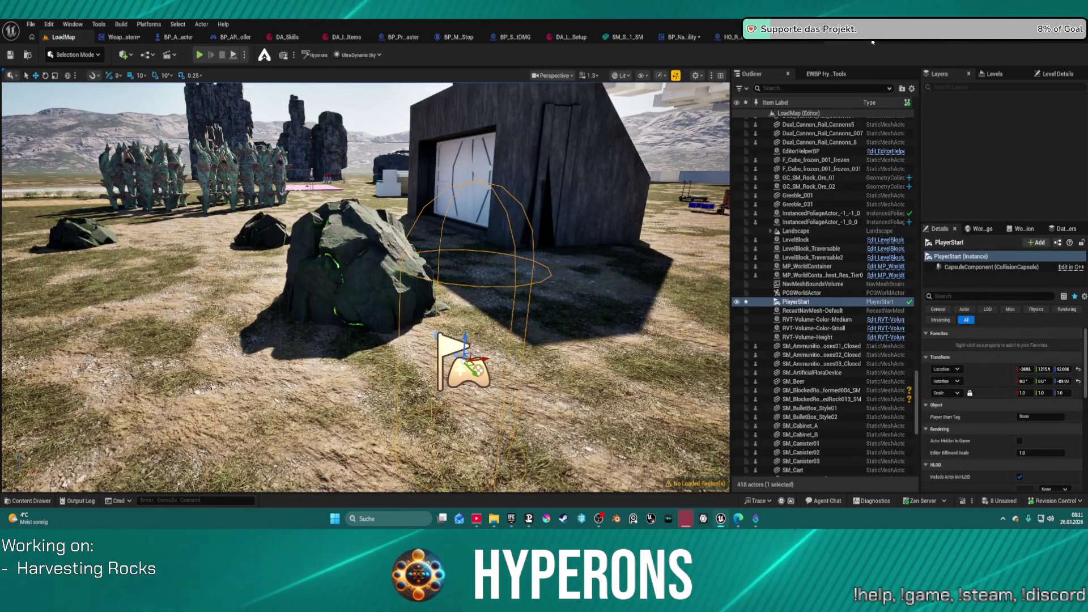
Tick Hidden in Game on BP_Skill_HavestDMG's CollisionComponent, then return to LoadMap.
left_click(501, 41)
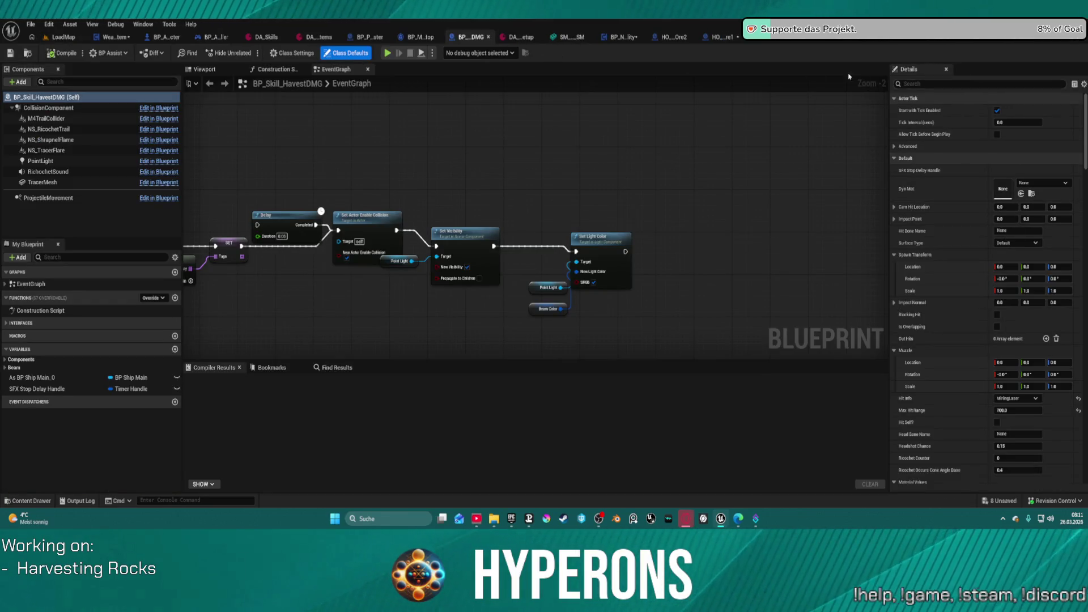
left_click(62, 108)
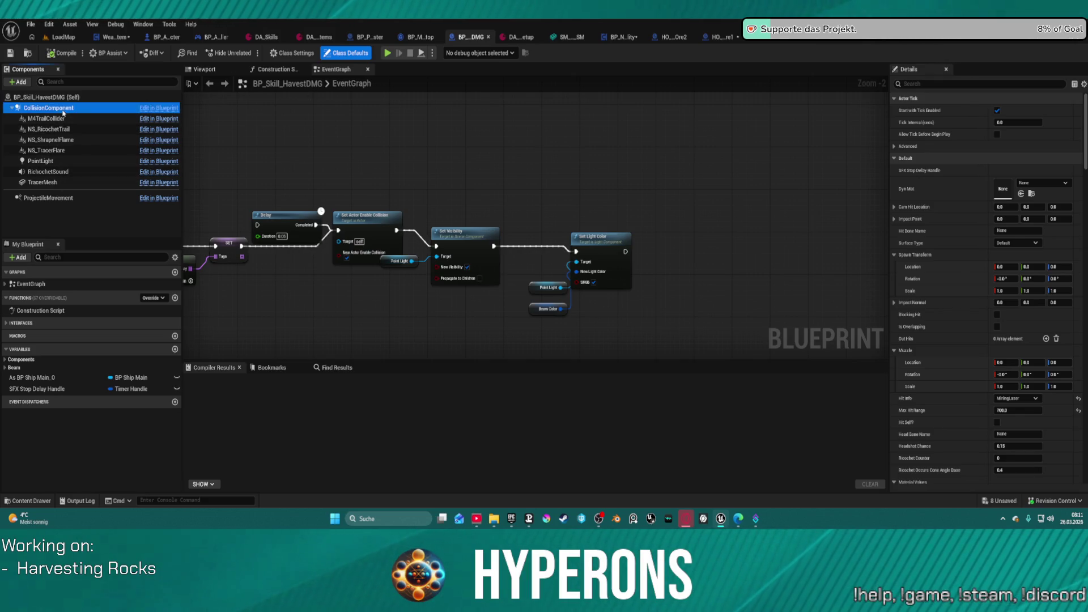
left_click(997, 386)
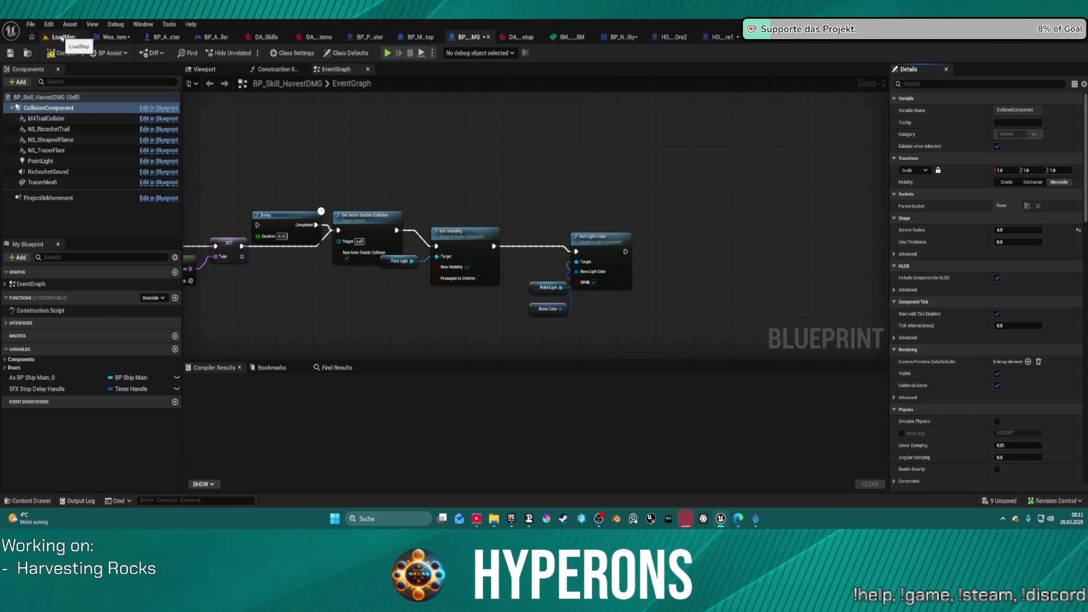
left_click(63, 37)
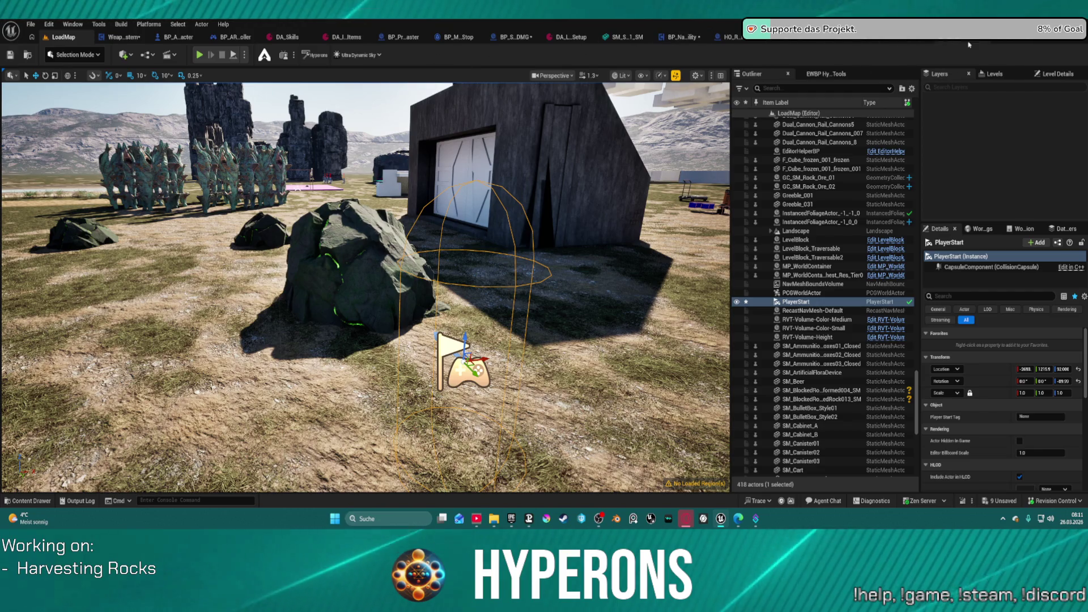
Set NS_Weapon_Beam's HitSomething user parameter preview to 0.0, then return to LoadMap.
left_click(1015, 39)
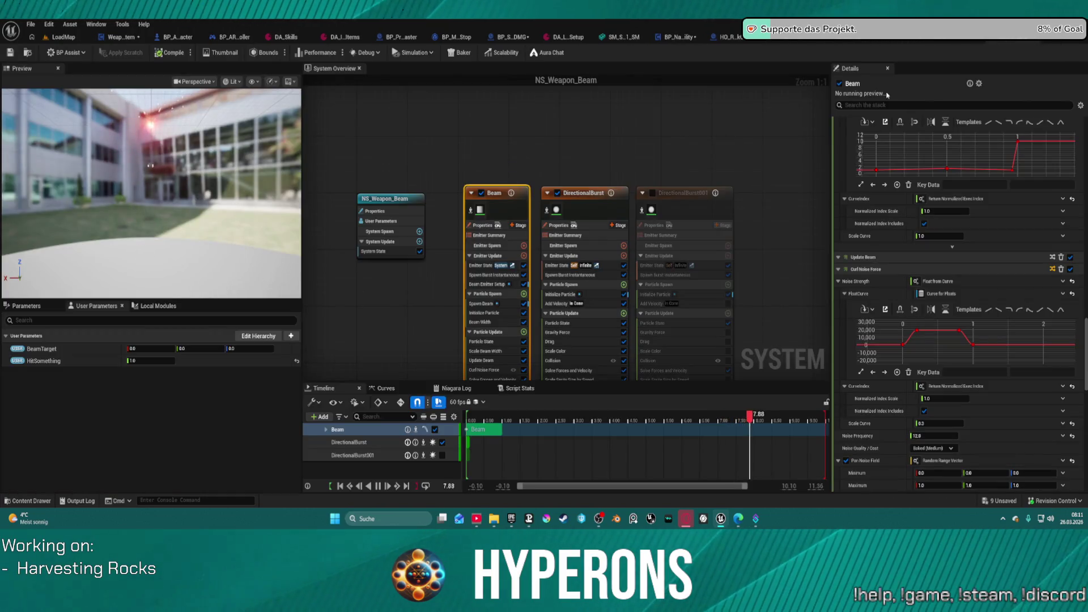
left_click(151, 360)
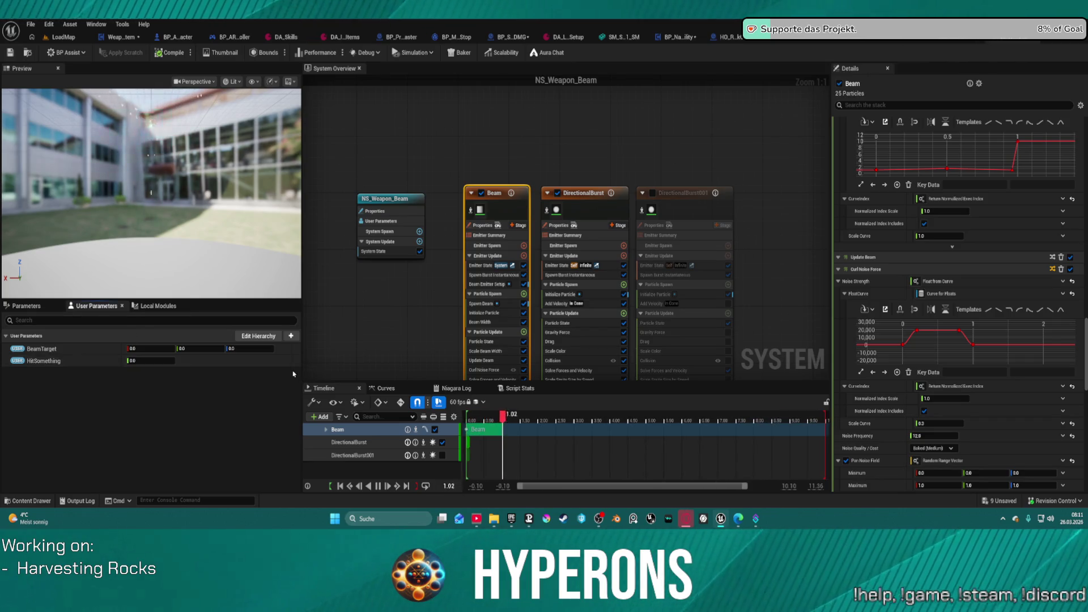
left_click(62, 36)
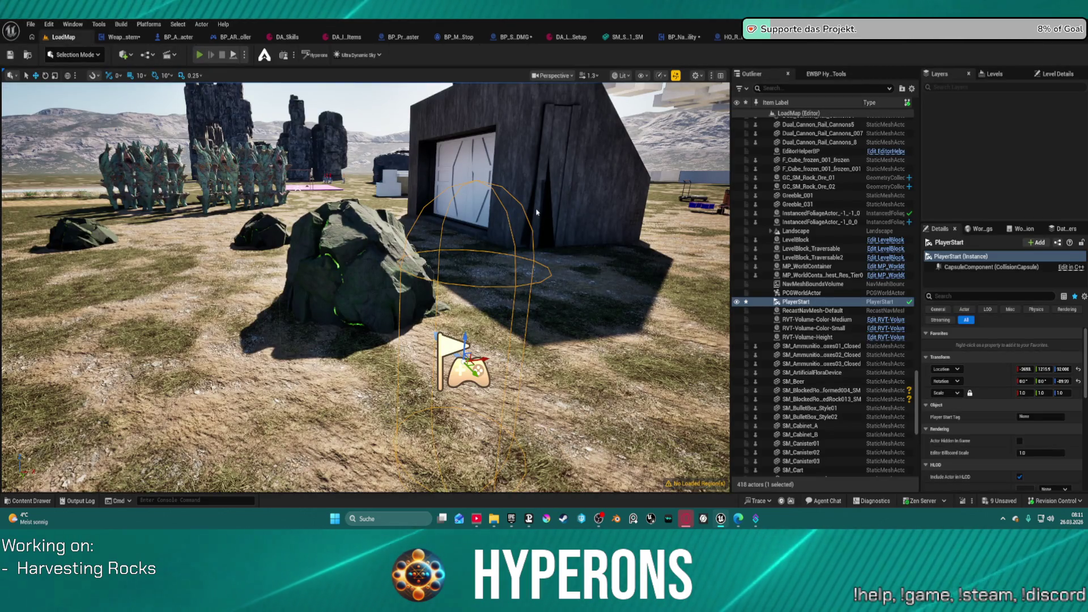
key("alt+p")
key("i")
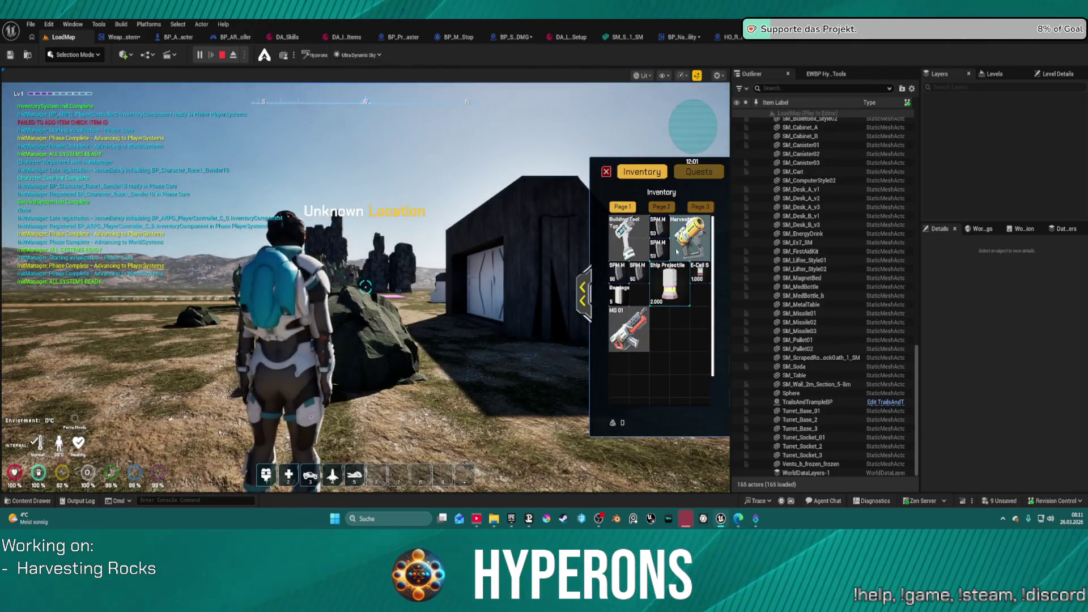
double_click(676, 253)
key("i")
left_click_drag(366, 287, 366, 287)
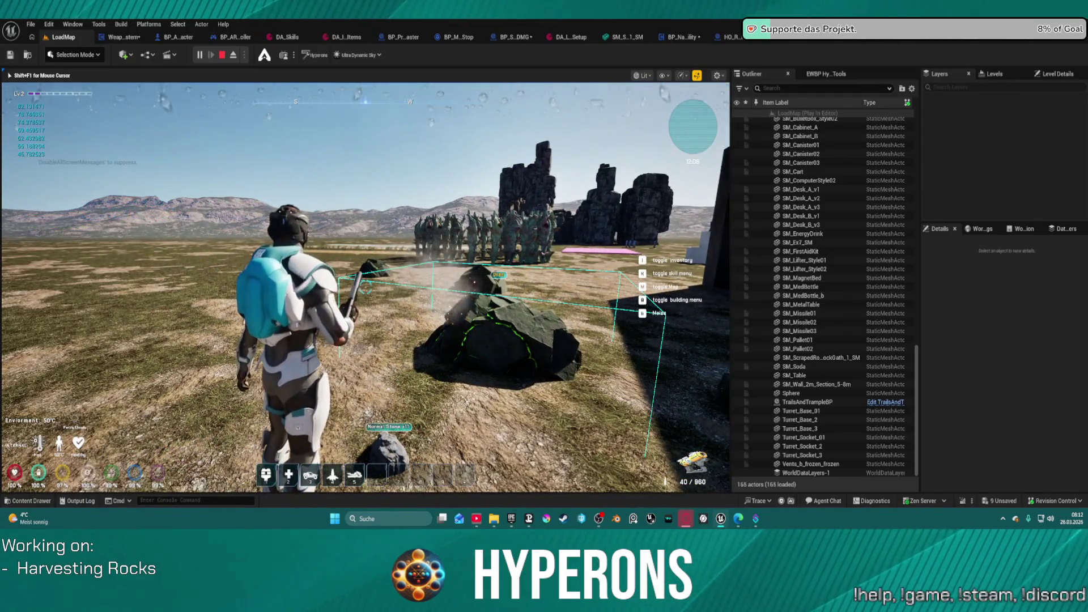
key("Escape")
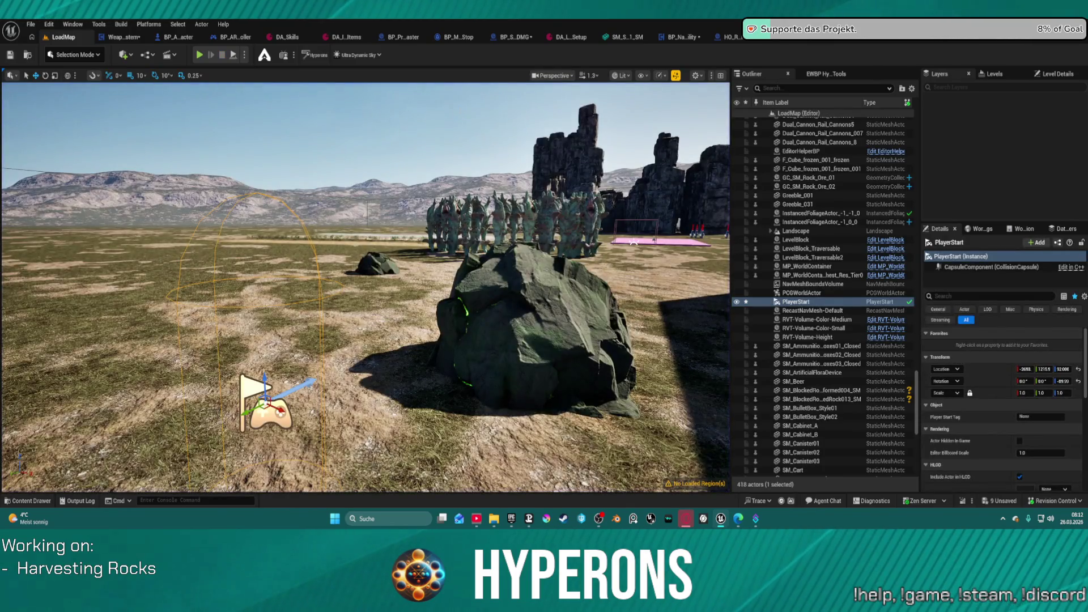
Look over BP_Proj_Master, then bring WeaponSystem's Audio graph section into view.
left_click(411, 37)
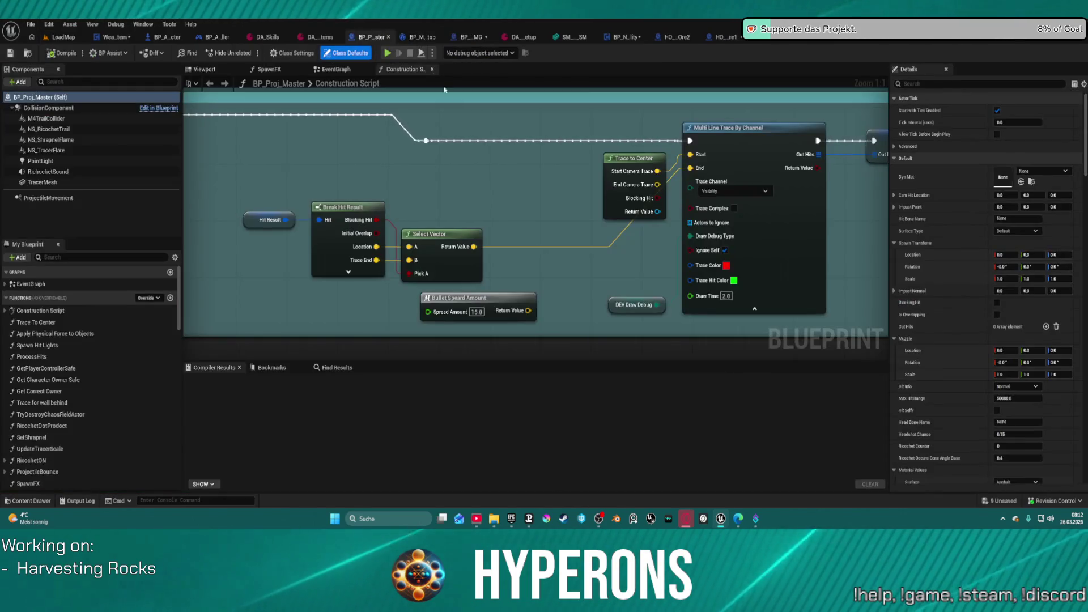
scroll(569, 224, "down", 12)
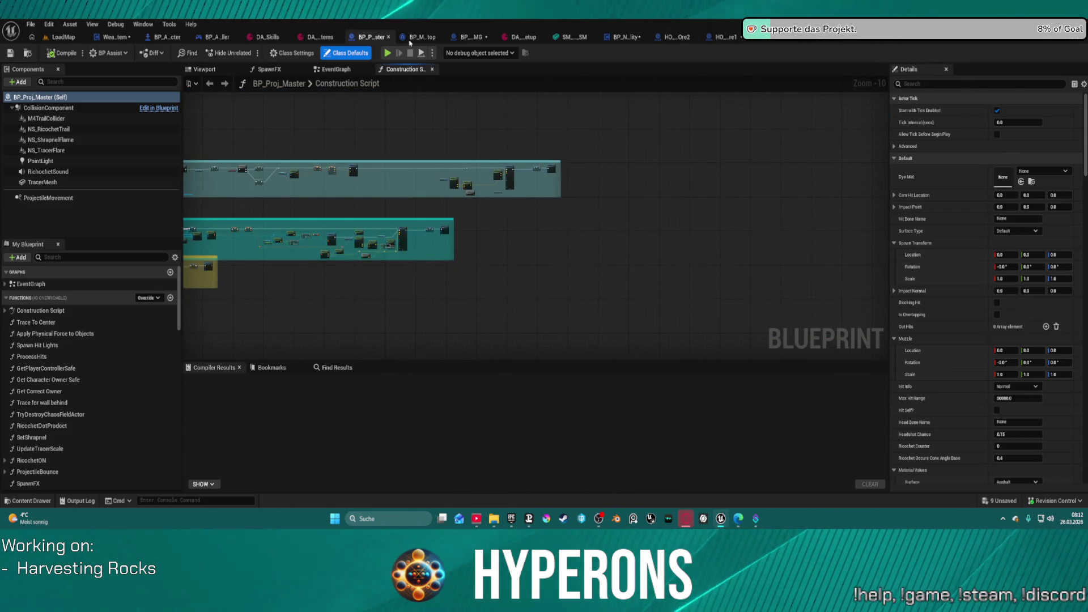
left_click(101, 38)
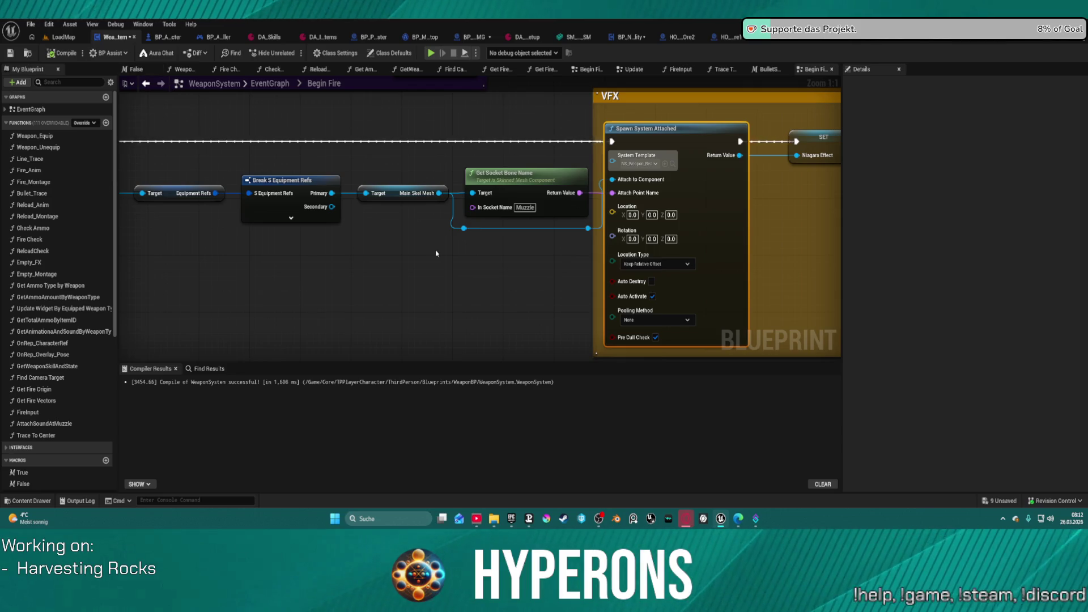
scroll(418, 219, "down", 5)
scroll(462, 138, "up", 1)
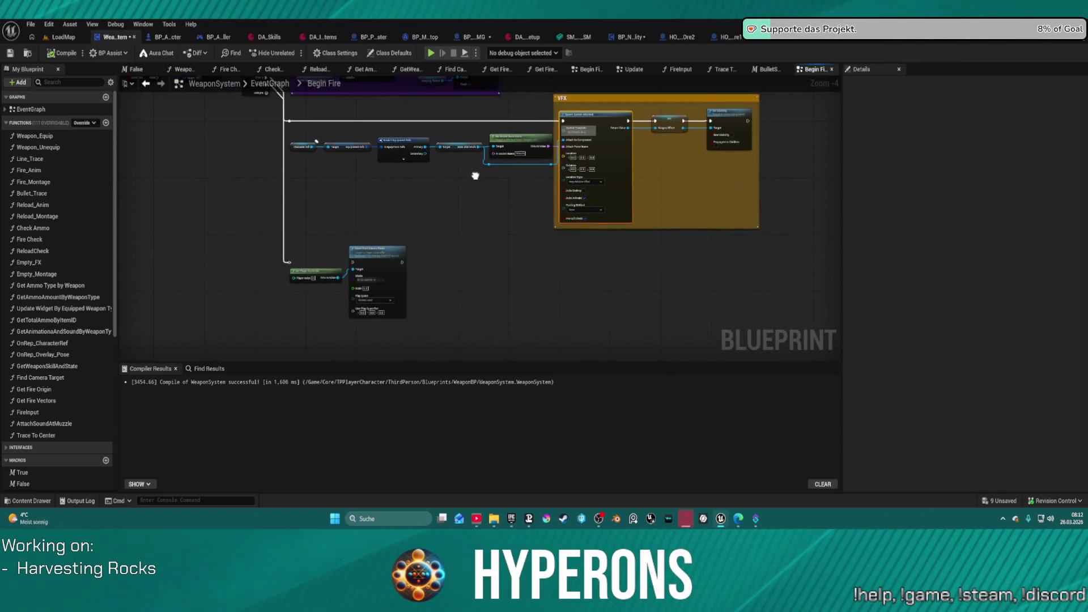
mouse_move(475, 176)
left_mouse_down()
mouse_move(534, 298)
mouse_move(717, 224)
left_mouse_up()
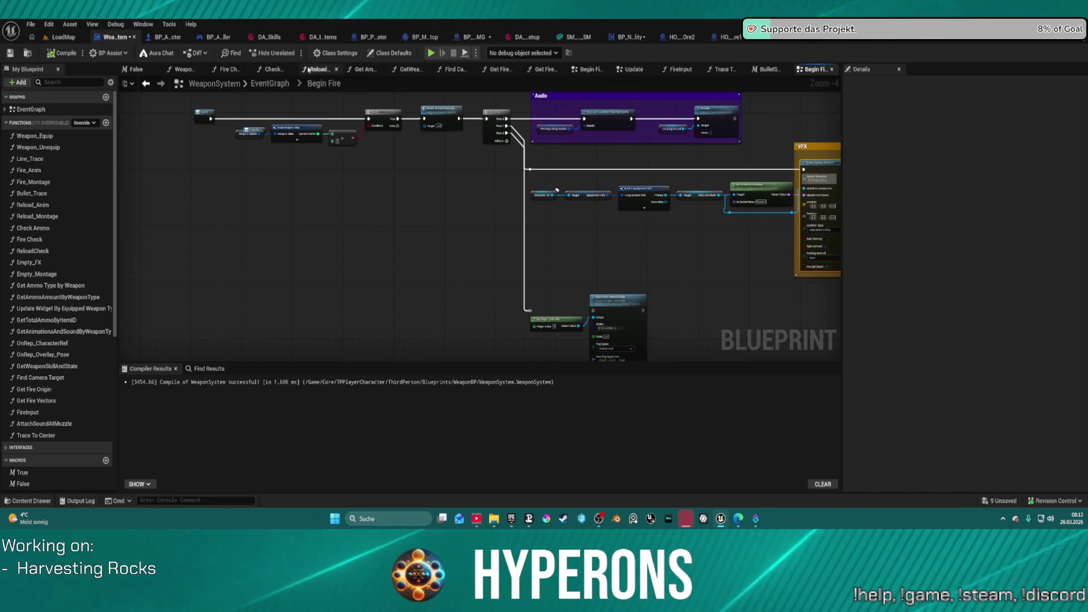
Inspect the trace and spawning nodes inside WeaponSystem's Update collapsed graph.
left_click(272, 84)
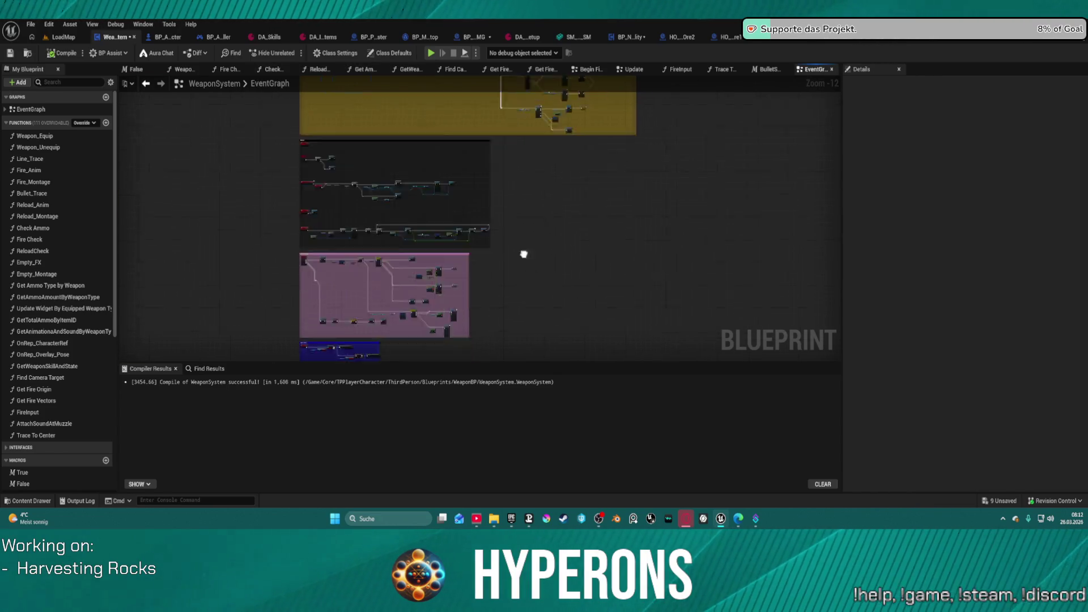
left_click_drag(522, 250, 487, 104)
scroll(364, 261, "up", 12)
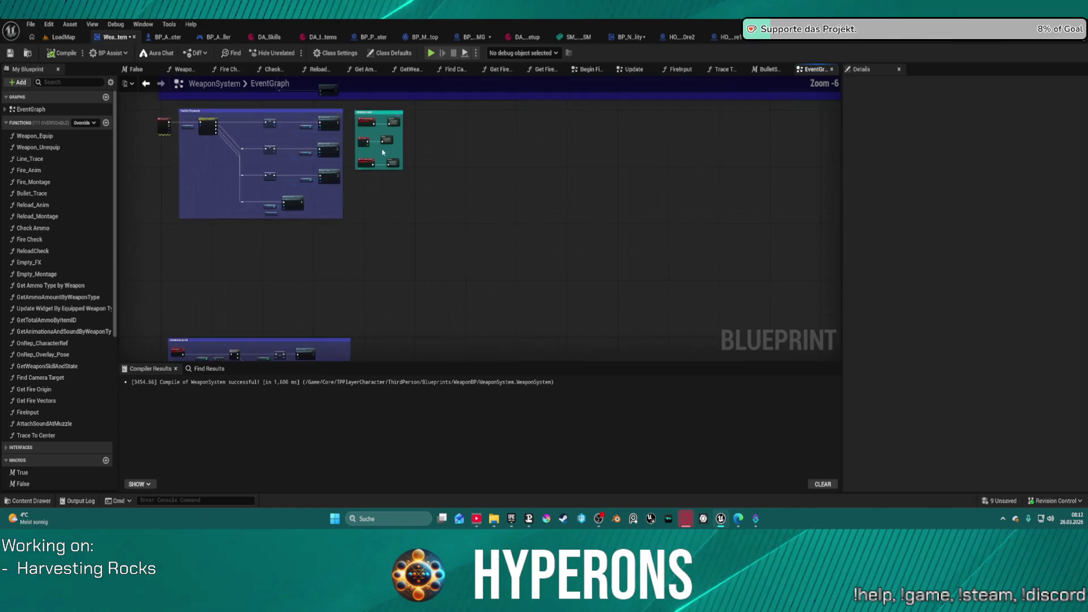
left_click(402, 105)
double_click(403, 105)
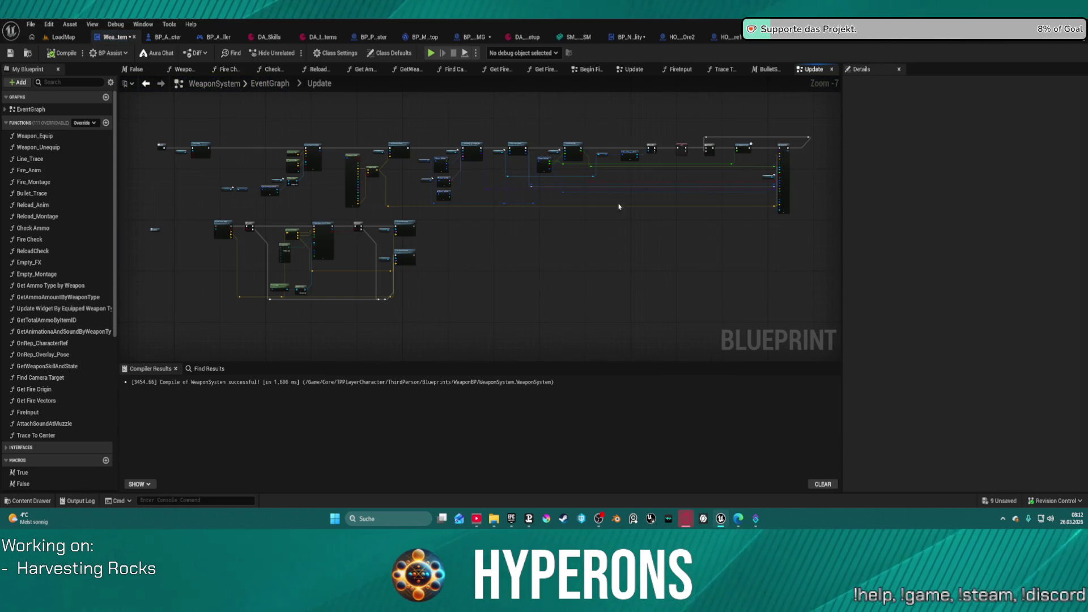
scroll(417, 228, "up", 8)
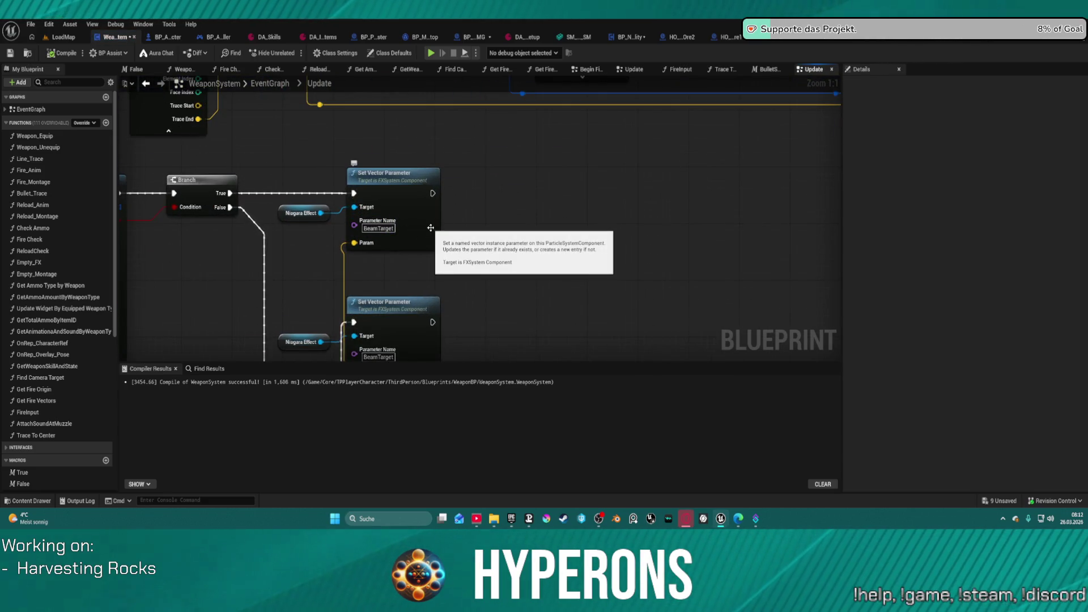
scroll(692, 222, "down", 3)
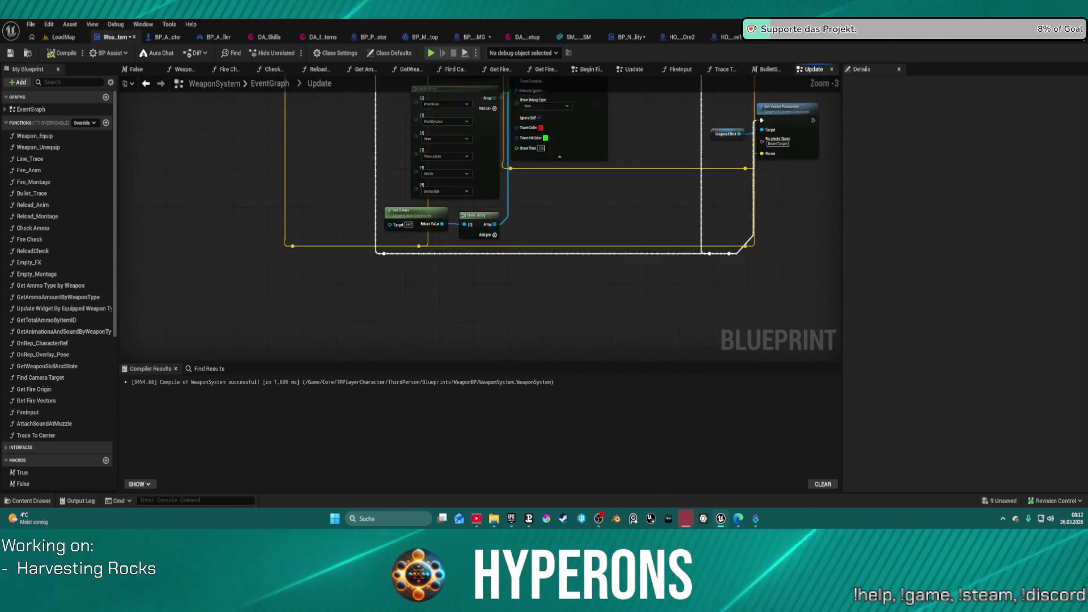
left_click_drag(692, 221, 121, 368)
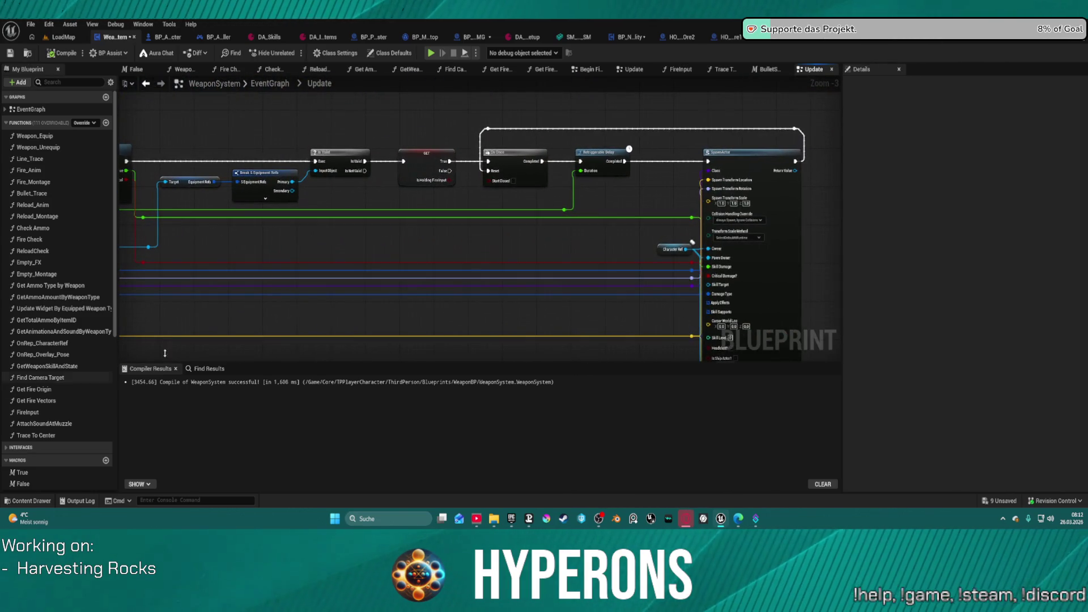
key("alt+Left")
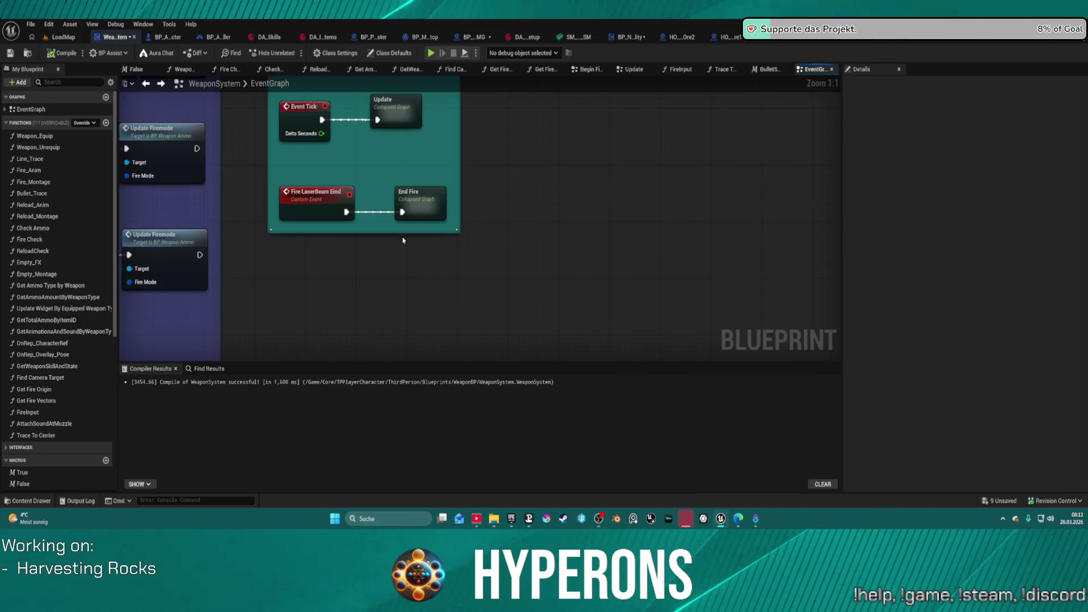
Open the End Fire collapsed graph and frame its Spawn Sound at Location and Destroy Component nodes.
double_click(430, 198)
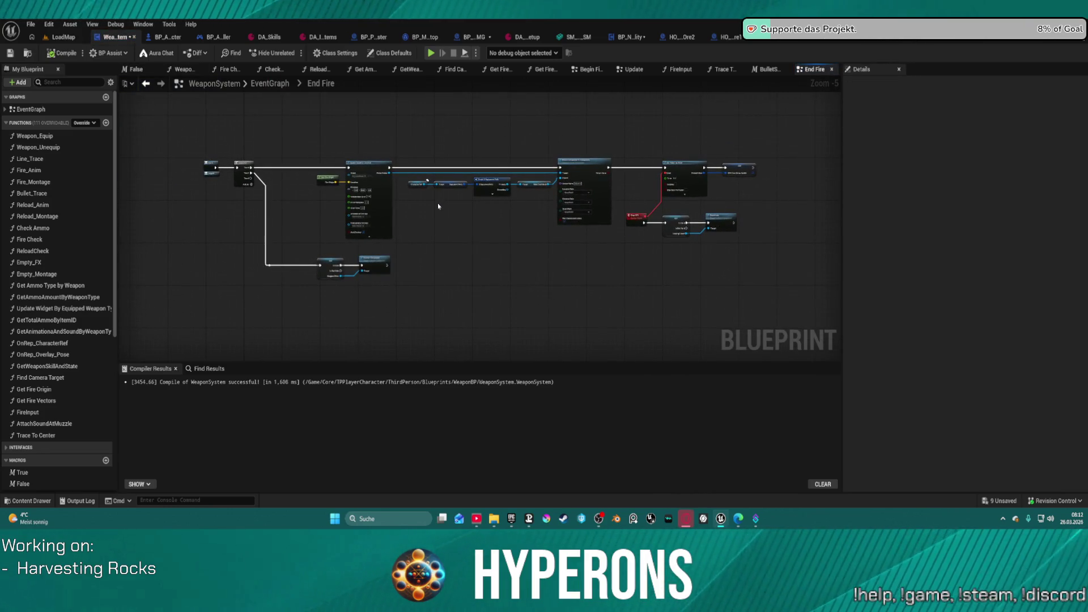
scroll(565, 232, "up", 2)
mouse_move(576, 231)
left_mouse_down()
mouse_move(306, 226)
mouse_move(793, 212)
left_mouse_up()
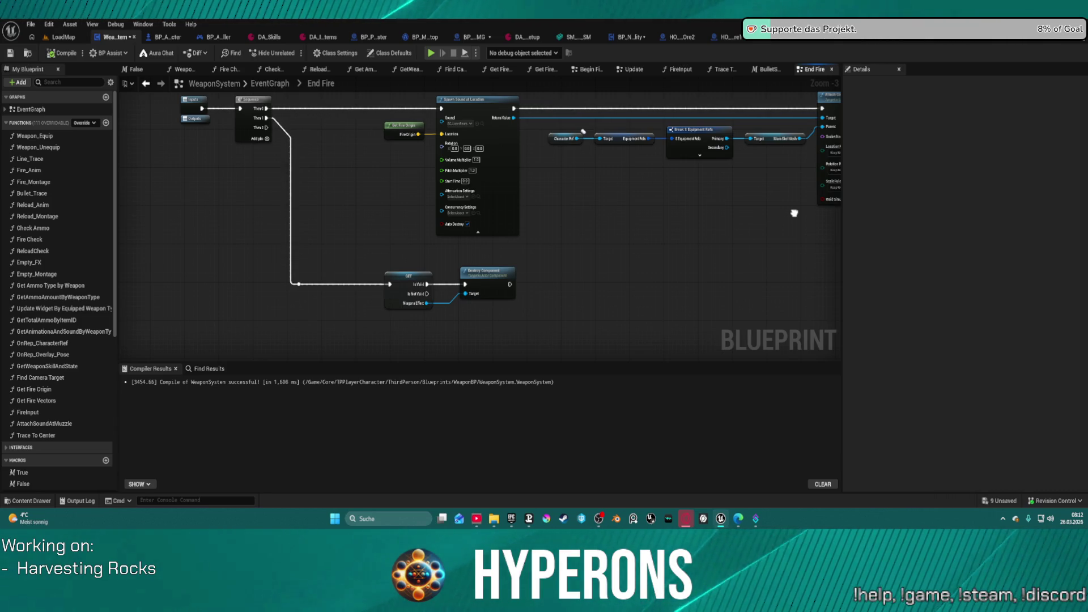
scroll(493, 148, "up", 3)
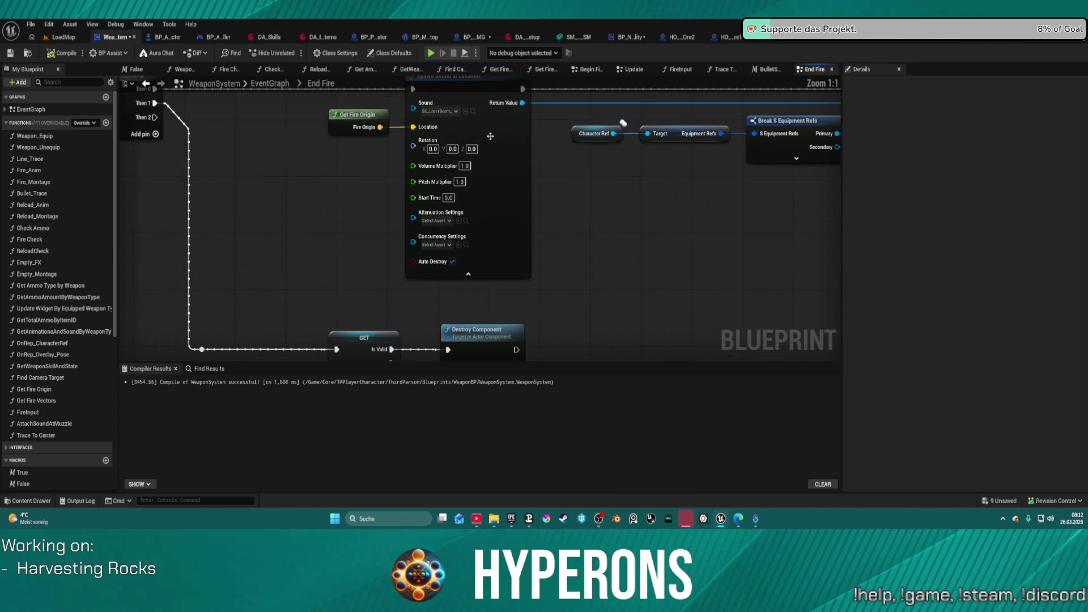
Open SC_LaserBeam_A_End from the Spawn Sound node, set its class to HyperonsSound_VFX, and check it out.
left_click(486, 148)
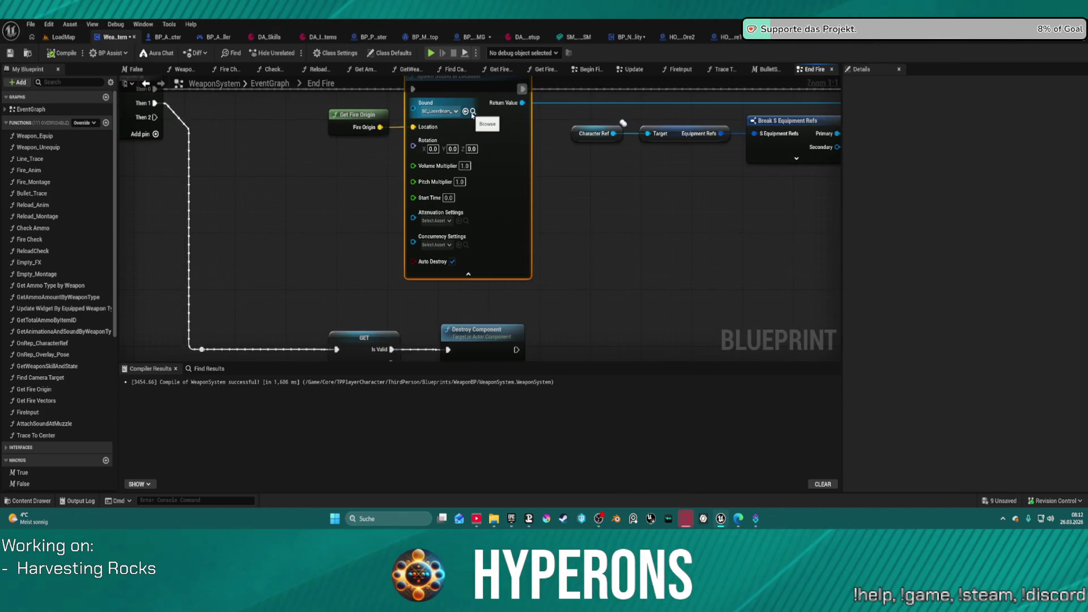
left_click(474, 112)
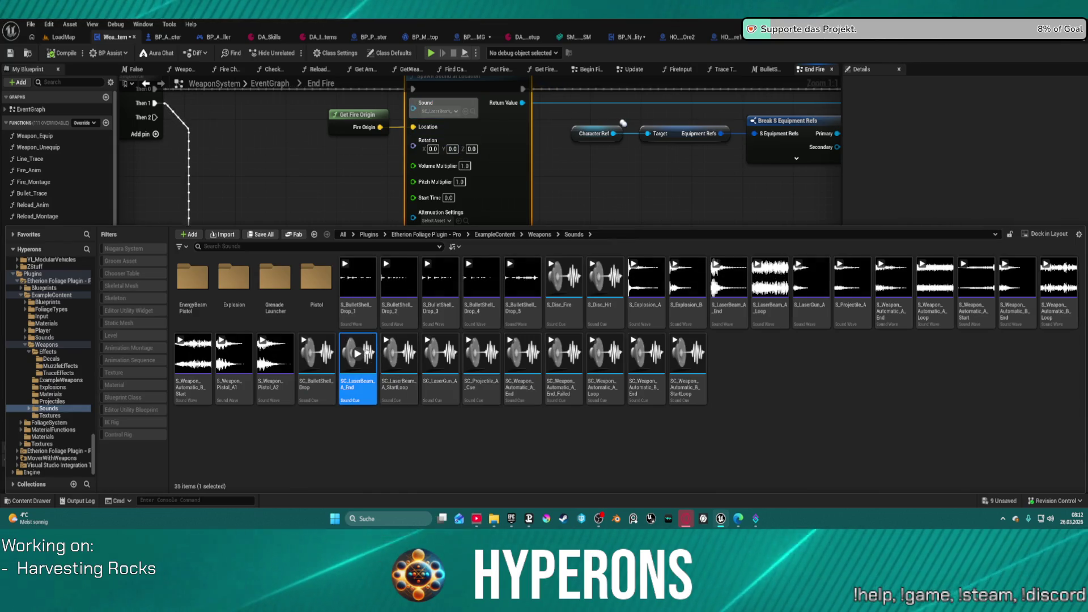
double_click(357, 389)
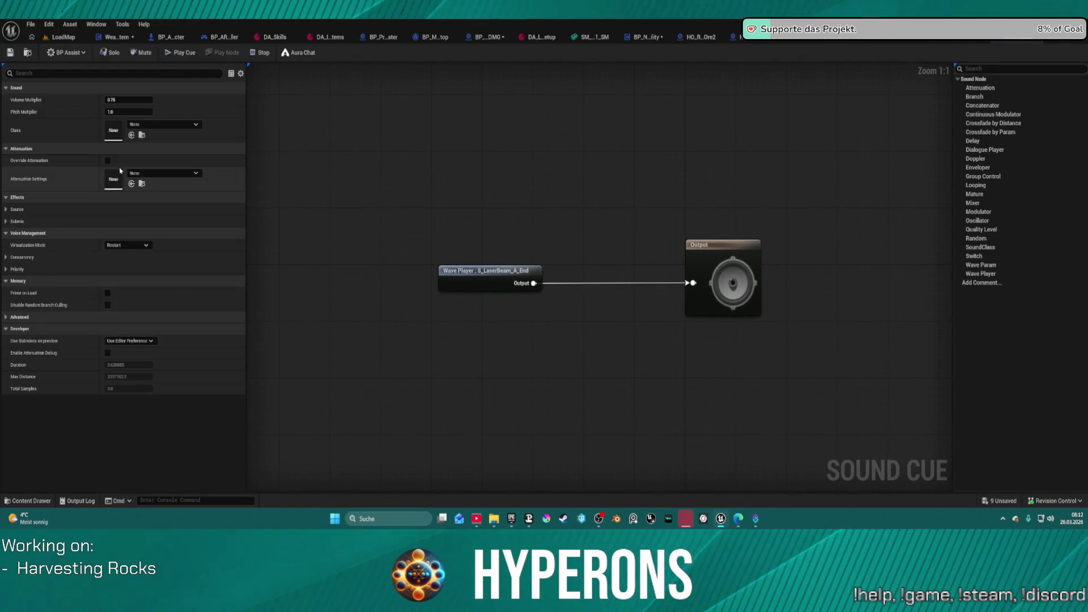
left_click(163, 124)
left_click(193, 272)
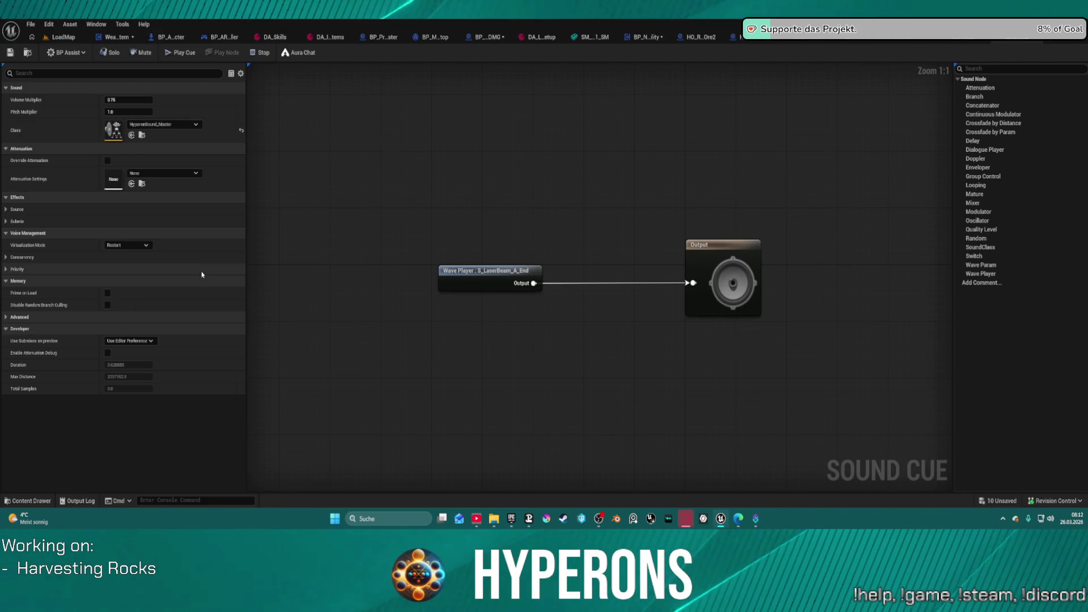
left_click(170, 124)
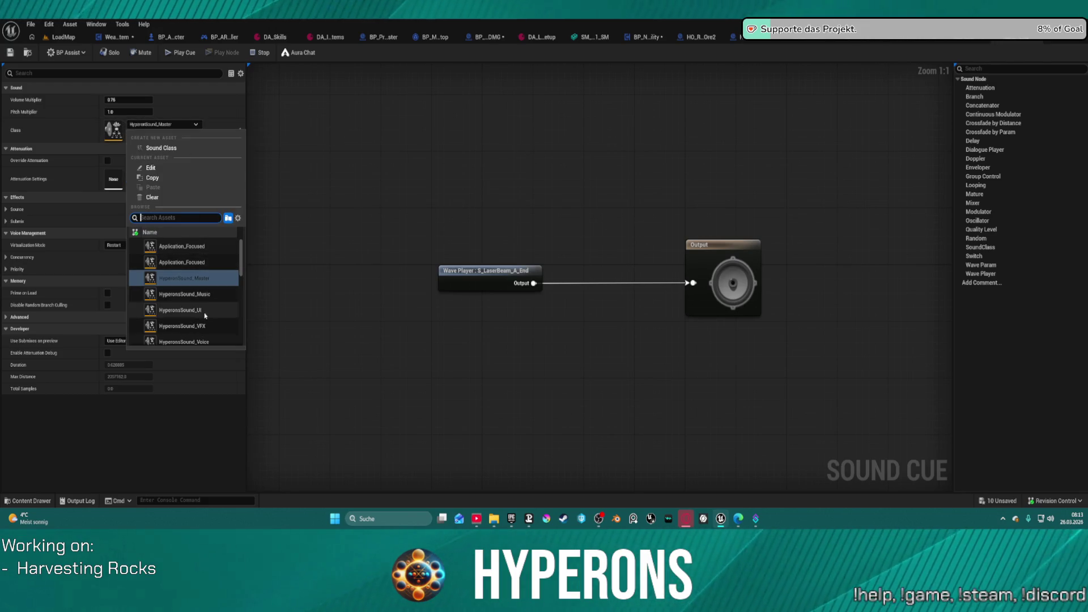
left_click(193, 325)
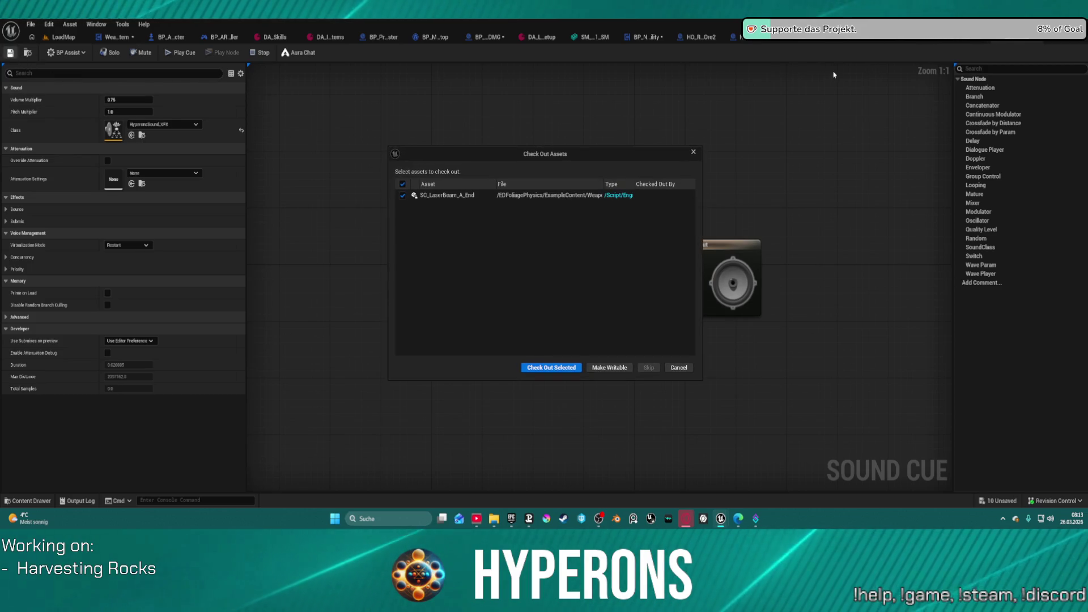
left_click(552, 368)
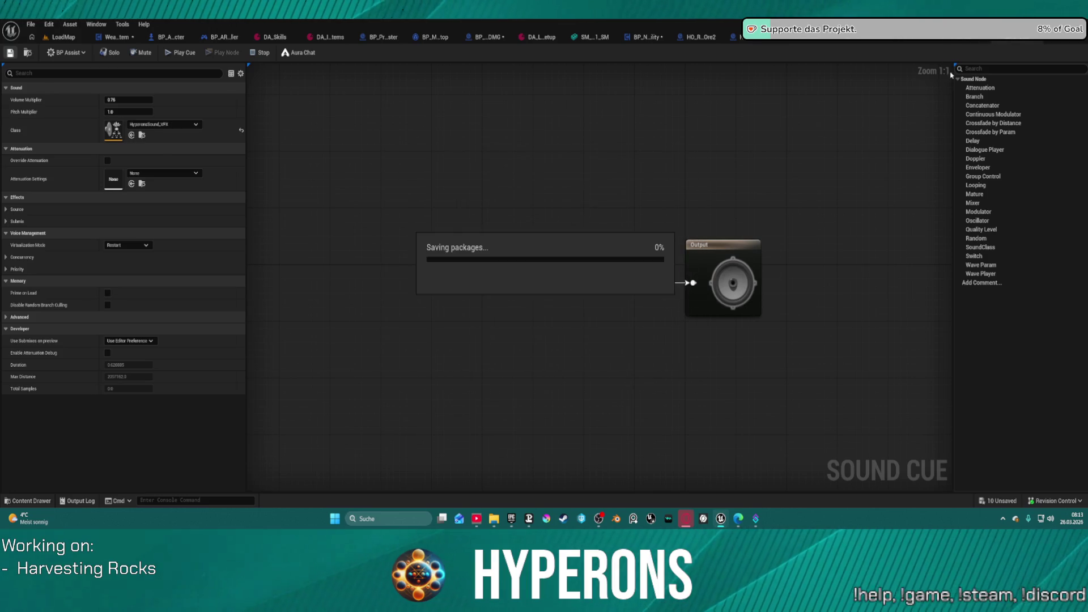
Select the SC_LaserBeam_A_StartLoop sound cue in the Content Drawer.
key("ctrl+space")
scroll(419, 431, "down", 1)
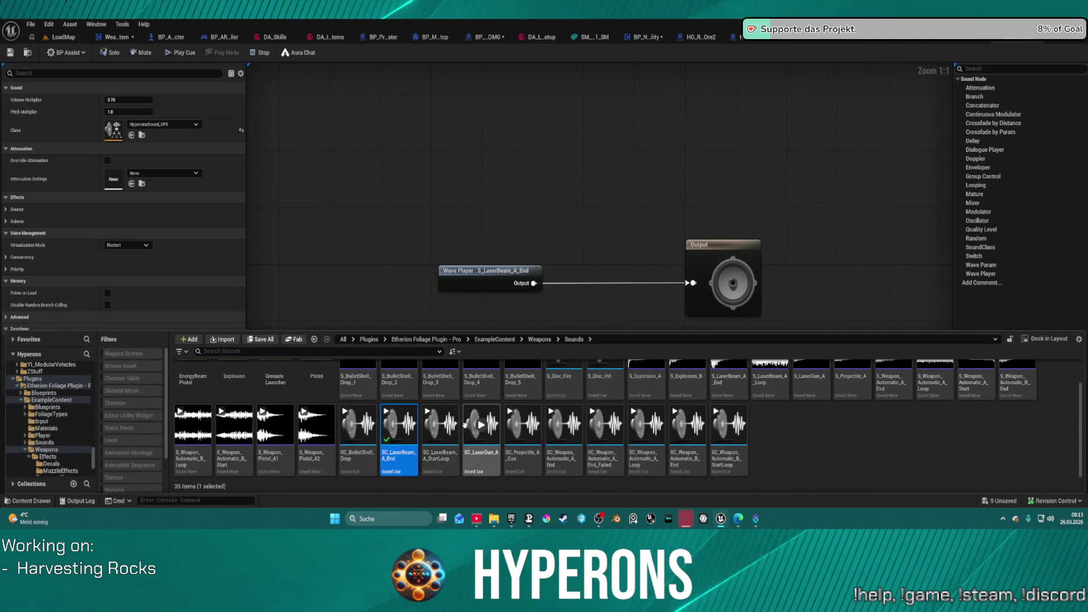
left_click(446, 429)
Set SC_LaserBeam_A_StartLoop's class to HyperonsSound_VFX, save and check it out, then close both sound cue tabs.
double_click(447, 428)
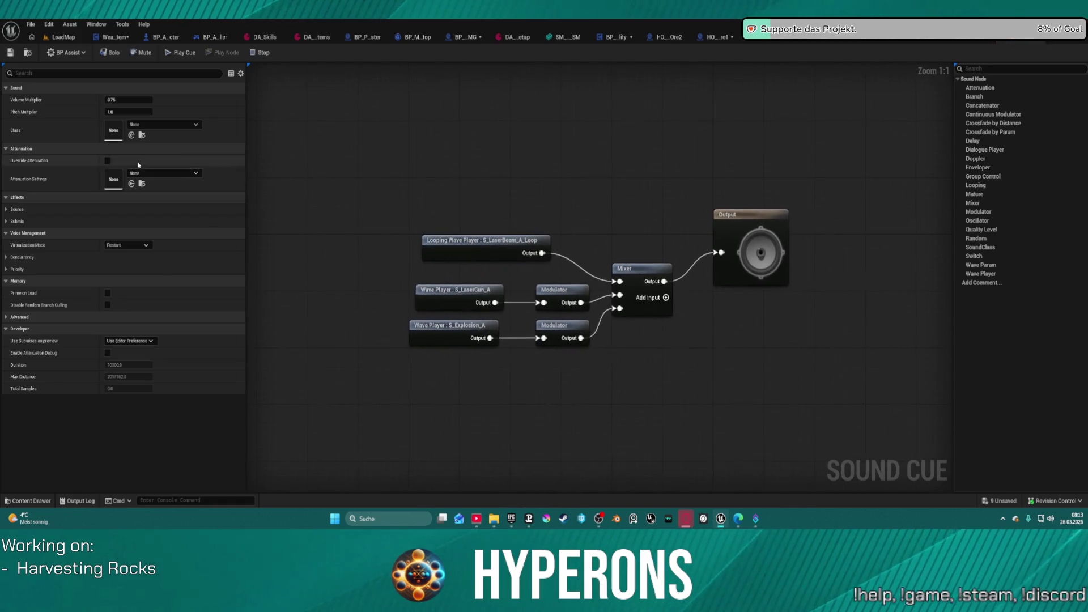
left_click(164, 124)
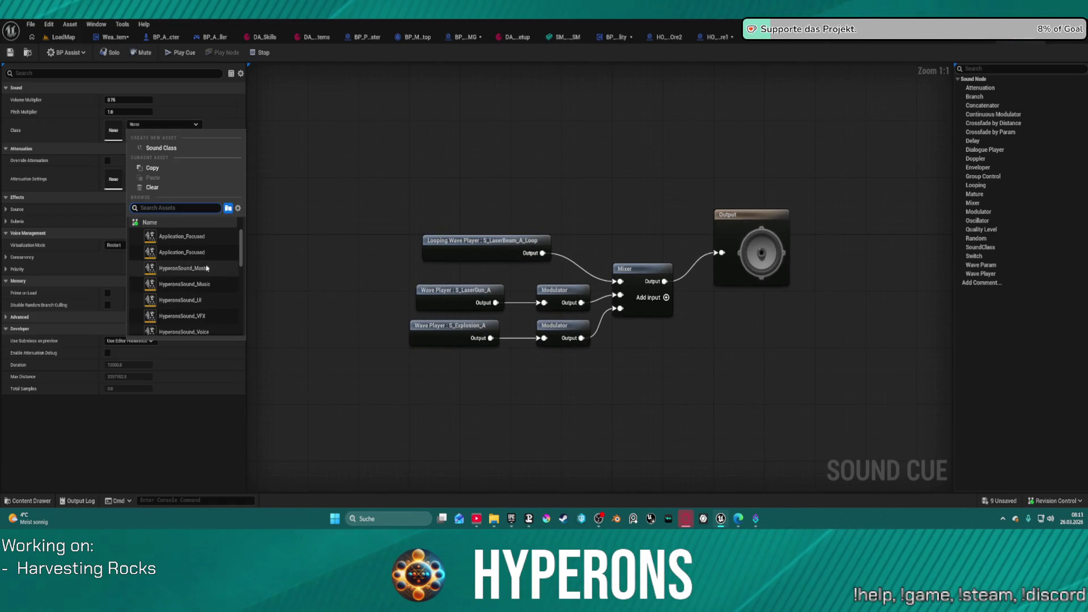
left_click(193, 315)
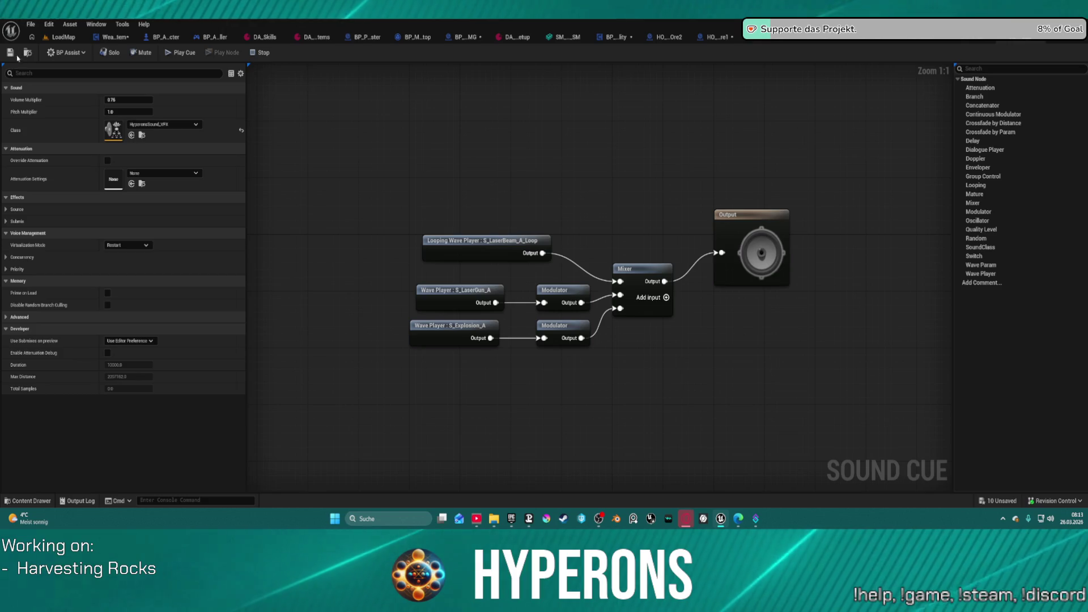
key("ctrl+s")
left_click(558, 368)
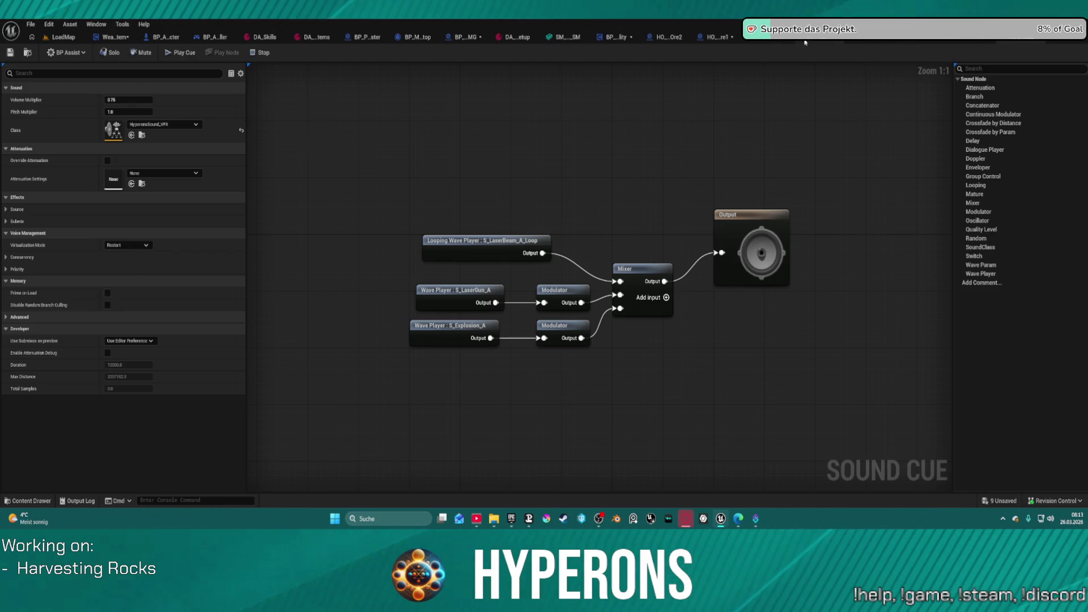
left_click(1025, 38)
left_click(1026, 39)
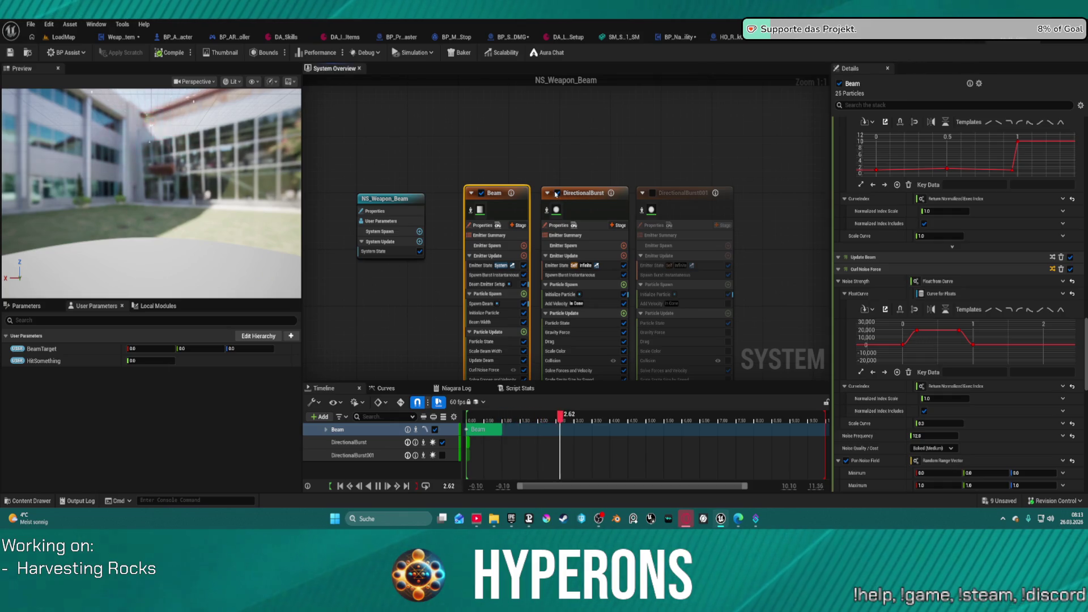
Enable the DirectionalBurst emitter in NS_Weapon_Beam and bring all emitter stacks into view.
left_click(548, 196)
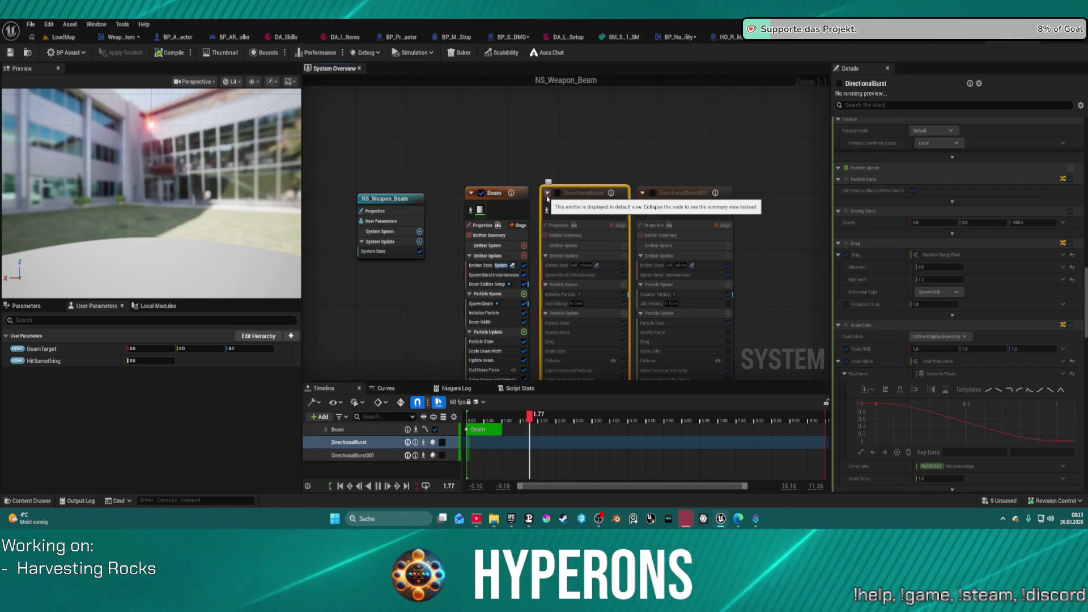
left_click(558, 193)
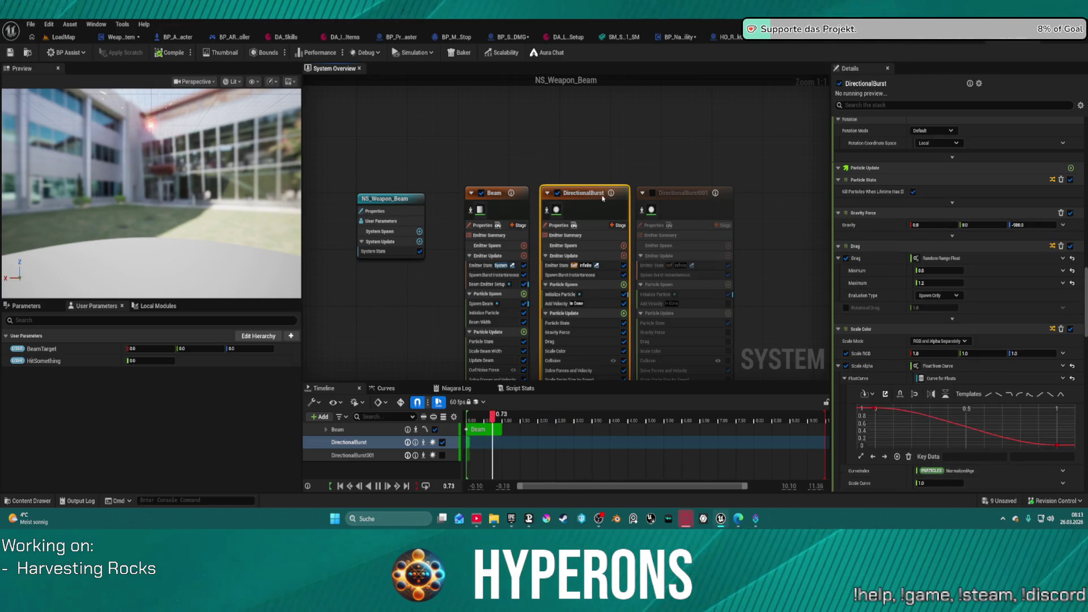
scroll(606, 186, "down", 2)
left_click_drag(765, 276, 736, 156)
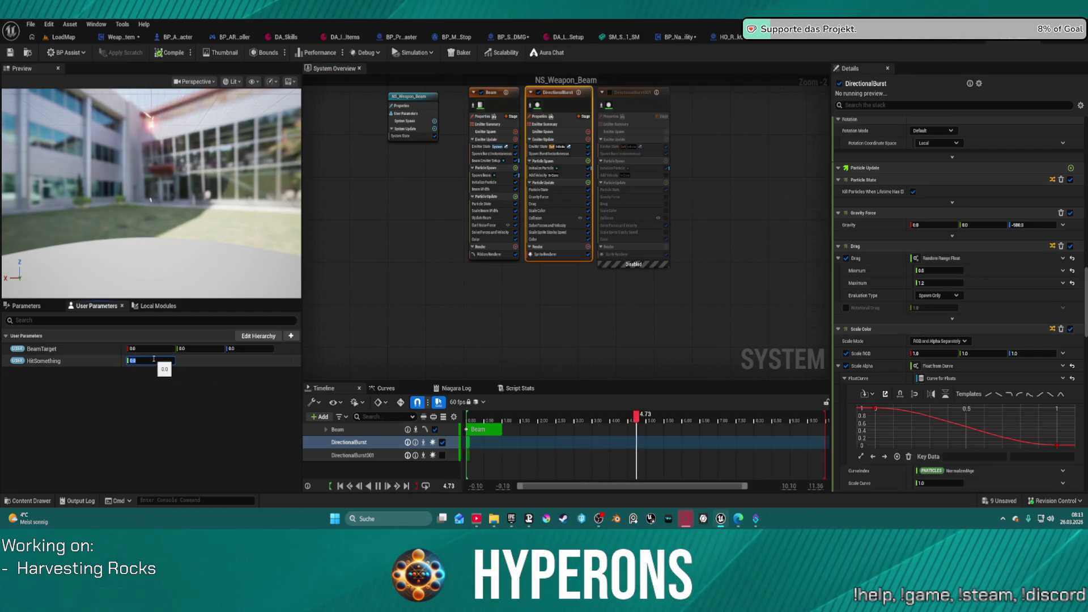
Review the system parameters and DirectionalBurst's Sprite Renderer and Collision settings.
left_click(37, 309)
left_click(546, 254)
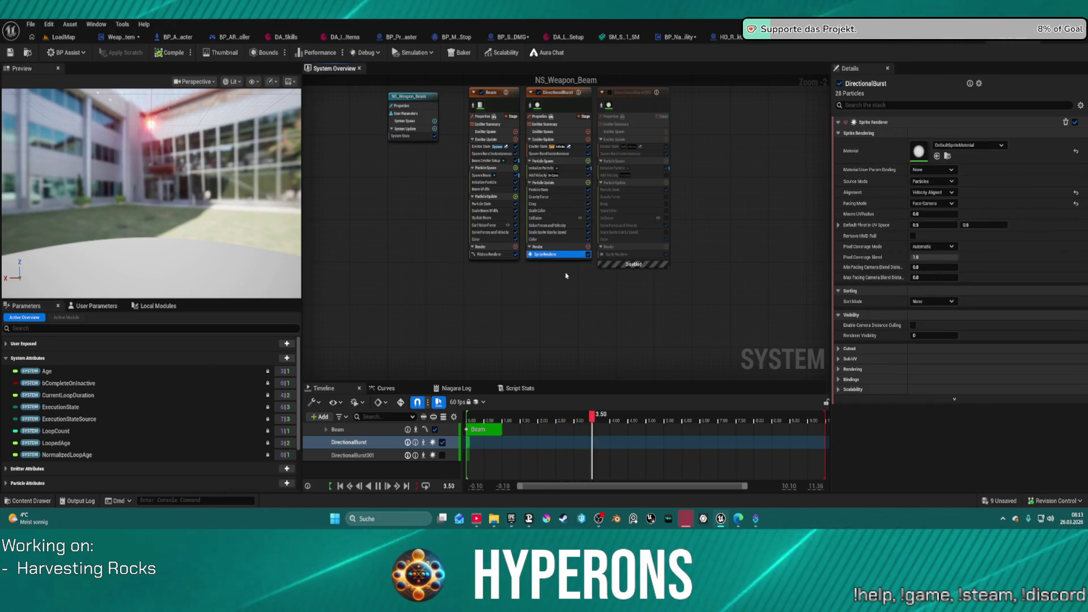
scroll(554, 198, "up", 2)
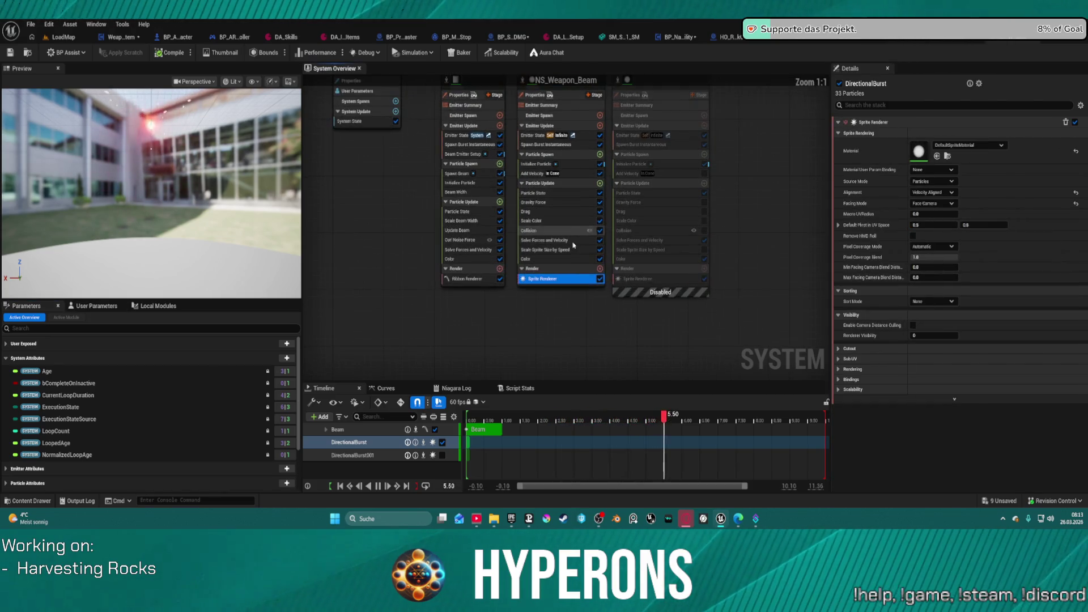
left_click(574, 232)
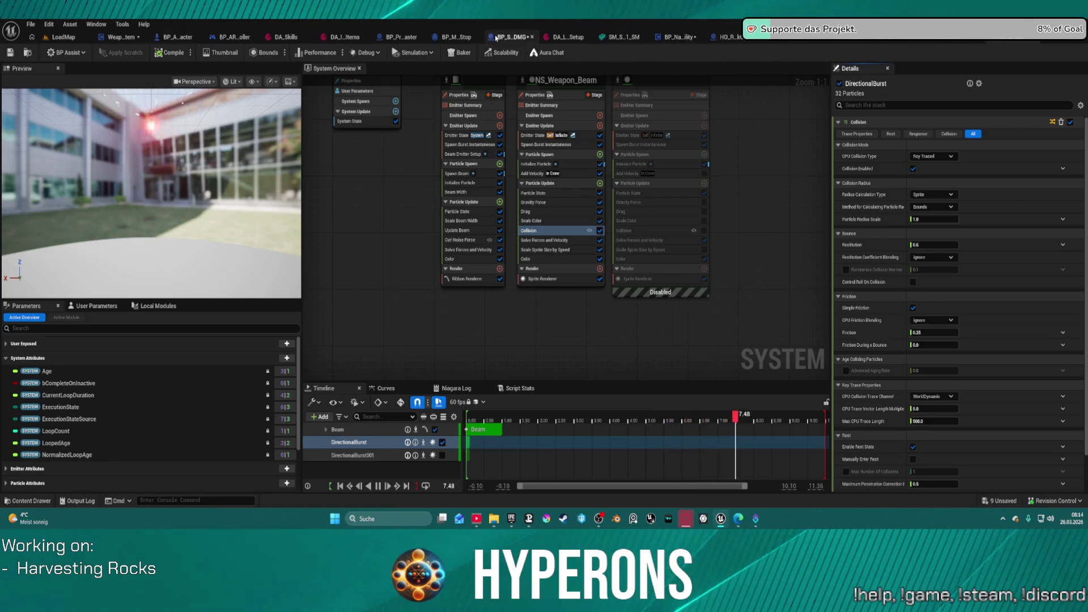
left_click(499, 39)
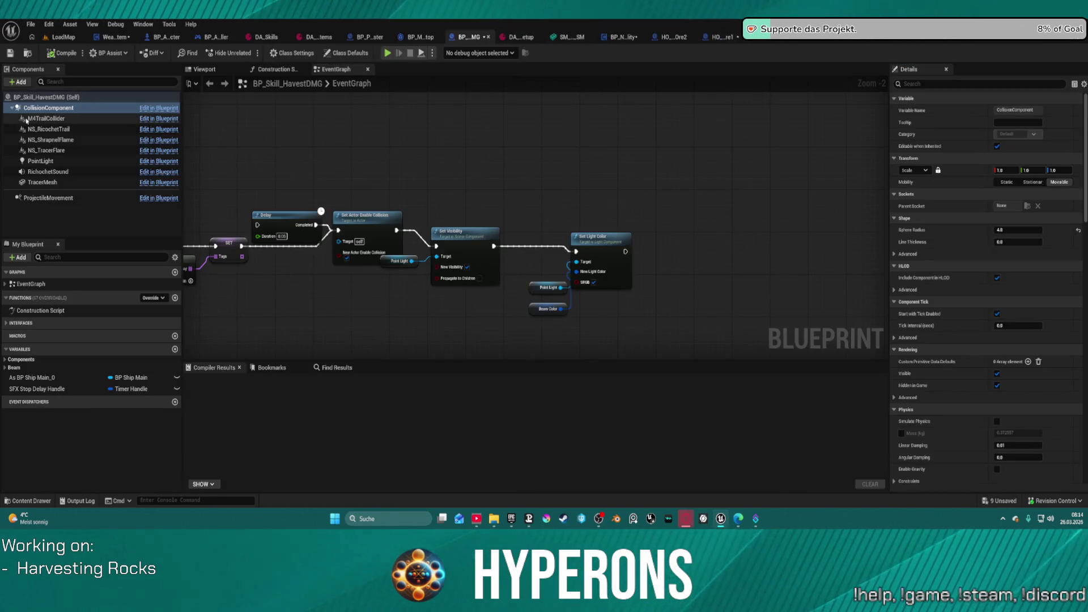
Set the CollisionComponent to Ignore WorldStatic and WorldDynamic, then return to LoadMap.
scroll(1015, 189, "down", 10)
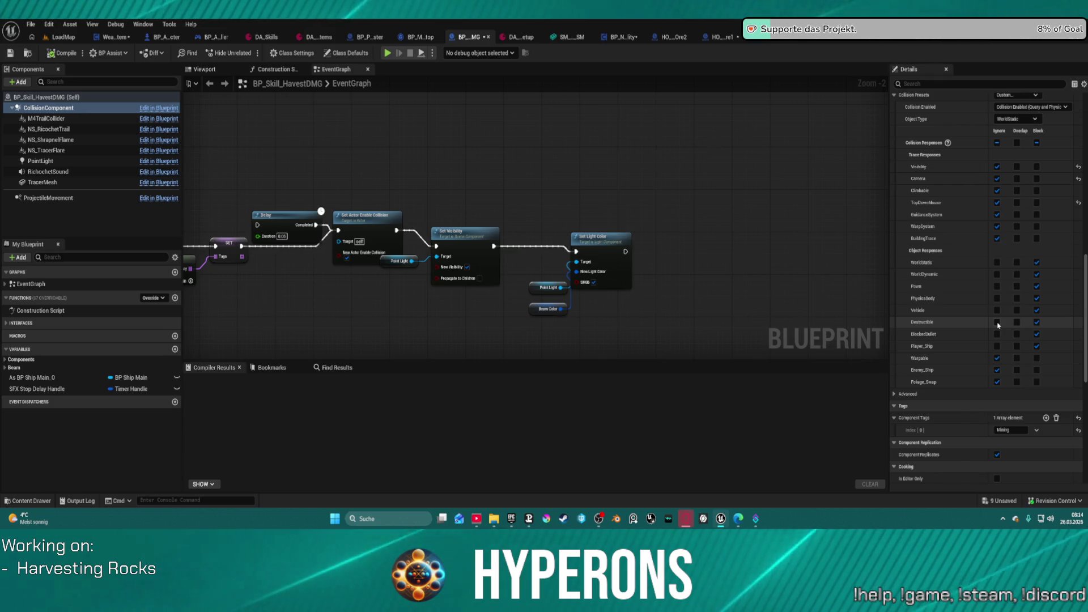
left_click(998, 264)
left_click(997, 275)
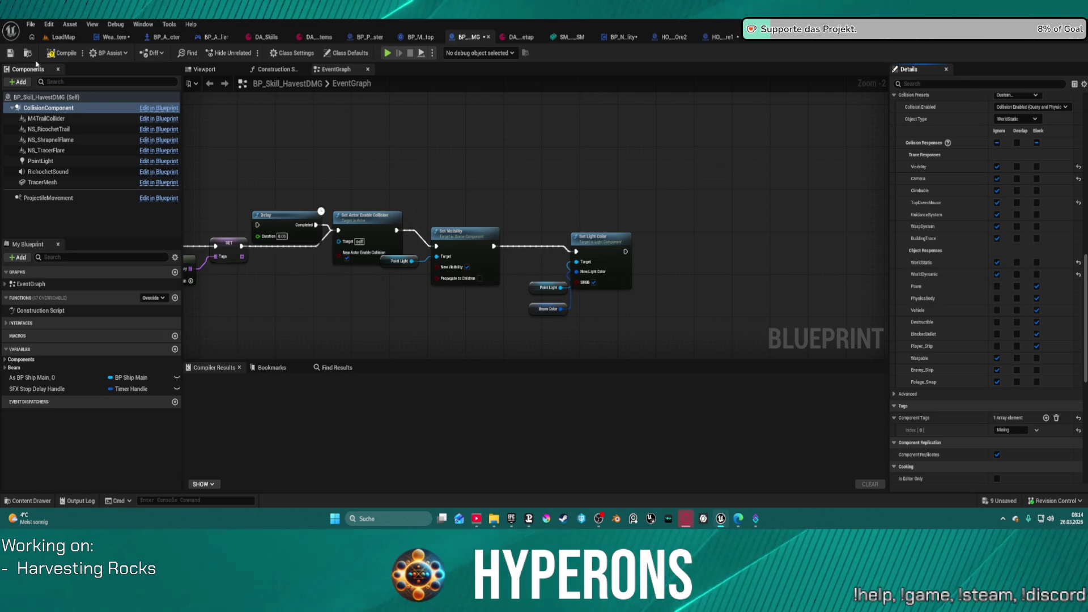
left_click(63, 37)
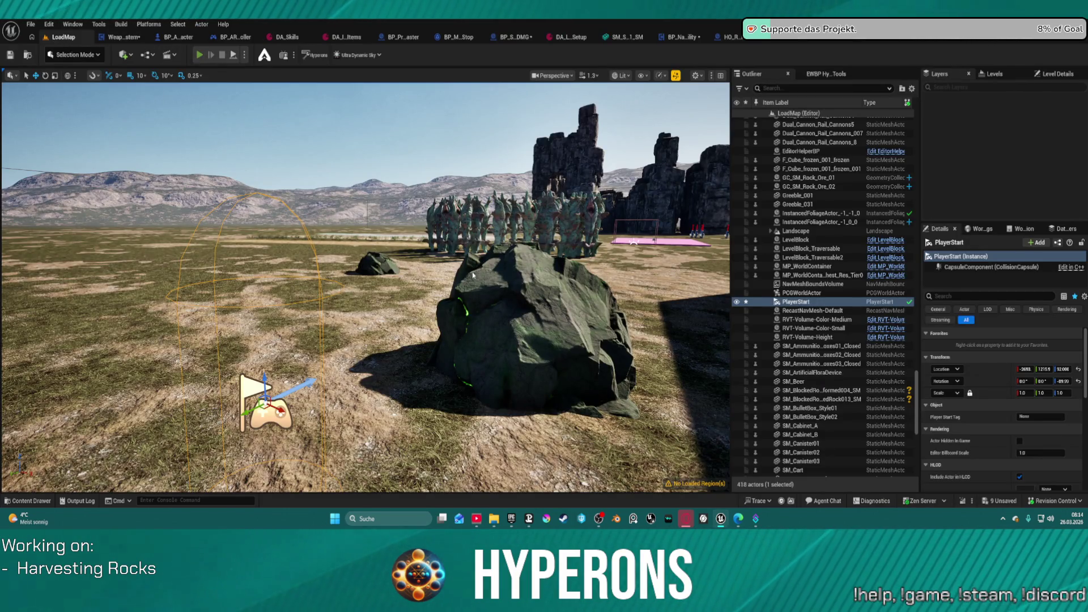
Play LoadMap, close the inventory, fire the red harvesting beam at a rock, then stop with Esc.
key("alt+p")
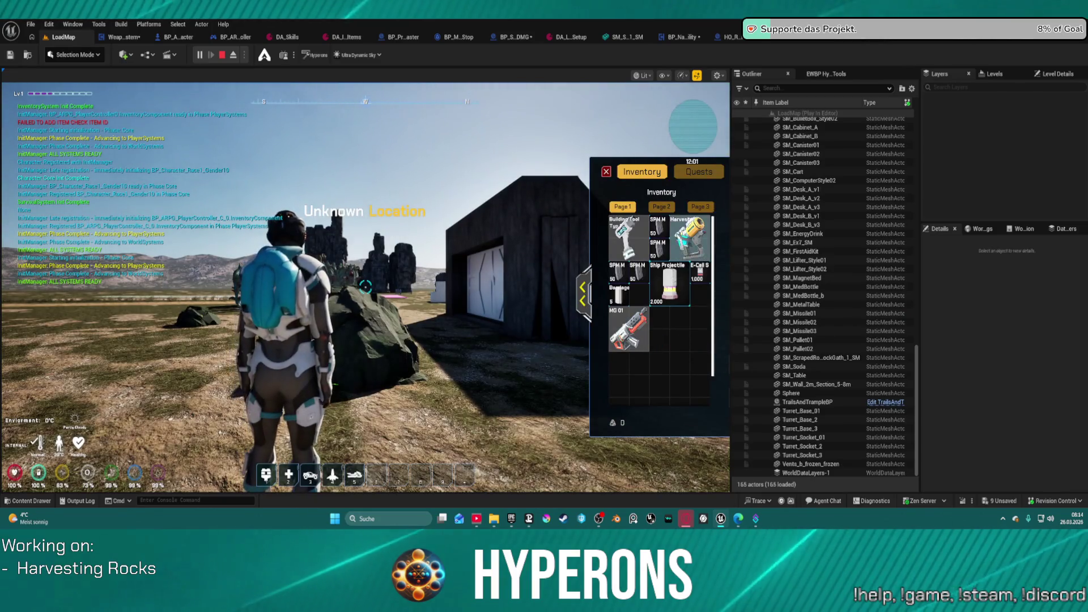
key("i")
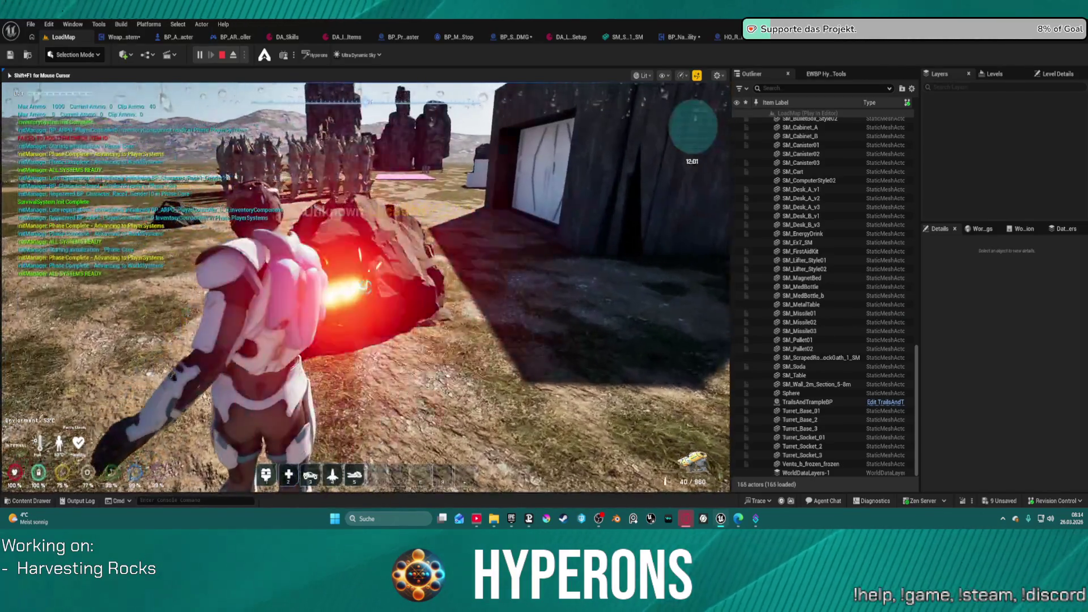
left_click(366, 286)
left_click_drag(366, 286, 365, 287)
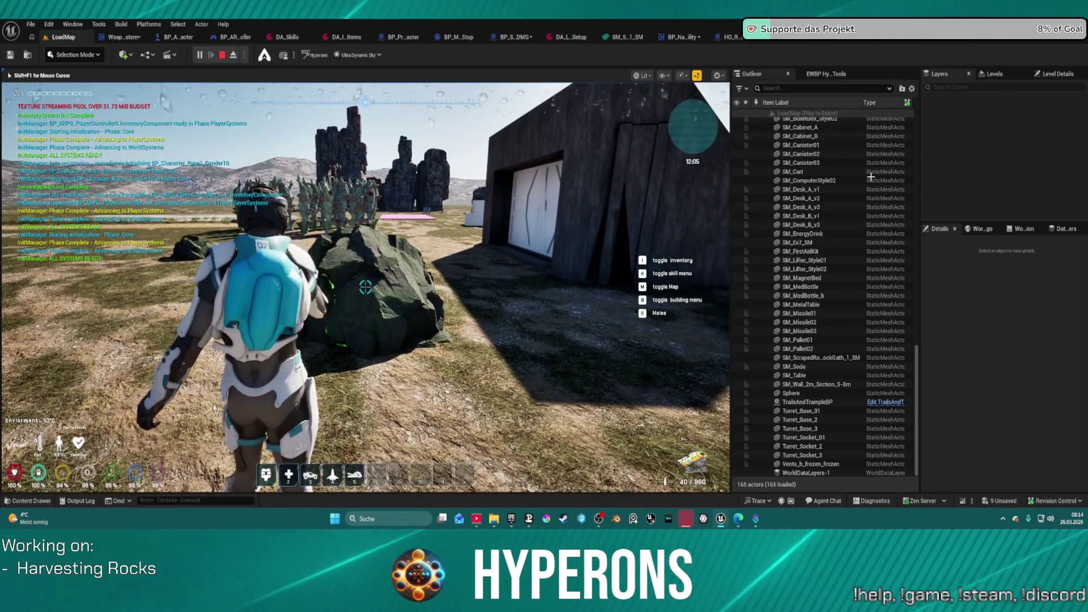
key("Escape")
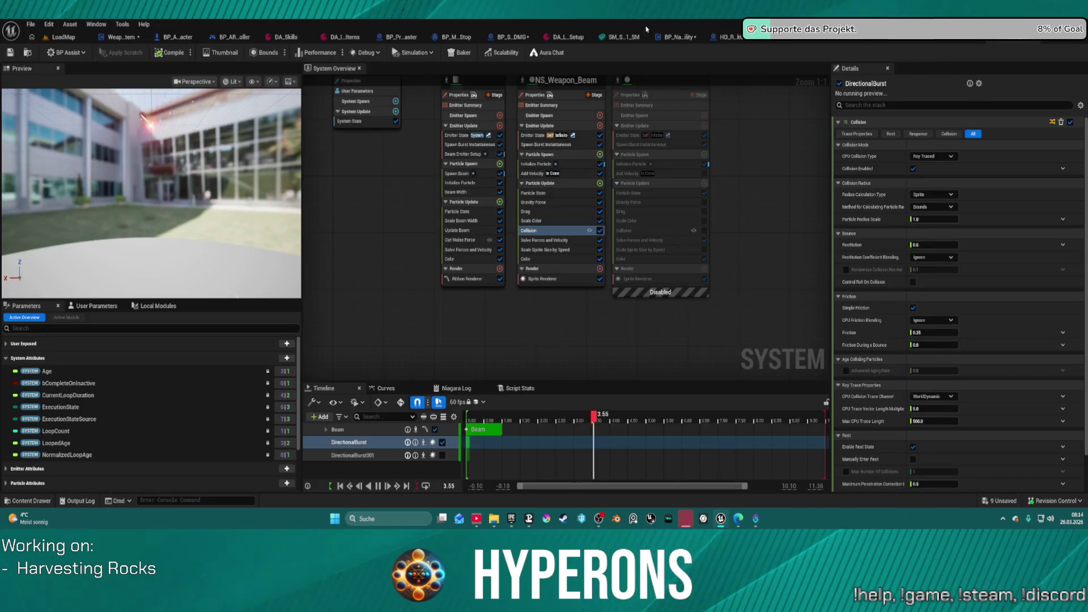
Switch WorldStatic and WorldDynamic back to Block and BlockedBullet to Ignore, then return to LoadMap.
left_click(514, 35)
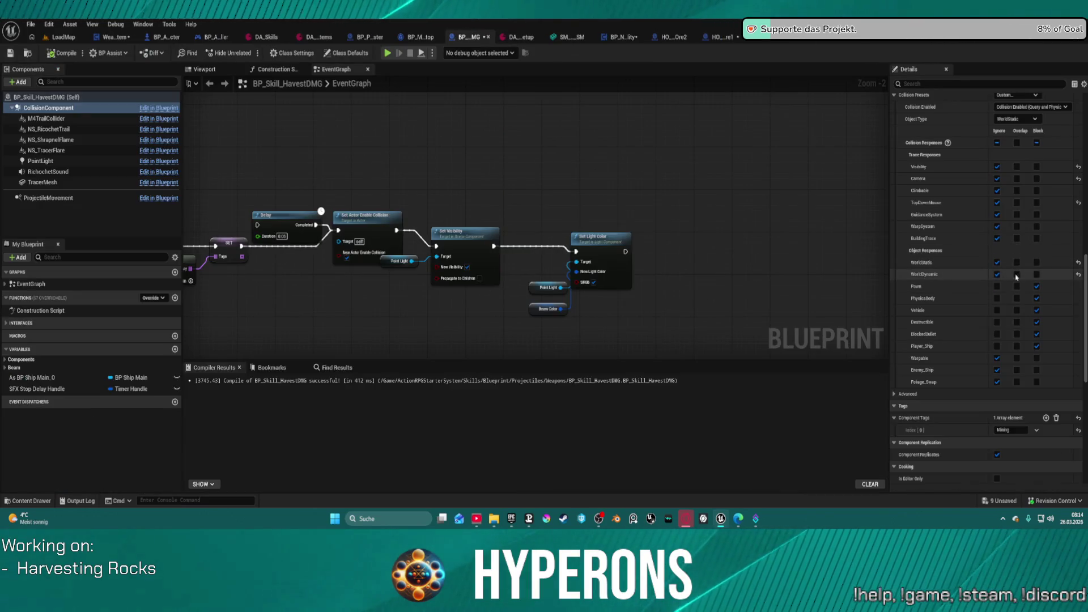
left_click(1037, 262)
left_click(1036, 275)
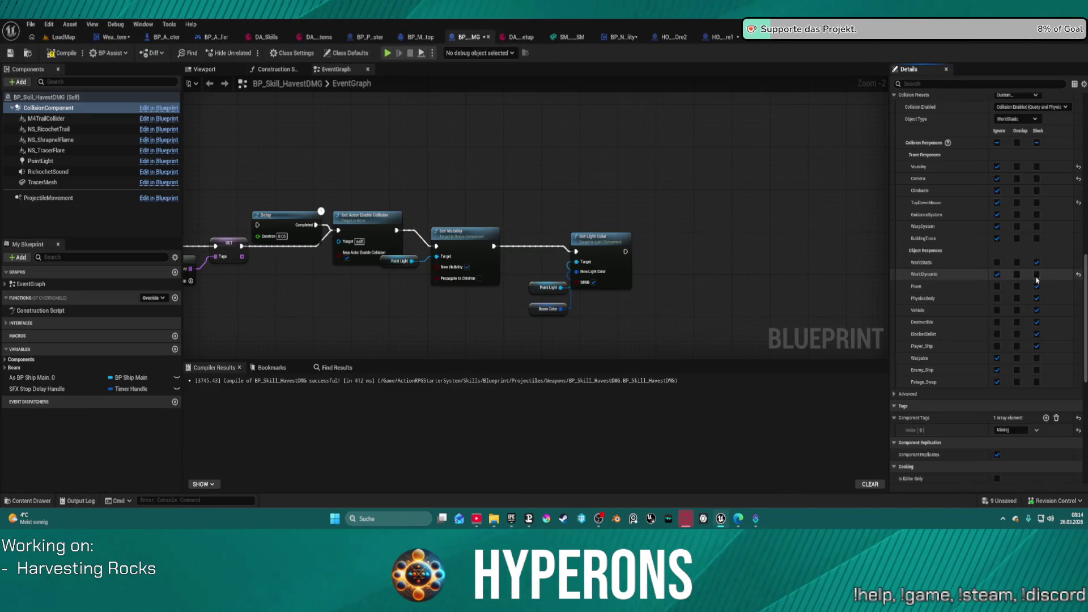
left_click(996, 334)
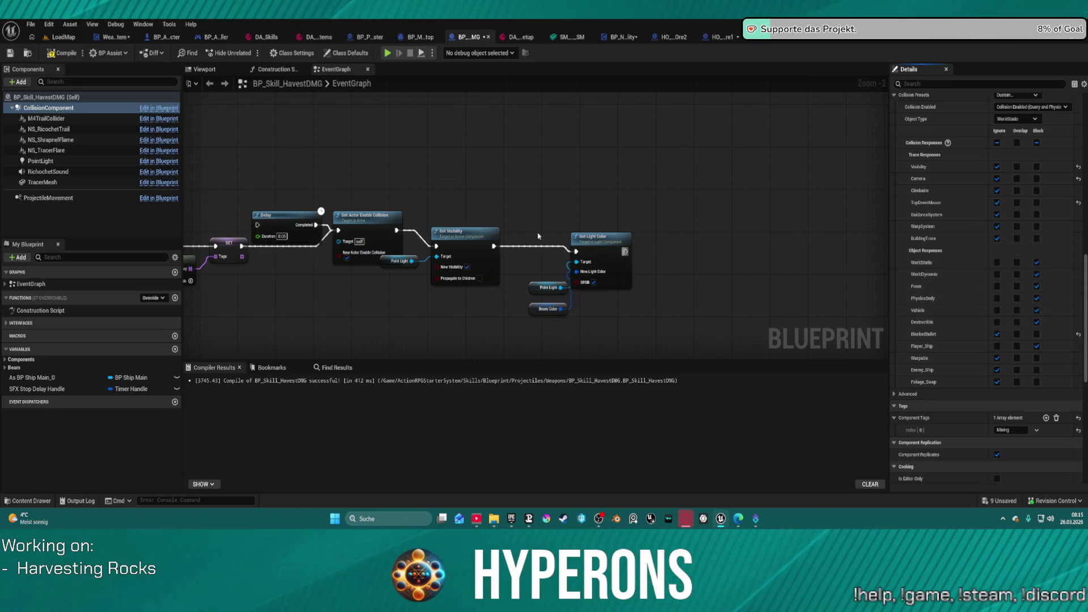
left_click(63, 37)
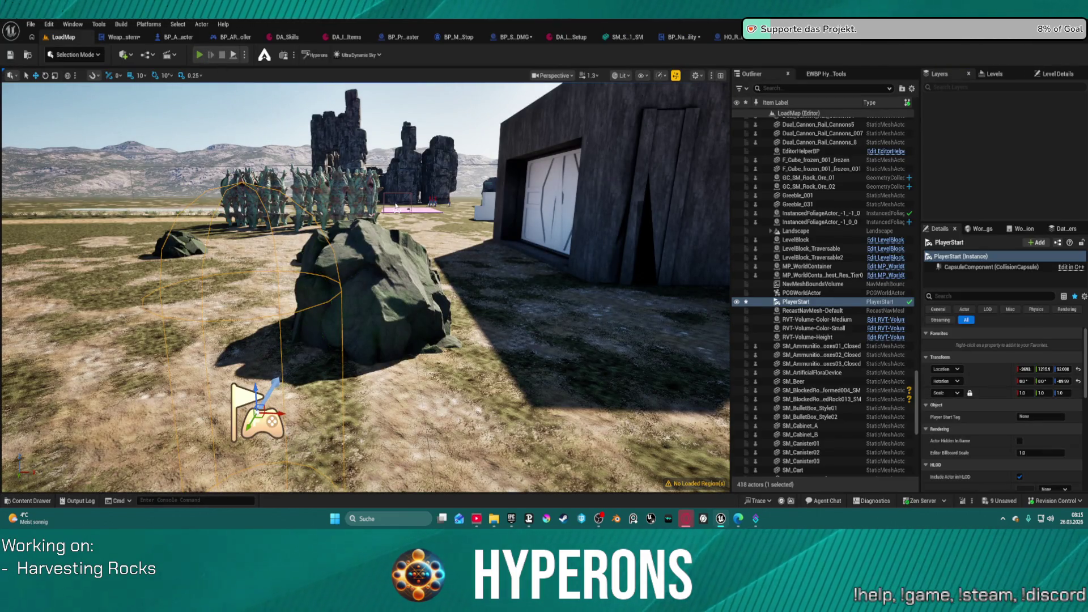
Start a new play-test and equip the Harvester from the in-game inventory.
key("alt+p")
key("i")
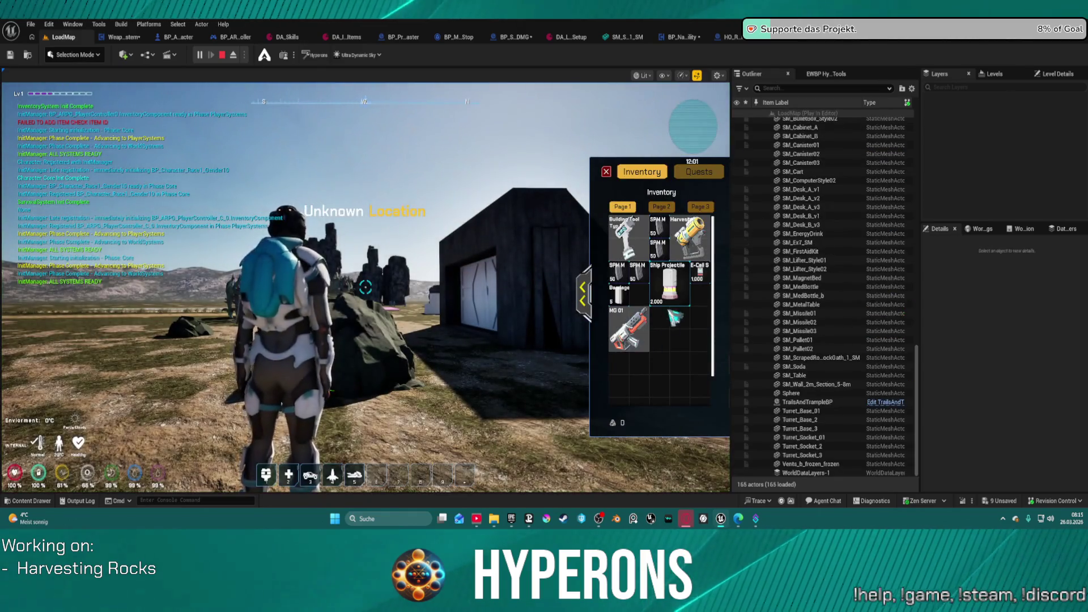
left_click(690, 239)
left_click(608, 171)
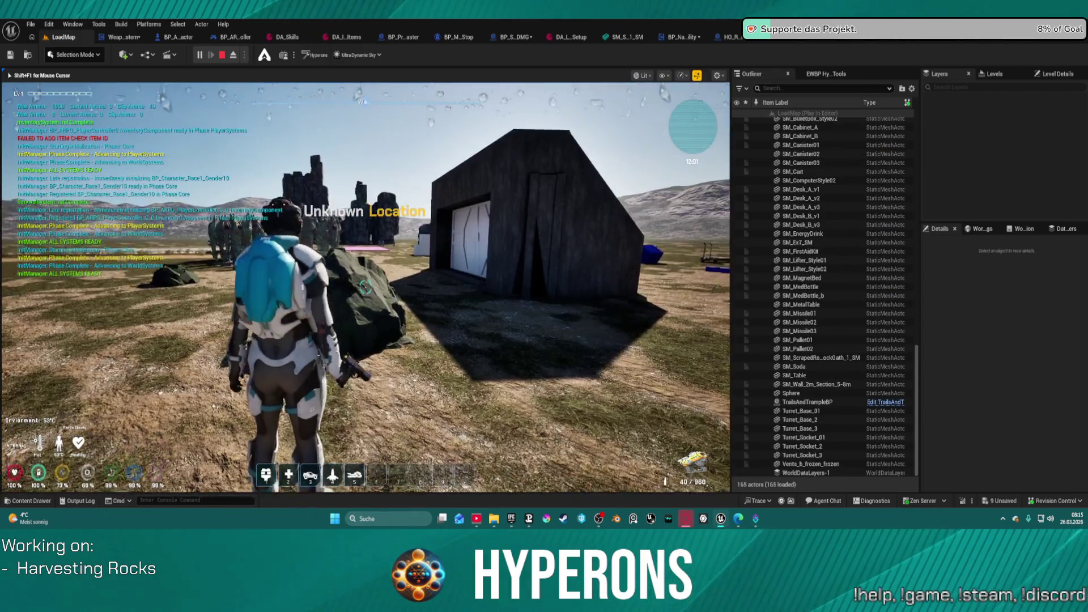
Walk up to the rock and fire the harvesting beam at it, then eject and stop the play-test.
key("w")
left_click(365, 288)
mouse_move(365, 287)
left_mouse_down()
mouse_move(281, 213)
mouse_move(366, 287)
left_mouse_up()
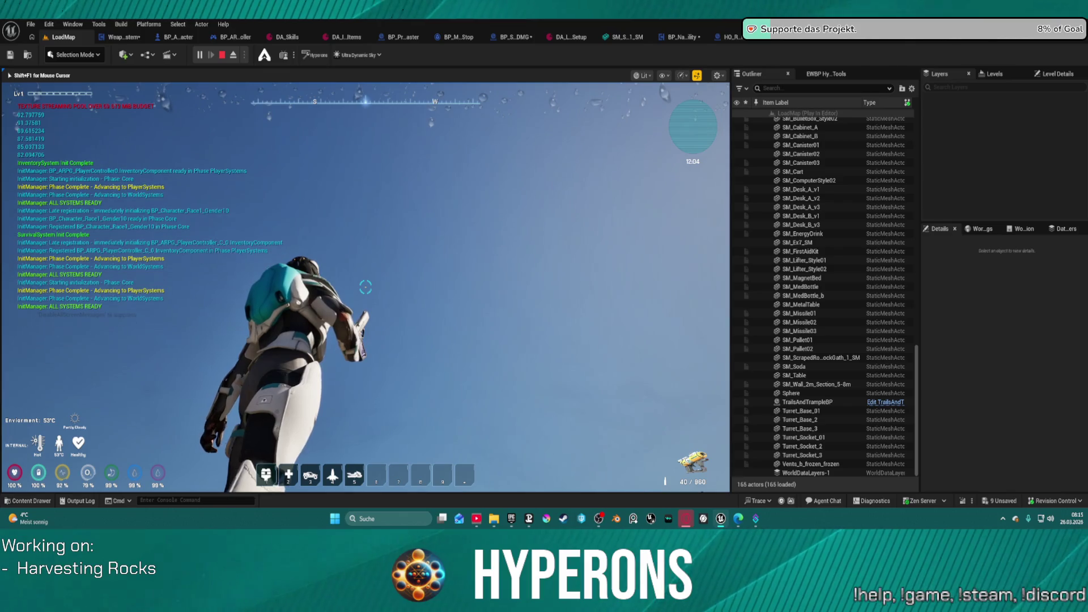
right_click(365, 287)
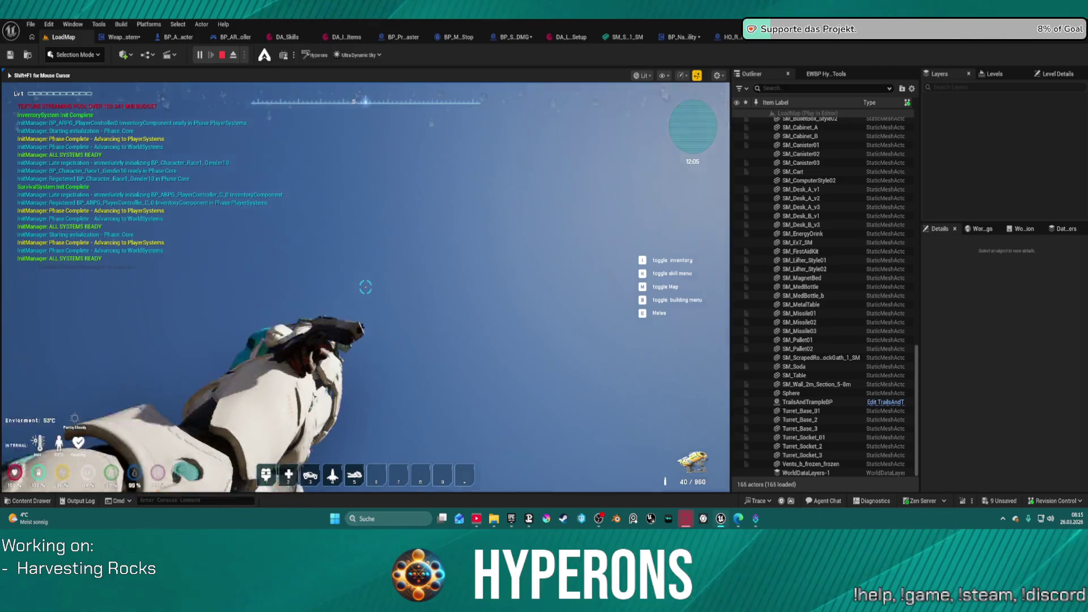
key("F8")
key("alt+Tab")
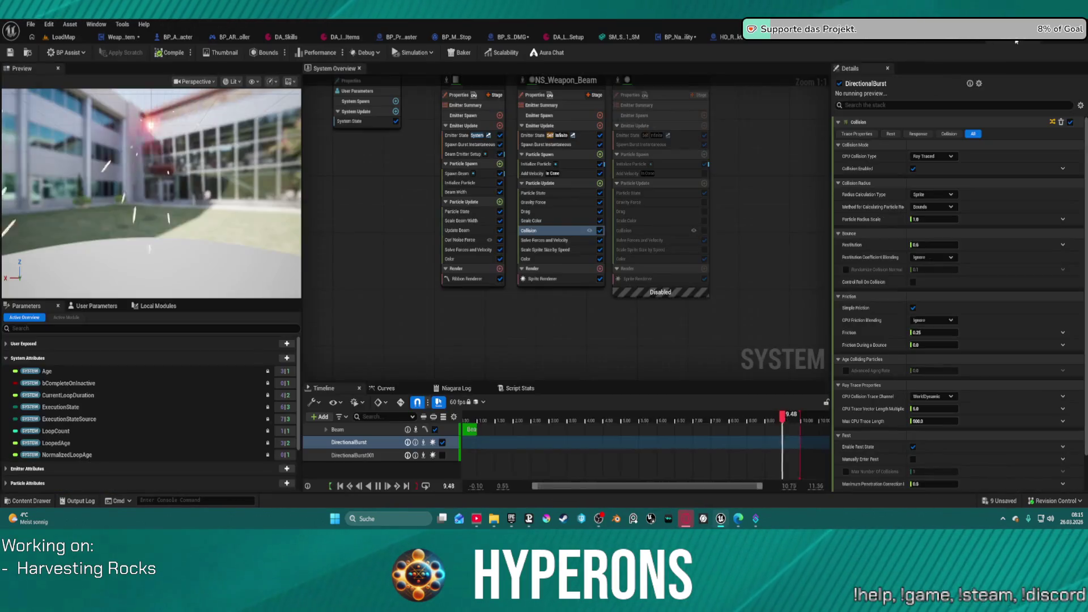
Set the HitSomething user parameter to 0.0 and toggle DirectionalBurst001 on, then off again.
left_click(111, 306)
left_click(156, 361)
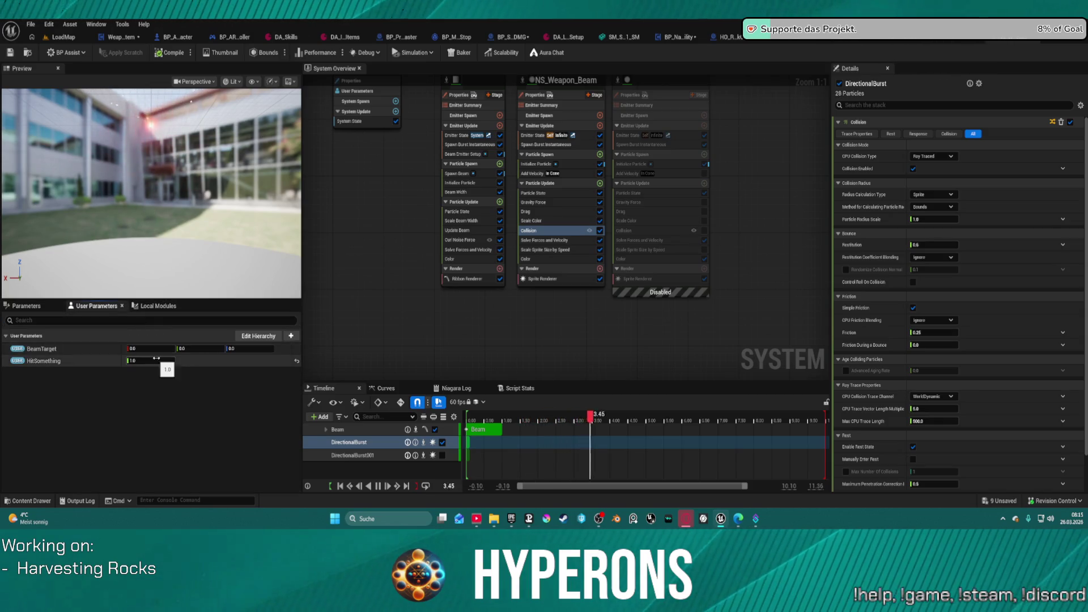
key("Return")
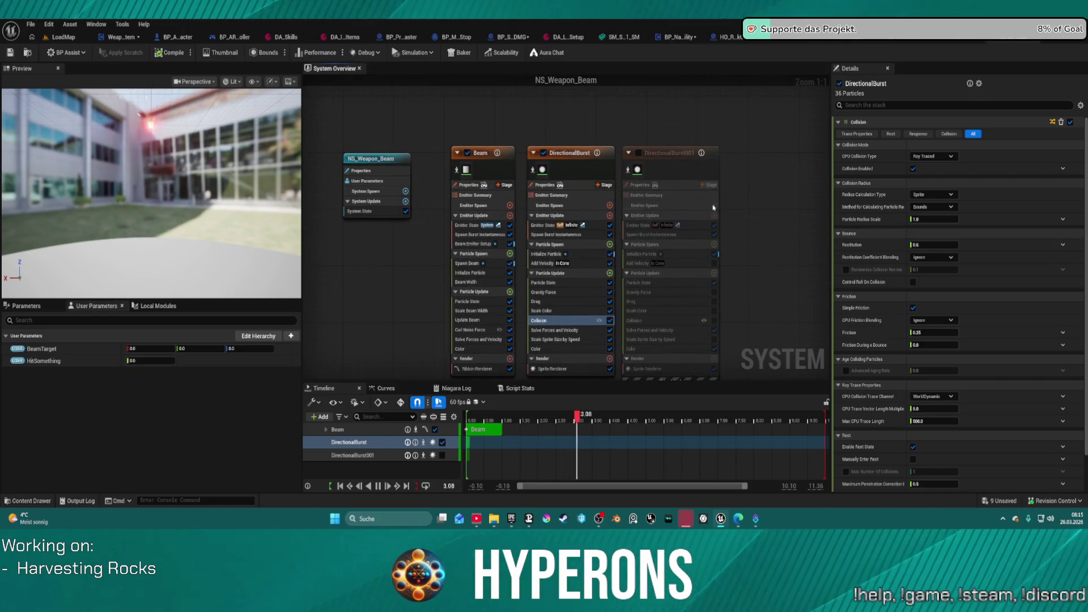
left_click(639, 153)
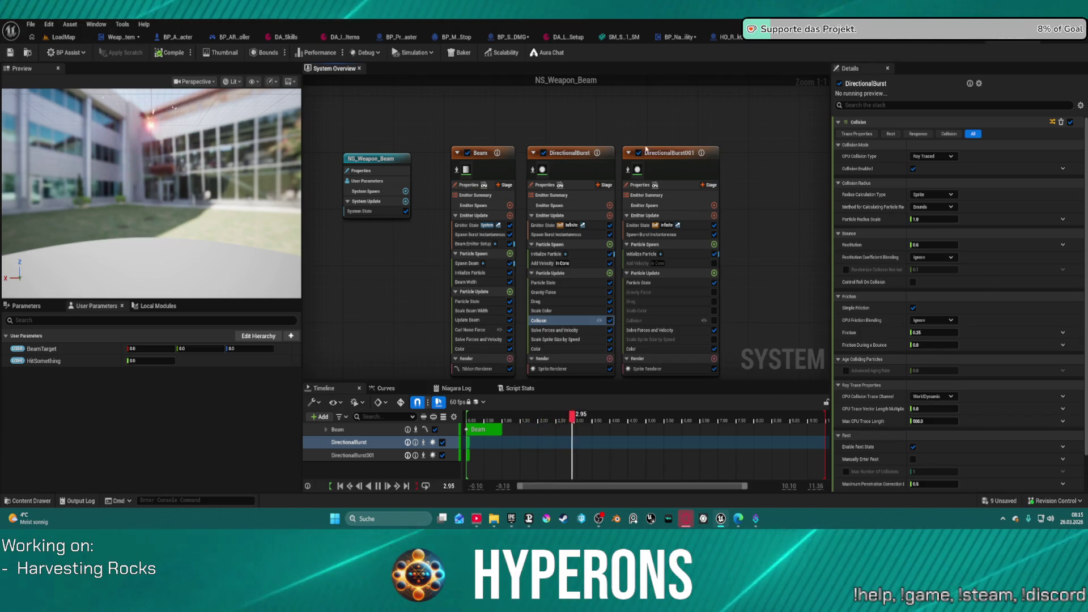
left_click(639, 153)
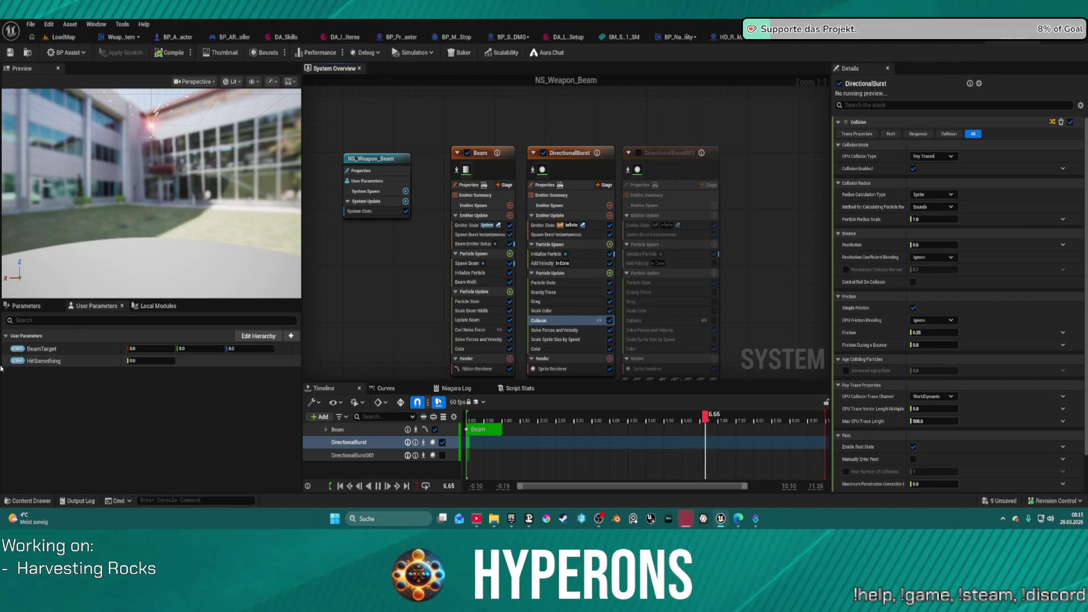
Filter the emitter settings for 'hit' and keep WorldDynamic as the CPU Collision Trace Channel, then open the Content Drawer.
right_click(43, 362)
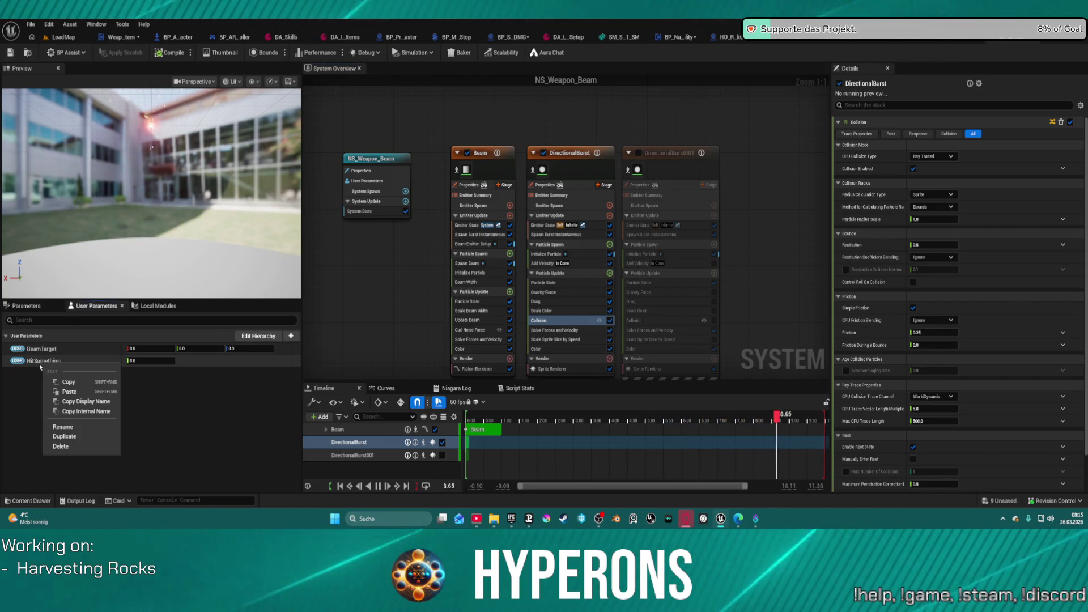
left_click(884, 105)
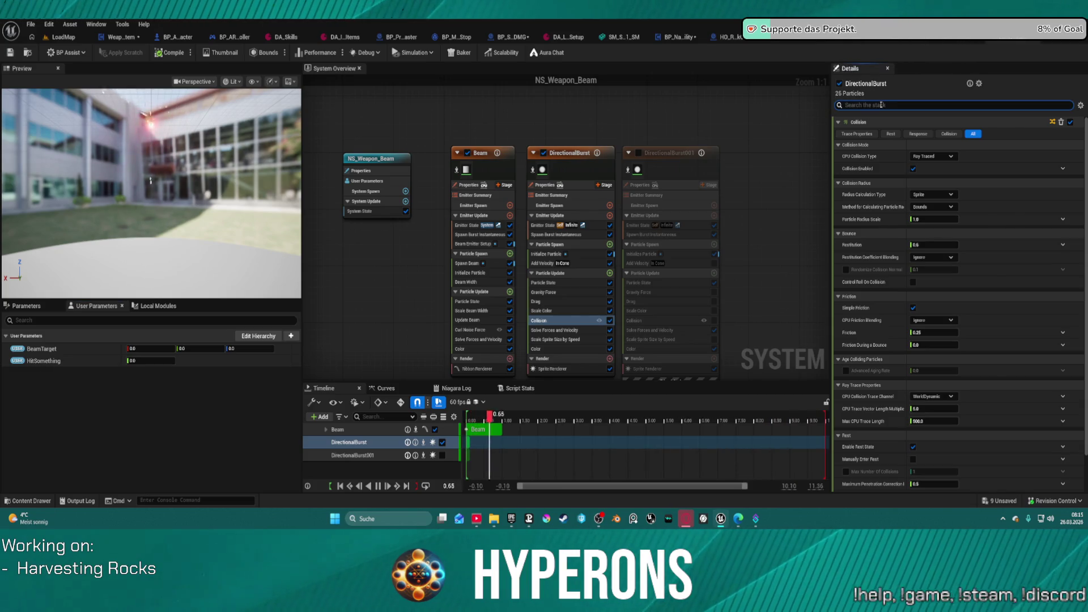
type("Nit")
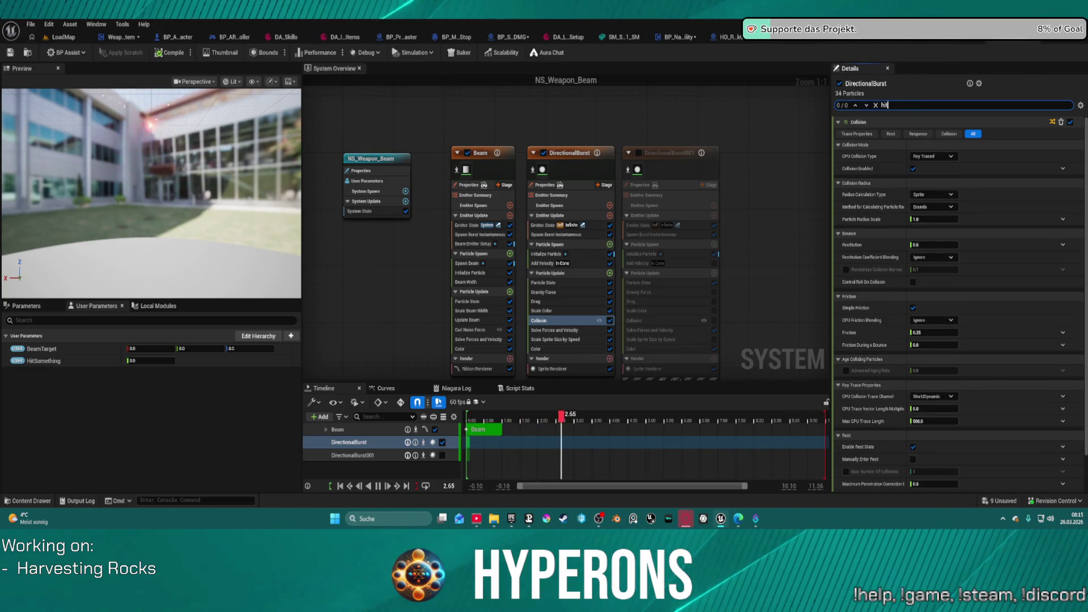
scroll(1015, 245, "down", 2)
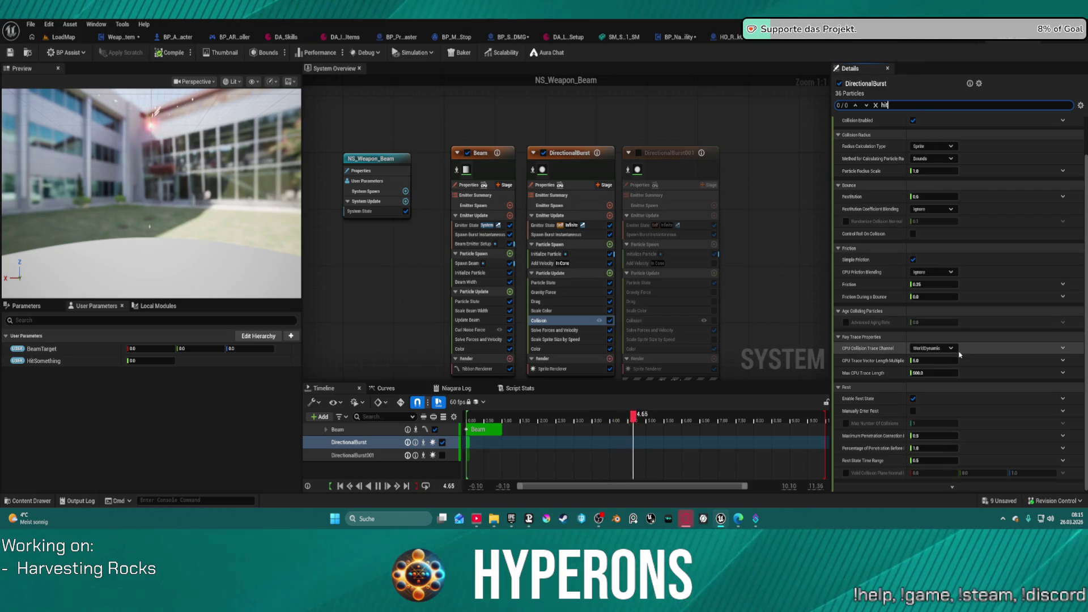
left_click(932, 348)
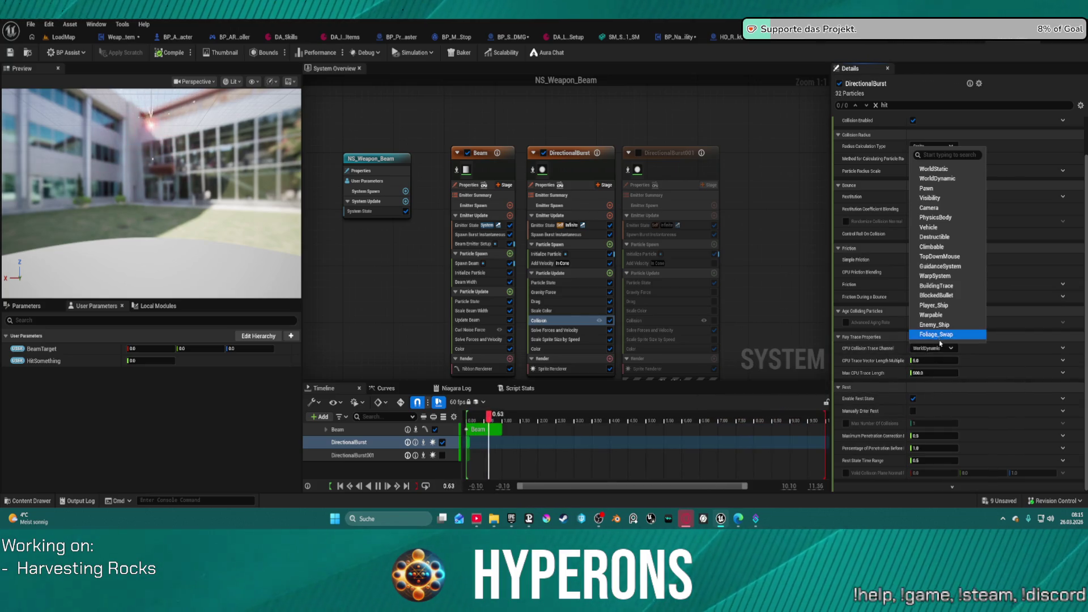
left_click(948, 354)
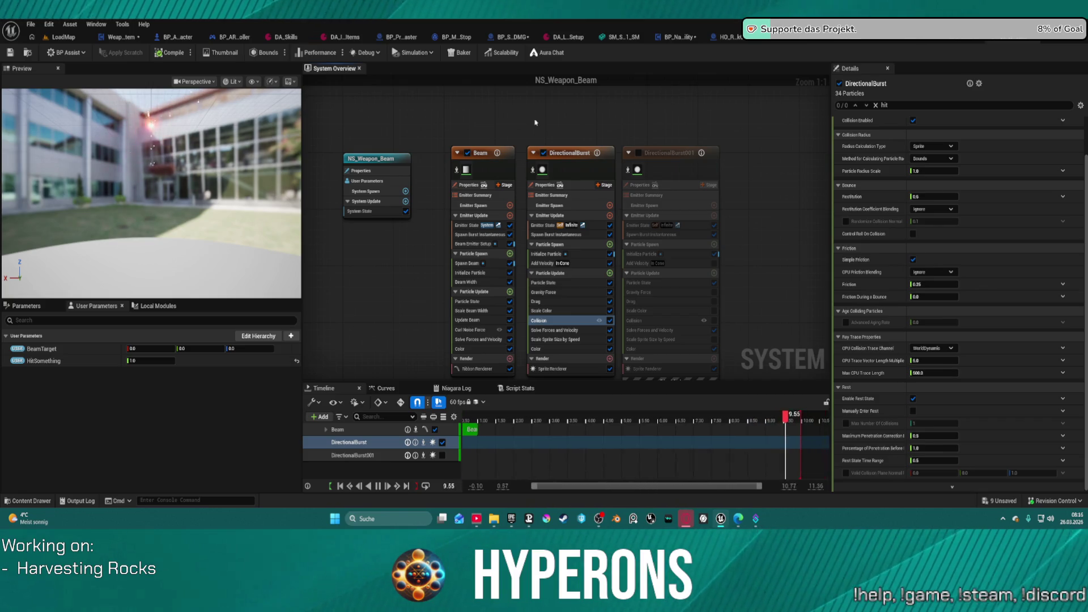
key("ctrl+space")
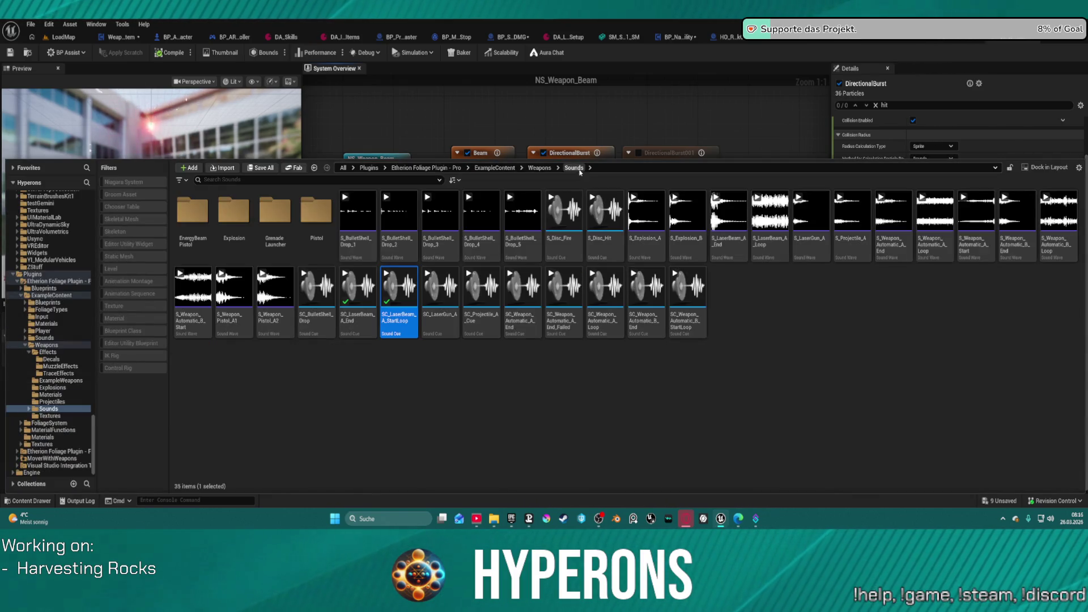
Browse the UltraDynamicSky content folder, then return to the BP_Skill_HavestDMG event graph.
left_click(48, 224)
scroll(55, 231, "up", 10)
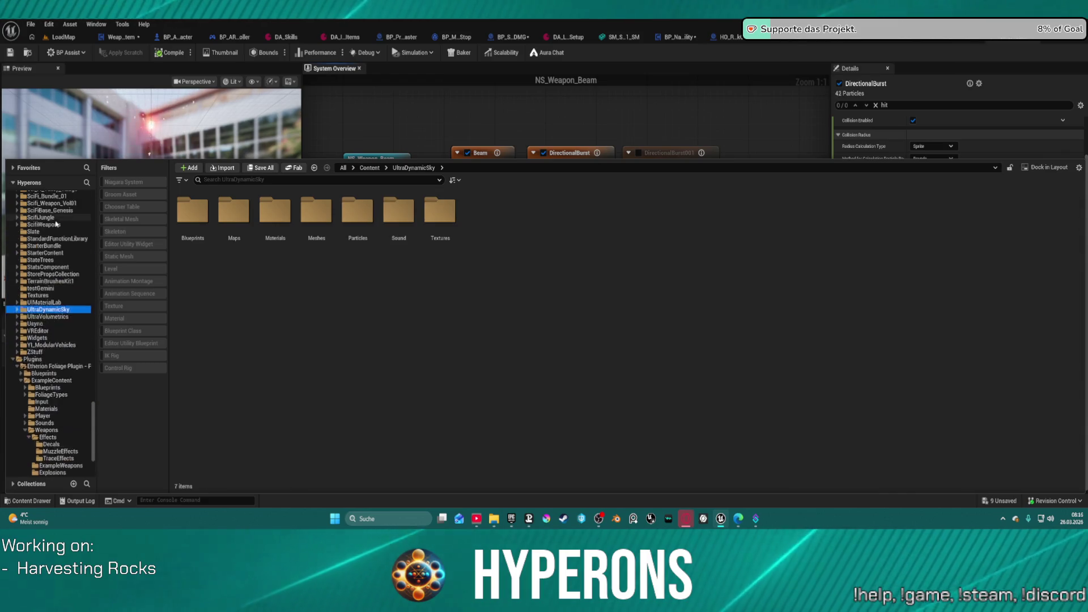
scroll(62, 255, "up", 5)
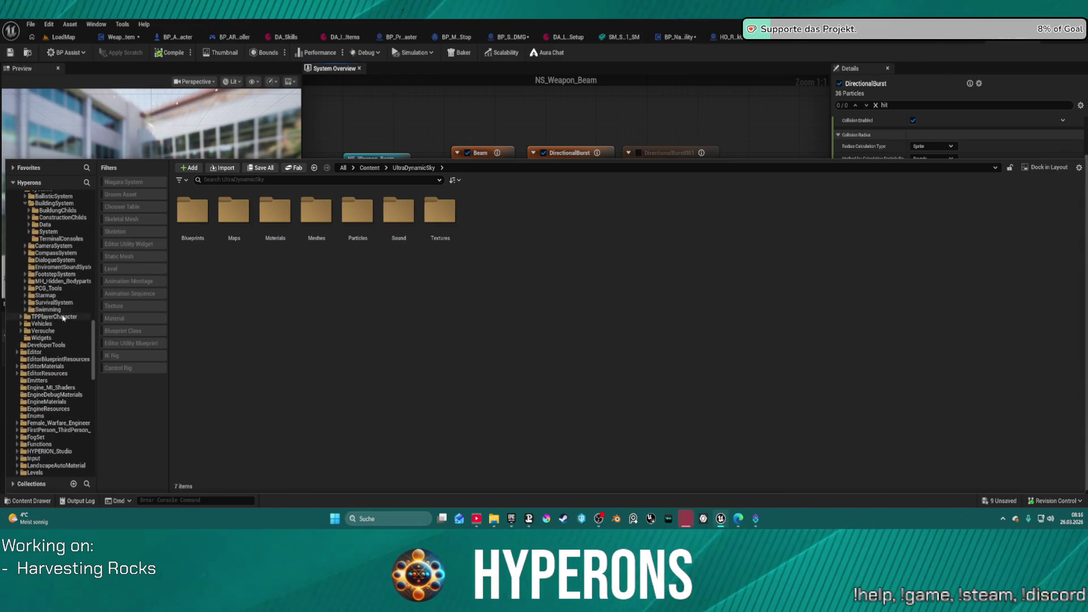
scroll(67, 315, "up", 3)
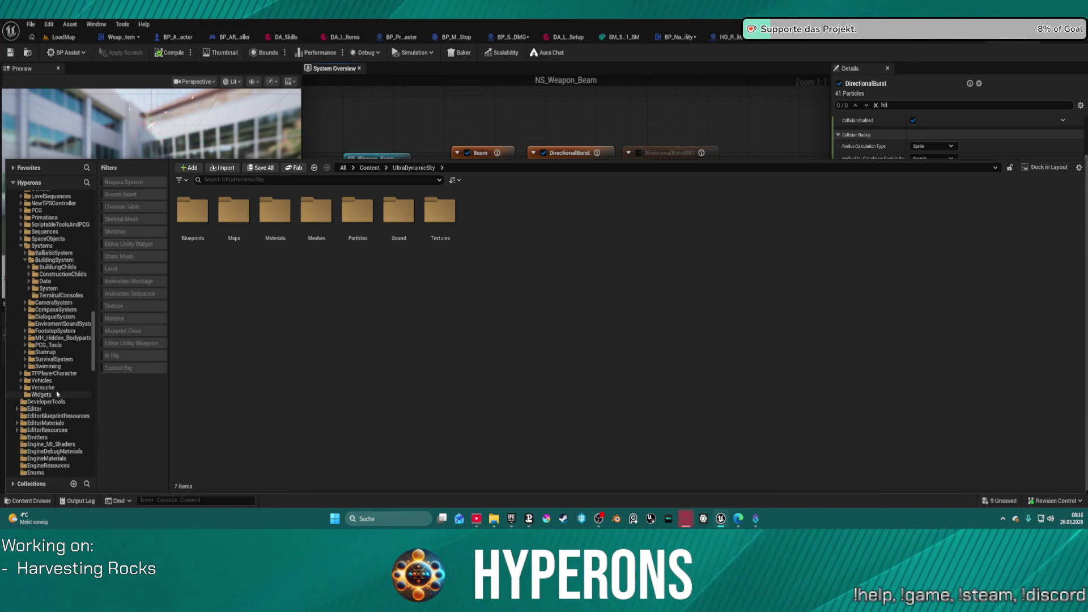
scroll(55, 397, "up", 10)
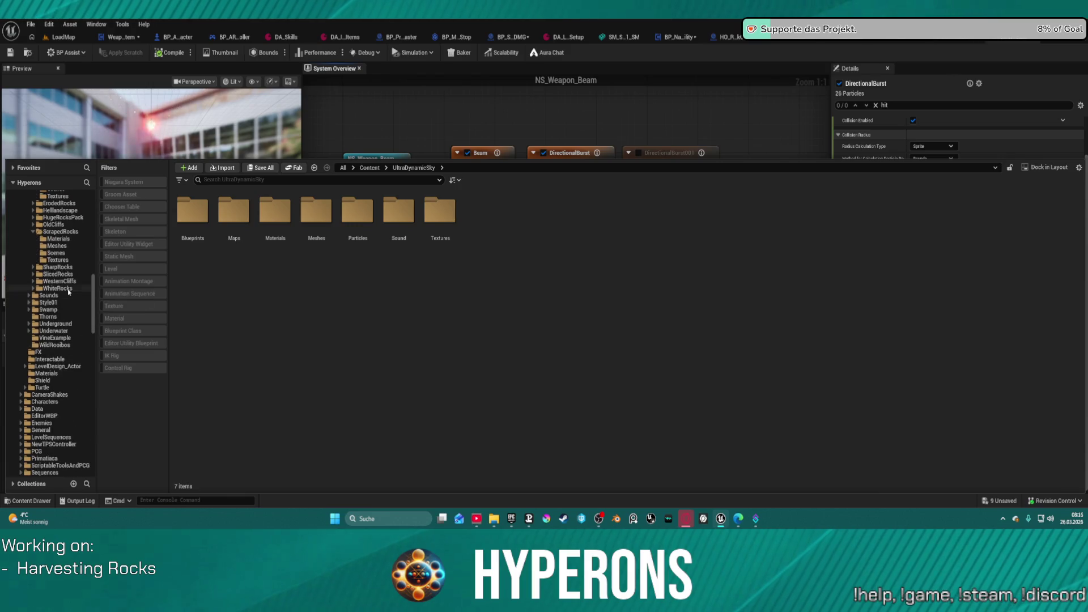
scroll(70, 306, "up", 3)
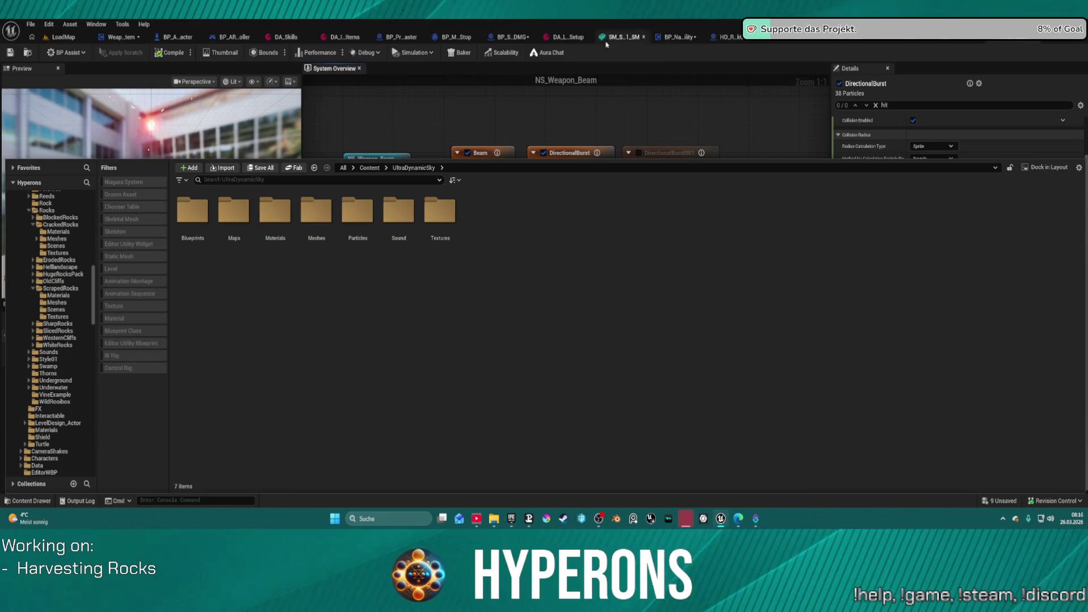
left_click(511, 37)
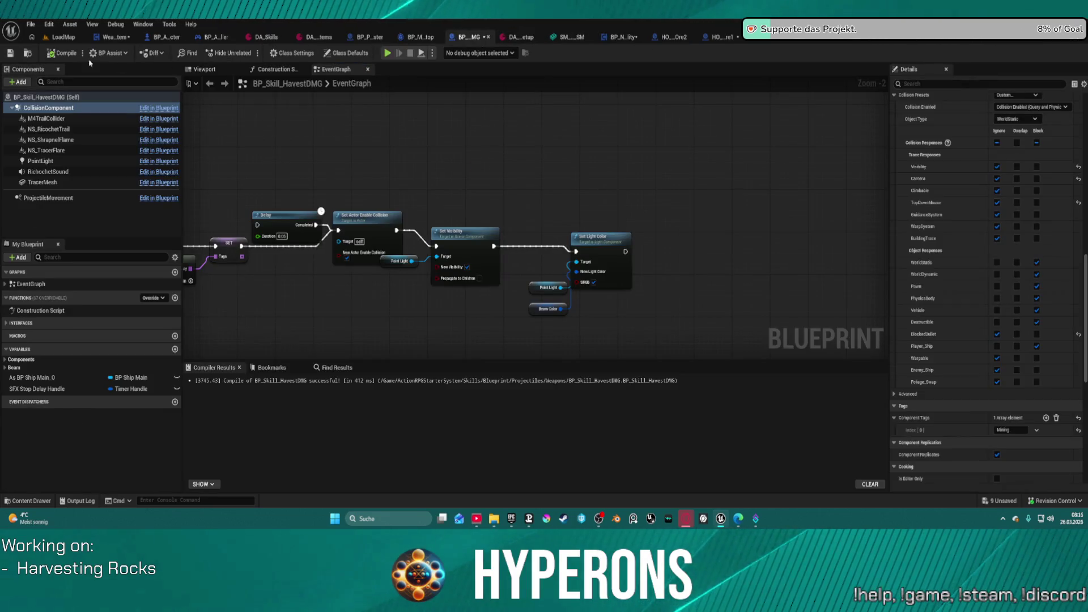
Open BP_Skill_Havest and pan through its collision, hit-result, Activated and Do Once nodes.
left_click(31, 55)
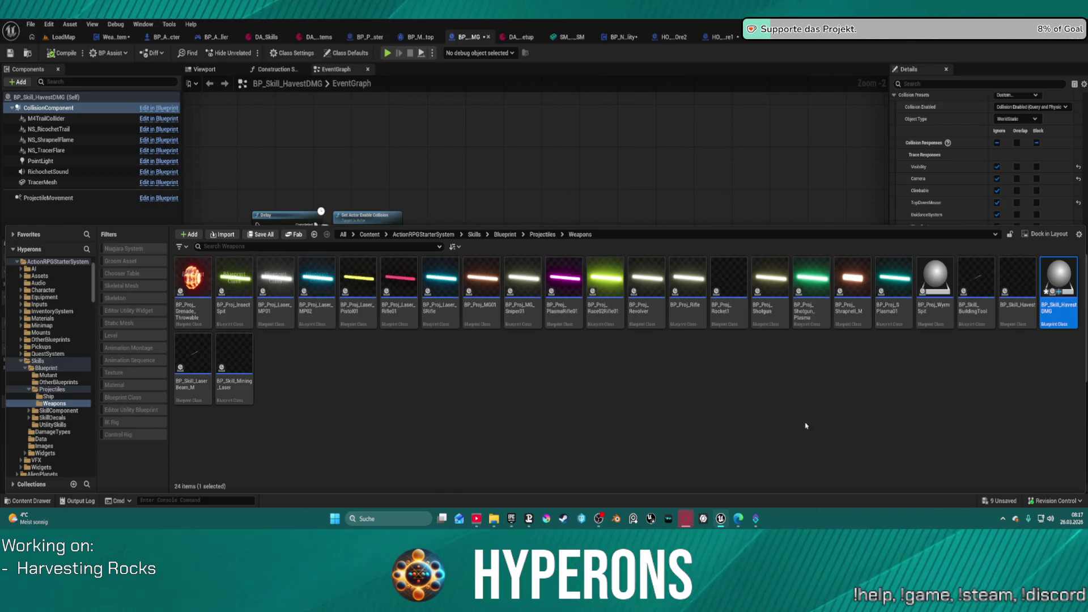
double_click(1014, 268)
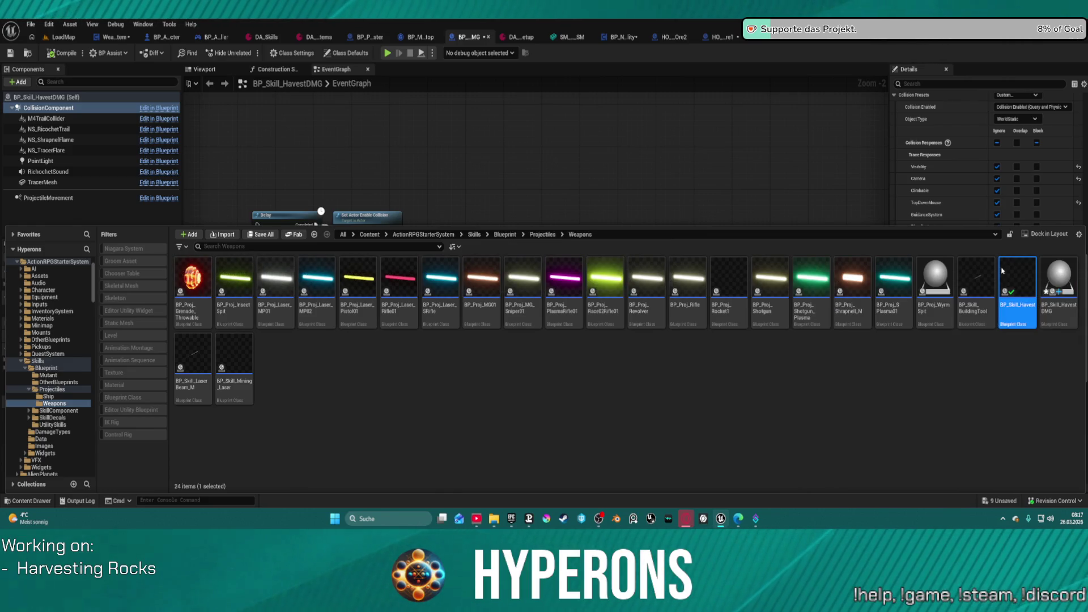
scroll(625, 205, "down", 4)
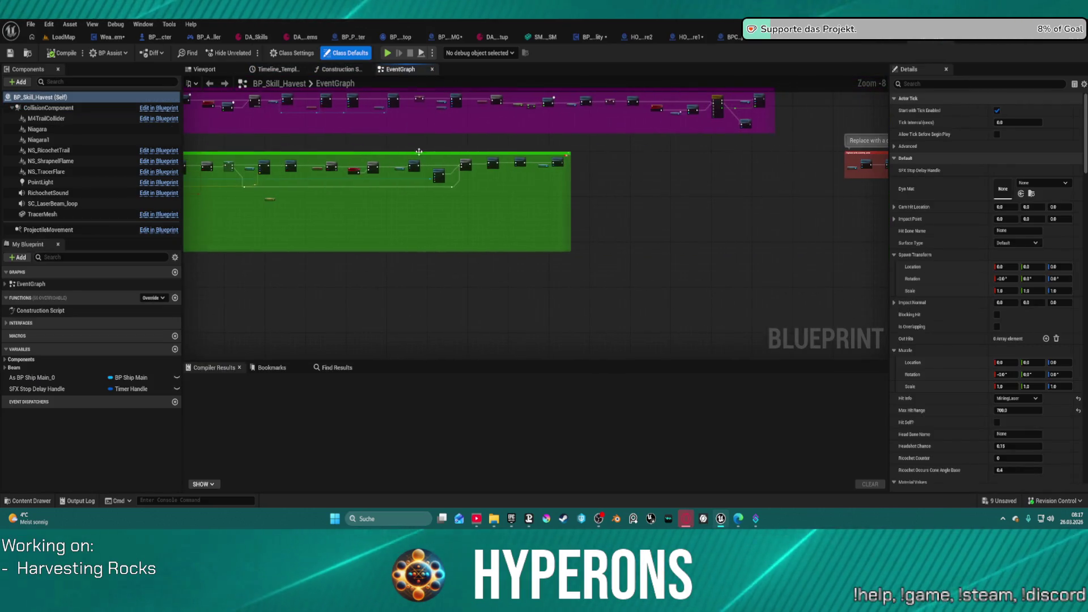
scroll(549, 172, "up", 6)
left_click_drag(439, 244, 615, 263)
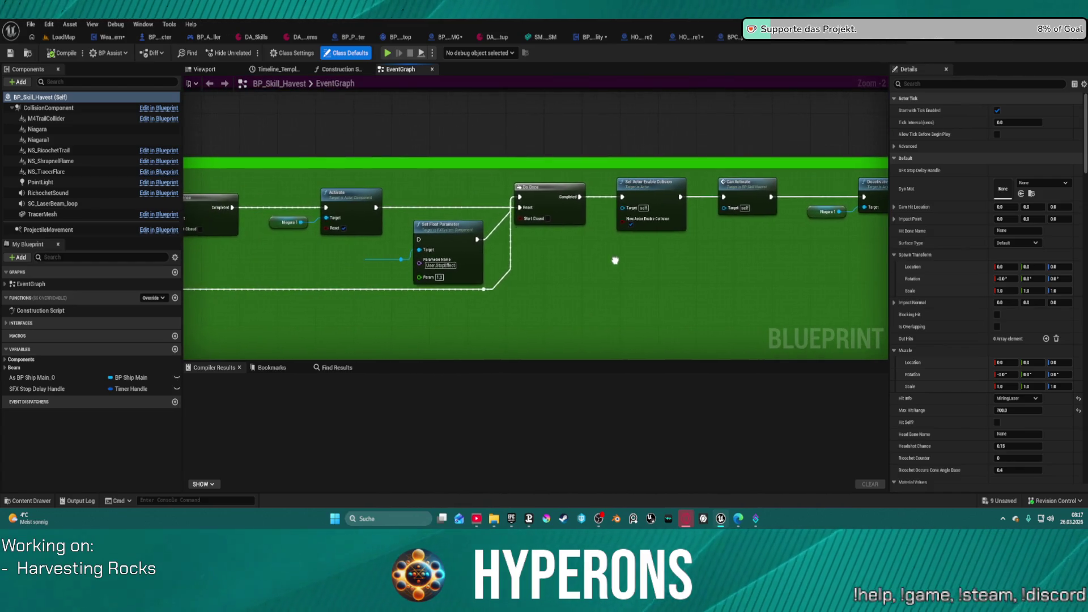
left_click_drag(476, 258, 1072, 271)
left_click_drag(532, 273, 862, 261)
left_click_drag(566, 261, 229, 245)
mouse_move(884, 235)
left_mouse_down()
mouse_move(283, 222)
mouse_move(544, 222)
left_mouse_up()
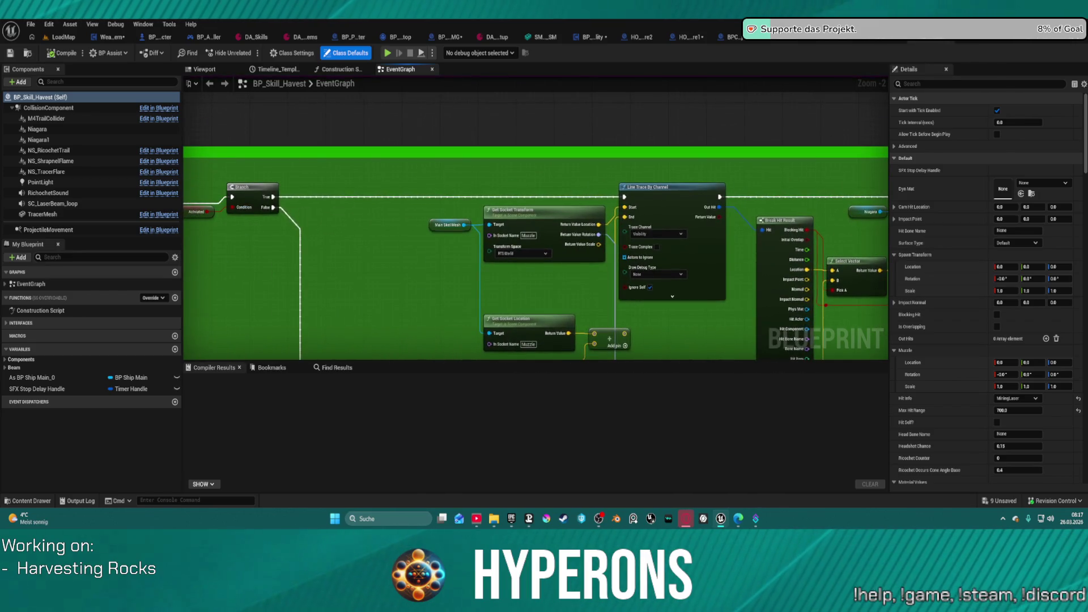
Inspect the Niagara components and browse to Niagara1's P_LaserHit_01 effect asset.
left_click(39, 139)
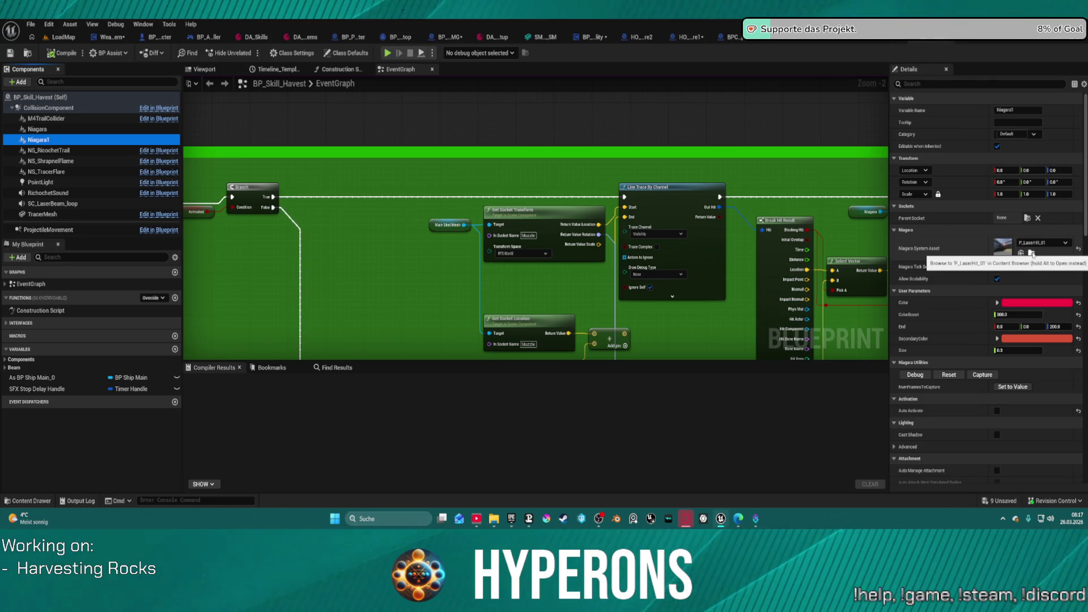
left_click(55, 129)
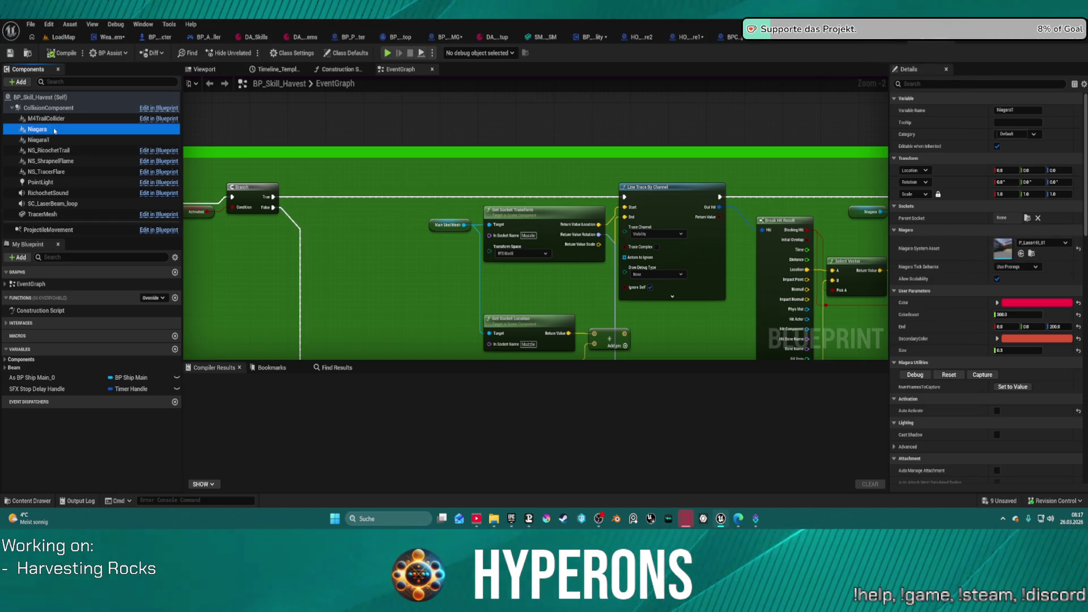
double_click(39, 140)
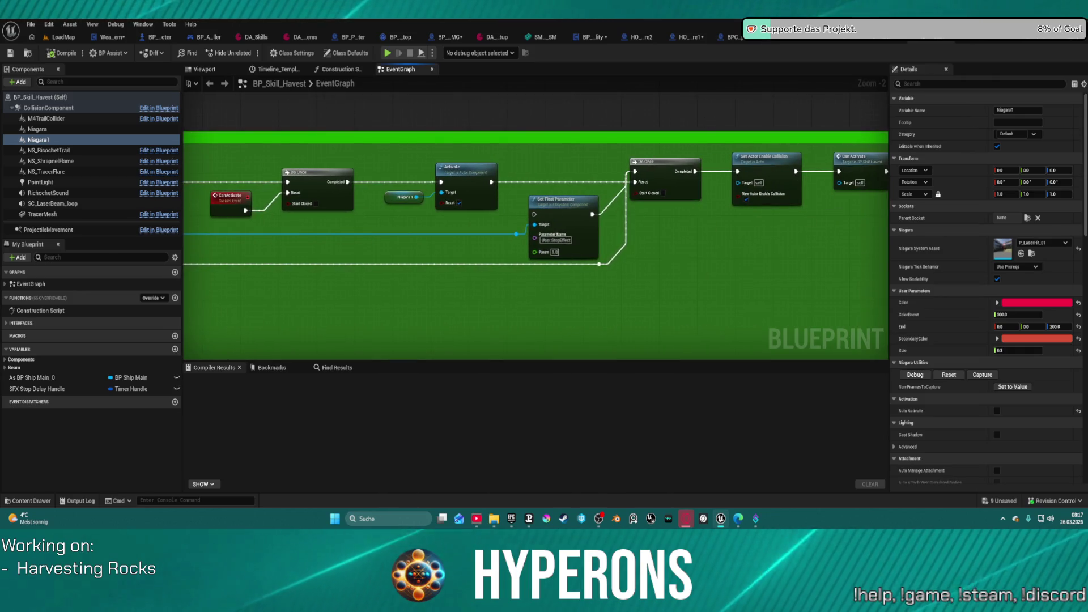
left_click(60, 130)
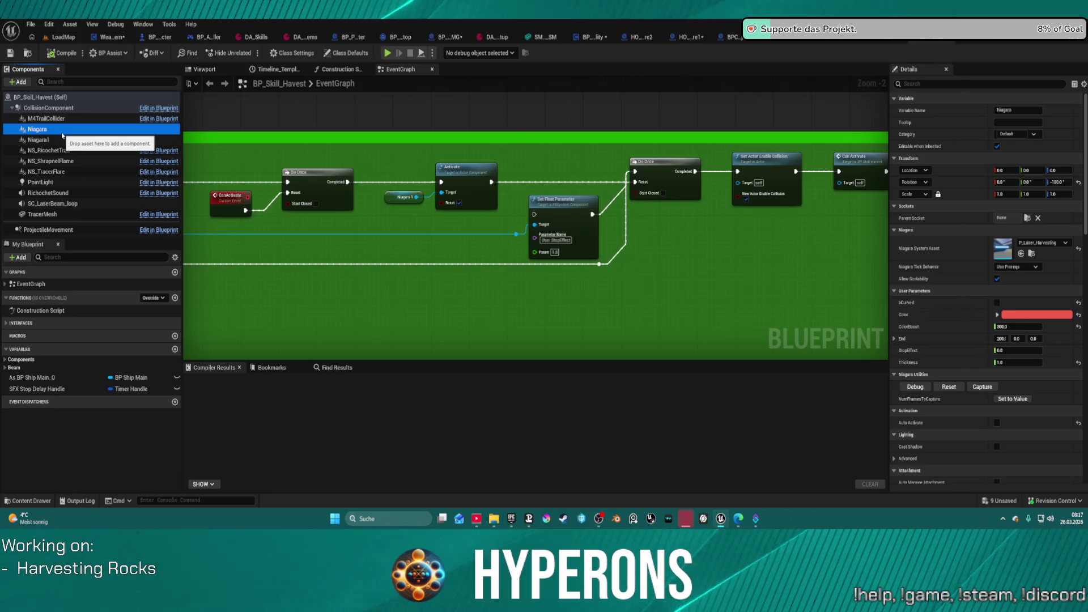
left_click(57, 140)
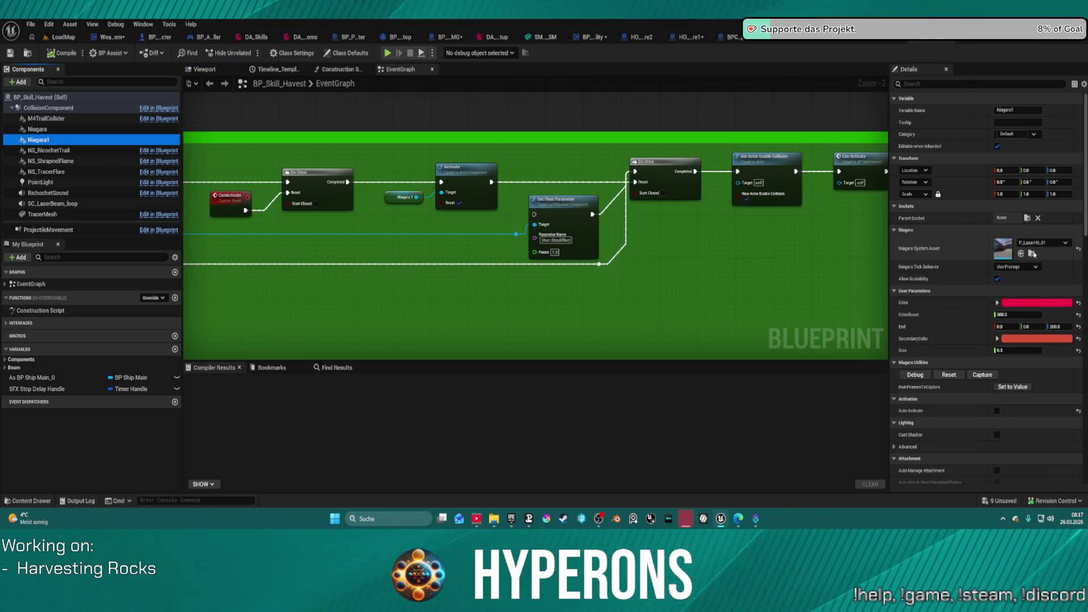
left_click(1034, 253)
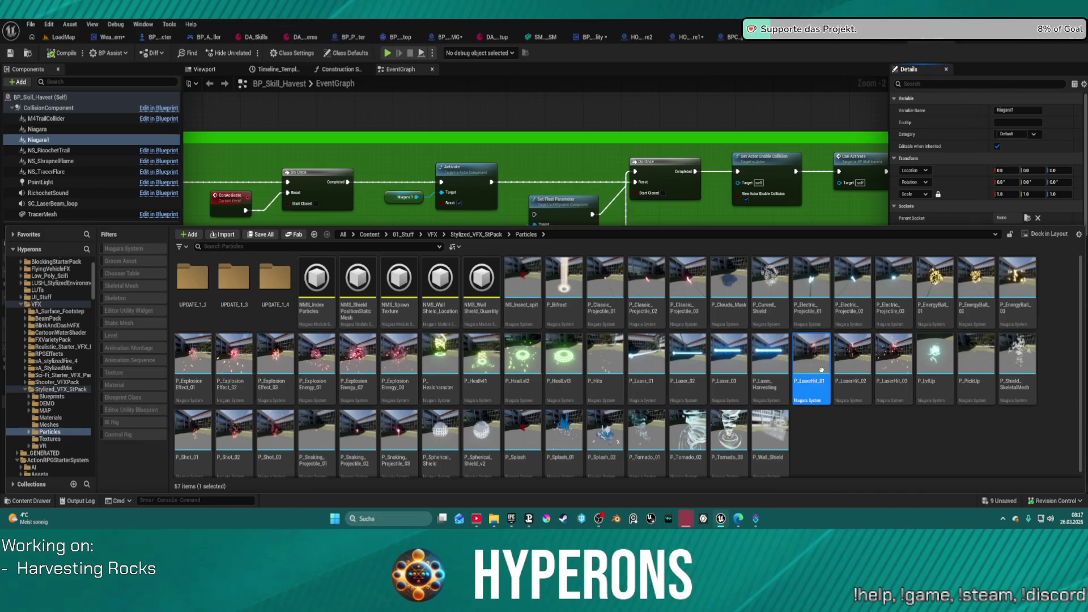
Open P_LaserHit_01 to review its Light, DirectionalBurst, Dust and Explosion emitters, then return to LoadMap.
double_click(815, 350)
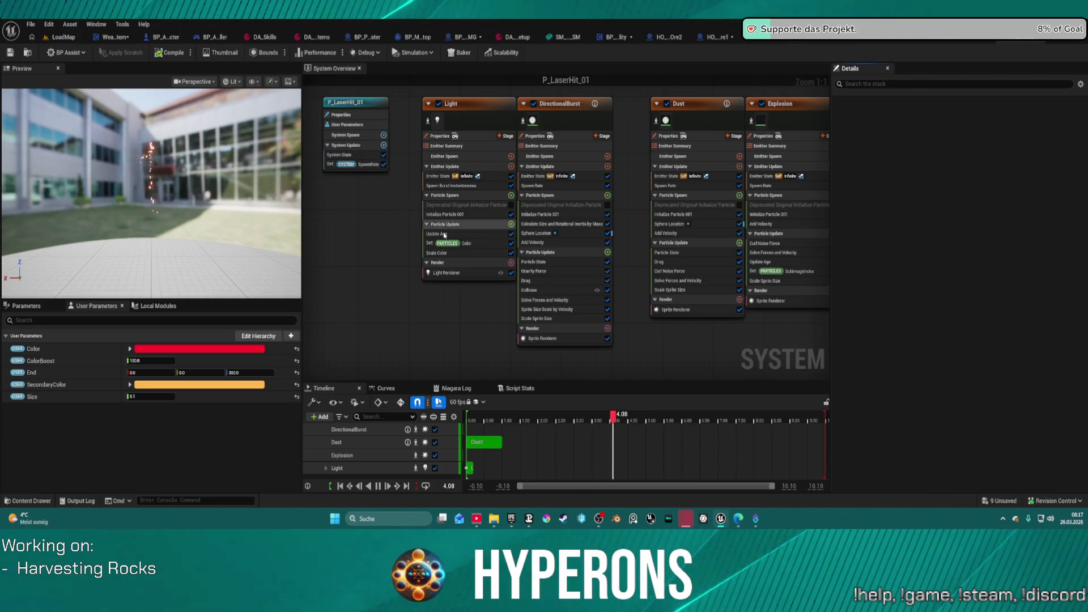
left_click_drag(627, 186, 633, 284)
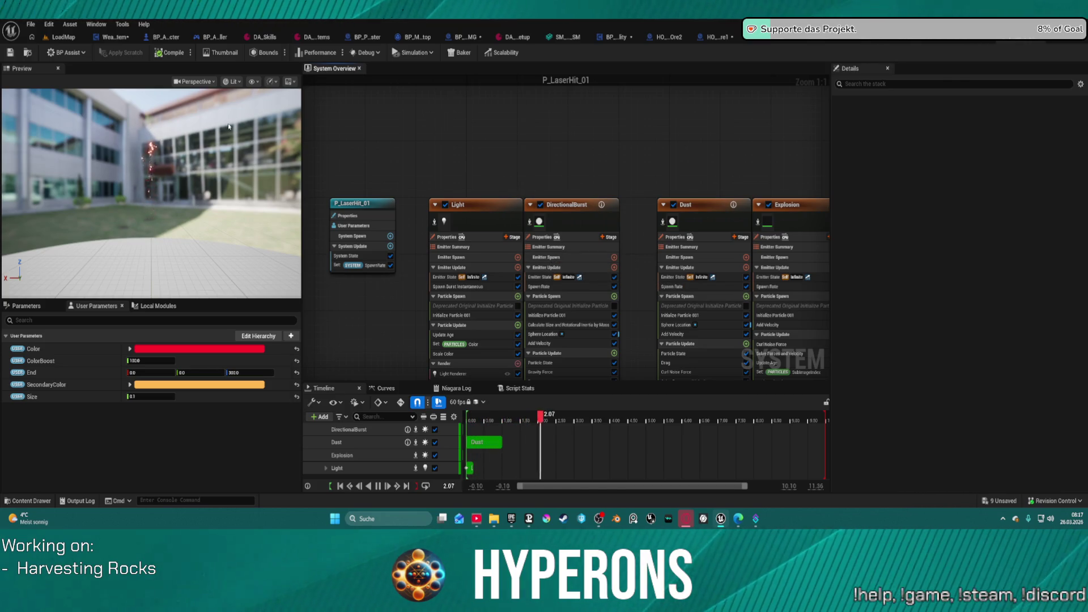
left_click(54, 38)
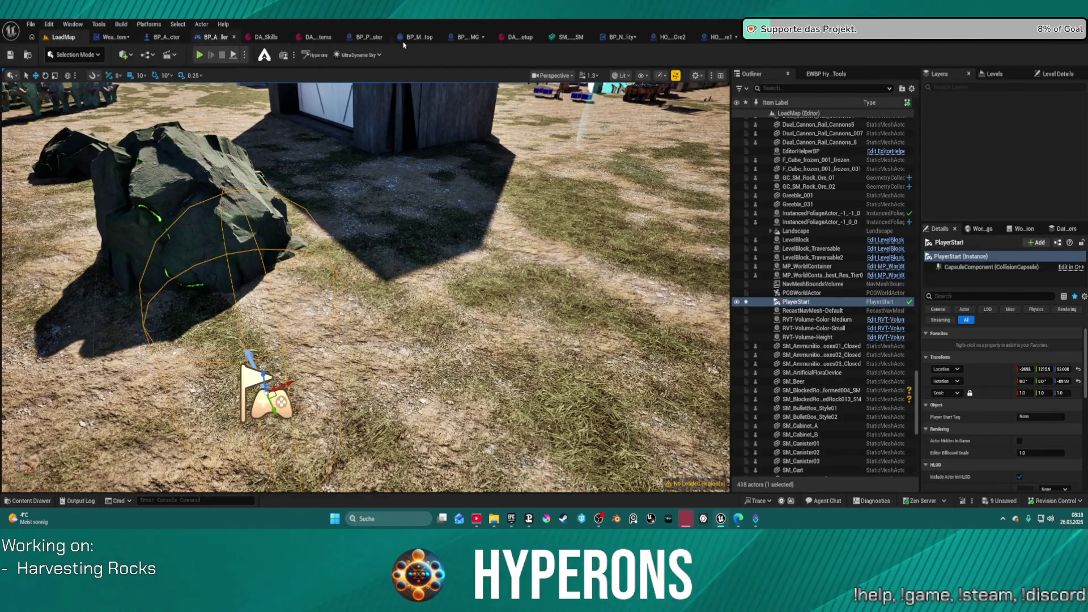
Switch via NS_Weapon_Beam back to P_LaserHit_01 and show its system settings, including the SpawnRate curve.
left_click(912, 44)
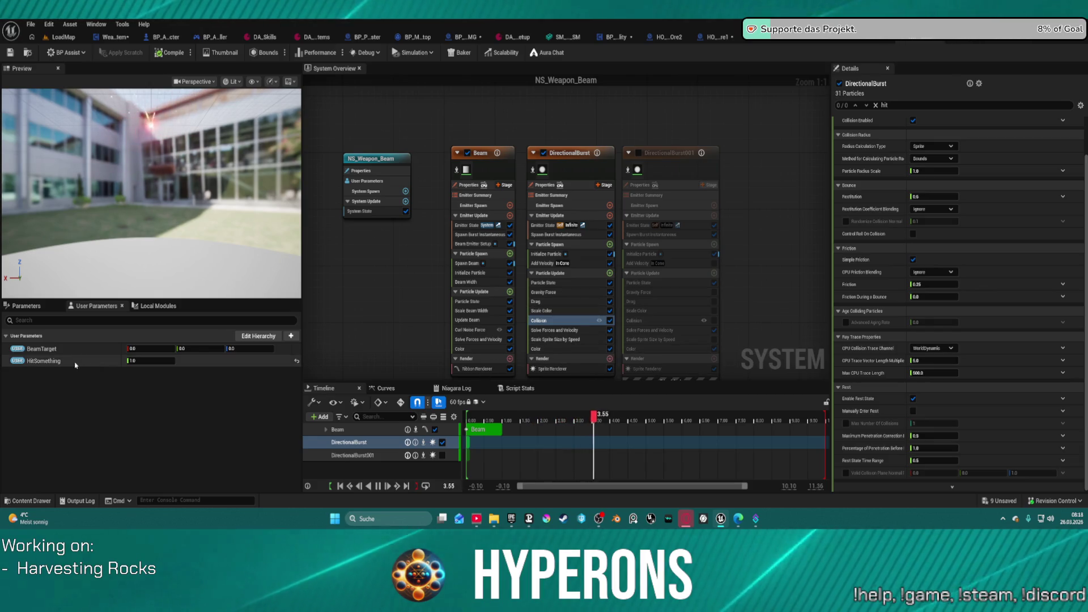
left_click(1028, 40)
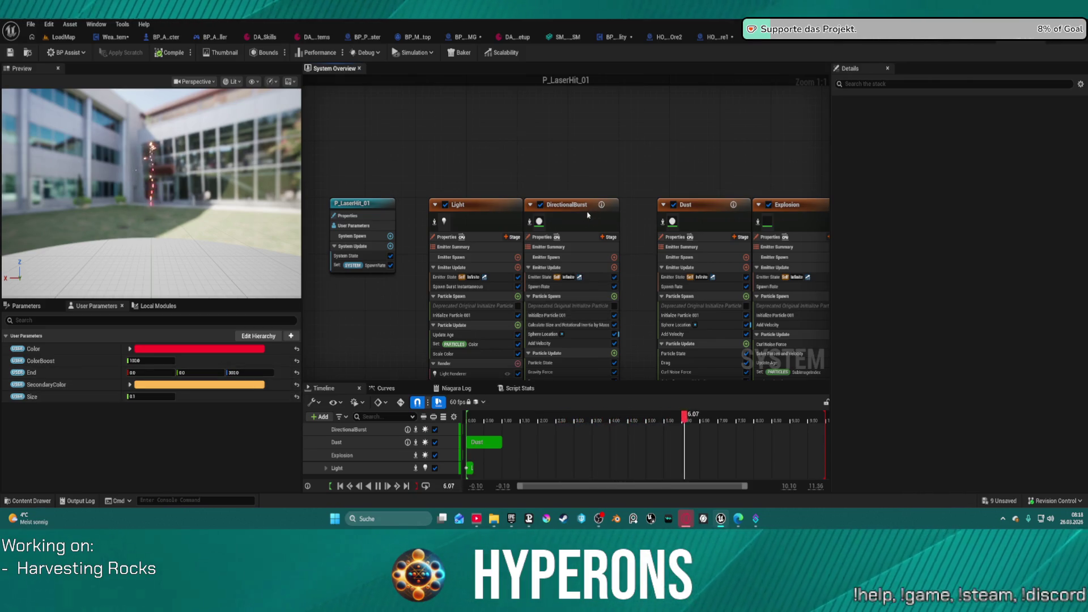
left_click(380, 211)
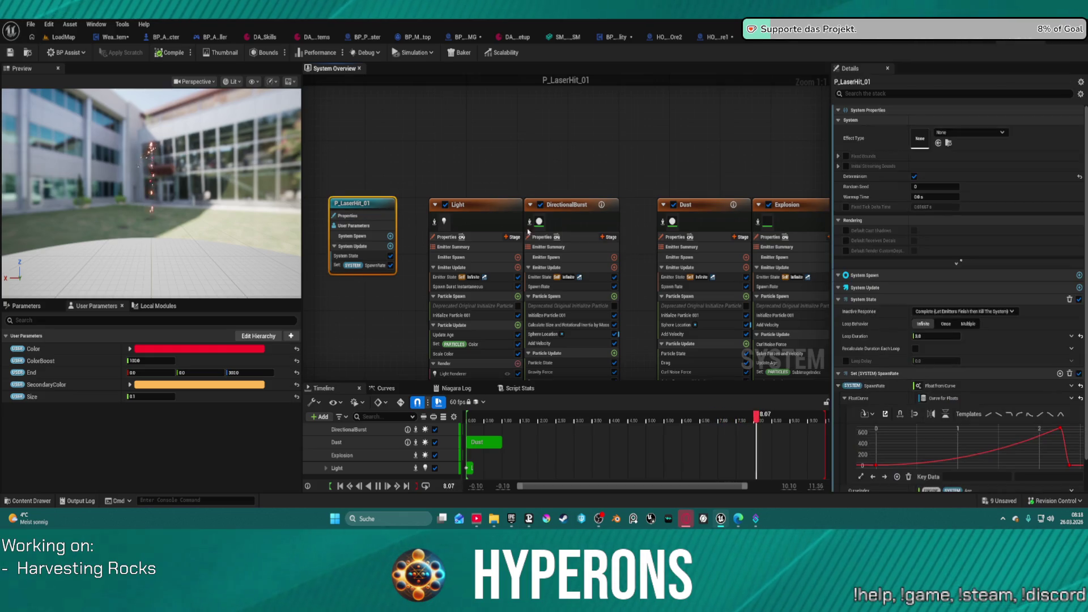
scroll(949, 456, "down", 2)
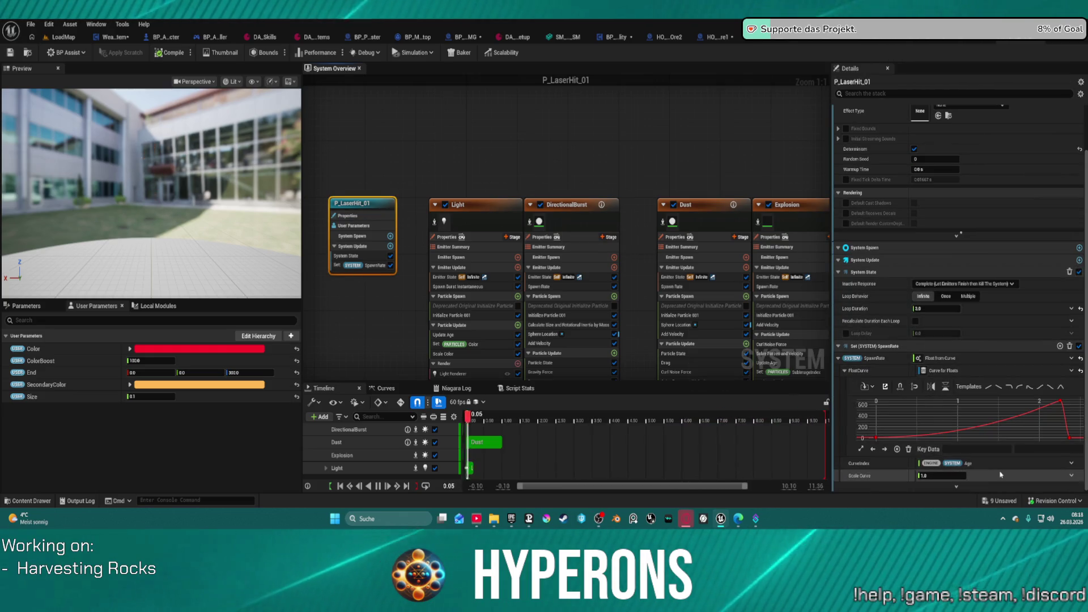
Review the Light emitter's 0.2 lifetime, white colour and 10.0 sprite size, then return to BP_Skill_Havest.
scroll(968, 299, "up", 1)
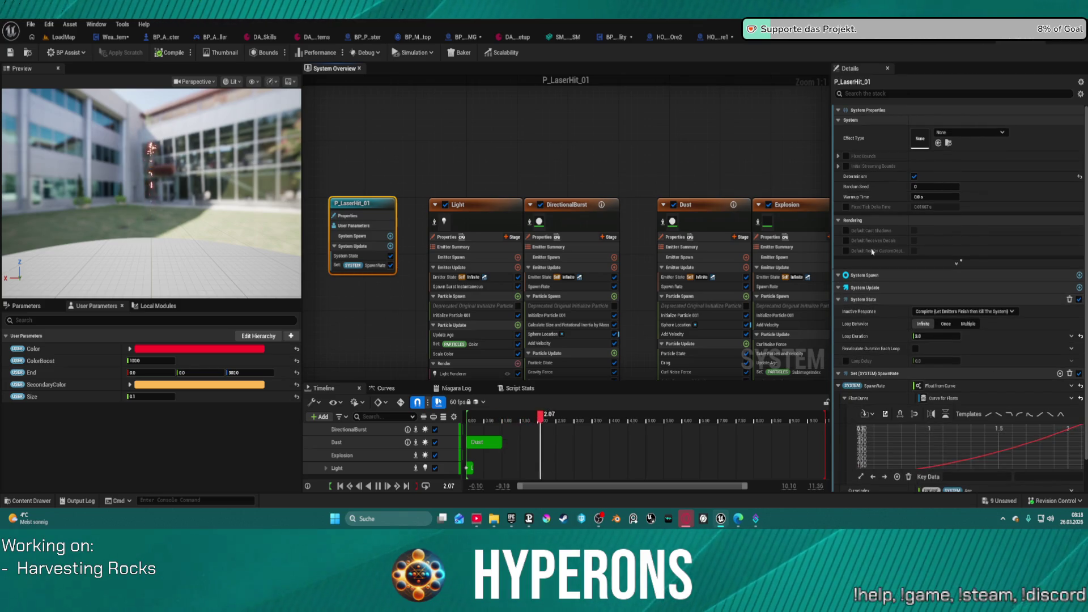
left_click(474, 215)
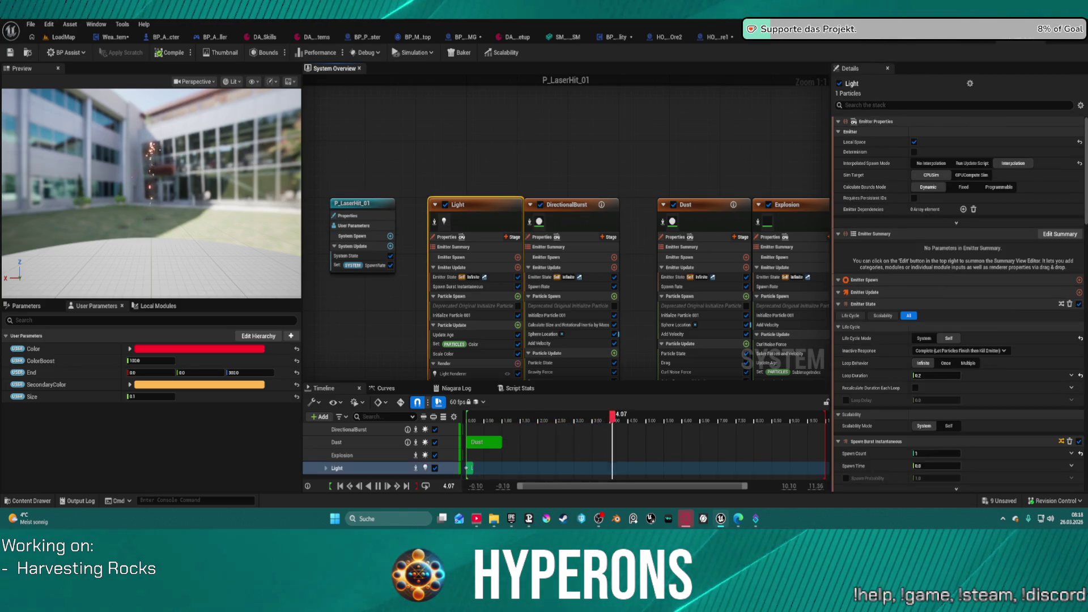
scroll(1007, 361, "down", 10)
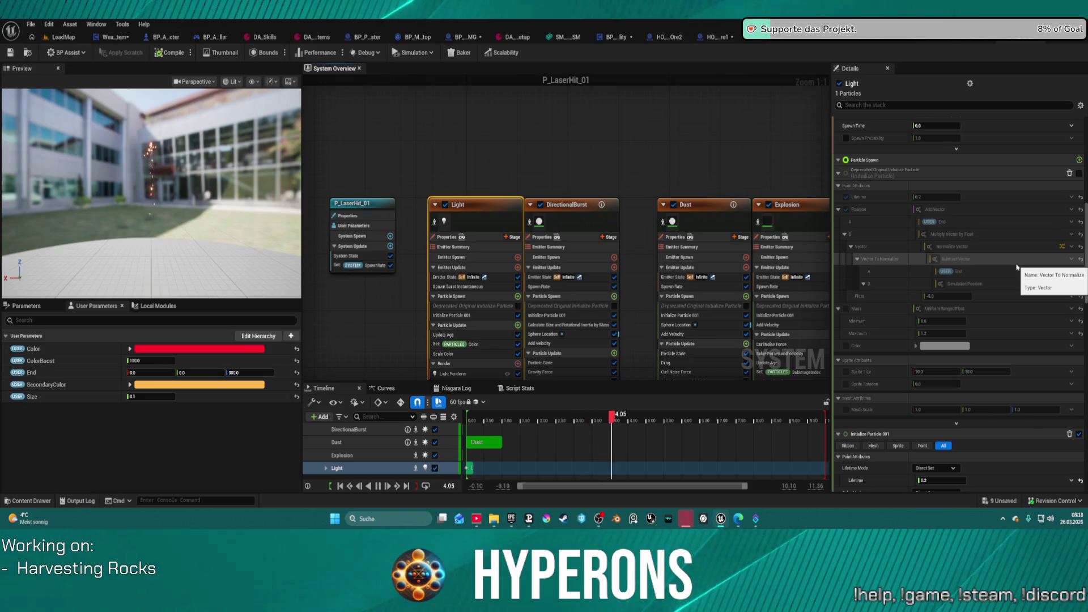
scroll(1017, 267, "down", 5)
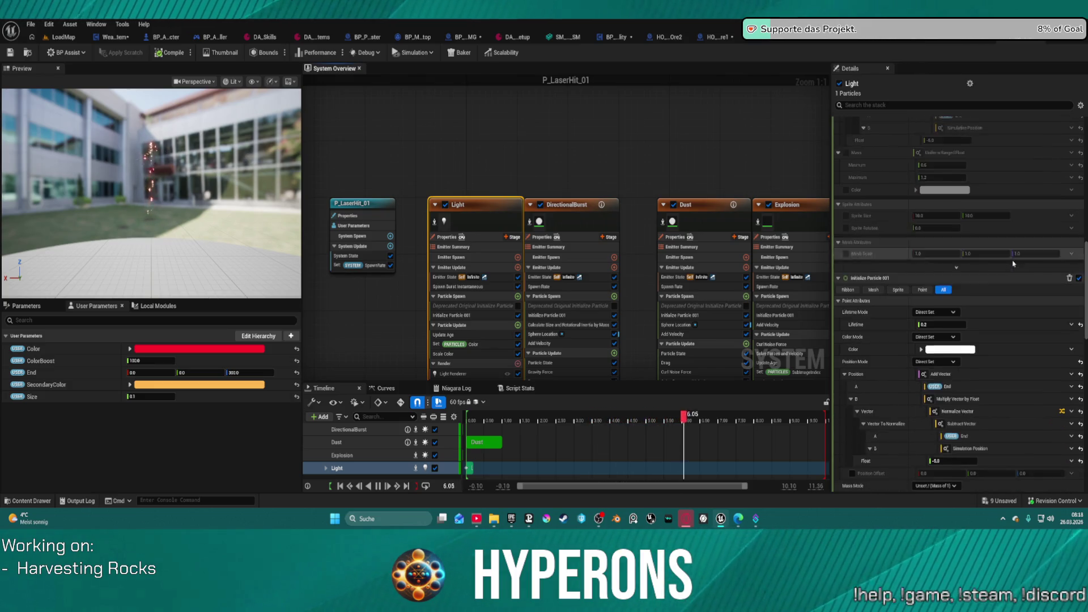
scroll(1014, 262, "down", 1)
scroll(995, 347, "down", 5)
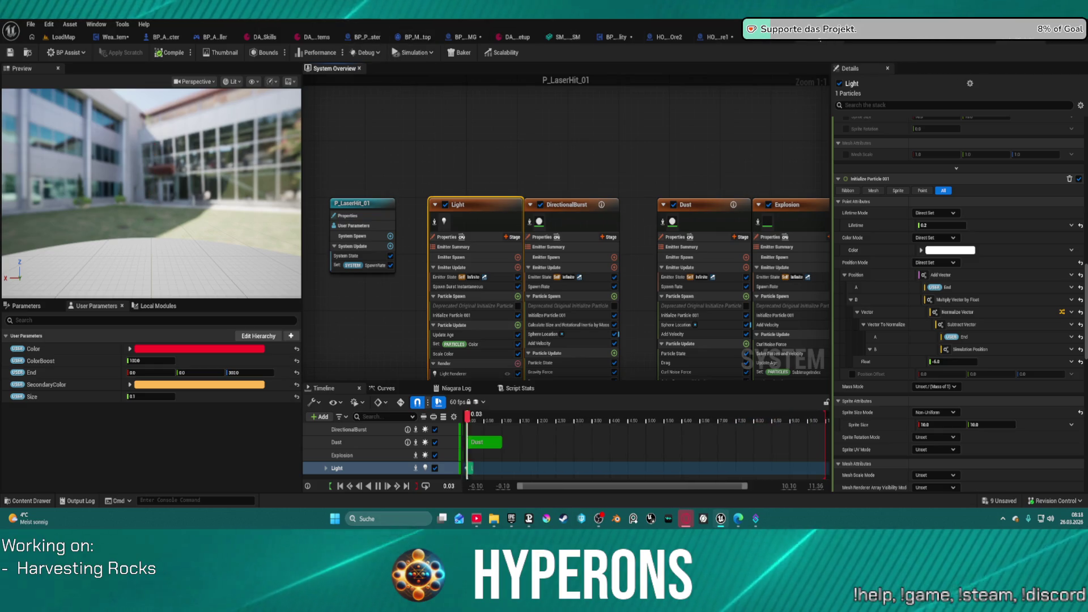
left_click(970, 42)
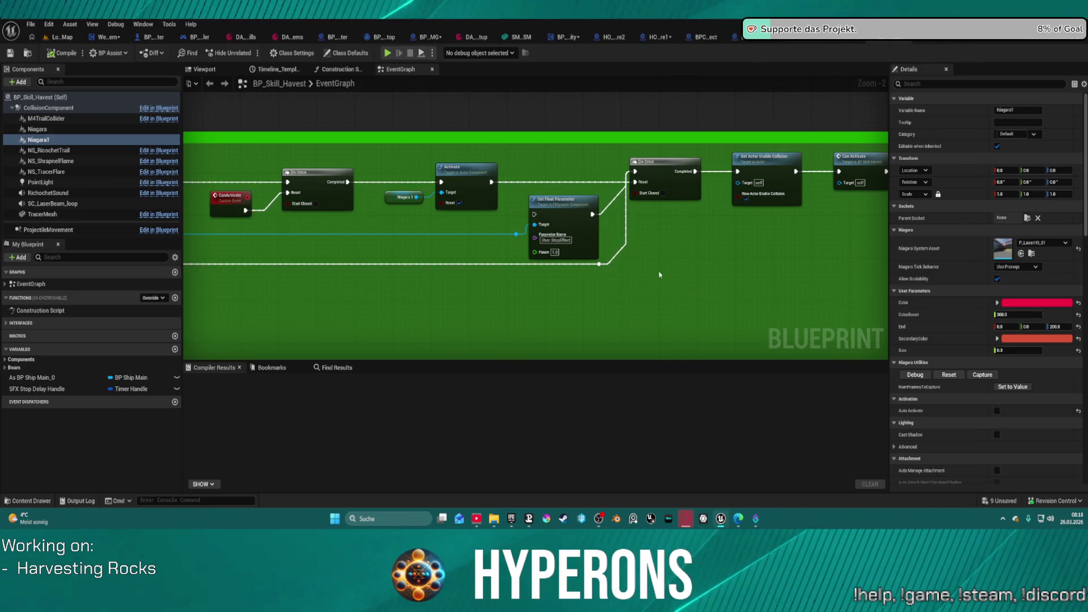
Go back to P_LaserHit_01 and open P_Laser_Harvesting from the Content Drawer's Particles folder.
left_click(930, 42)
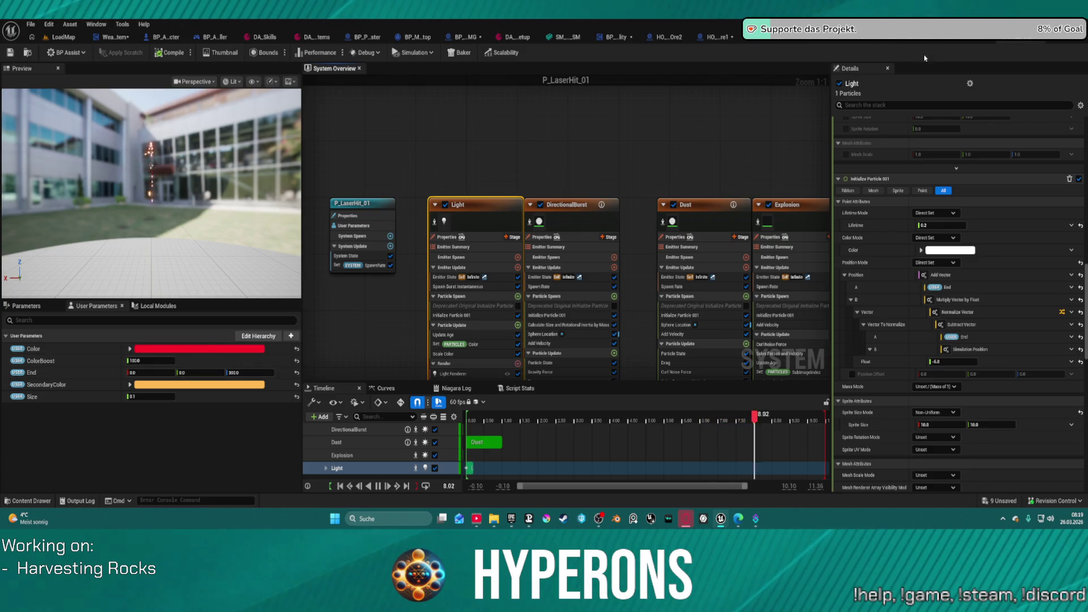
key("ctrl+space")
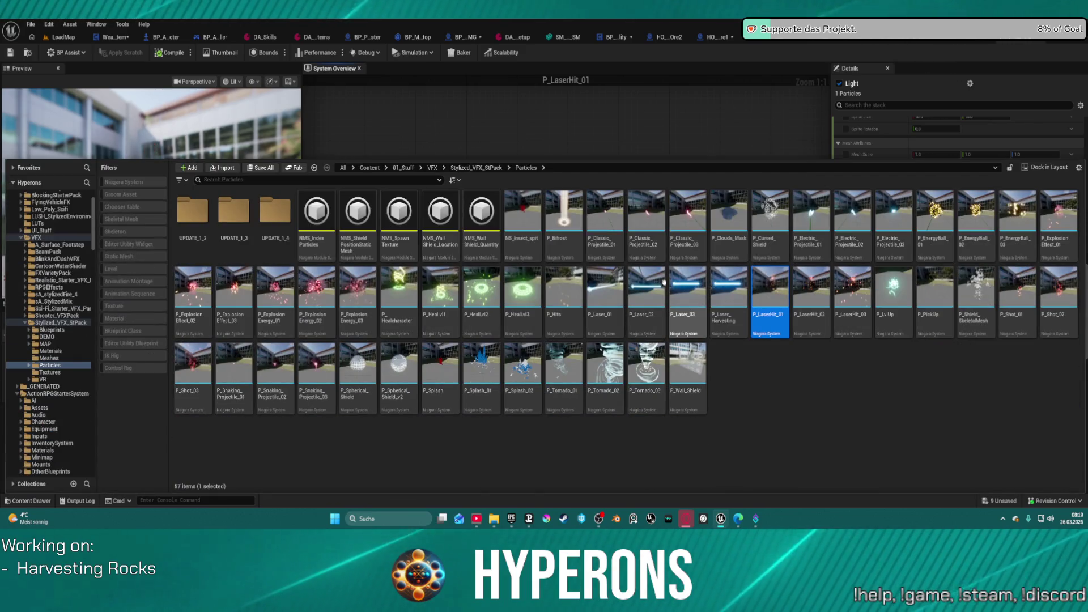
left_click(721, 297)
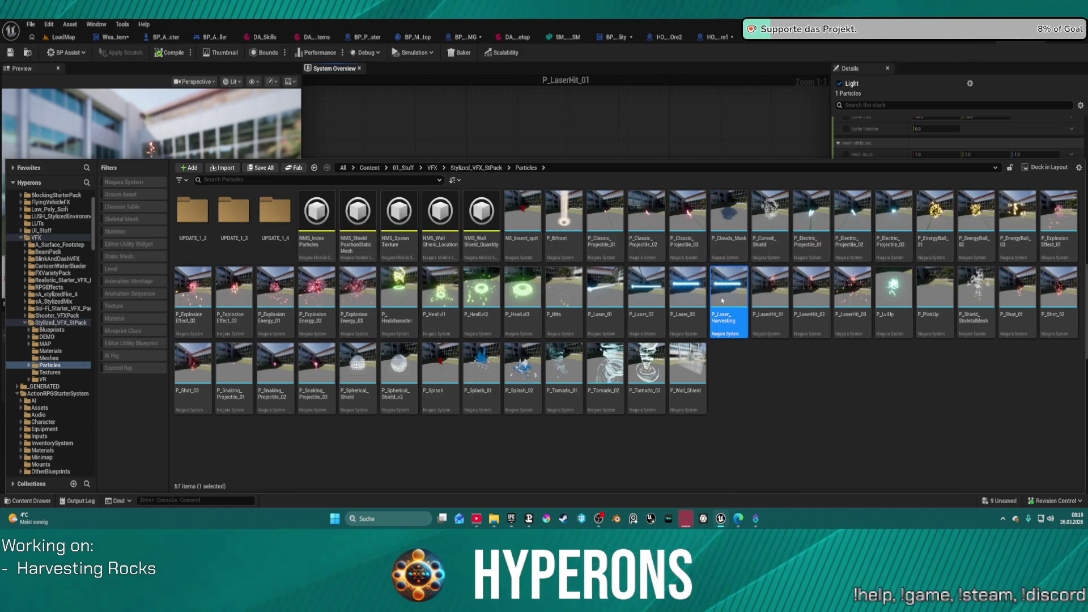
double_click(722, 300)
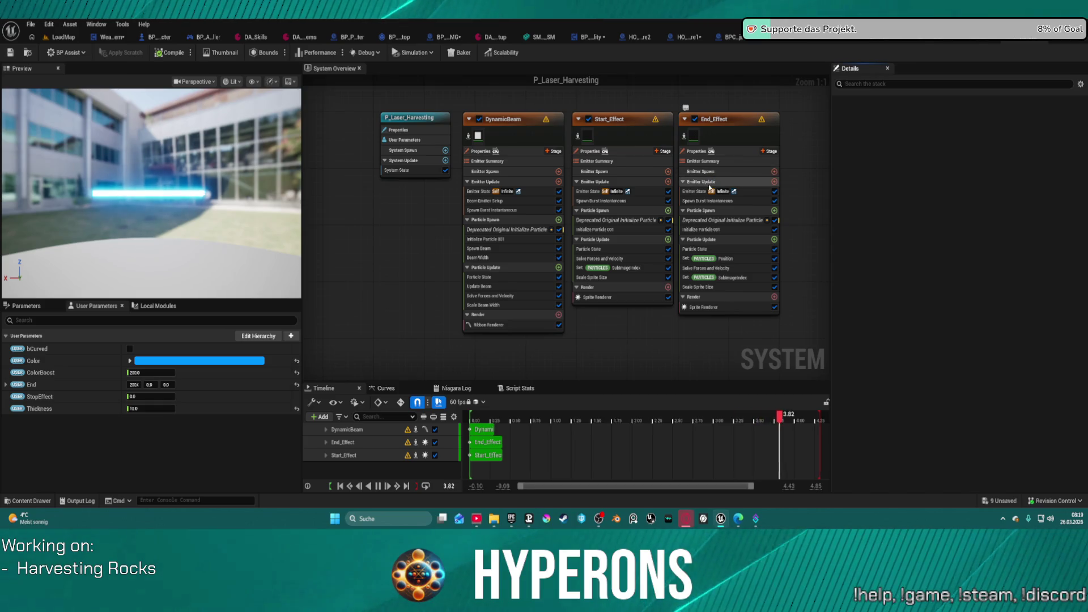
Review the P_Laser_Harvesting End_Effect emitter's modules, then return to the BP_Skill_Havest event graph.
left_click(734, 160)
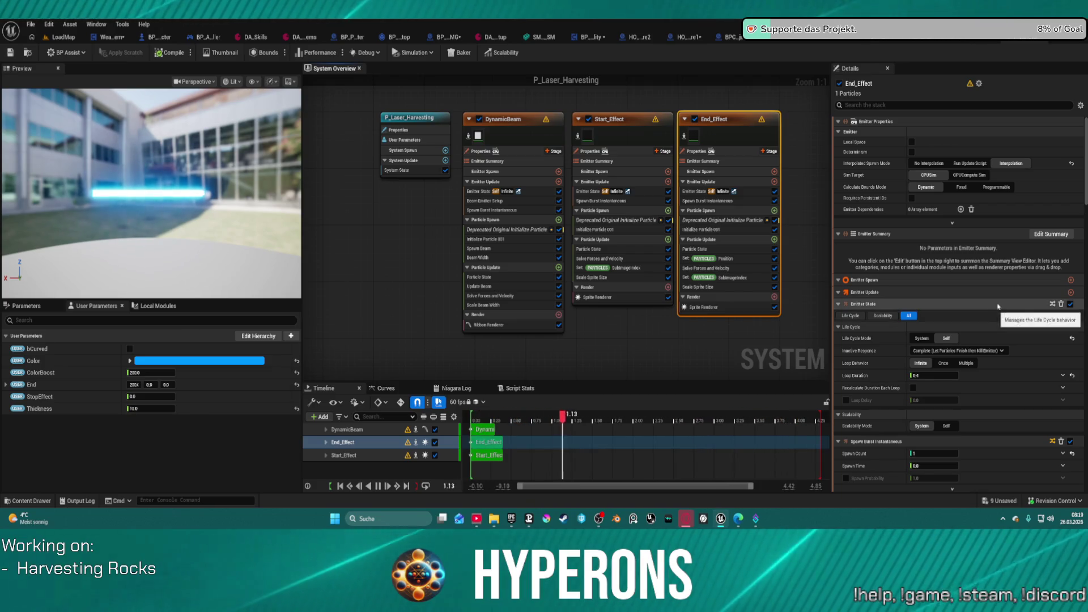
scroll(986, 283, "down", 2)
scroll(977, 251, "down", 10)
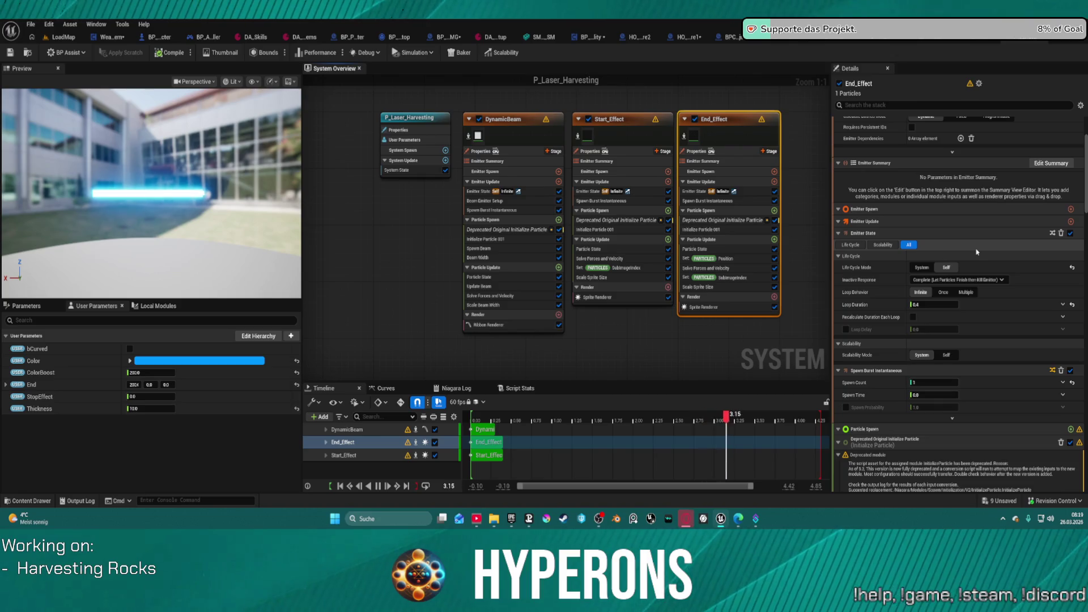
scroll(977, 248, "down", 4)
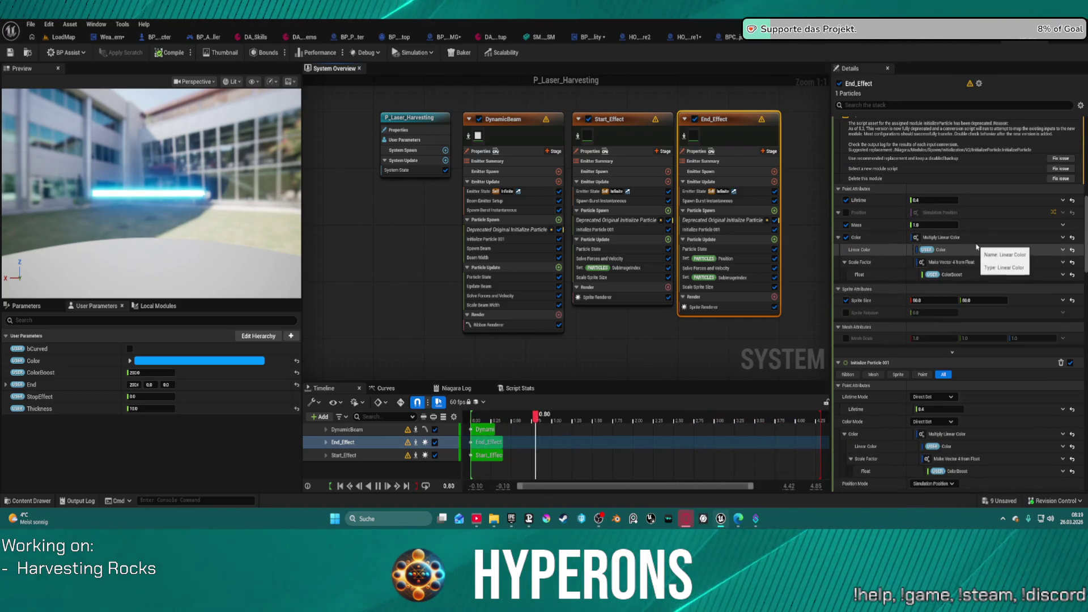
scroll(1015, 253, "down", 12)
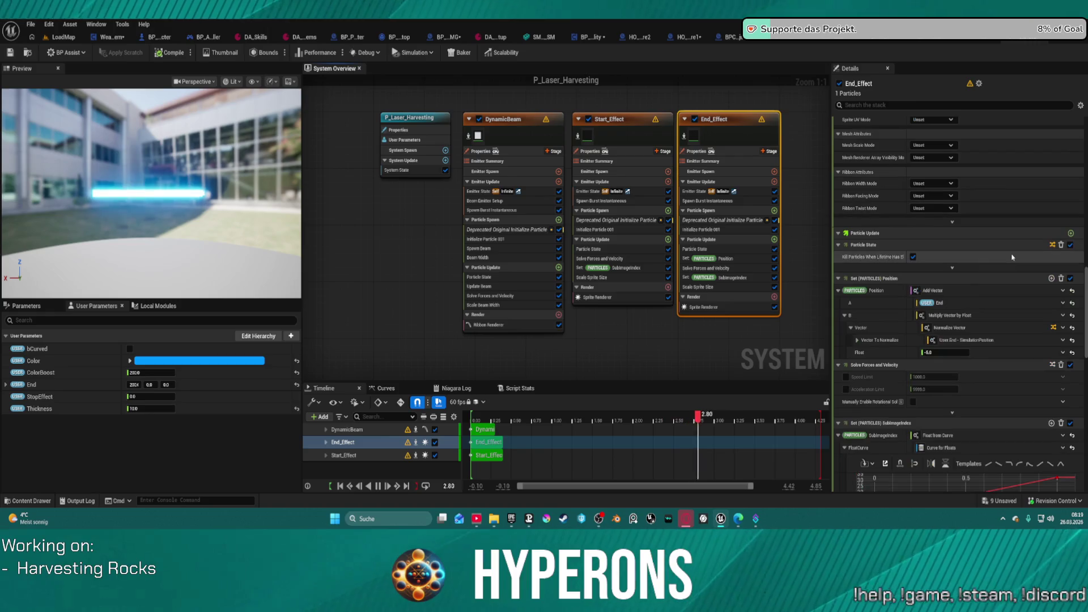
scroll(1012, 256, "down", 9)
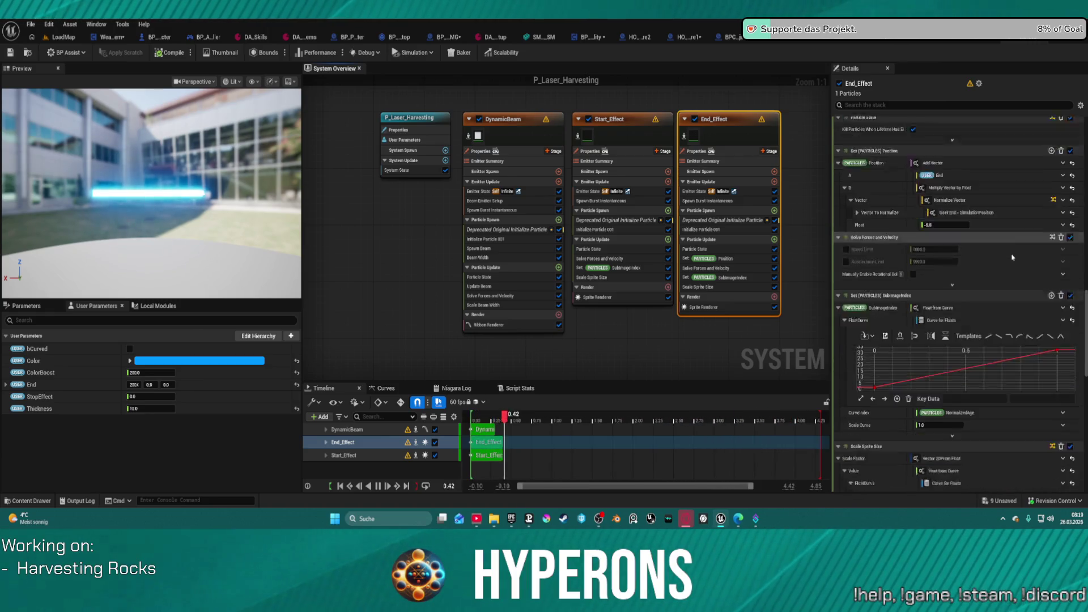
scroll(1010, 253, "down", 3)
scroll(964, 431, "down", 3)
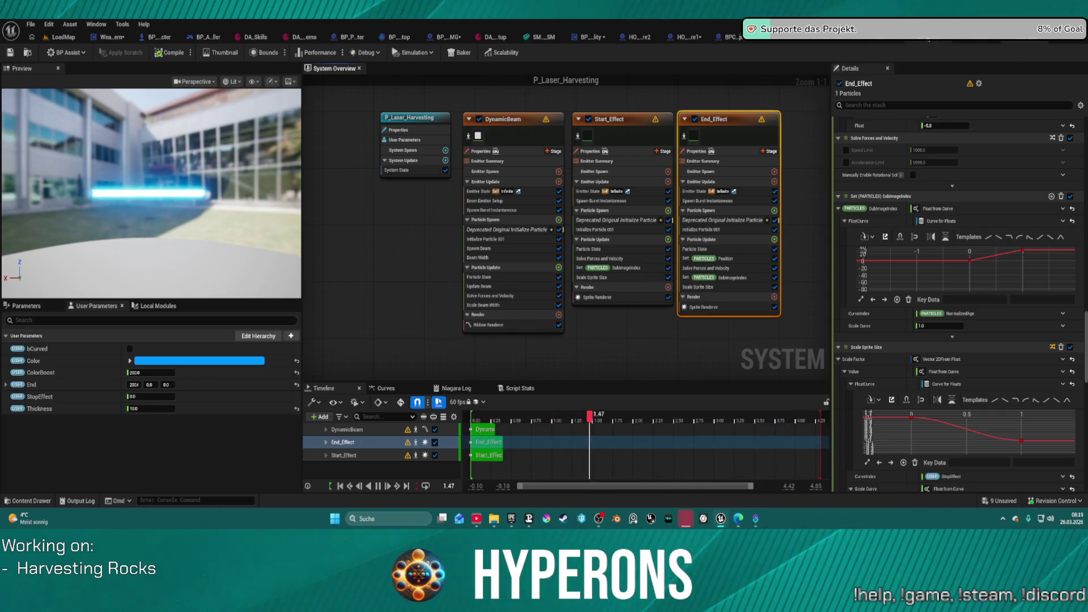
left_click(969, 39)
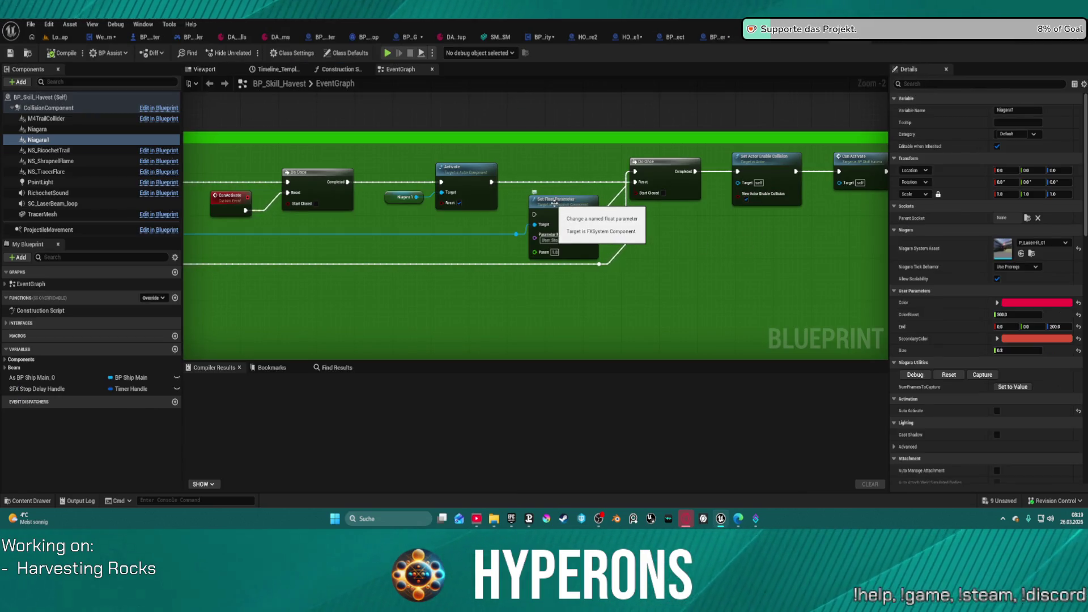
Review the DirectionalBurst emitter's gravity, Drag, Scale Color and Collision settings in NS_Weapon_Beam.
left_click(802, 42)
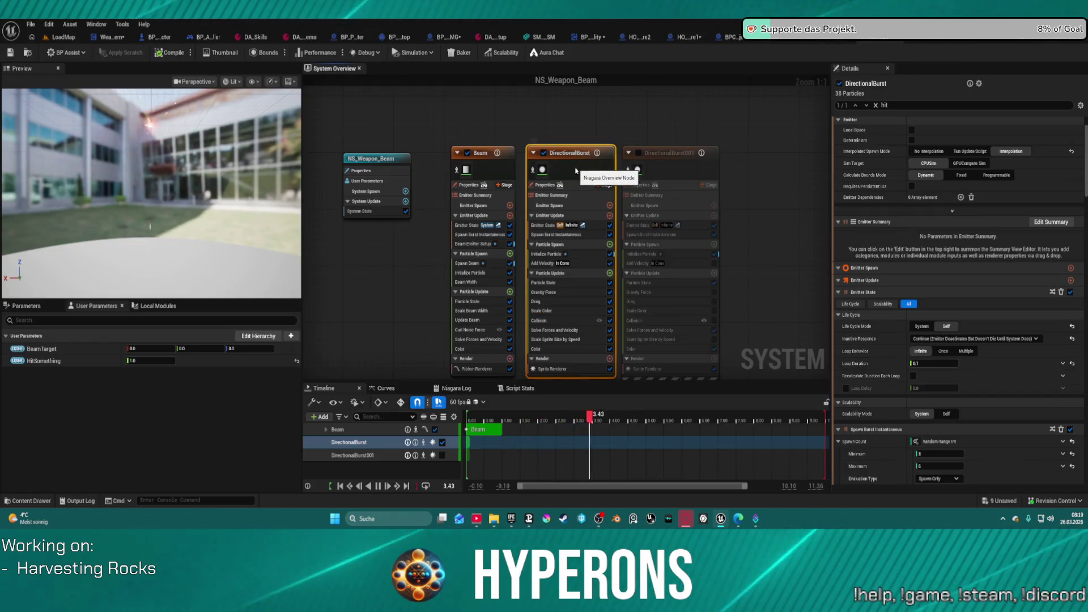
scroll(1003, 302, "down", 15)
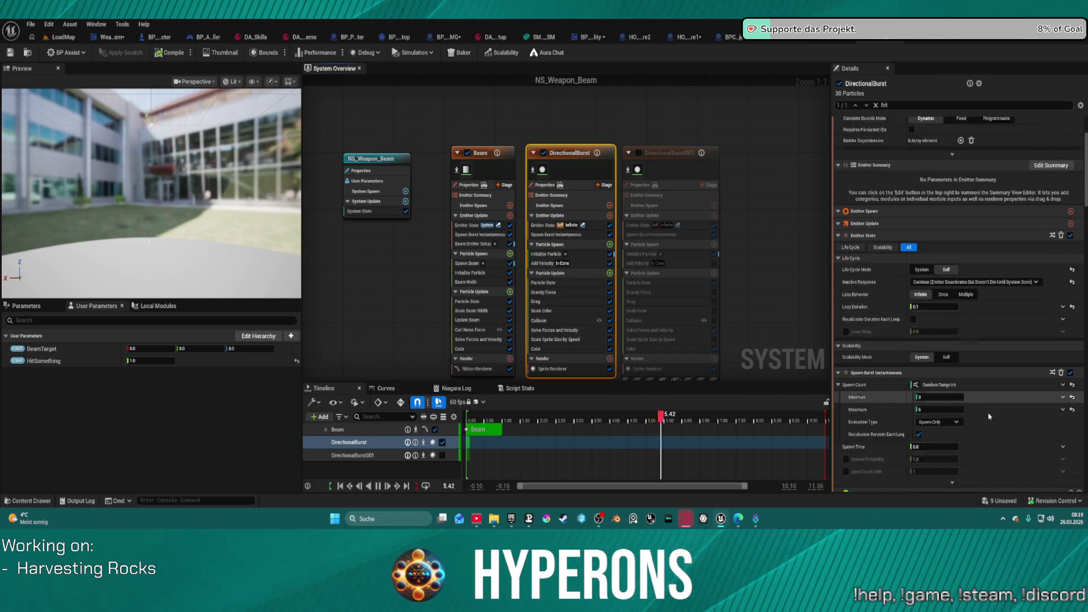
scroll(989, 417, "down", 5)
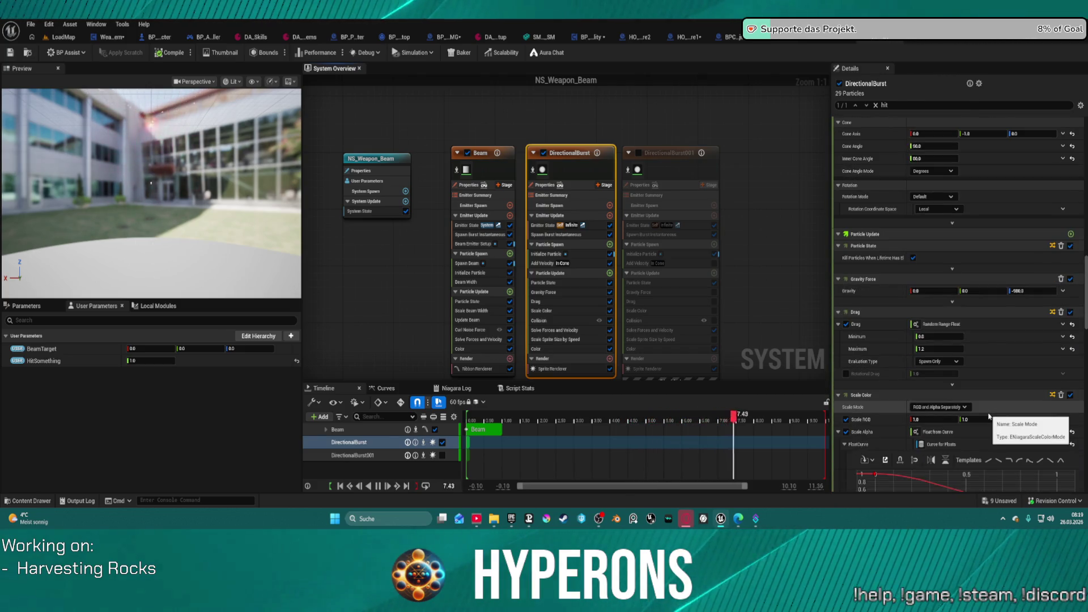
scroll(882, 444, "down", 5)
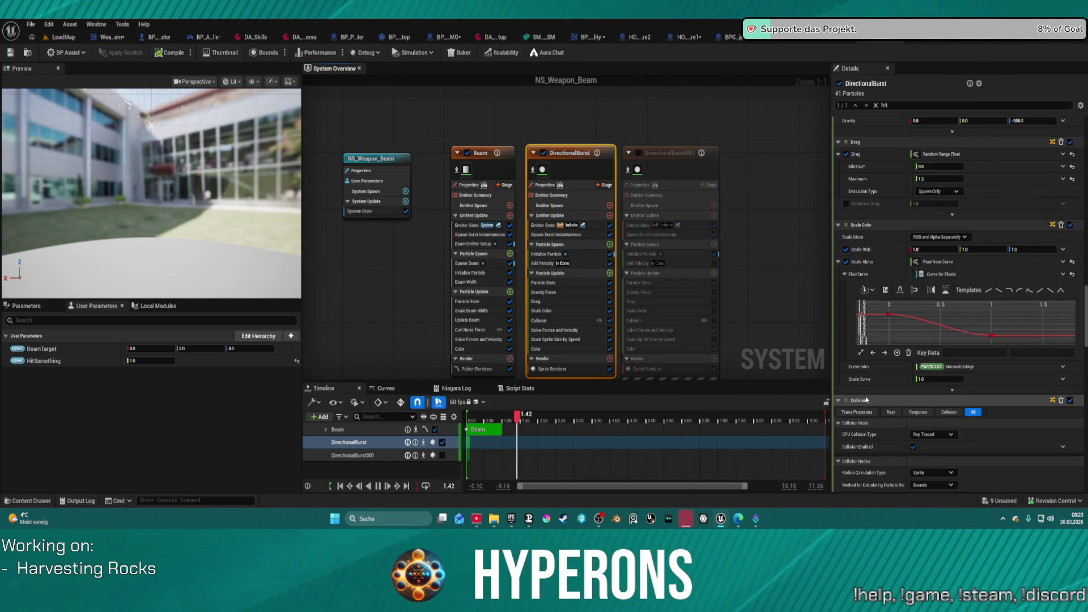
scroll(872, 391, "down", 4)
scroll(875, 384, "up", 2)
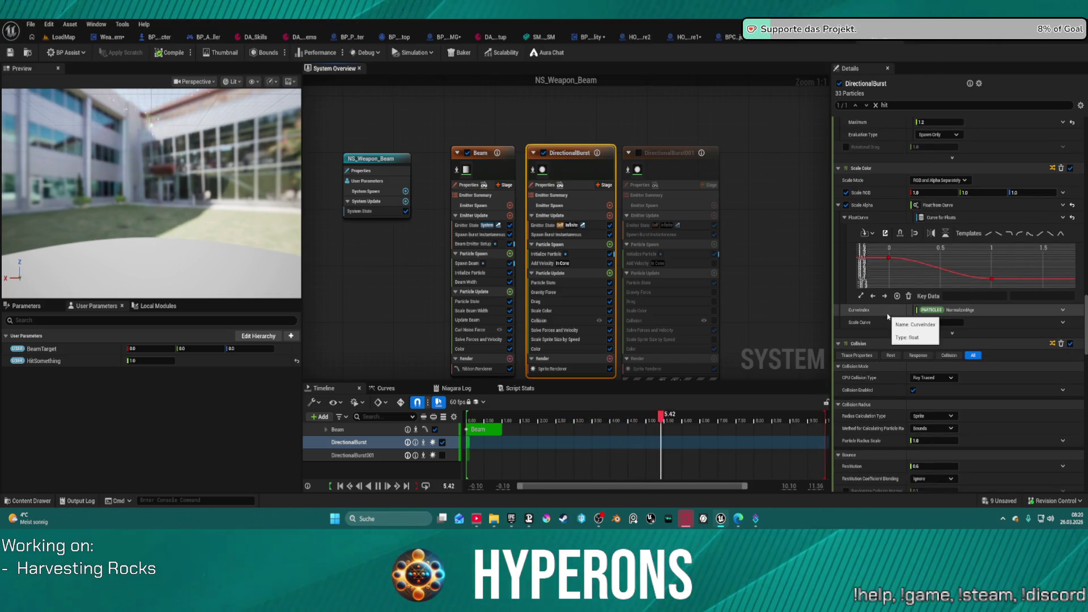
scroll(907, 283, "up", 6)
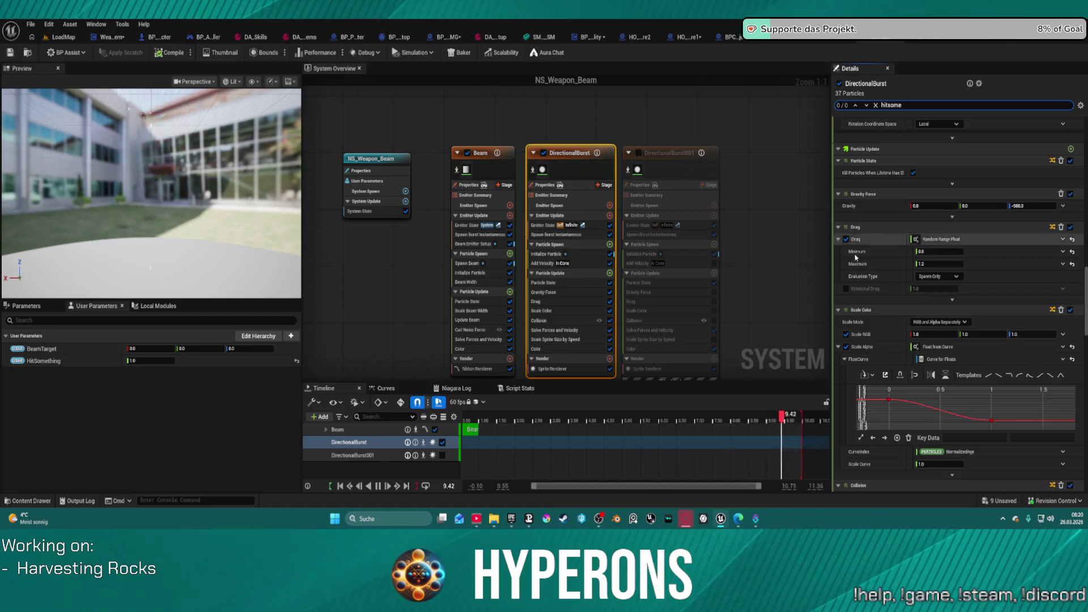
scroll(904, 370, "down", 3)
scroll(905, 370, "down", 10)
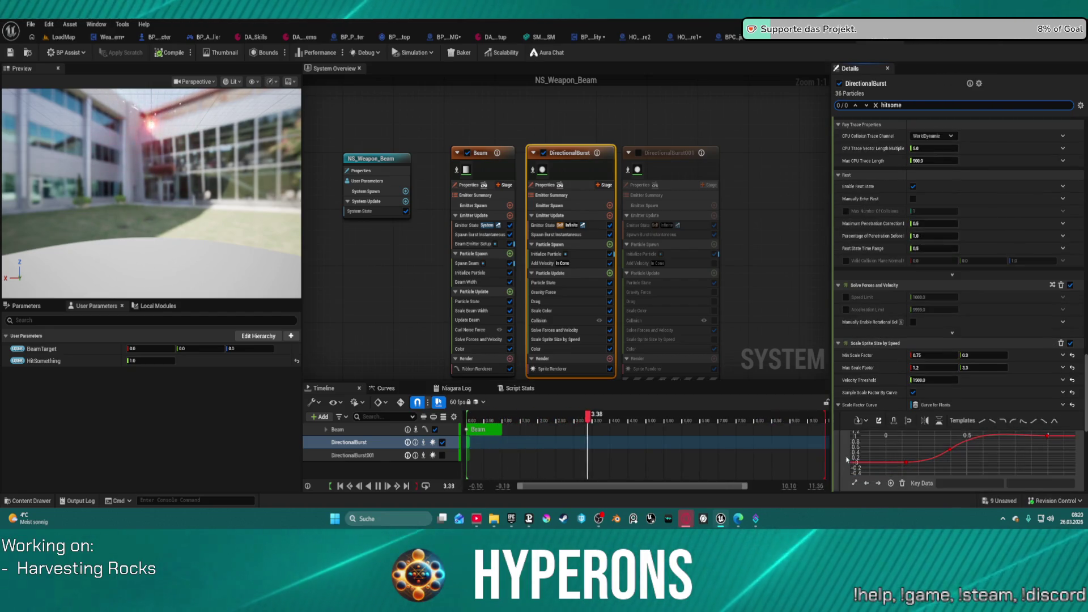
scroll(854, 439, "down", 4)
scroll(854, 439, "down", 4)
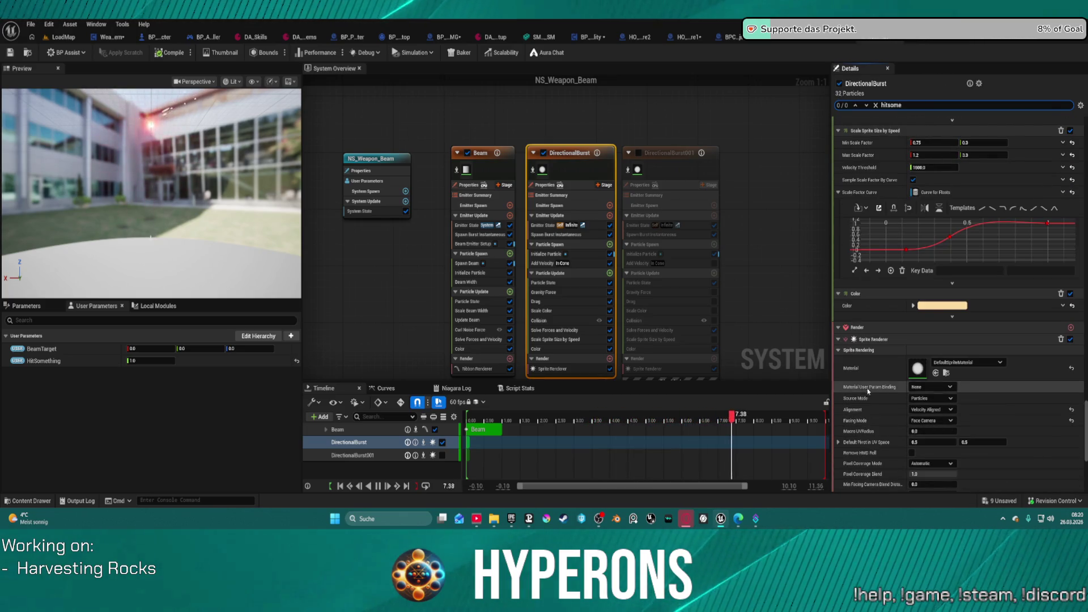
scroll(867, 389, "up", 3)
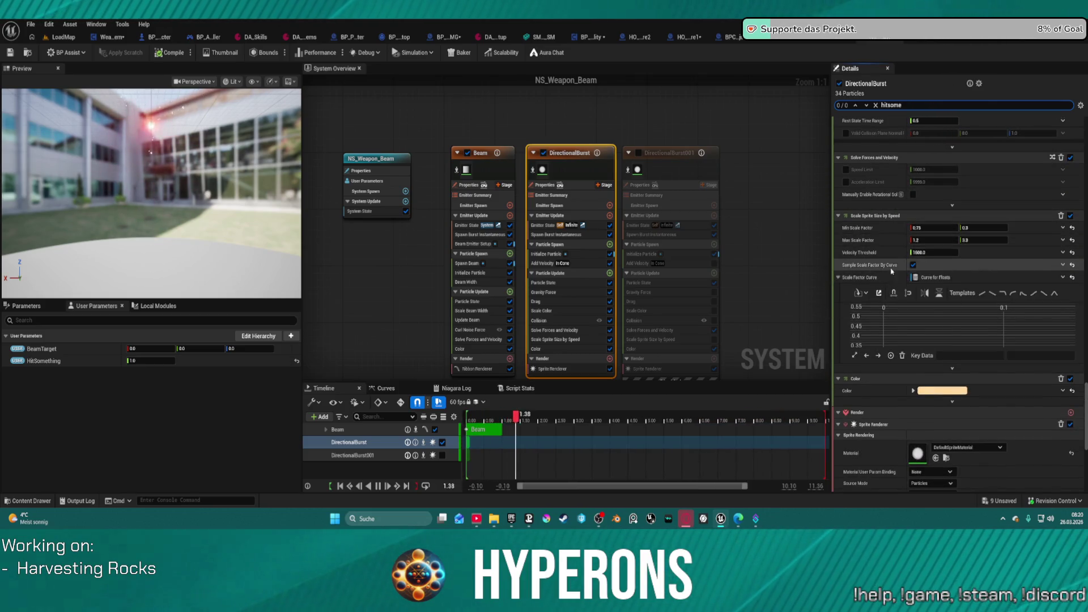
scroll(892, 238, "up", 10)
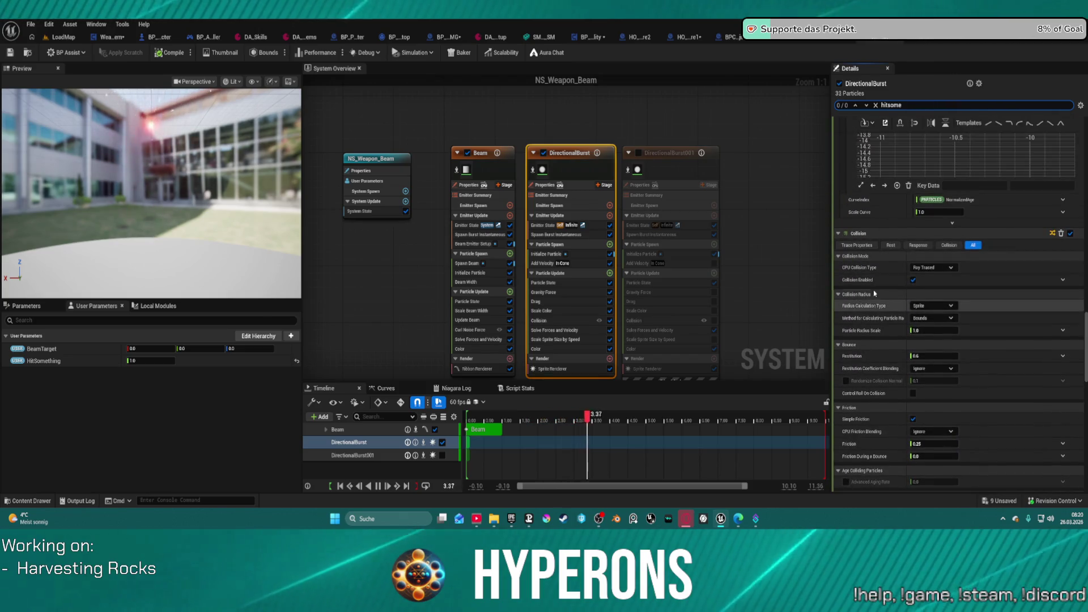
scroll(892, 170, "up", 5)
scroll(896, 138, "up", 5)
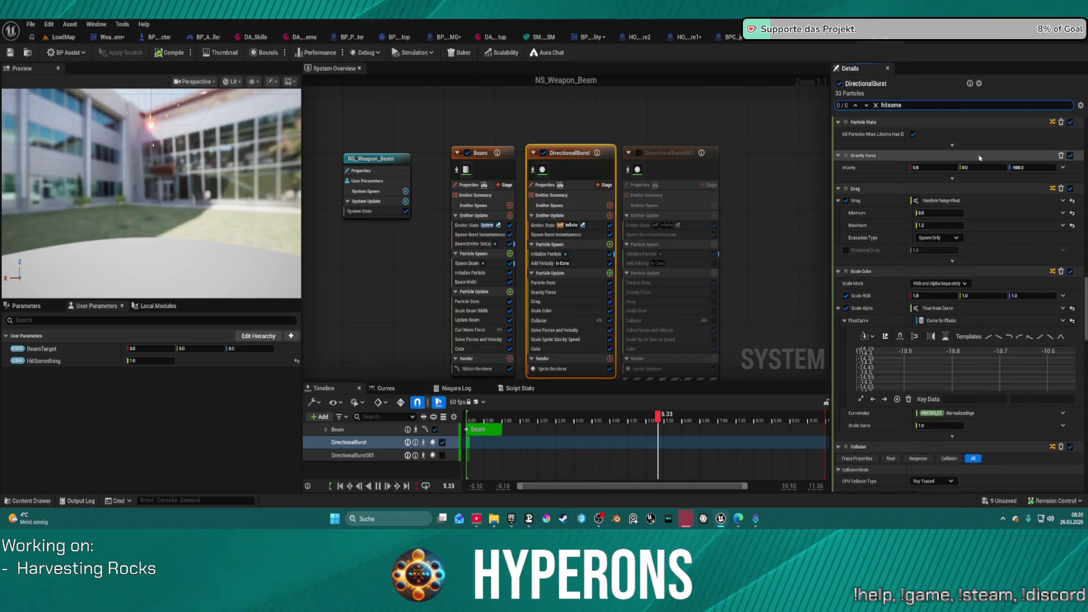
scroll(1011, 255, "up", 9)
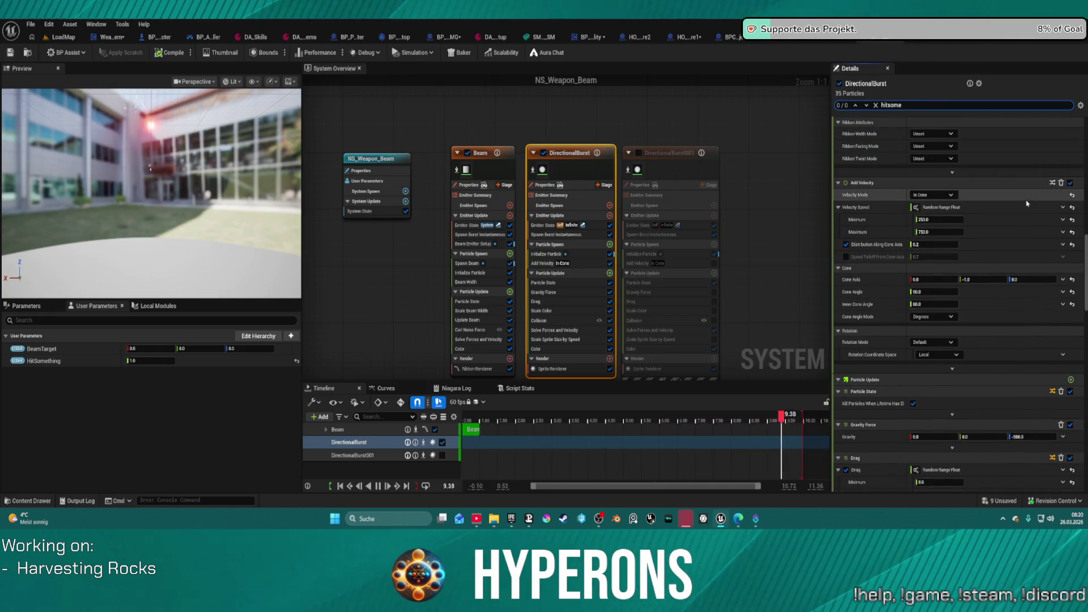
scroll(1025, 187, "up", 9)
scroll(1017, 191, "up", 1)
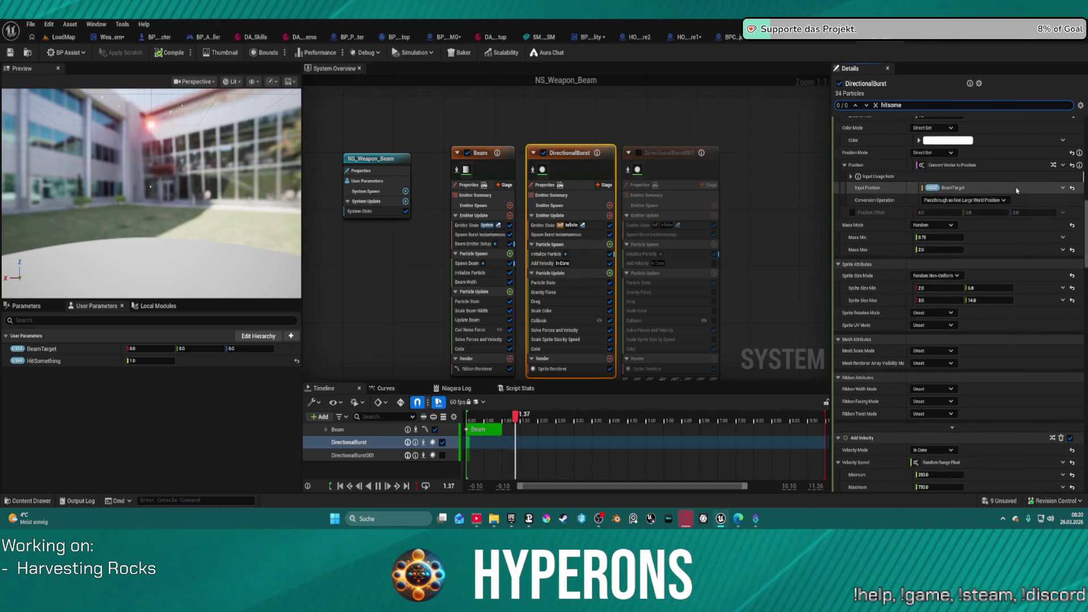
scroll(1017, 191, "up", 2)
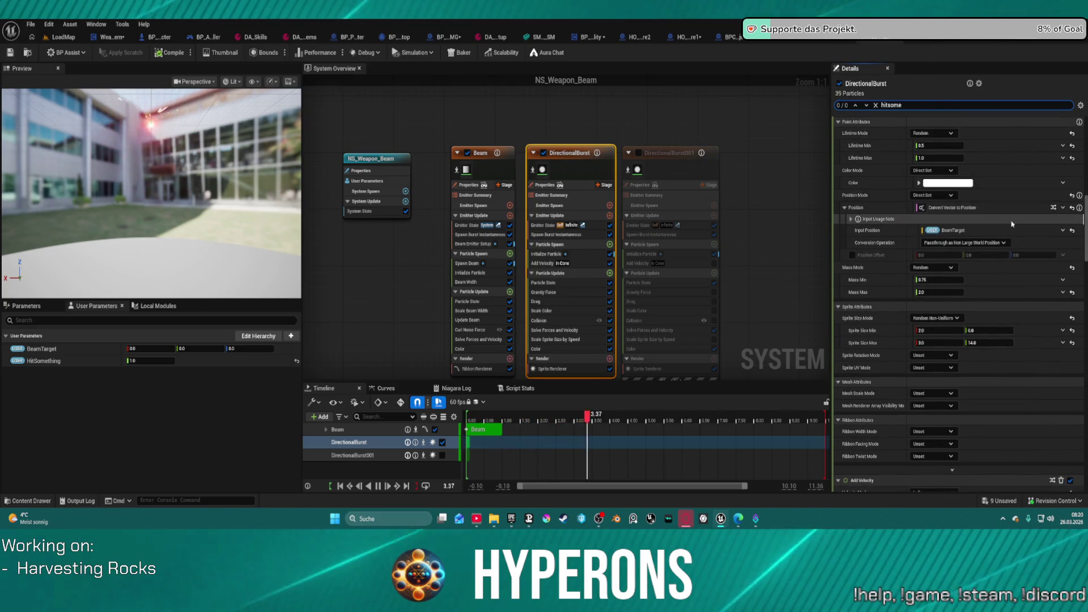
scroll(1004, 229, "up", 2)
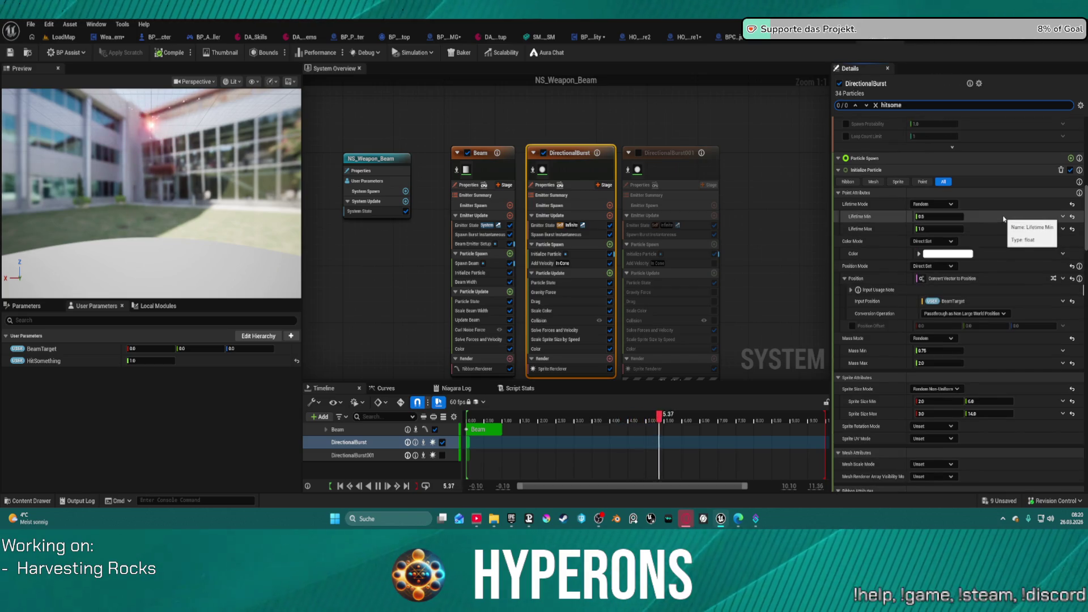
scroll(1004, 219, "up", 1)
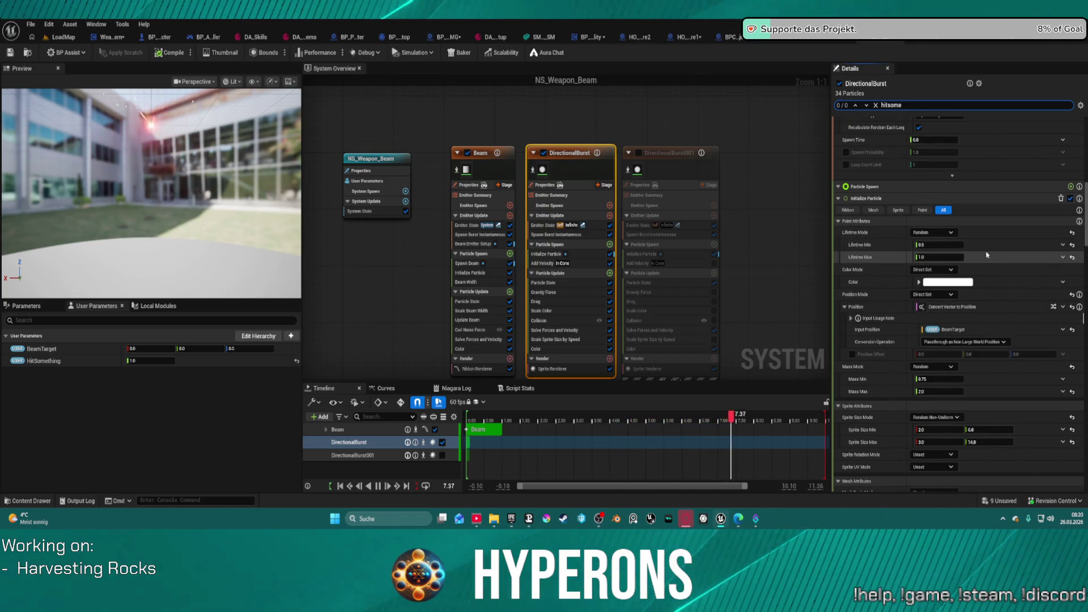
scroll(981, 248, "up", 4)
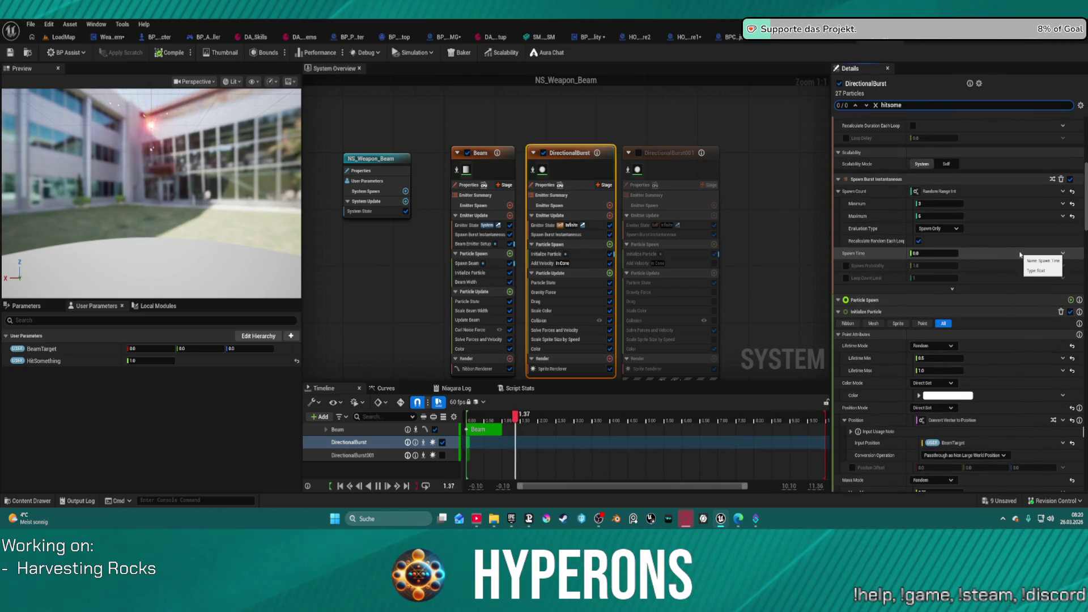
scroll(1014, 258, "up", 5)
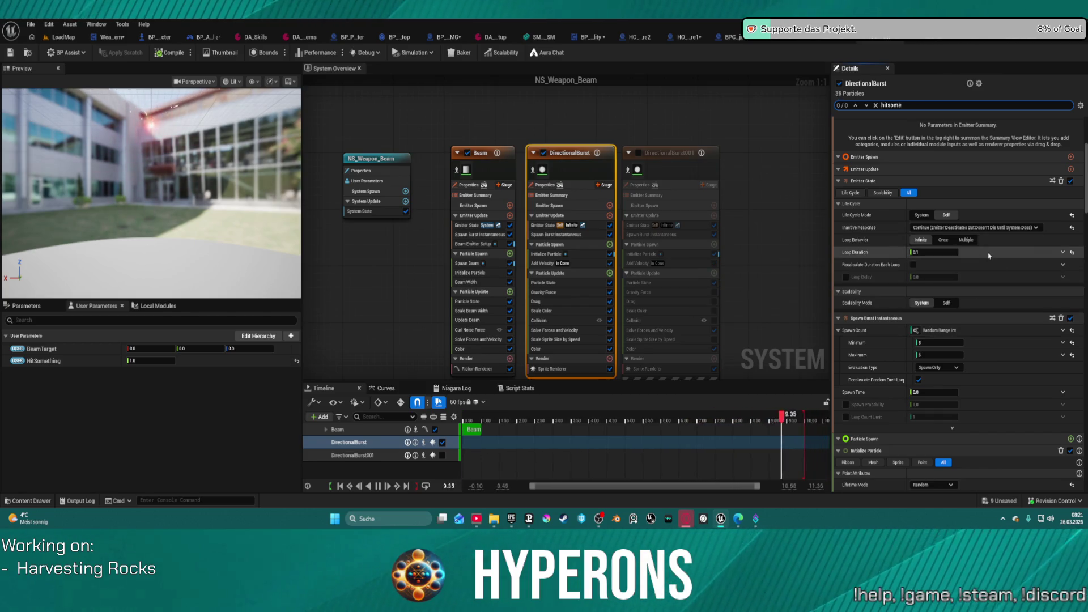
left_click(942, 254)
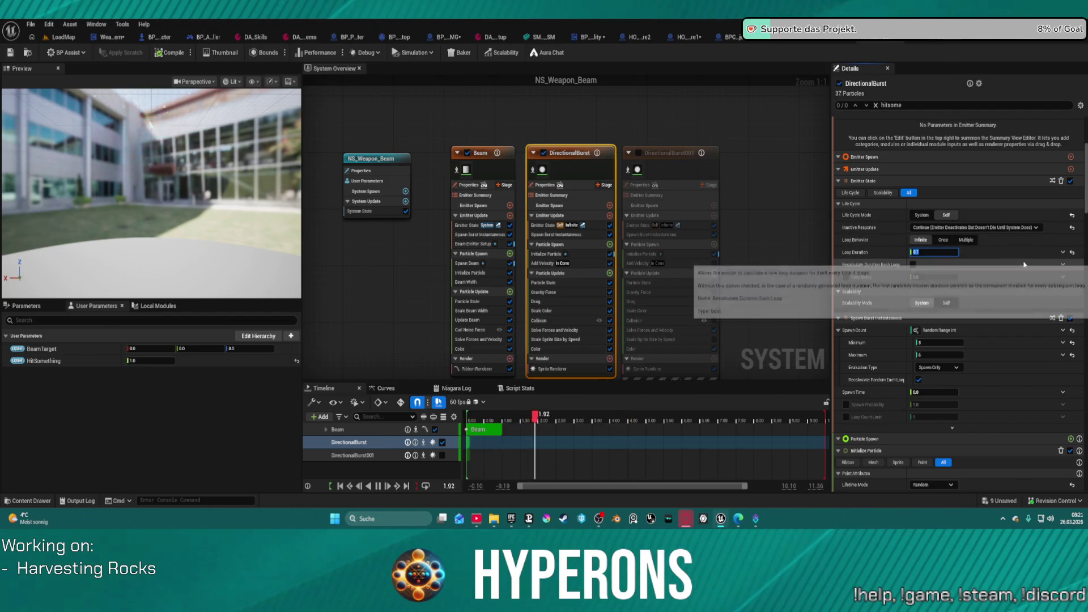
scroll(986, 303, "down", 2)
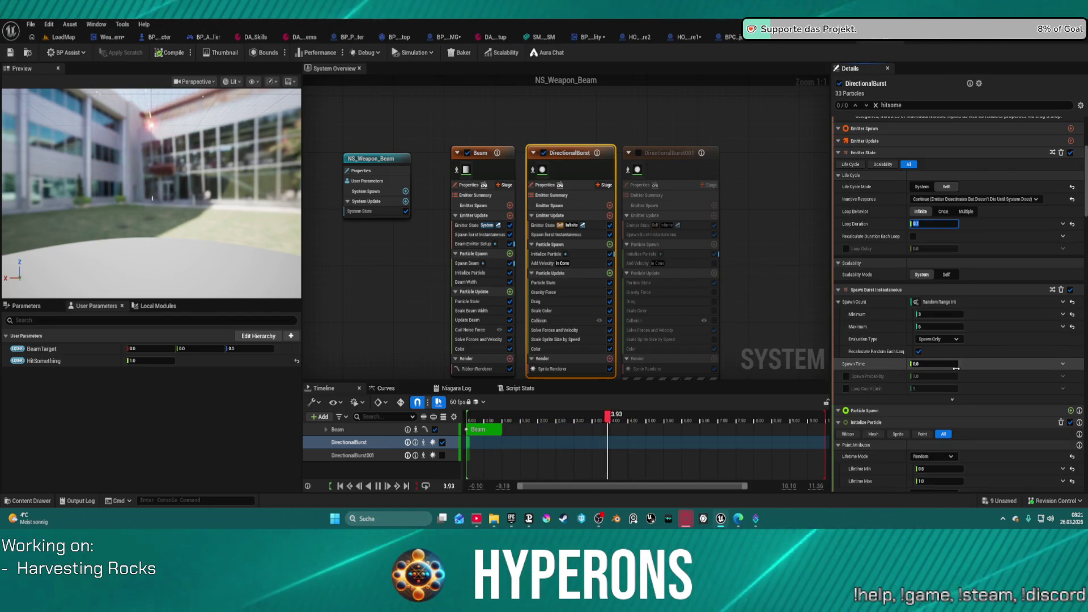
scroll(978, 317, "down", 5)
scroll(958, 341, "down", 3)
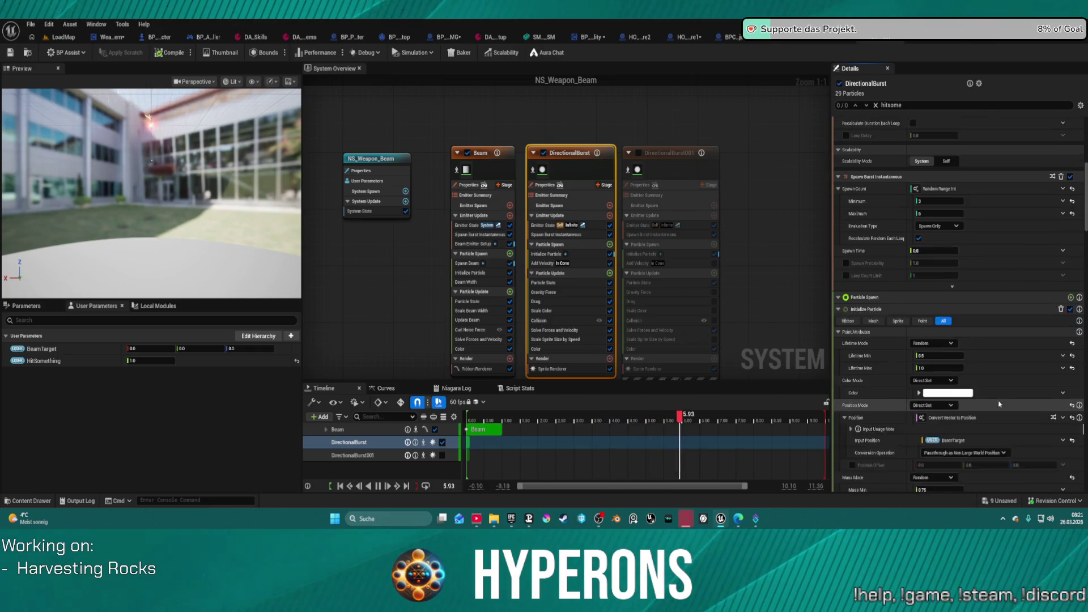
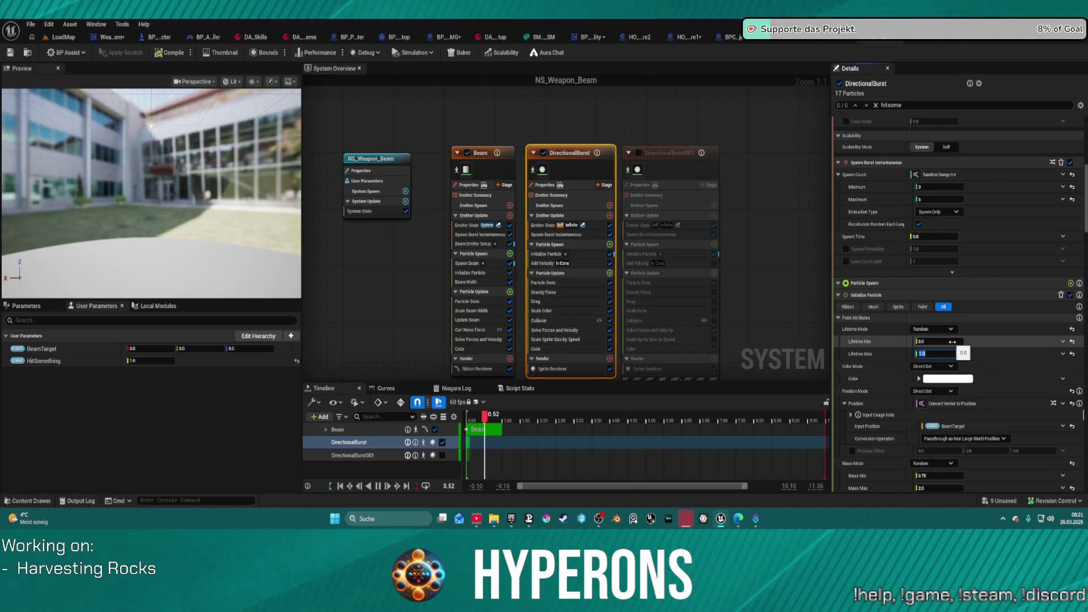
Commit Lifetime Max as 1.0, then undo so Lifetime Min returns to 0.5, for a 0.5–1.0 lifetime.
left_click(982, 352)
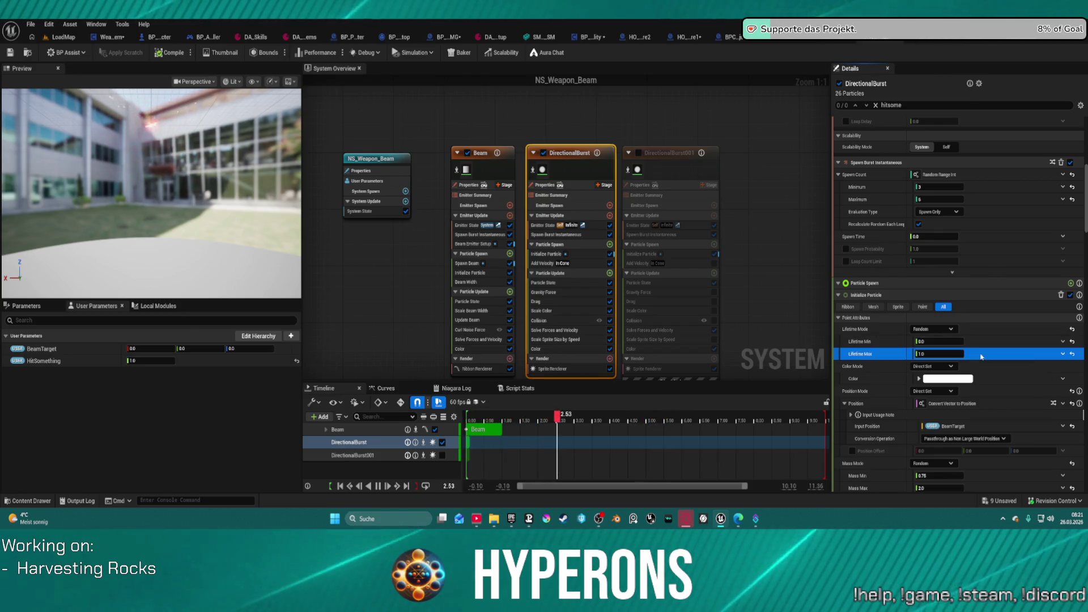
key("ctrl+z")
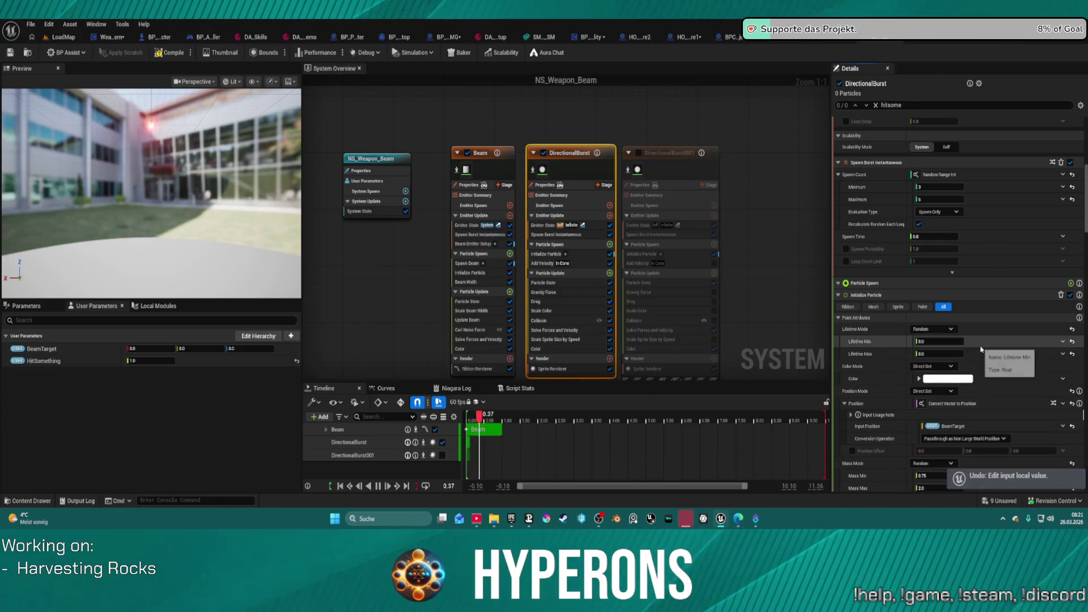
key("ctrl+y")
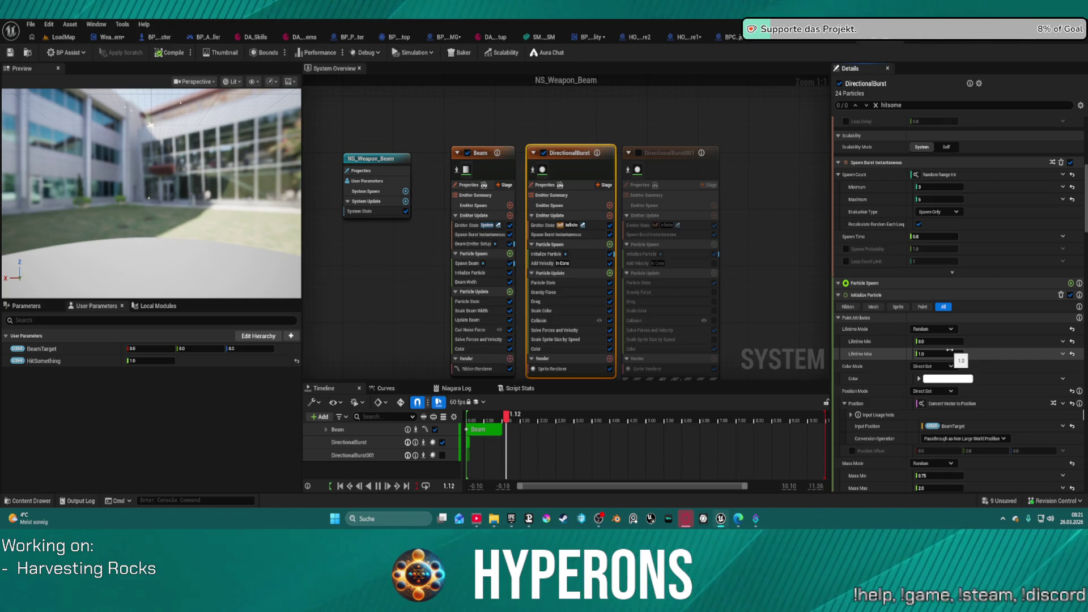
key("ctrl+z")
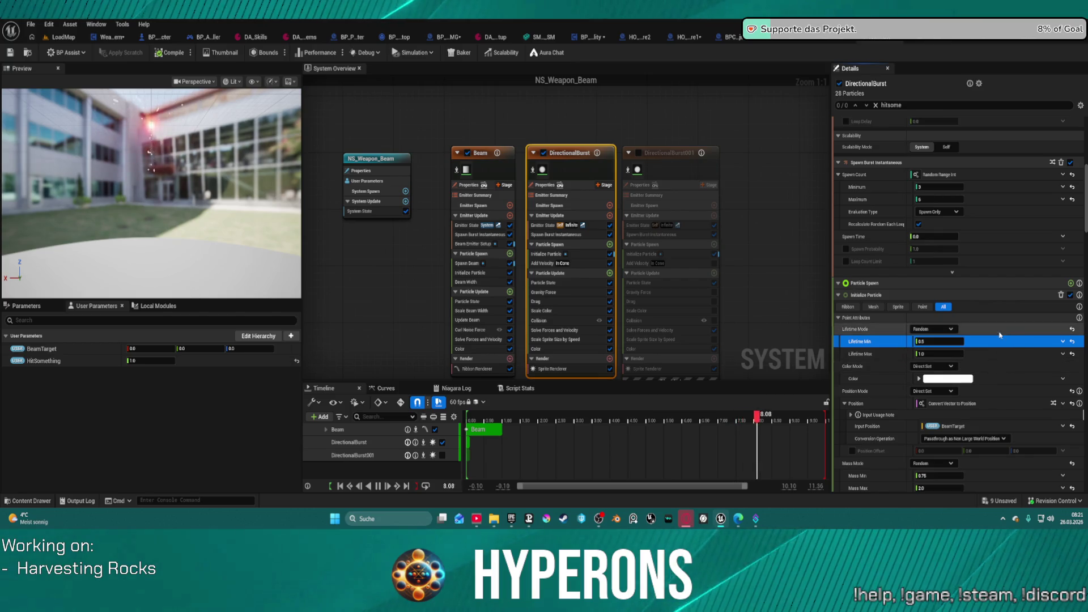
left_click(1062, 341)
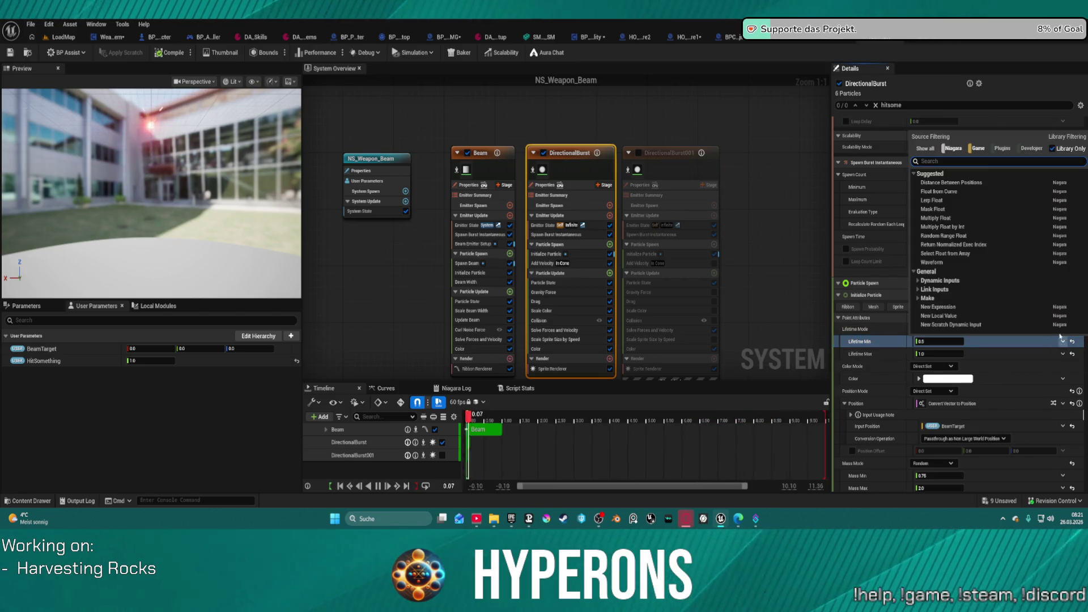
Convert both Lifetime Min and Lifetime Max into Multiply Float dynamic inputs.
left_click(977, 217)
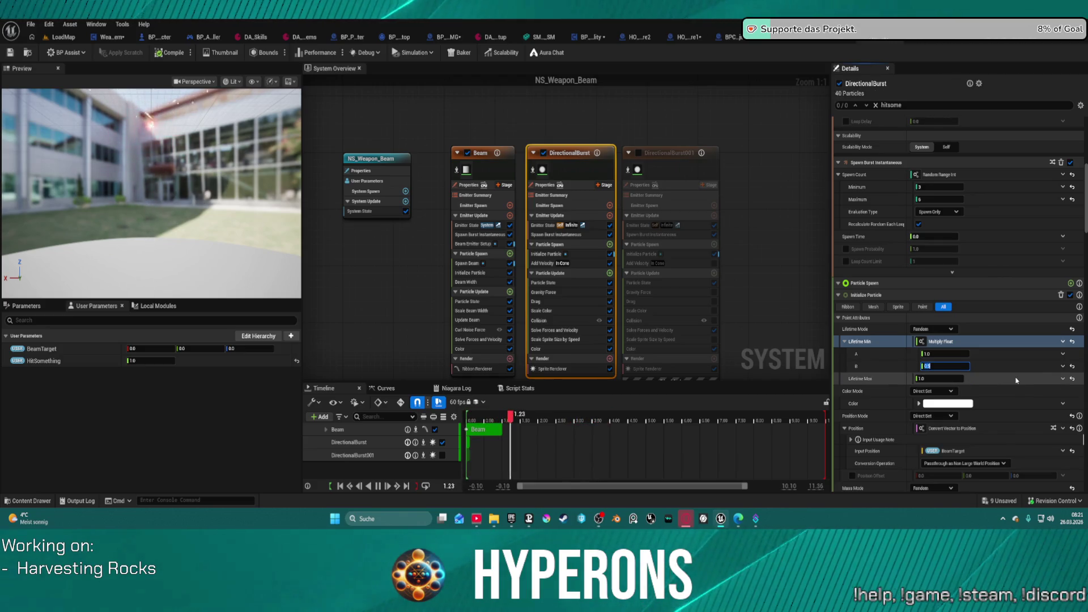
left_click(1063, 378)
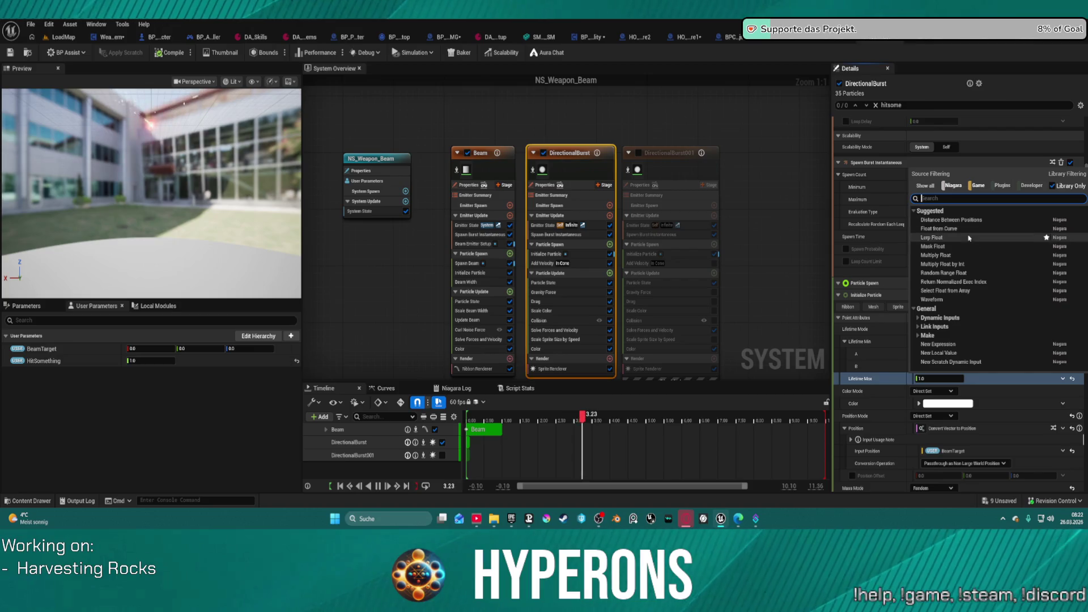
left_click(972, 256)
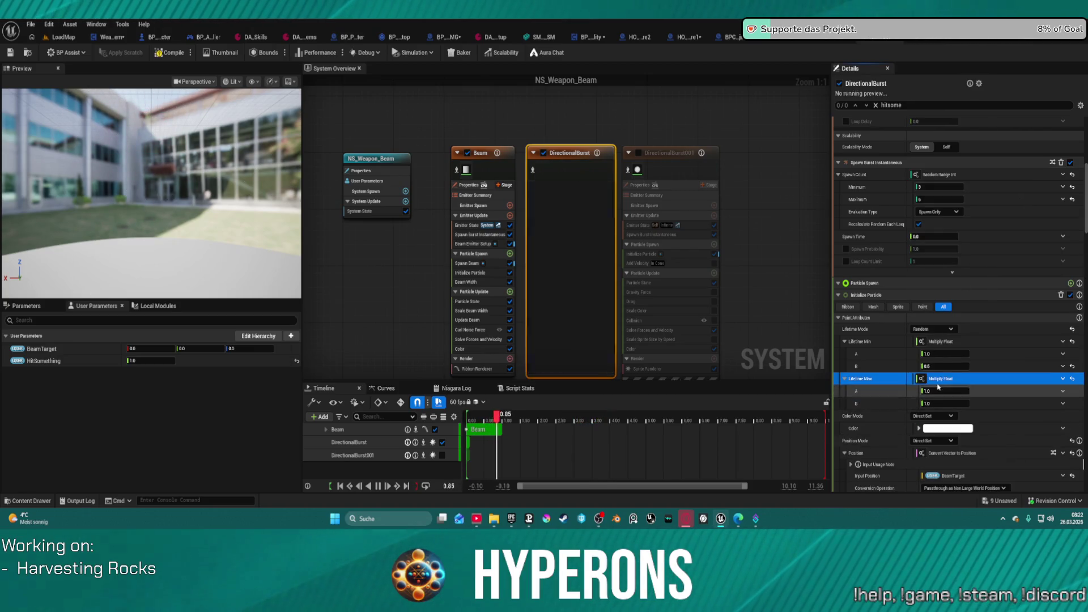
left_click(940, 391)
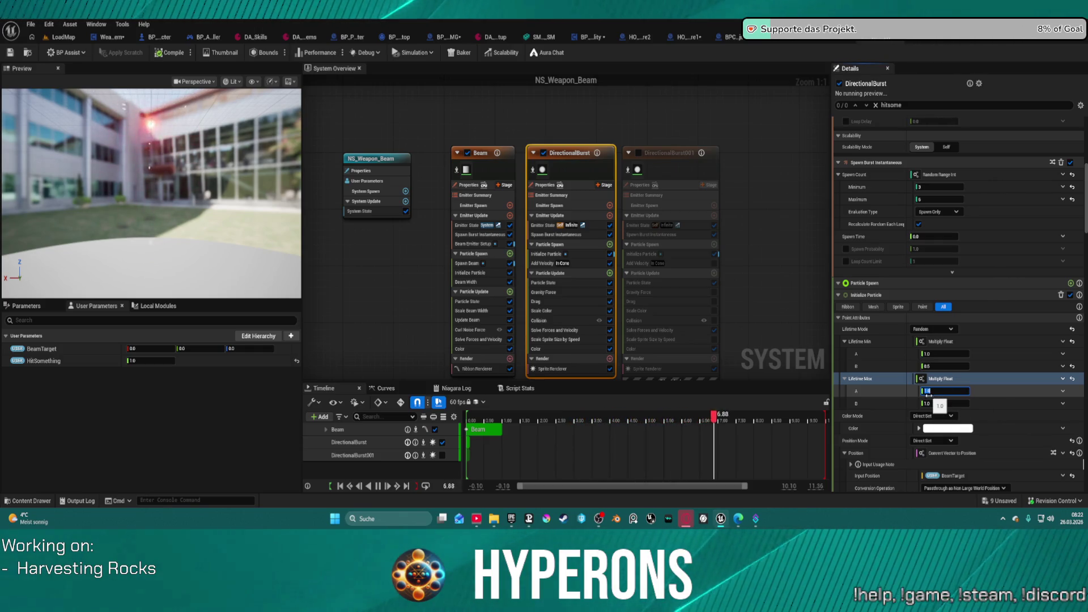
left_click(1046, 397)
Link the A input of both Lifetime Max and Lifetime Min to User.HitSomething.
left_click(1062, 391)
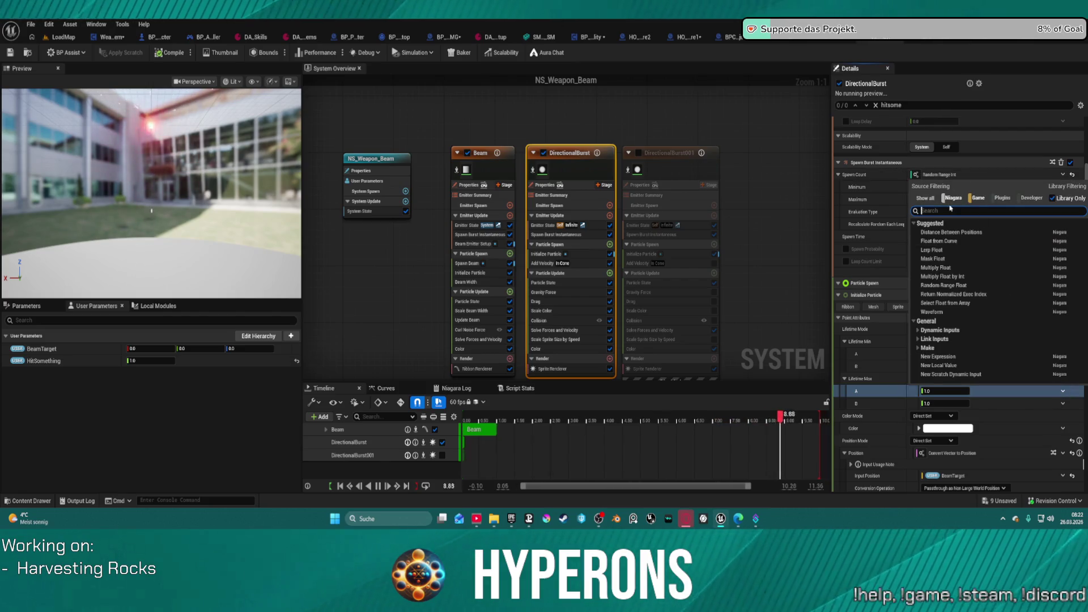
type("hit")
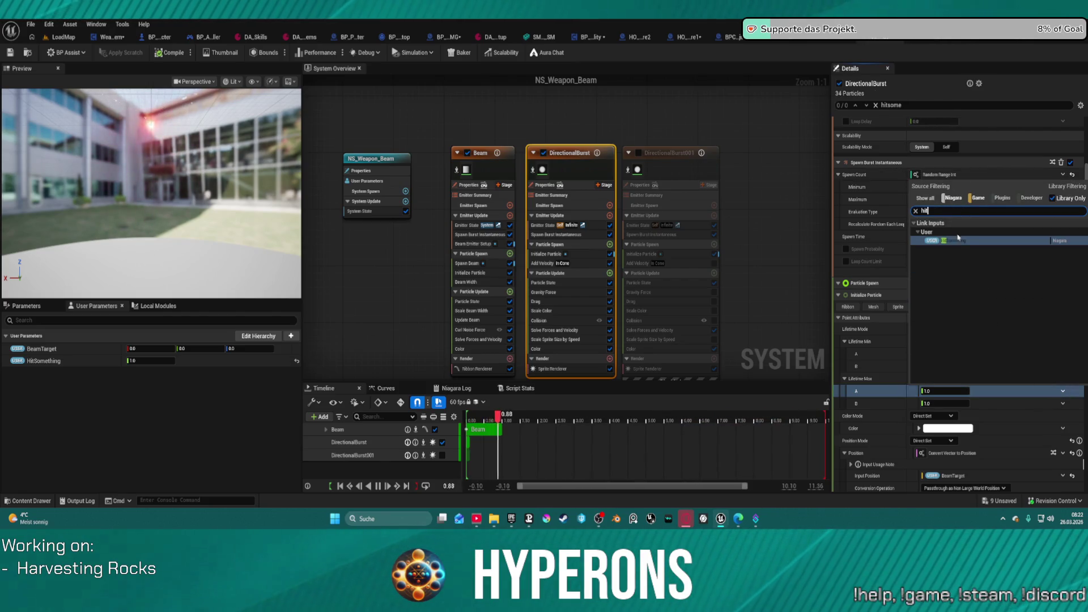
left_click(960, 241)
left_click(1055, 353)
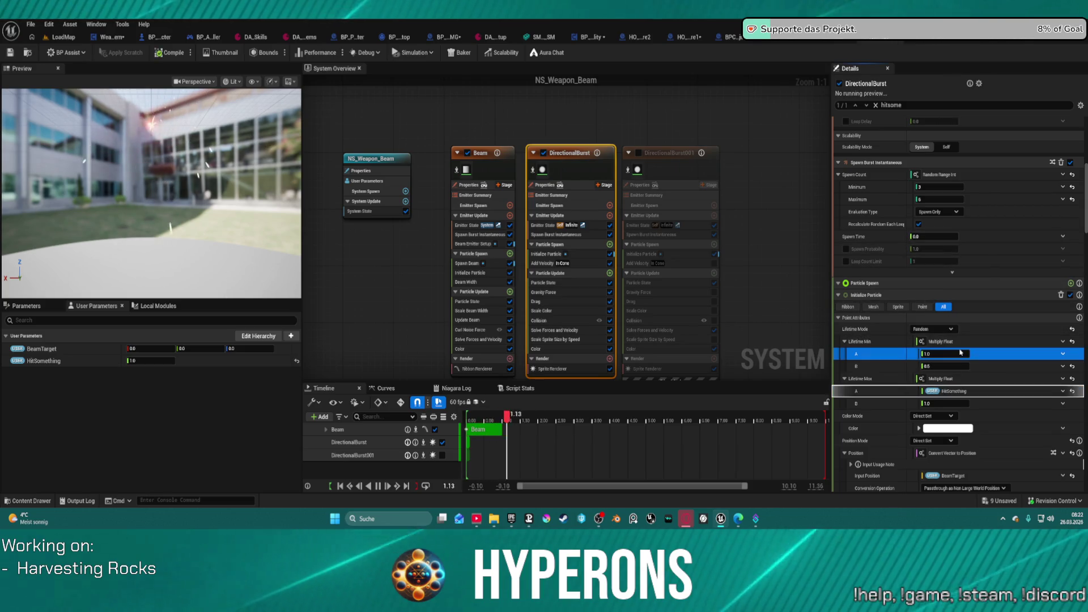
left_click(1062, 353)
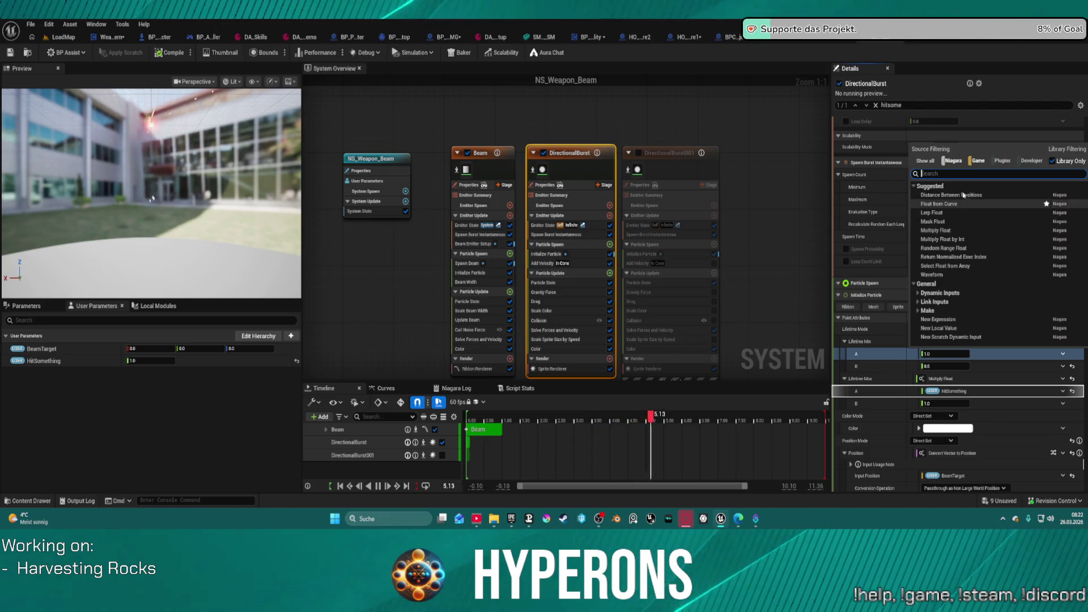
type("hit")
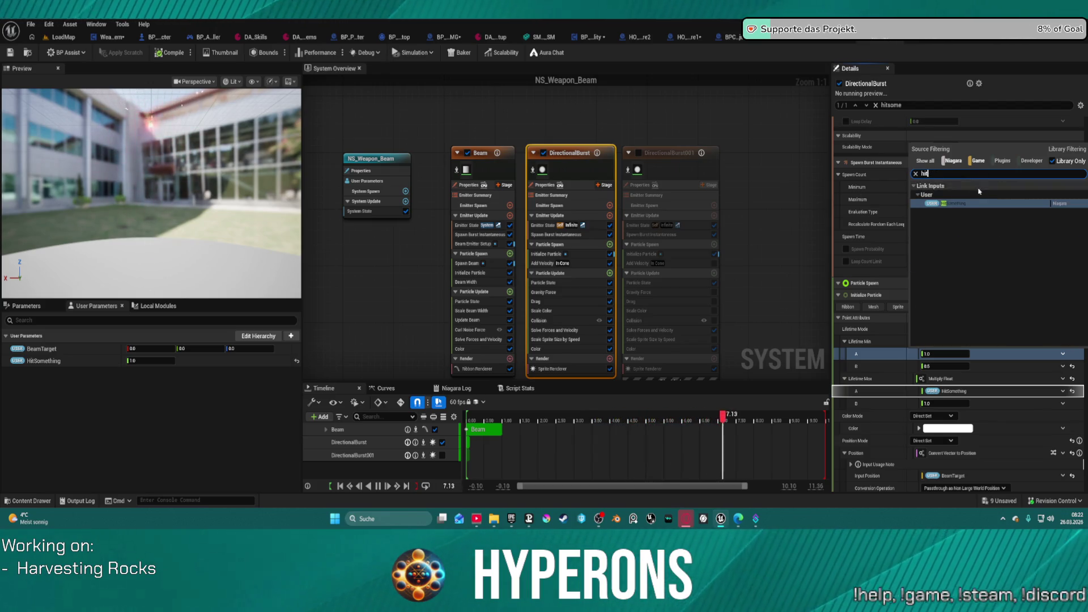
left_click(970, 204)
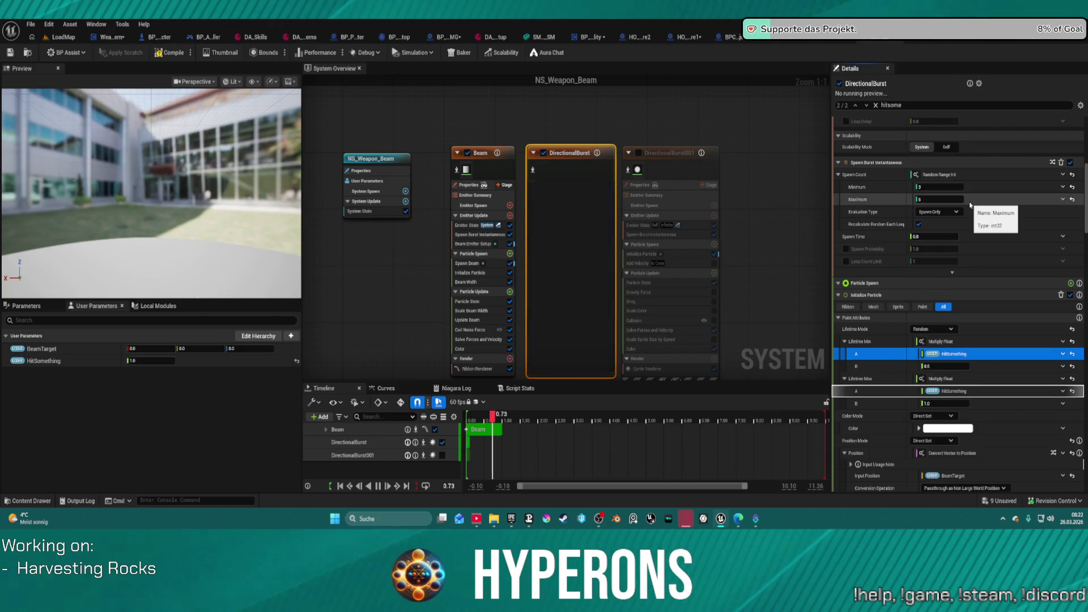
Set the HitSomething user parameter to 0.0 and save NS_Weapon_Beam, checking out the assets.
scroll(716, 307, "down", 1)
left_click(152, 361)
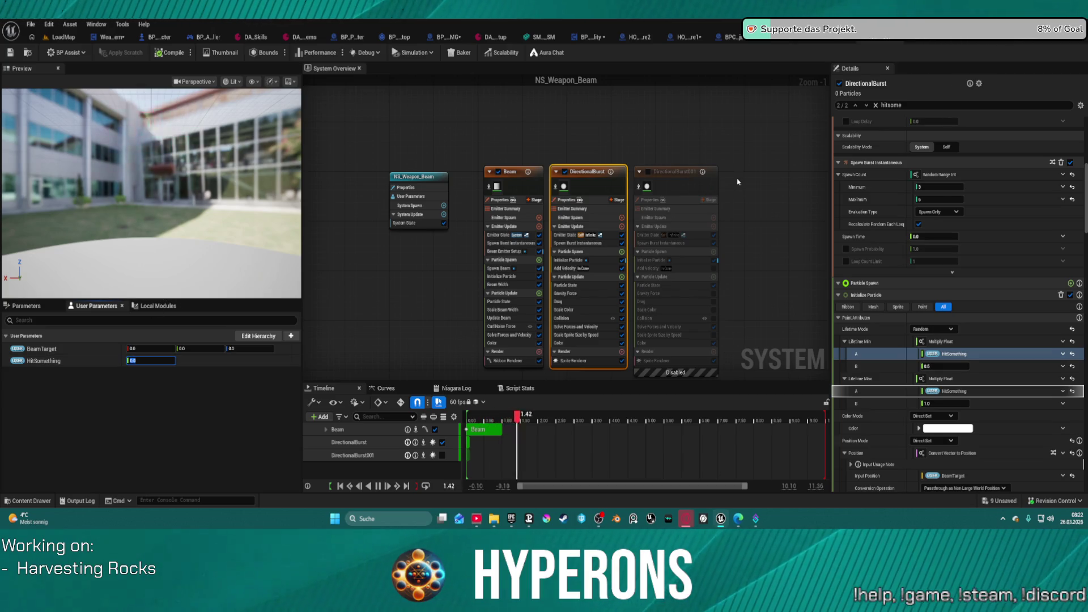
left_click(575, 115)
key("ctrl+s")
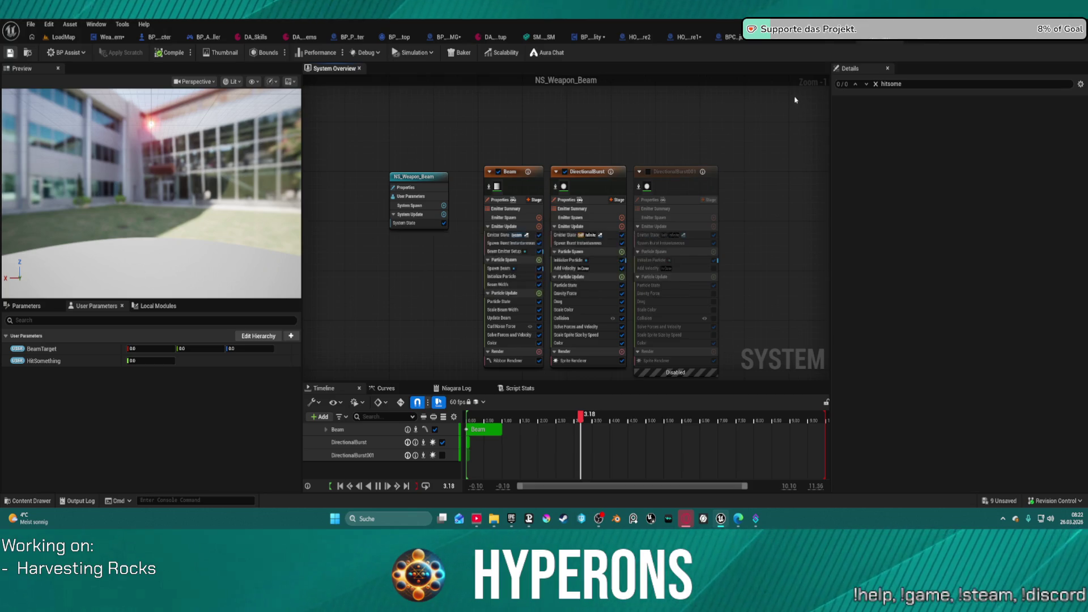
left_click(560, 368)
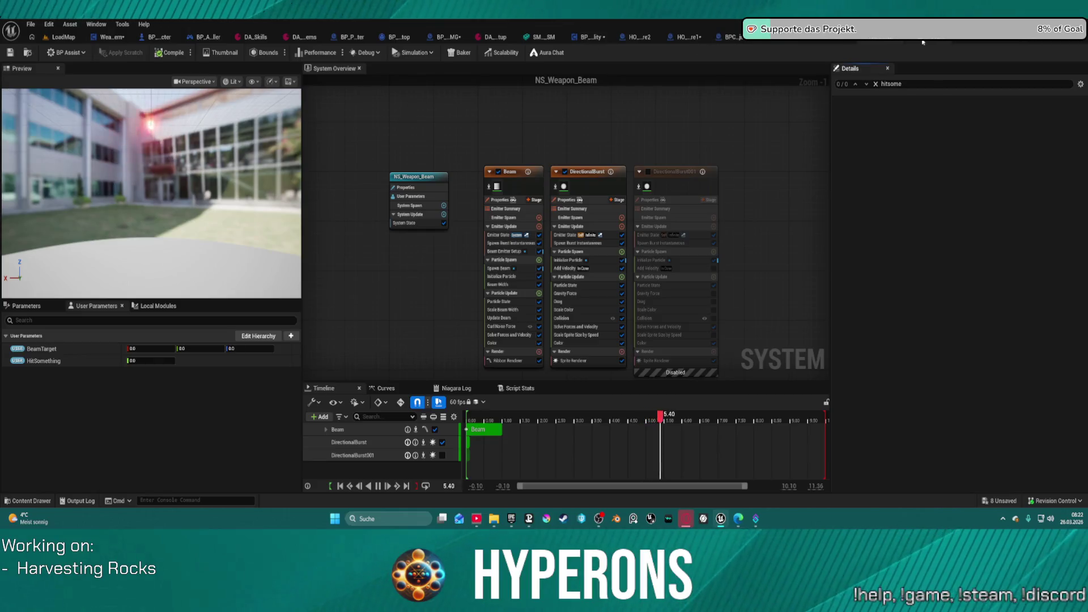
Inspect the SET HitInfo node in the BP_Skill_HavestDMG blueprint.
left_click(444, 39)
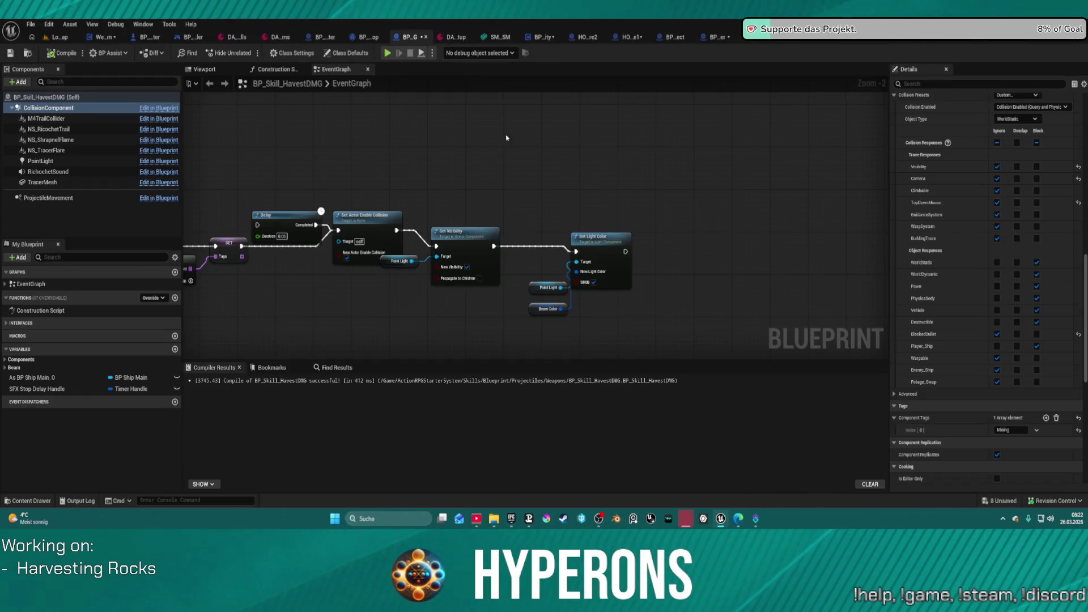
scroll(348, 224, "down", 1)
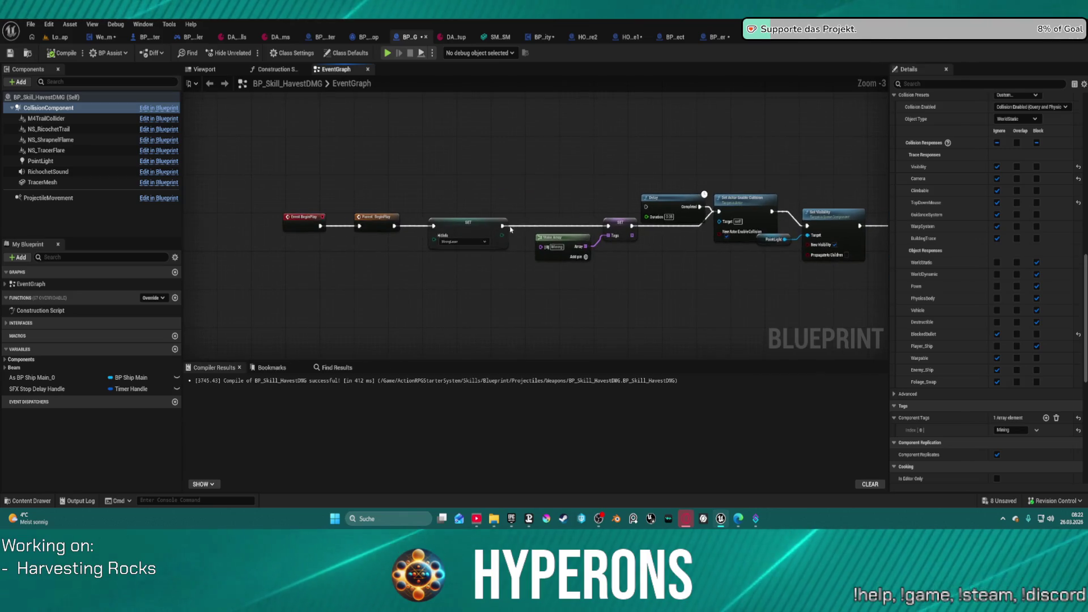
left_click(475, 221)
scroll(475, 221, "down", 2)
scroll(375, 86, "down", 2)
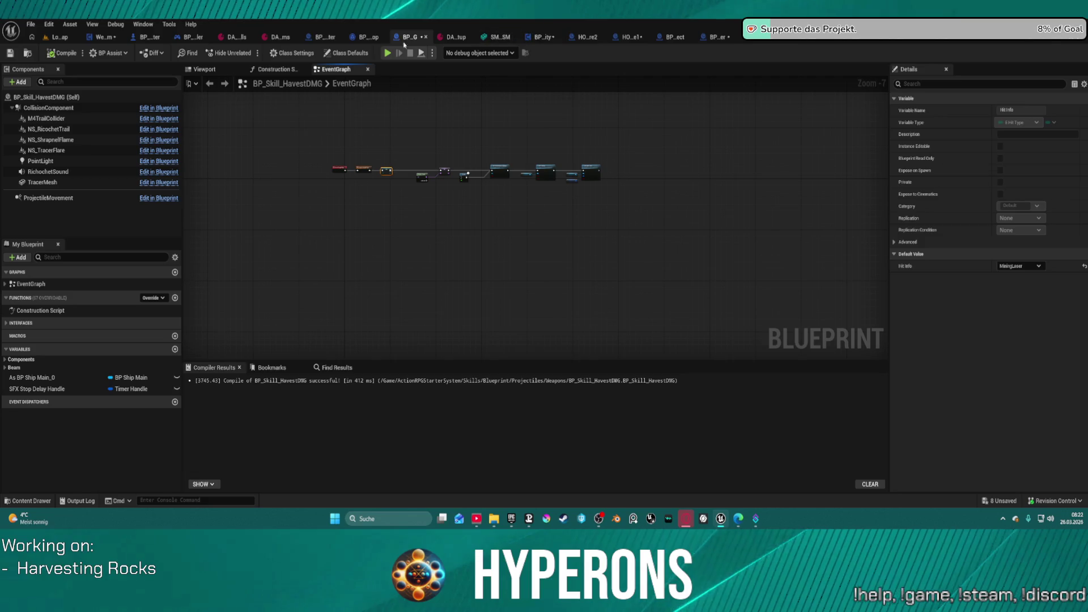
Review the WeaponSystem End Fire graph around the Spawn Sound node, then go to its EventGraph.
left_click(102, 37)
scroll(576, 255, "down", 3)
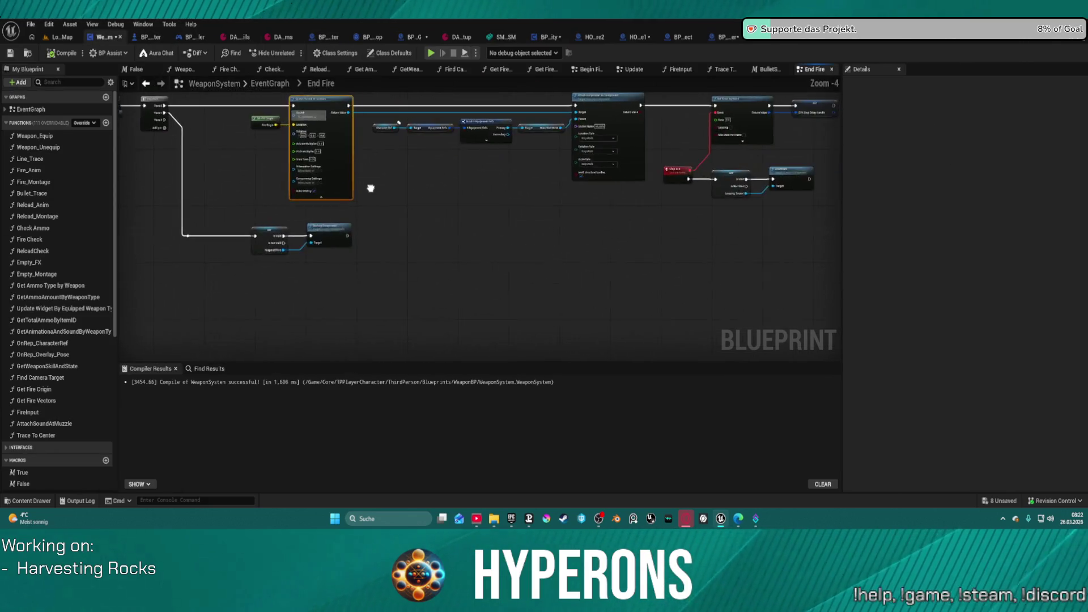
left_click_drag(125, 275, 357, 208)
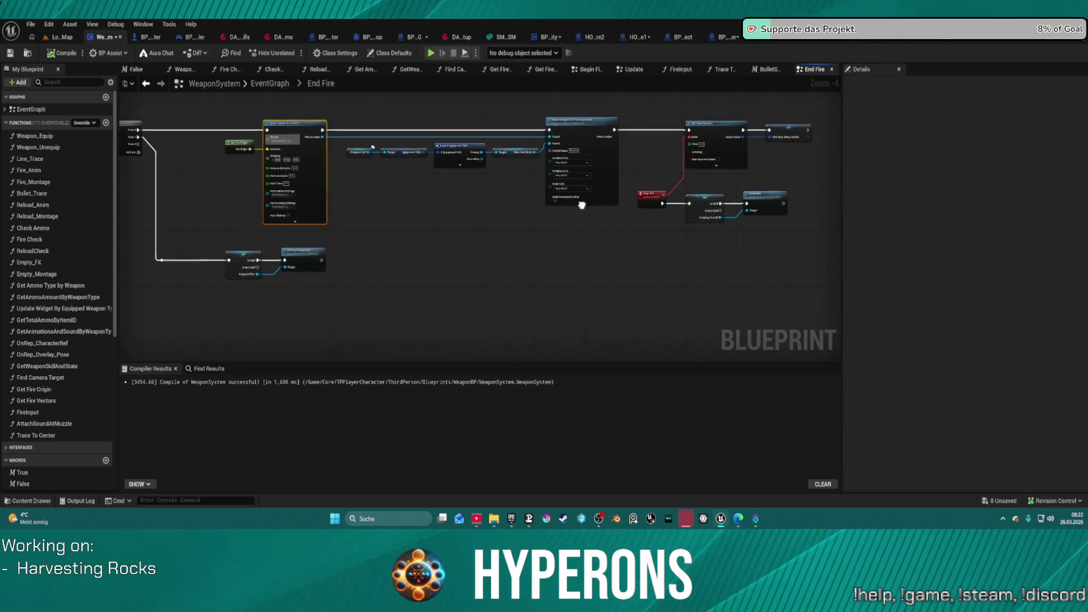
left_click_drag(648, 204, 464, 233)
left_click_drag(582, 269, 595, 267)
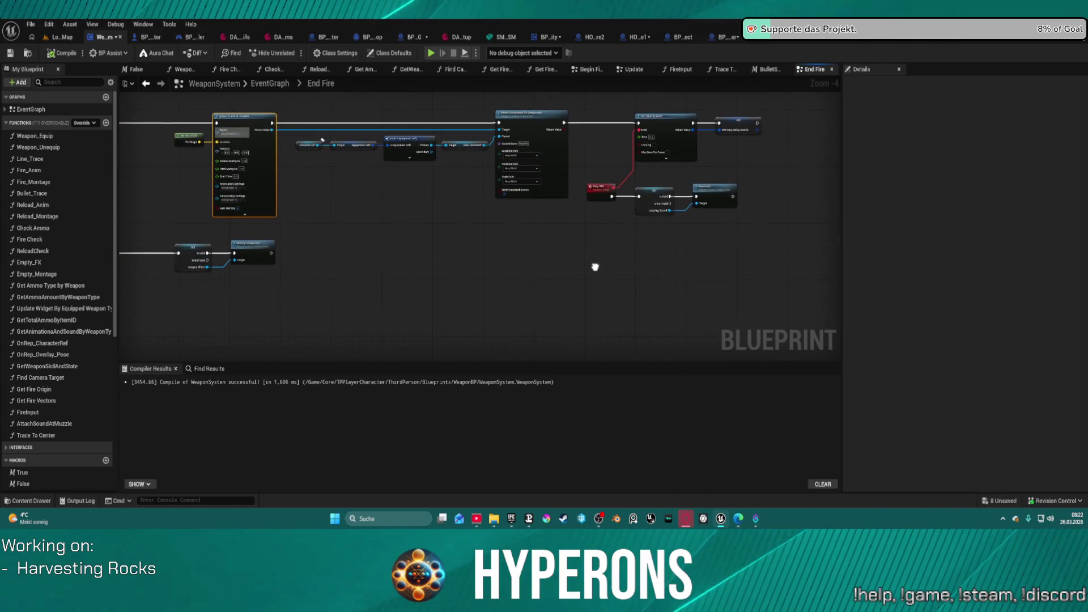
left_click(271, 84)
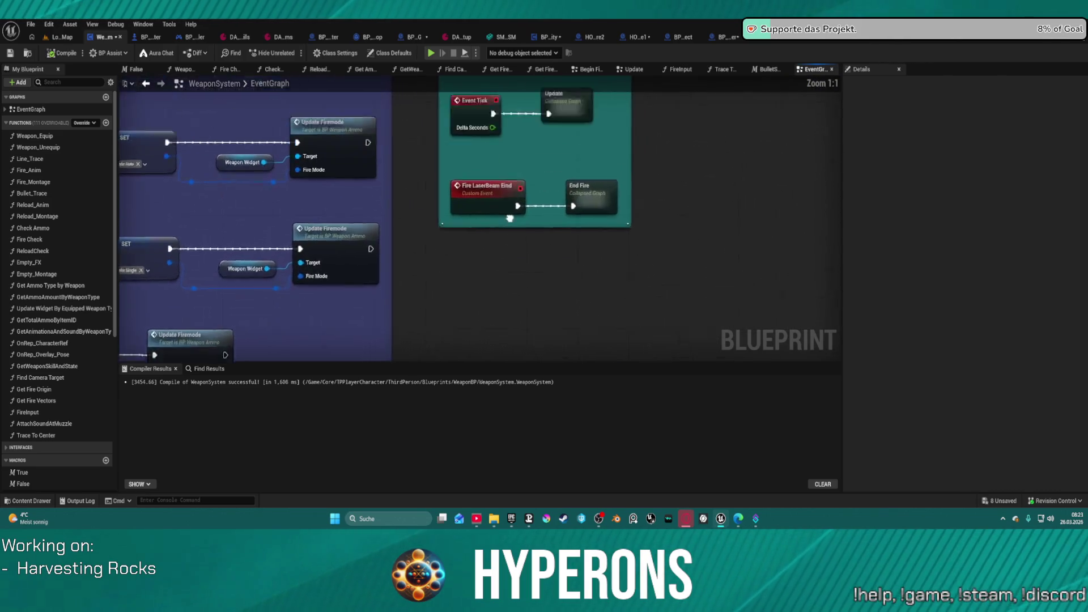
In the Update graph, paste a copy of the Set Vector Parameter and Niagara Effect nodes and chain it.
double_click(542, 205)
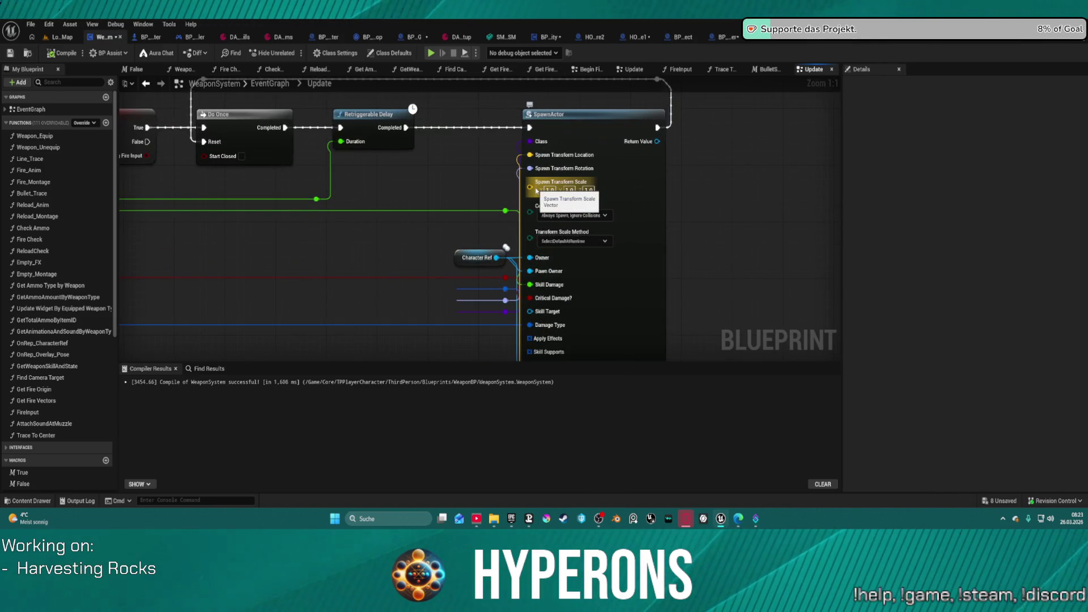
scroll(536, 191, "down", 3)
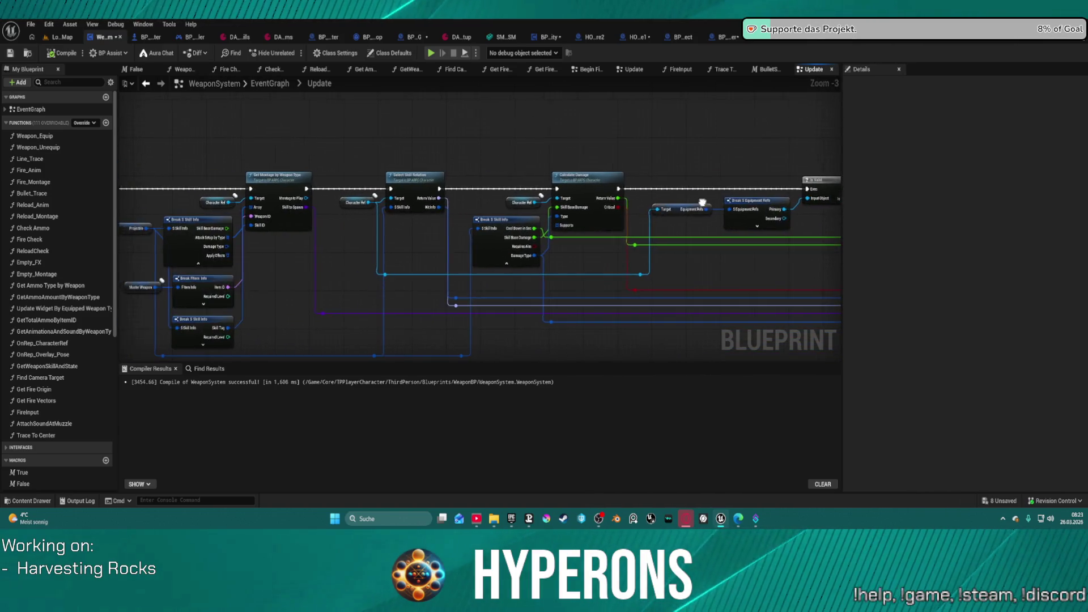
scroll(703, 202, "up", 3)
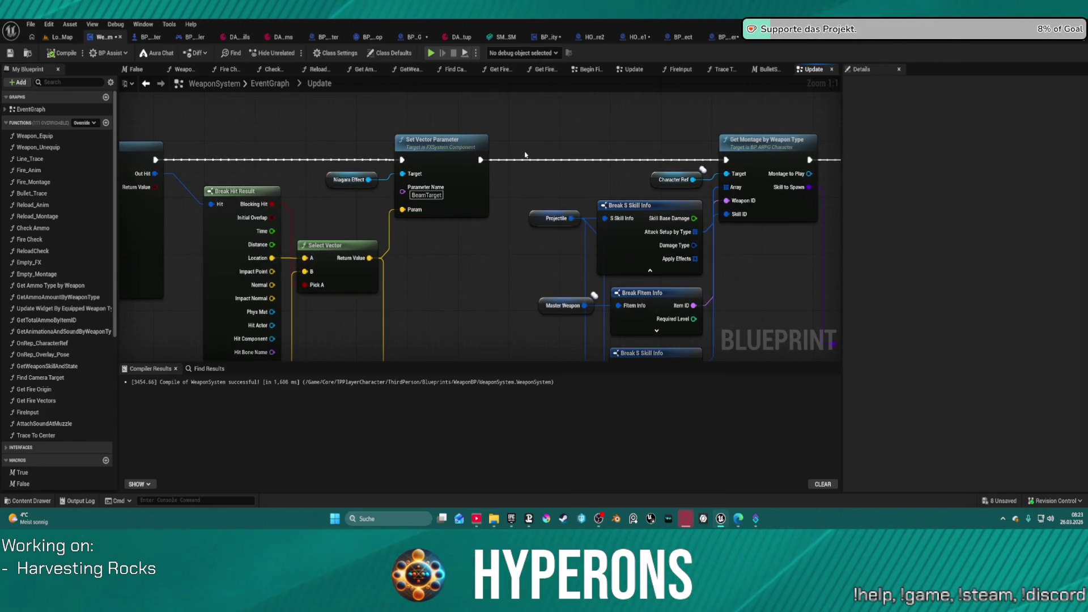
key("ctrl+v")
left_click_drag(560, 148, 485, 160)
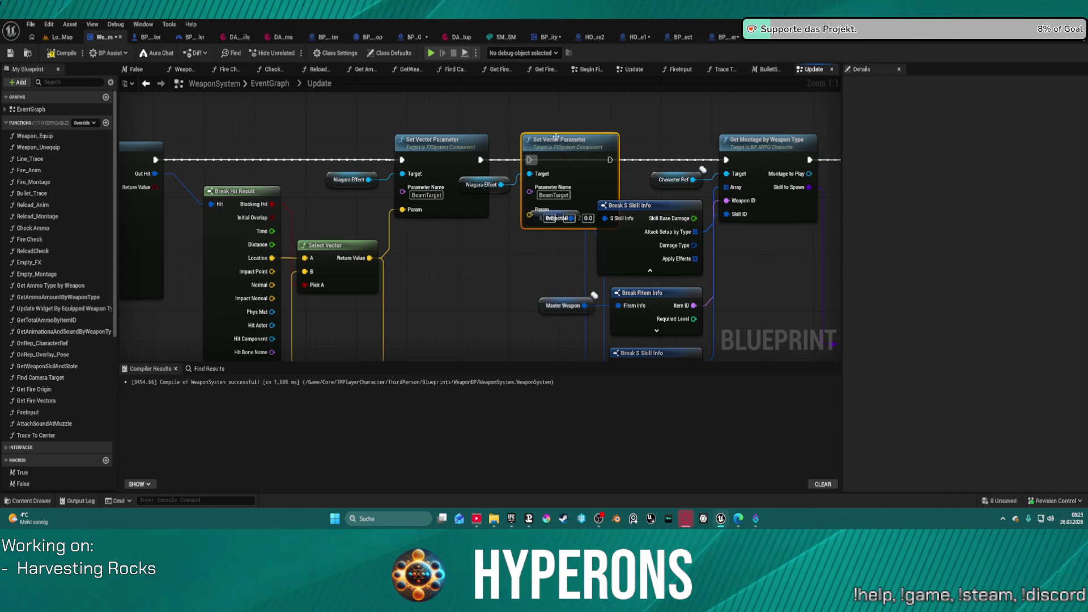
Add a Set Niagara Variable (Float) node from Niagara Effect, wired between Set Vector Parameter and Get Montage by Weapon Type.
left_click_drag(520, 160, 521, 138)
type("floa")
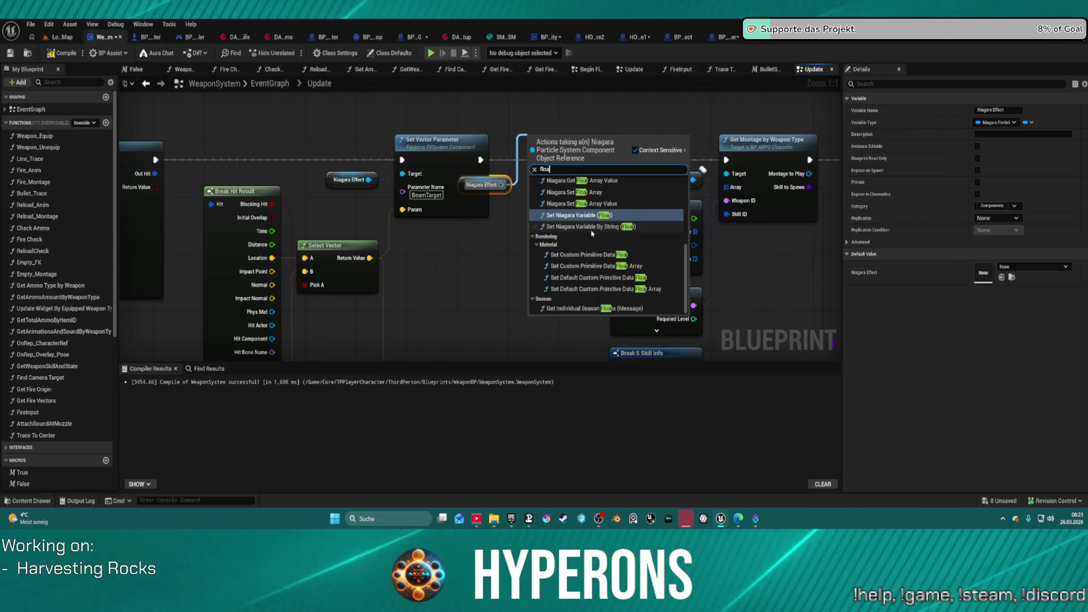
left_click(578, 215)
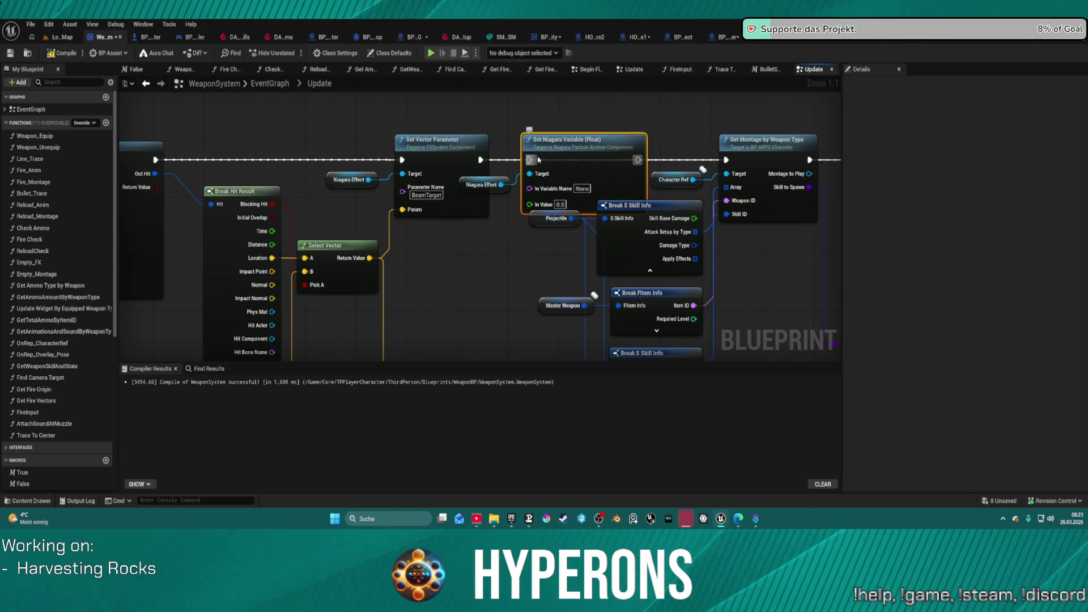
left_click_drag(534, 162, 480, 160)
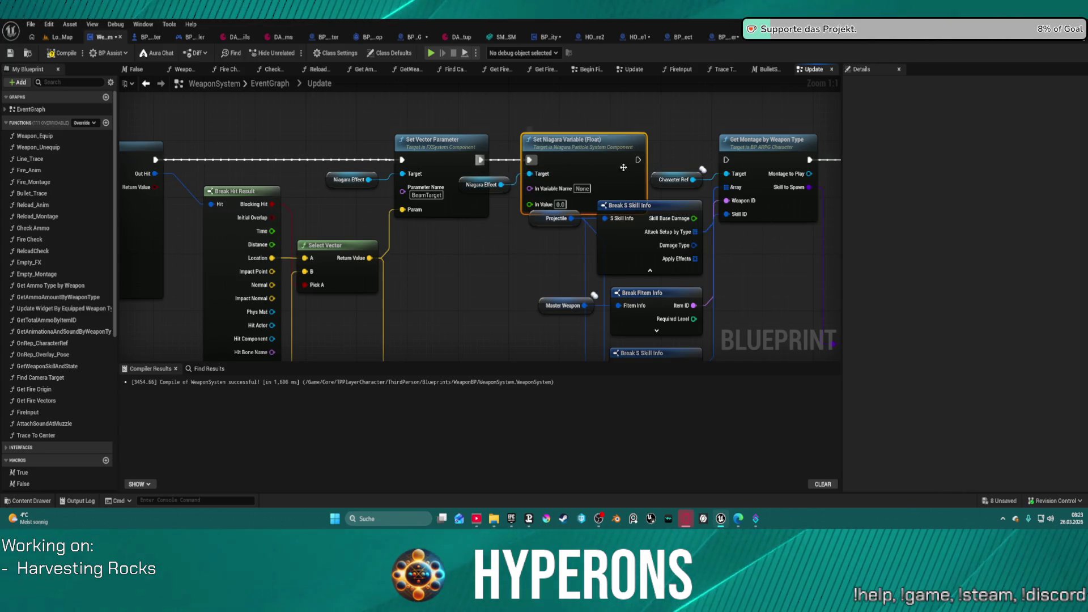
left_click_drag(641, 160, 726, 160)
left_click_drag(530, 205, 569, 203)
Set the node's In Variable Name to HitSomething with a value of 1.0.
left_click(581, 189)
left_click(590, 199)
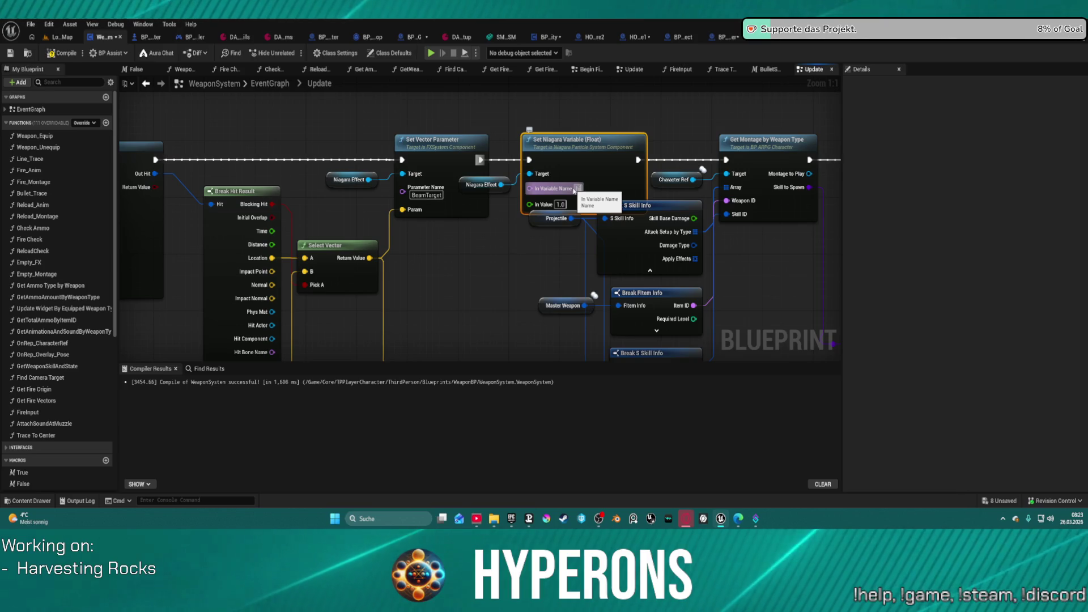
left_click(575, 190)
type("hitsomething")
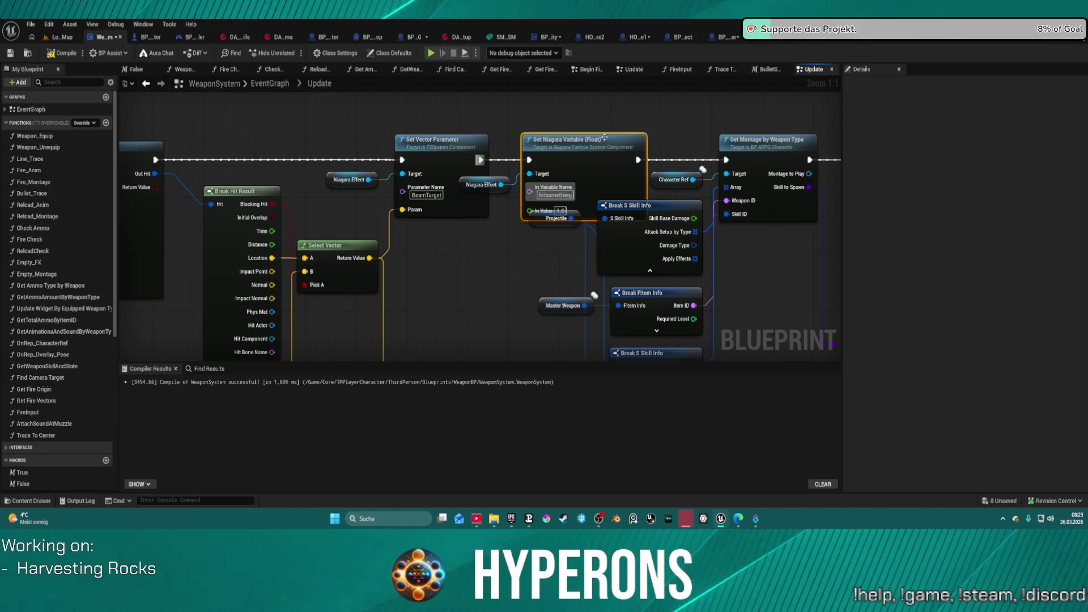
scroll(573, 147, "down", 3)
mouse_move(397, 215)
left_mouse_down()
mouse_move(385, 221)
mouse_move(631, 189)
mouse_move(552, 316)
left_mouse_up()
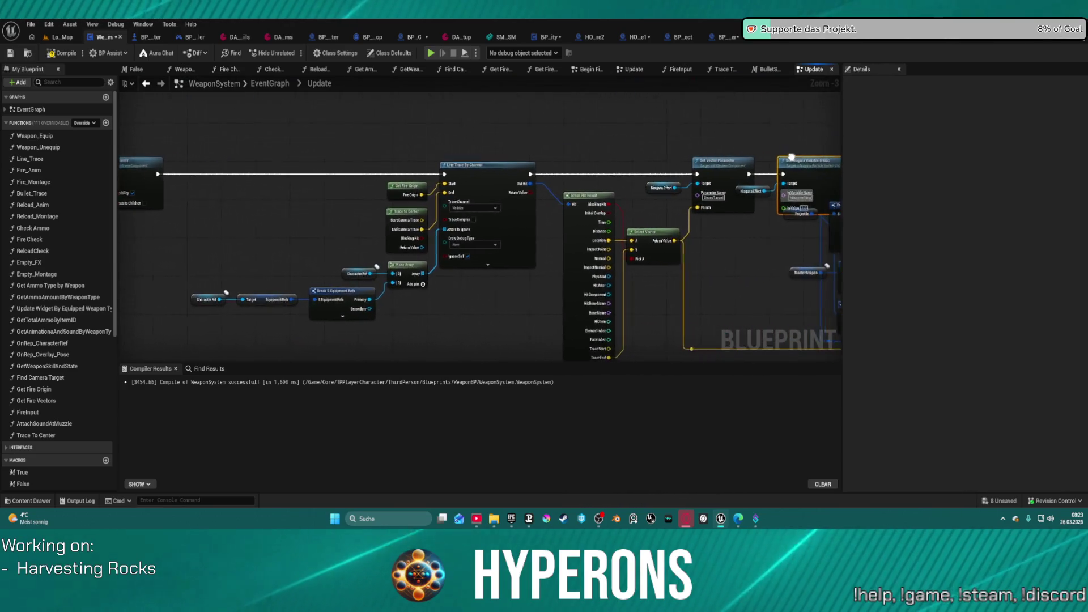
Add a Branch after Line Trace with Blocking Hit driving its Condition.
left_click_drag(792, 157, 697, 173)
left_click(492, 152)
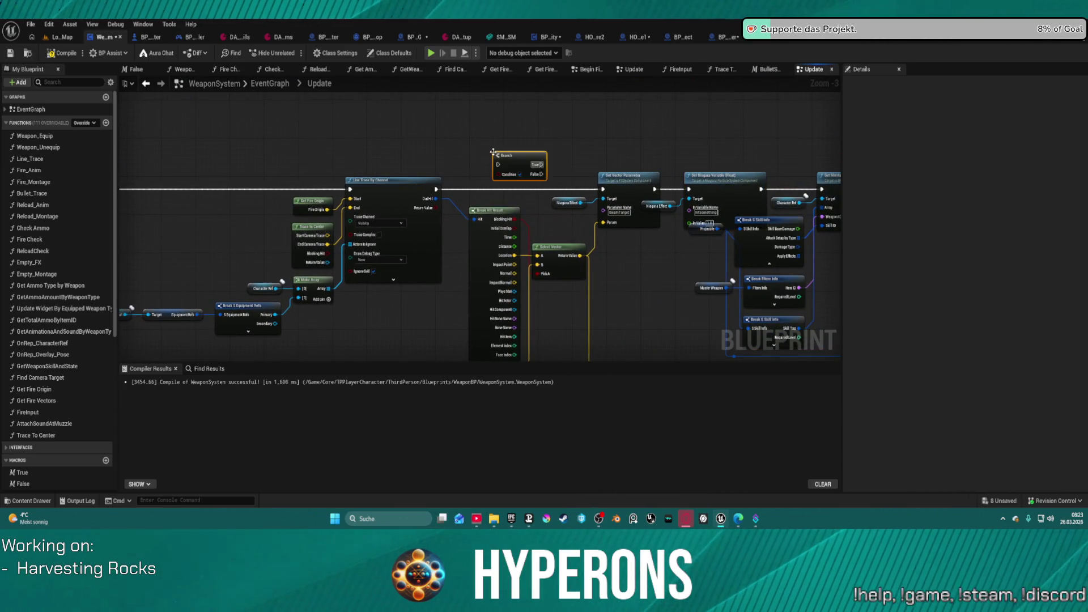
mouse_move(436, 208)
left_mouse_down()
mouse_move(459, 204)
mouse_move(491, 173)
mouse_move(437, 189)
left_mouse_up()
left_click_drag(535, 165, 602, 188)
left_click_drag(524, 154, 540, 177)
left_click_drag(515, 219, 514, 197)
key("Escape")
Duplicate the Niagara Effect and Set Vector Parameter nodes on the False output targeting TraceEnd, then return to LoadMap.
left_click_drag(599, 230, 406, 211)
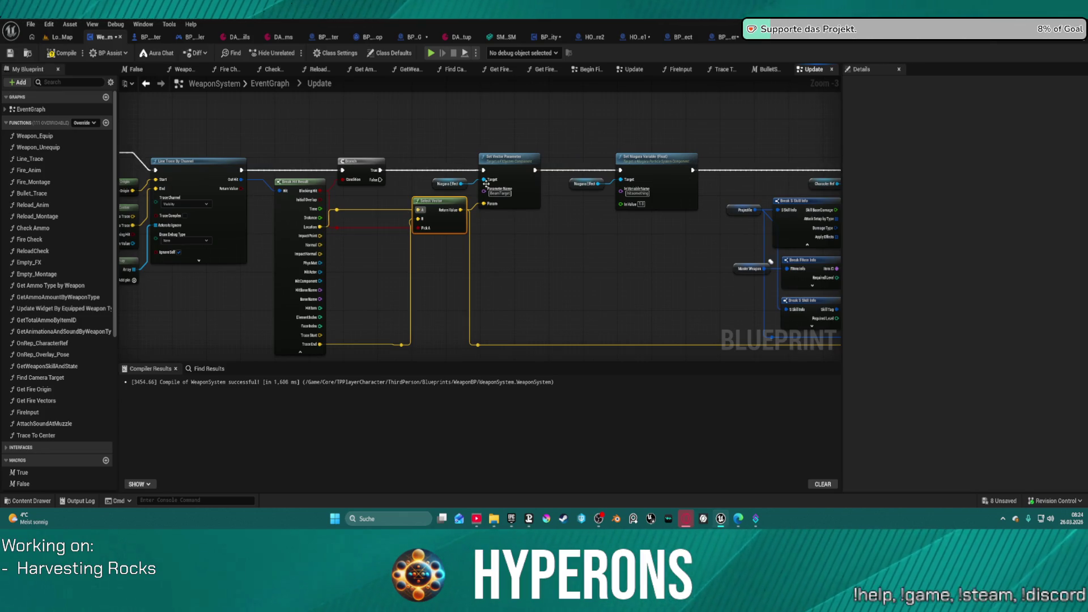
mouse_move(428, 136)
left_mouse_down()
mouse_move(506, 219)
mouse_move(523, 179)
mouse_move(527, 190)
left_mouse_up()
key("ctrl+c")
key("ctrl+v")
mouse_move(552, 294)
left_mouse_down()
mouse_move(469, 206)
mouse_move(380, 179)
left_mouse_up()
left_click_drag(320, 344, 569, 331)
mouse_move(587, 291)
left_mouse_down()
mouse_move(502, 277)
mouse_move(450, 136)
left_mouse_up()
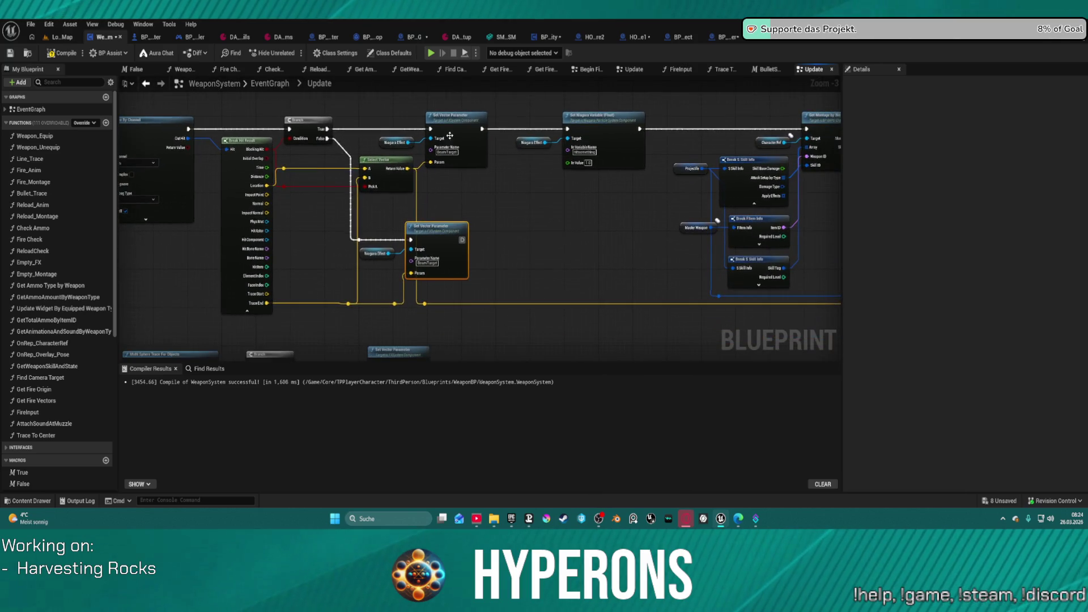
left_click(65, 40)
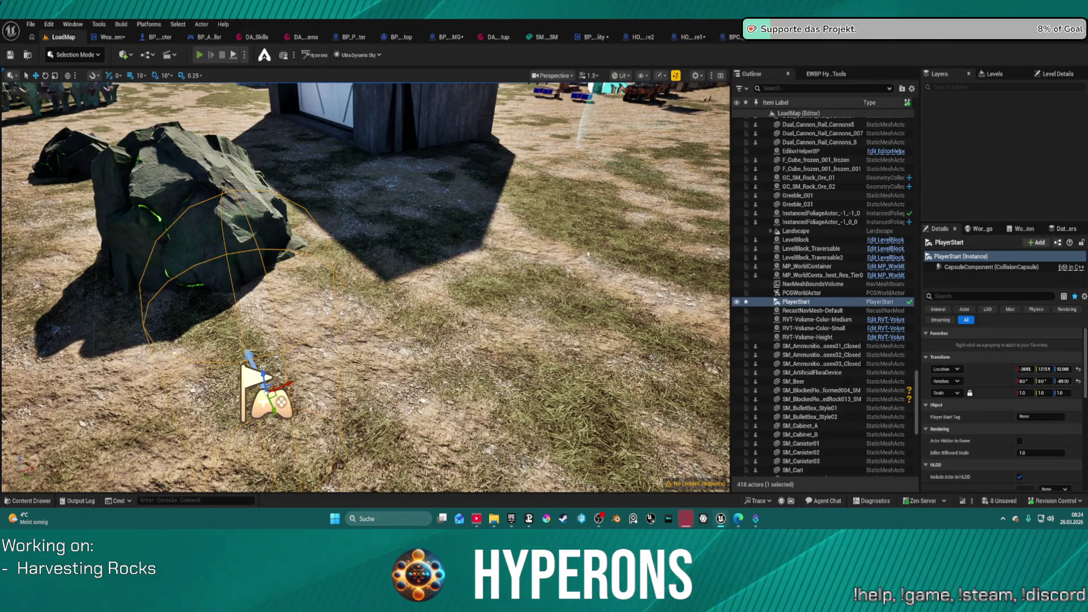
Start Play-in-Editor and equip the MG 01 weapon from the inventory.
key("alt+p")
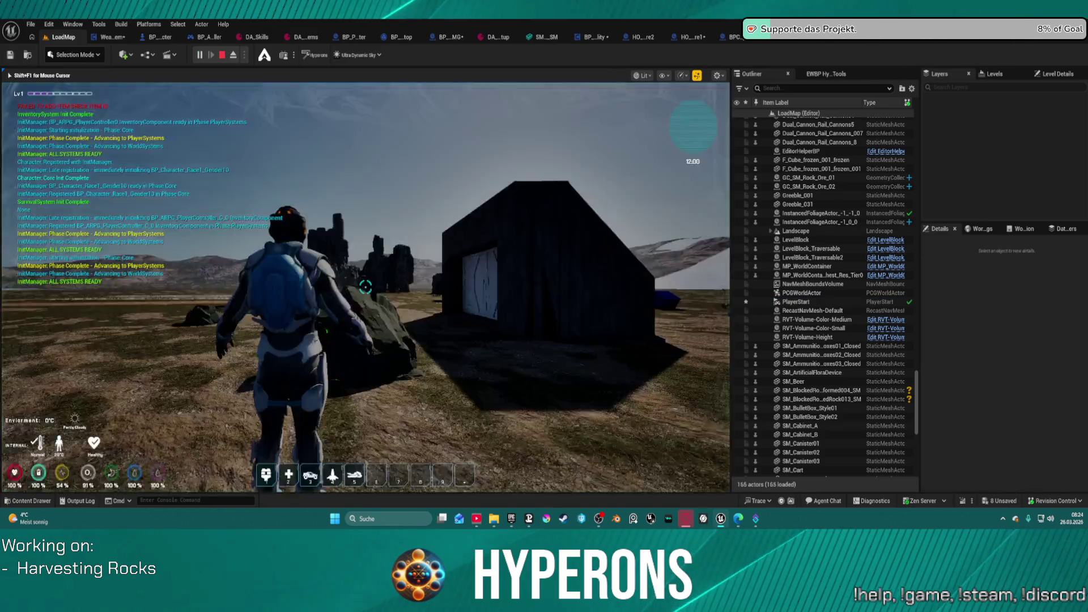
key("i")
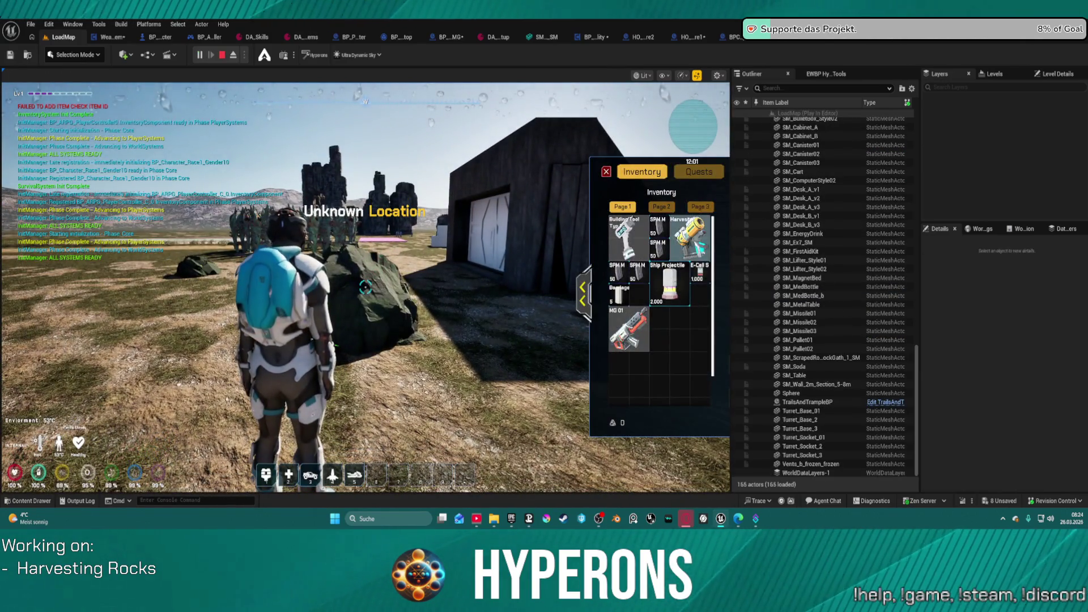
left_click(613, 350)
key("i")
Walk to the ore rocks and mine them, including the Uran Ore rock, with the beam.
left_click(365, 287)
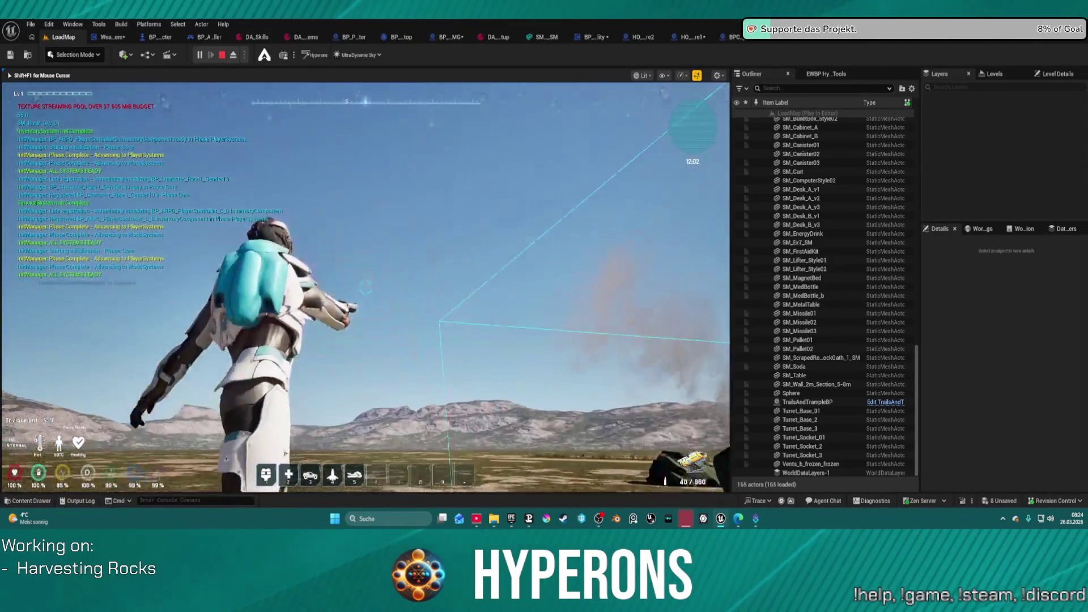
left_click(365, 287)
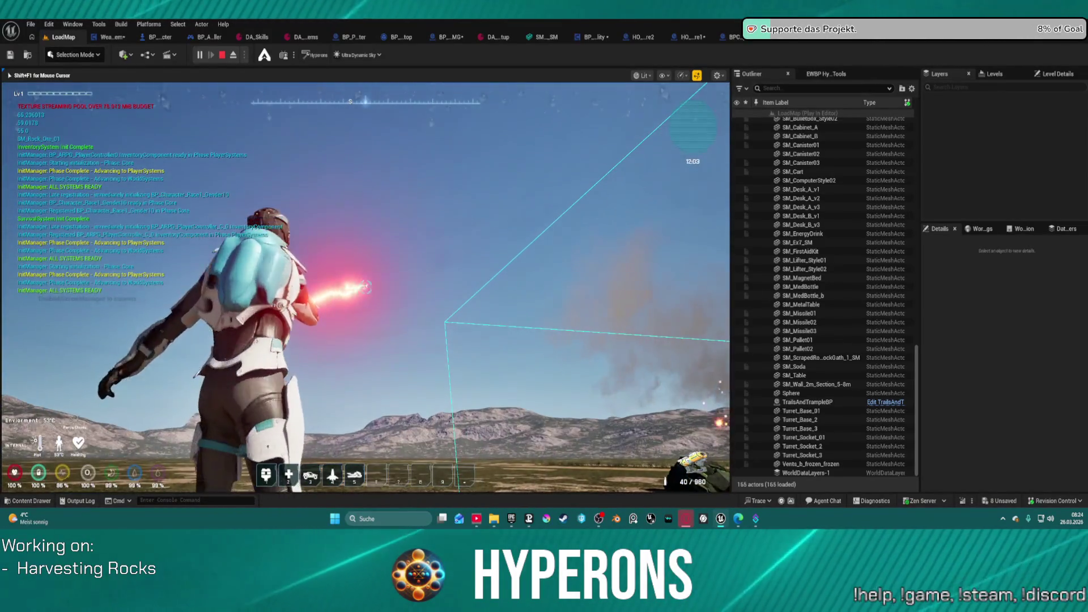
key("w")
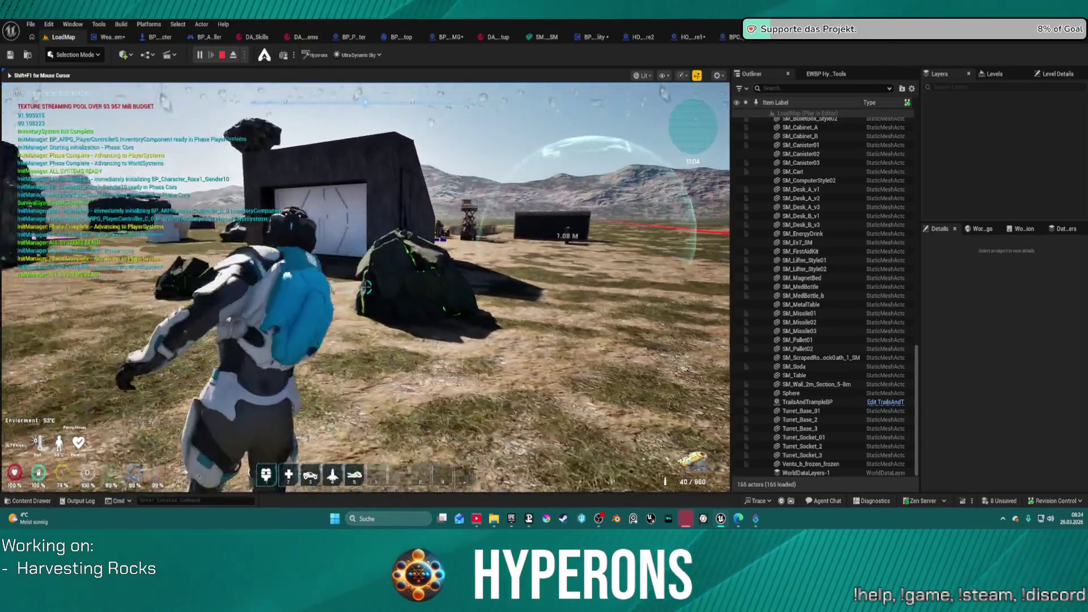
left_click(365, 288)
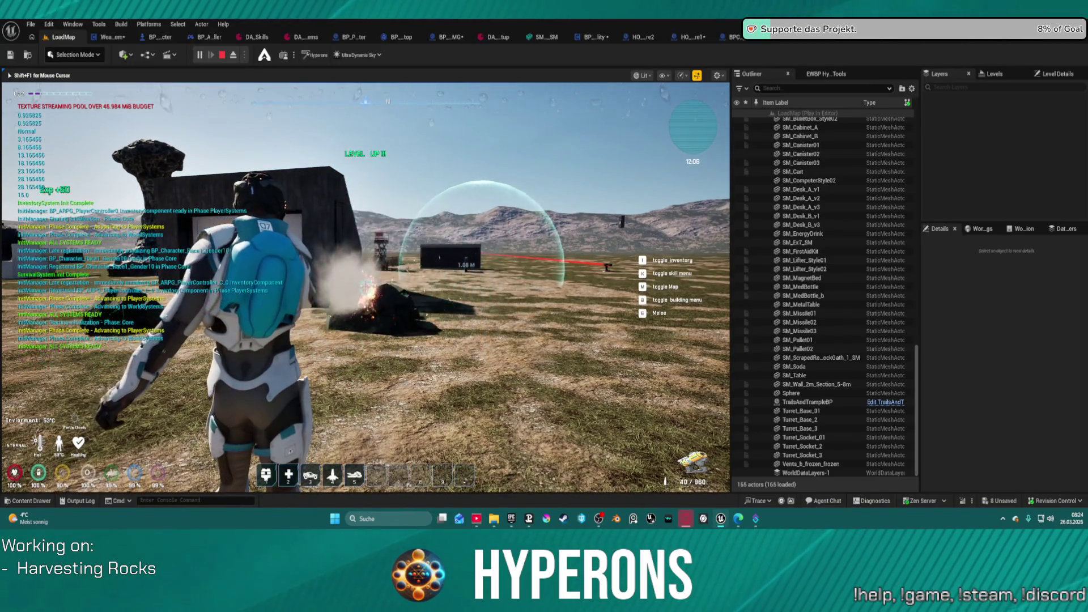
key("w")
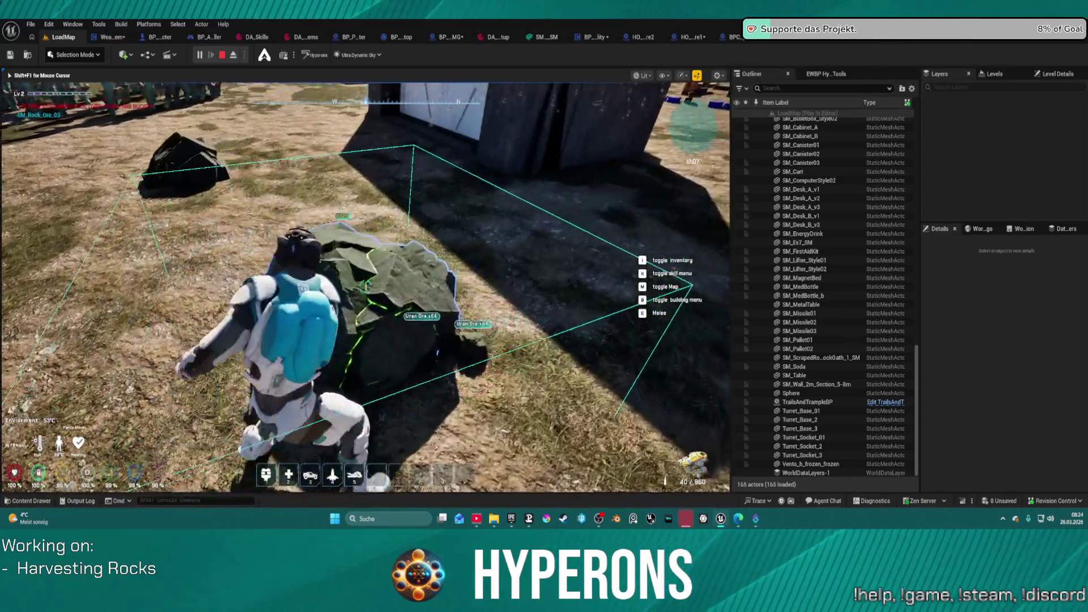
left_click(365, 287)
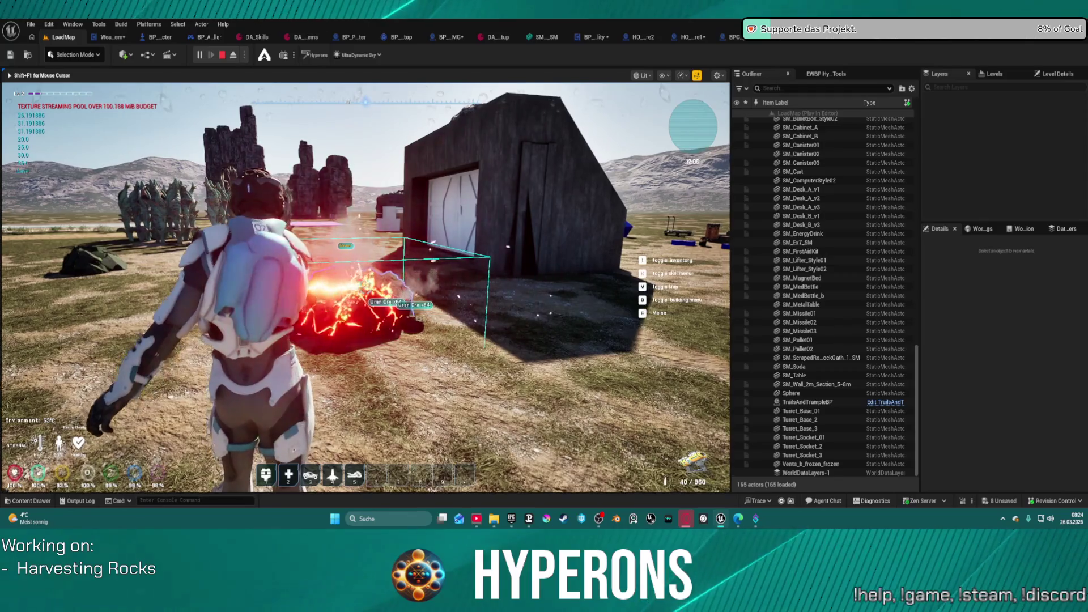
key("w")
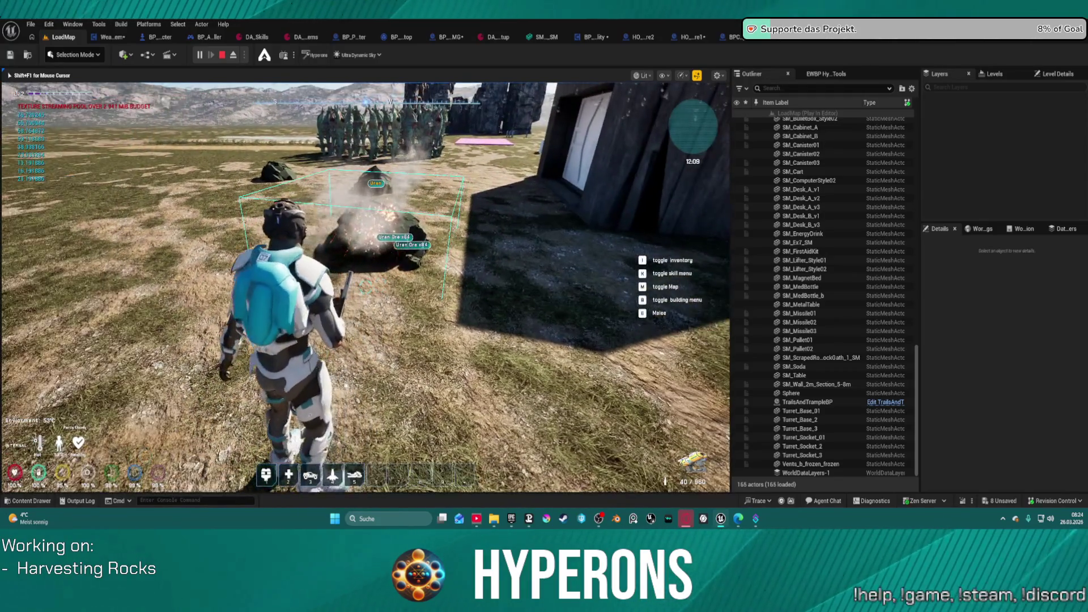
Run past the bunker to the tall rock, climb it, and drop back to its base.
key("w")
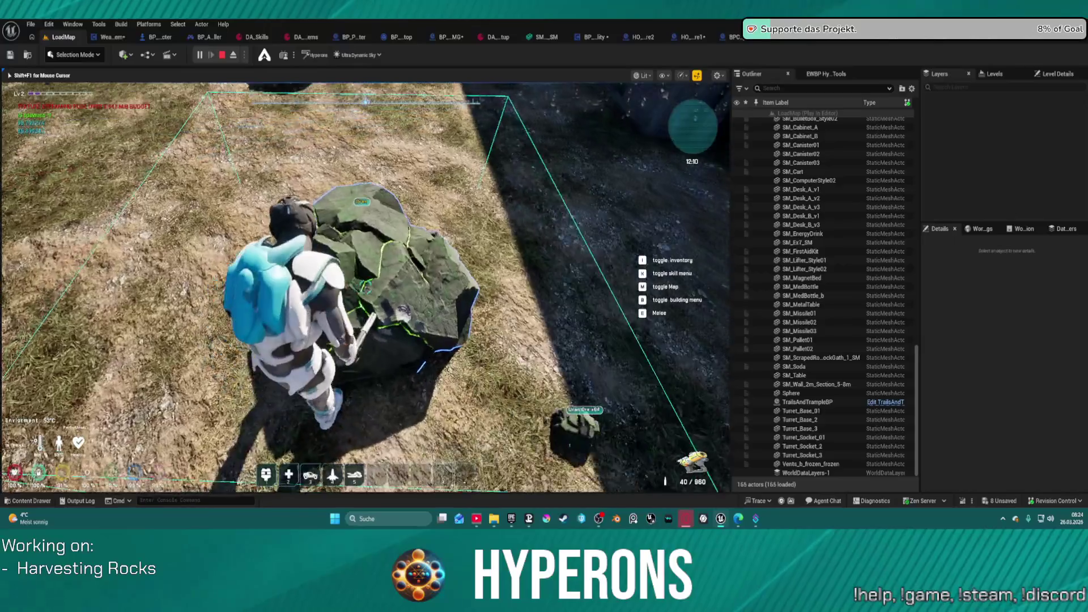
key("w")
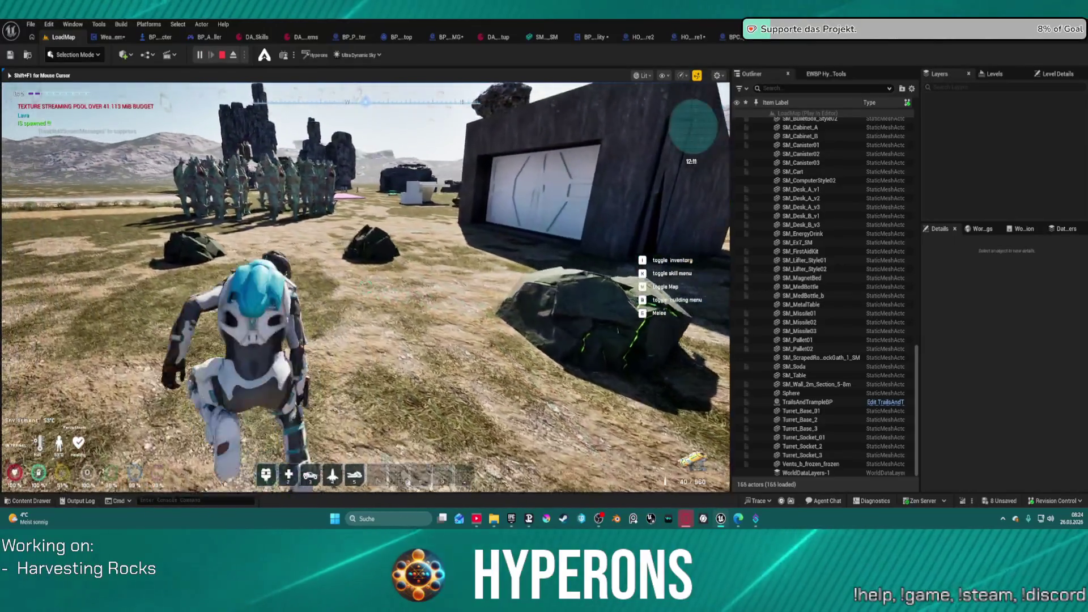
key("w")
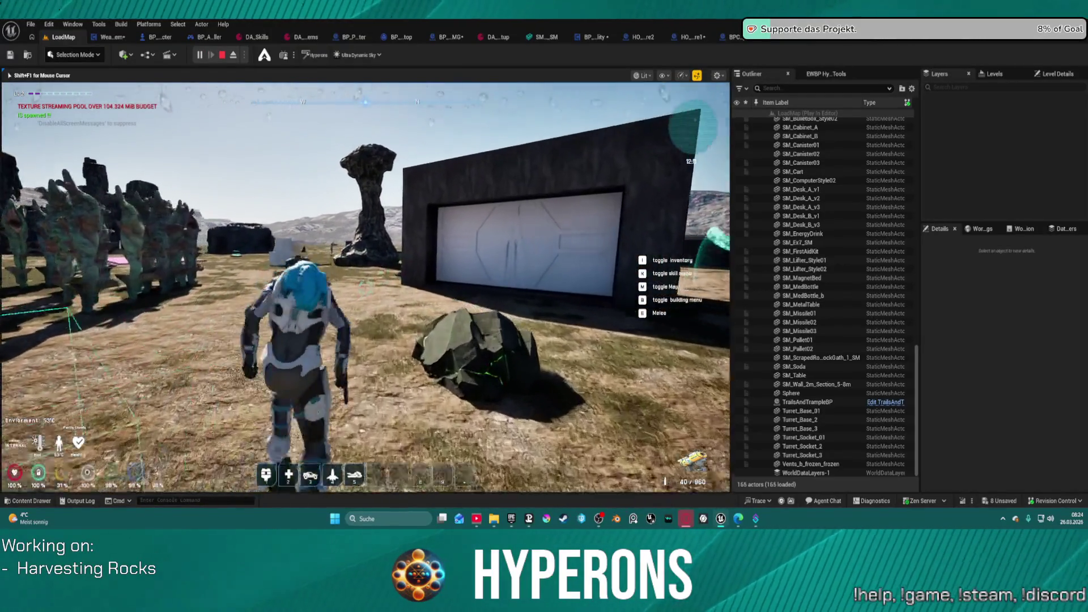
key("w")
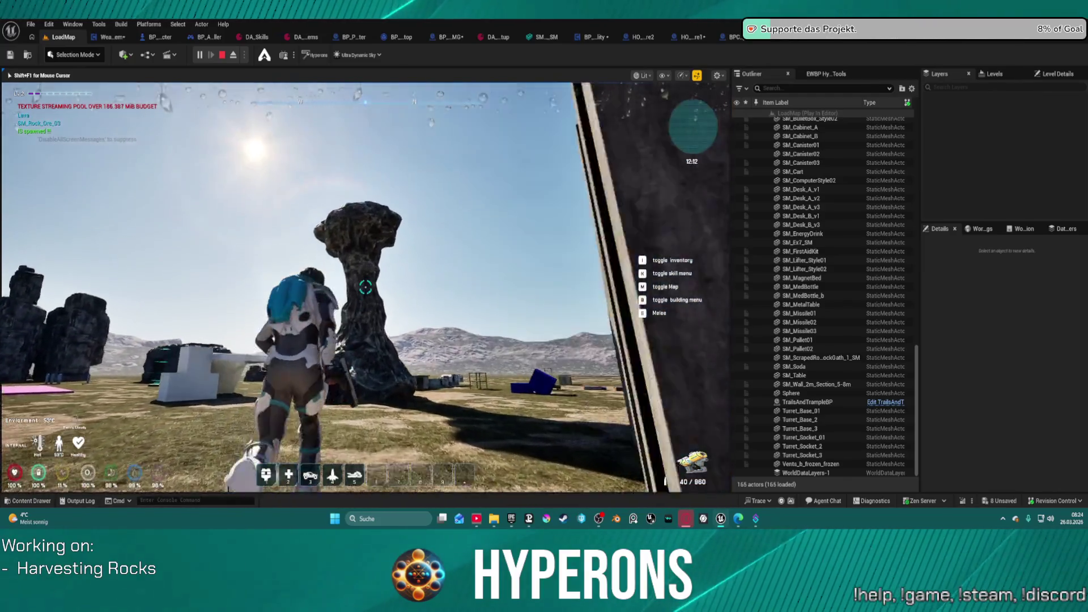
key("w")
key("w")
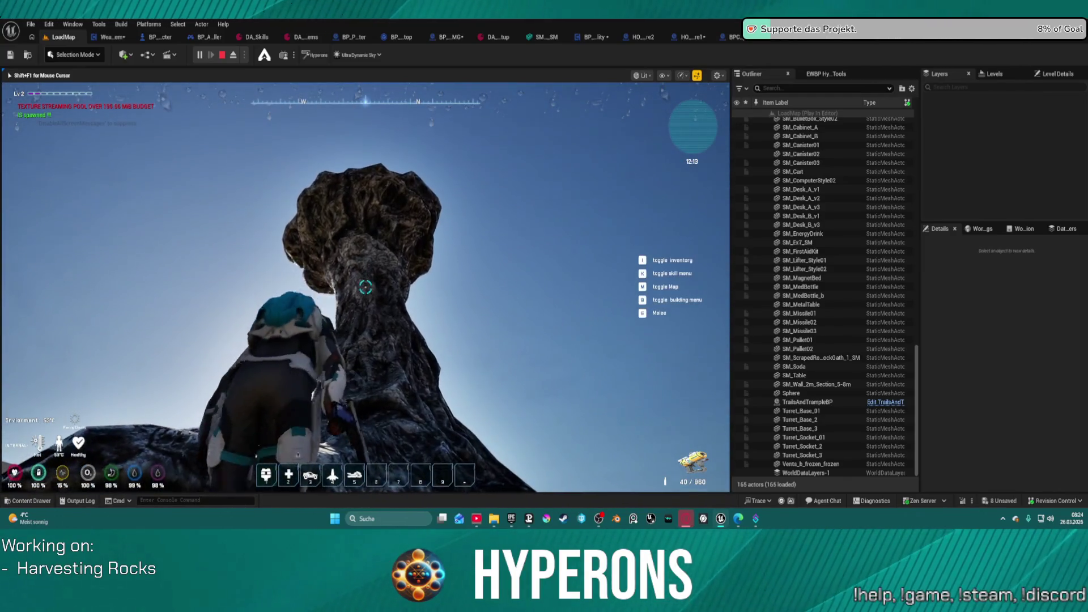
key("s")
key("w")
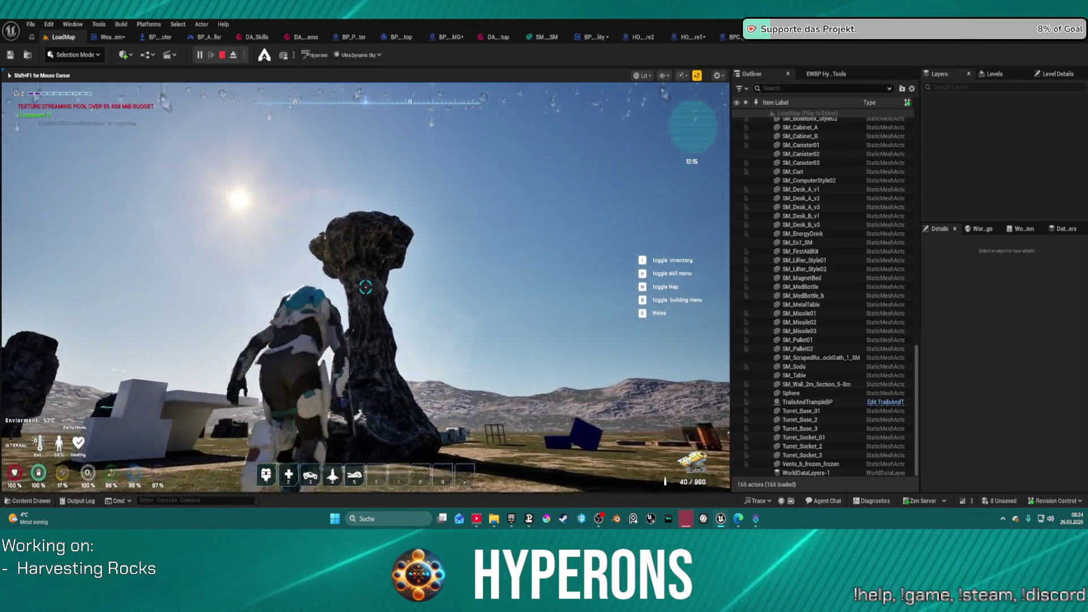
key("w")
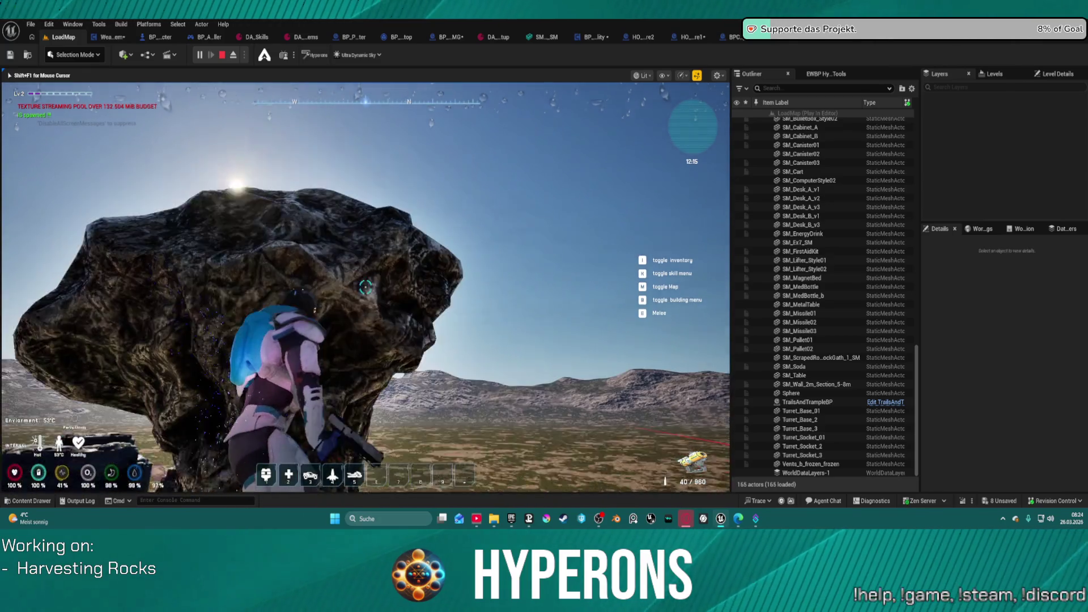
key("s")
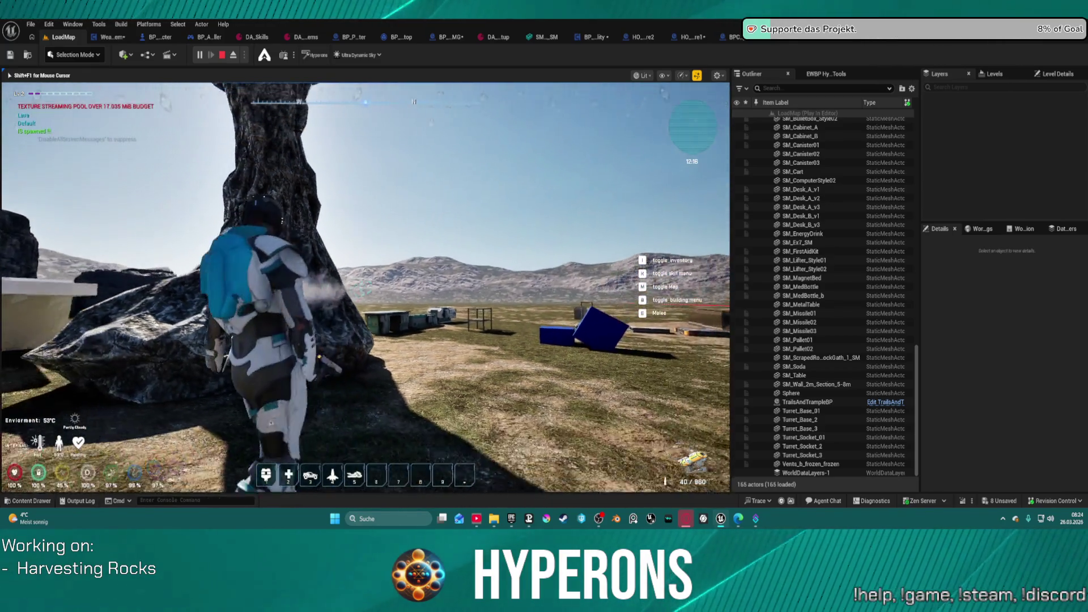
key("s")
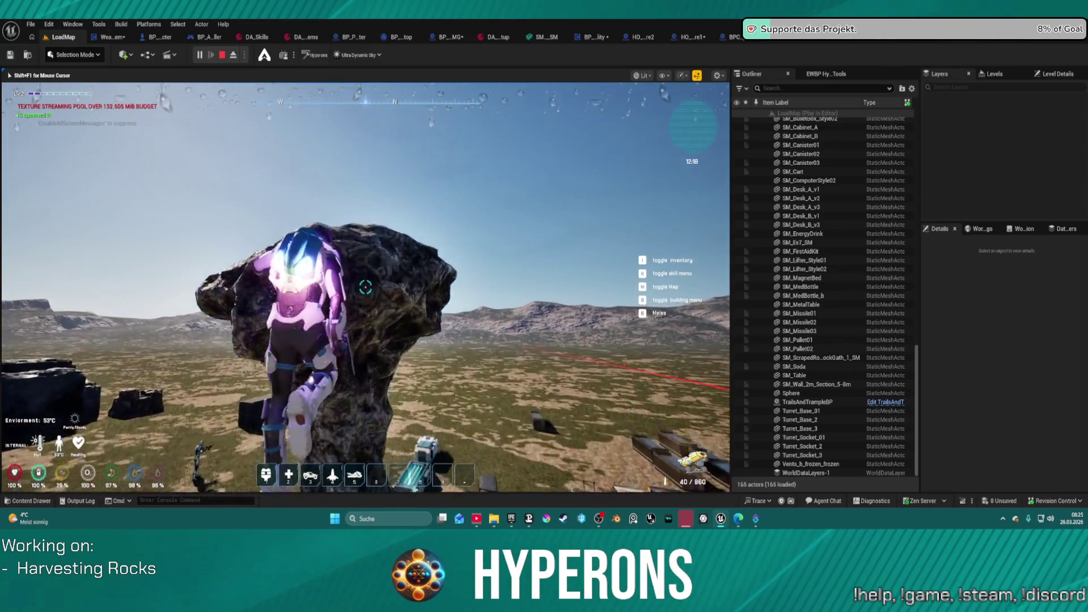
key("w")
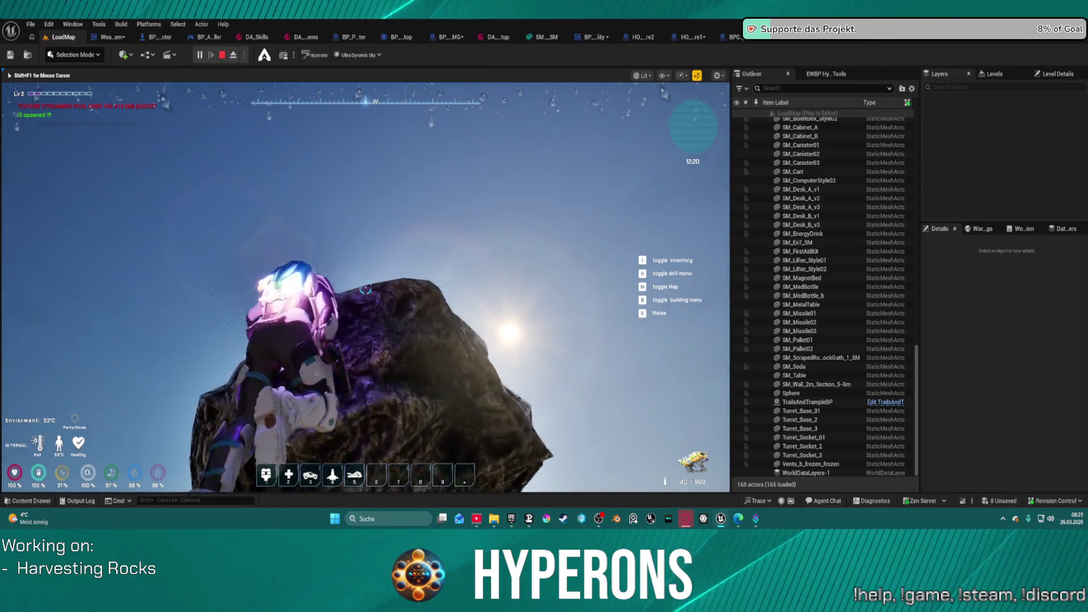
key("s")
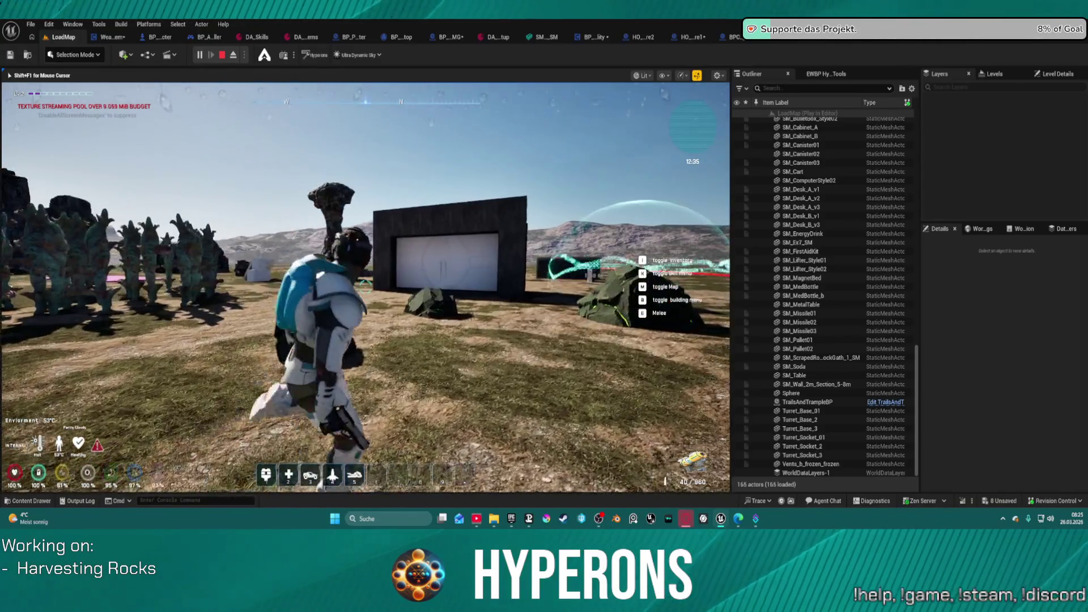
Mine another ore rock with the beam, stop the play session, and recall the streaming pool console command.
key("w")
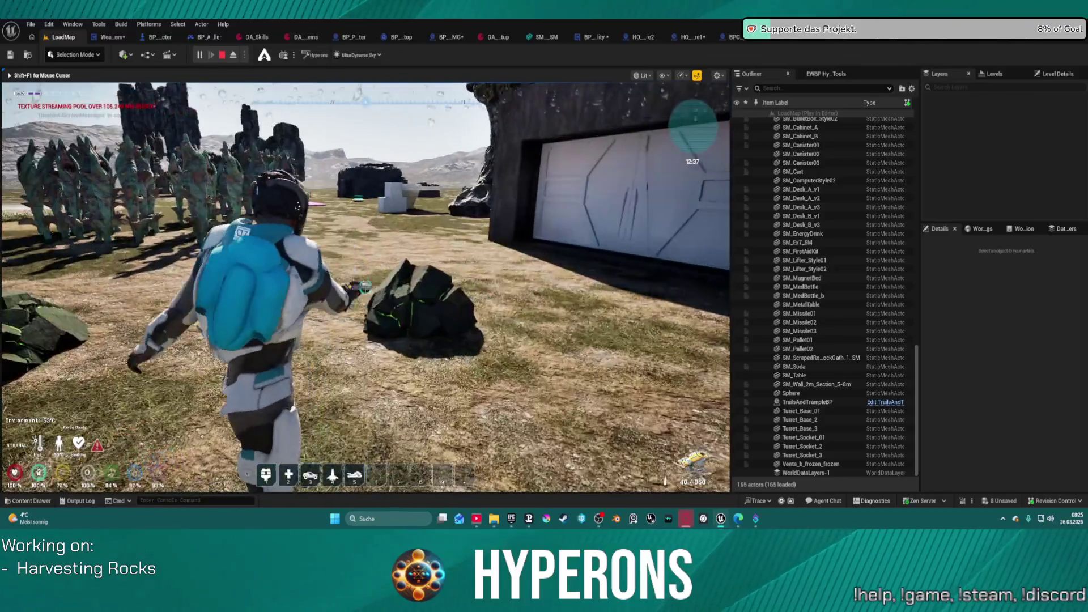
left_click(365, 286)
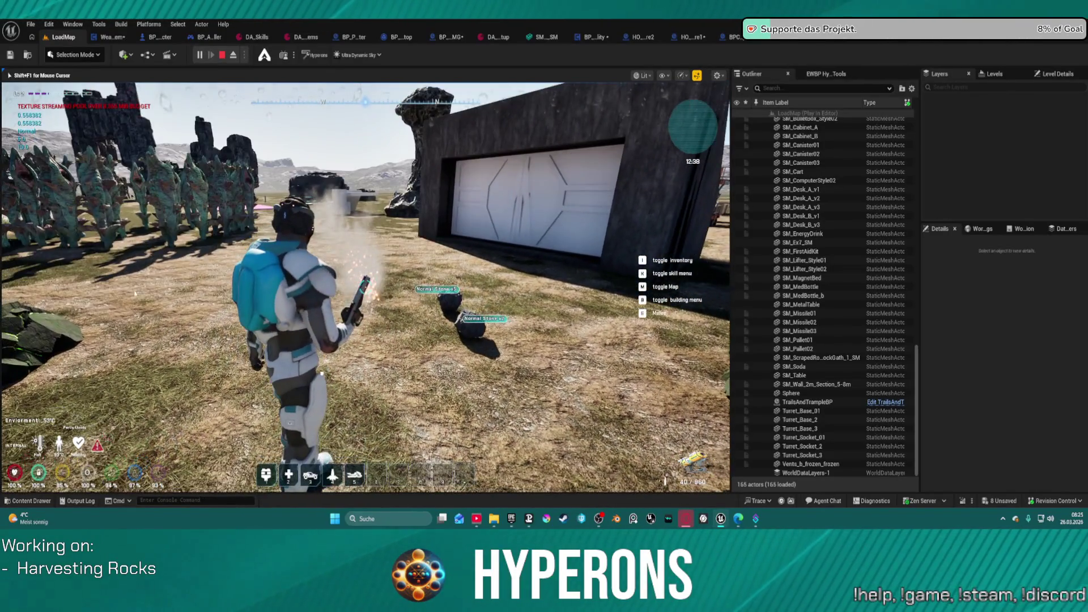
key("Escape")
left_click(207, 500)
key("Up")
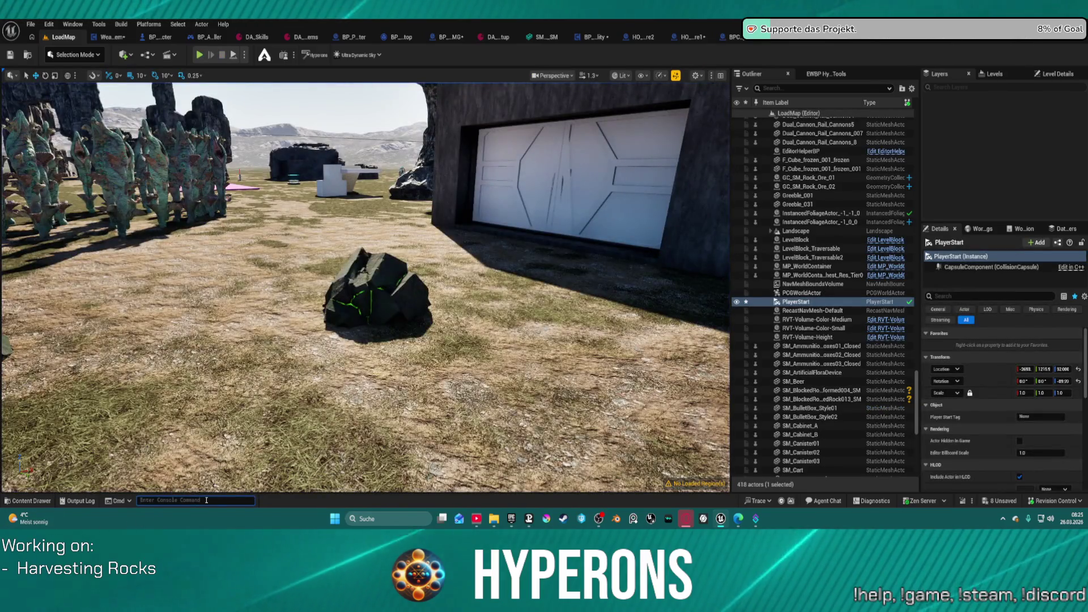
Run r.Streaming.PoolSize 0 and reframe the viewport on the placed rocks.
key("Return")
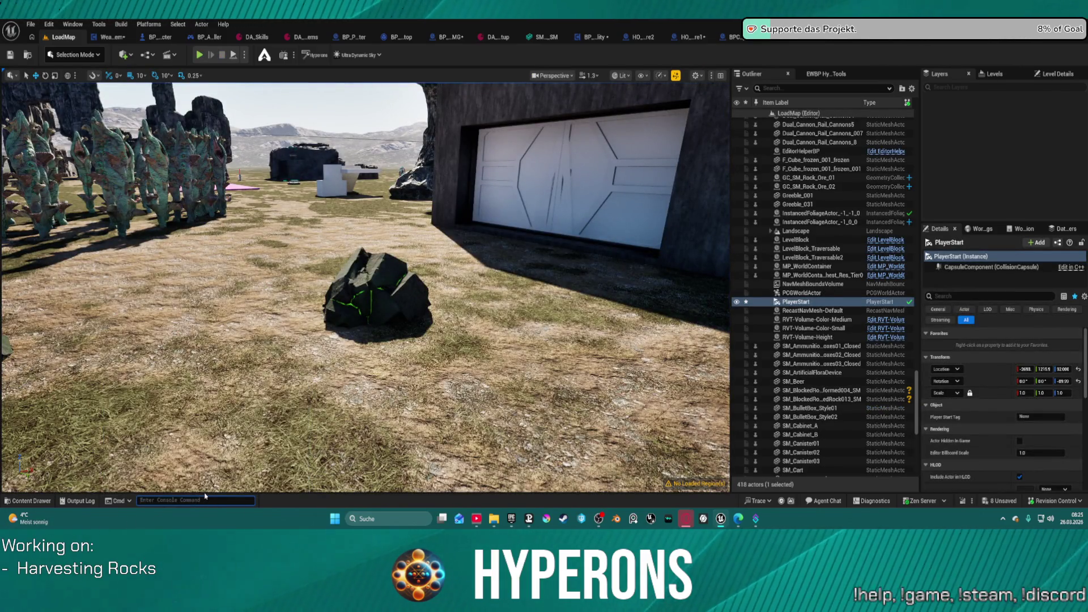
left_click_drag(323, 405, 333, 388)
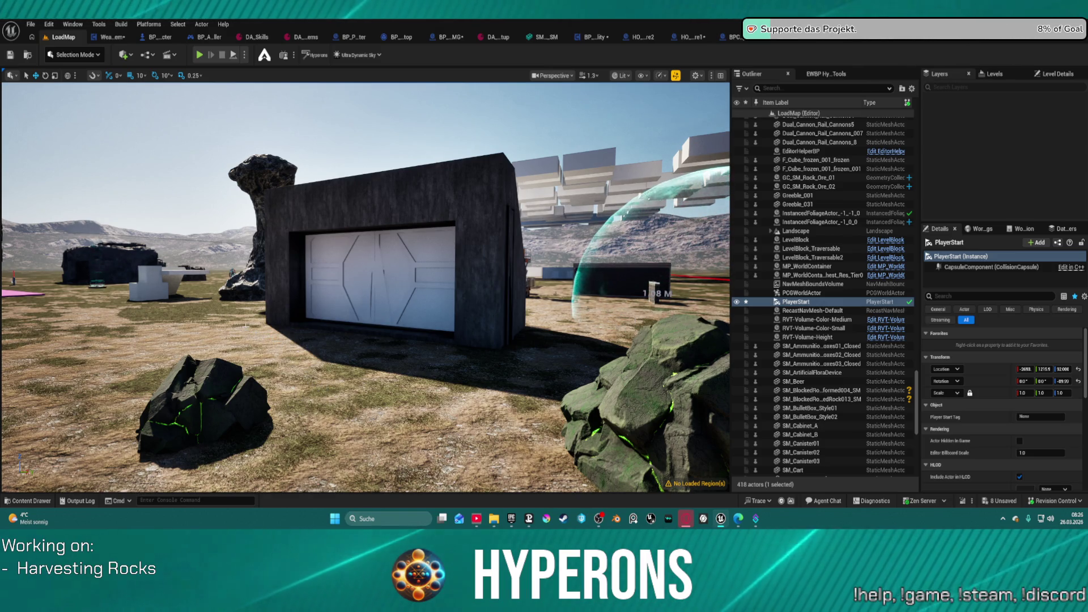
mouse_move(333, 388)
left_mouse_down()
mouse_move(348, 363)
mouse_move(348, 388)
left_mouse_up()
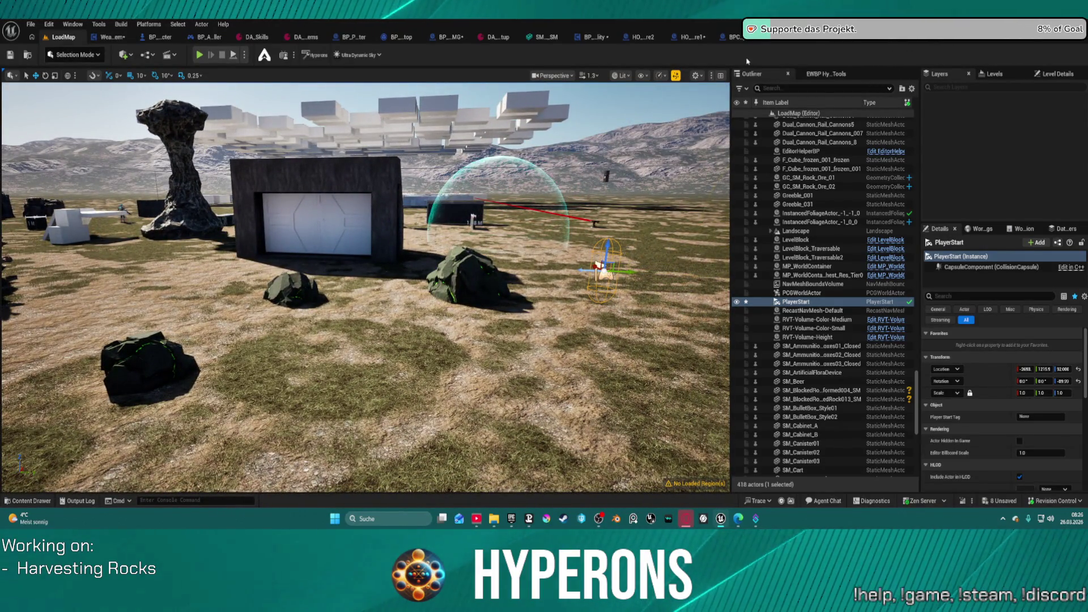
Close the laser harvesting effect and other unneeded asset editors, leaving the cracked rock mesh open.
left_click(1026, 43)
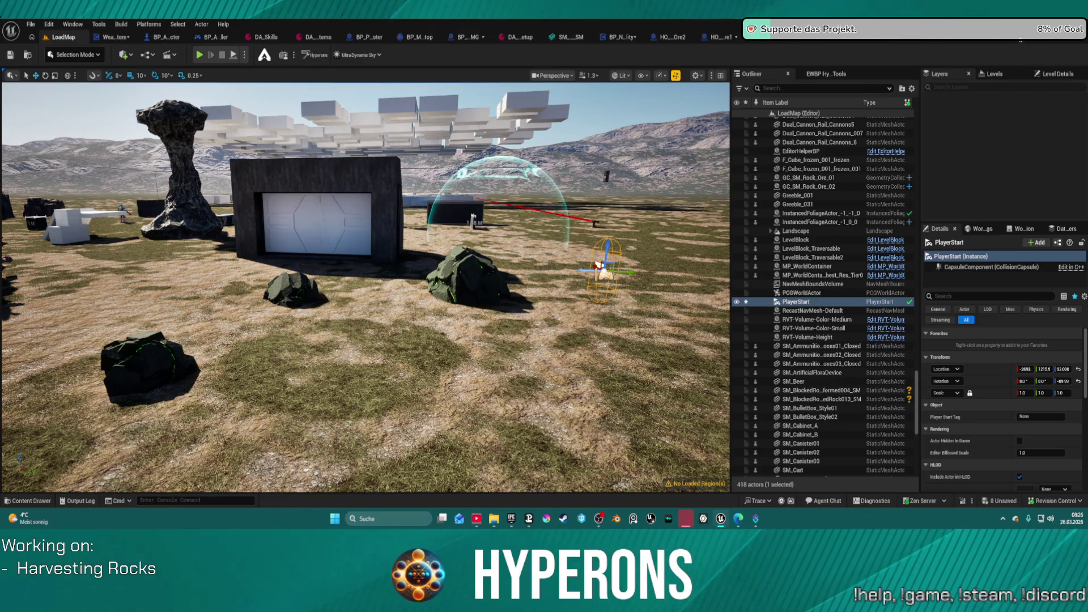
left_click(1030, 43)
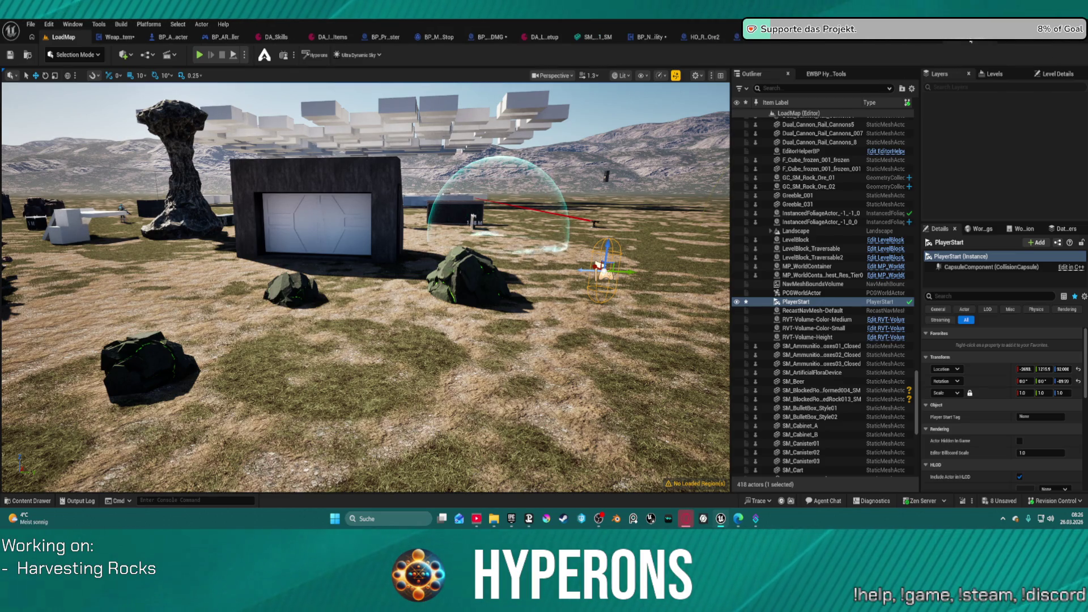
left_click(966, 43)
left_click(966, 41)
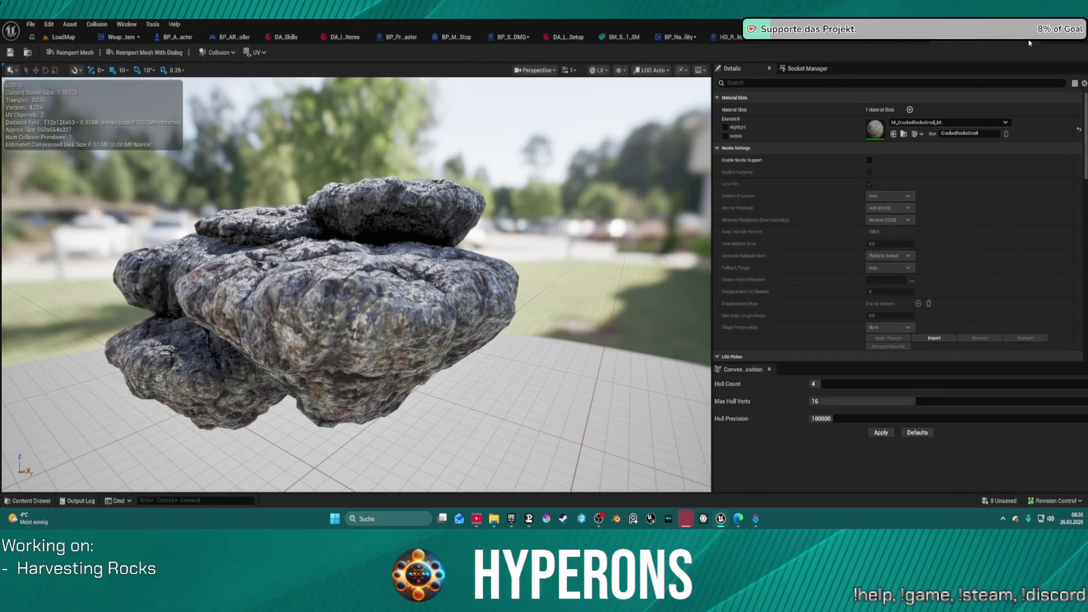
Orbit the cracked rock mesh preview, then bring up the HO_RockOre1 blueprint's EventGraph.
mouse_move(610, 183)
left_mouse_down()
mouse_move(607, 147)
mouse_move(590, 295)
mouse_move(573, 335)
mouse_move(590, 304)
left_mouse_up()
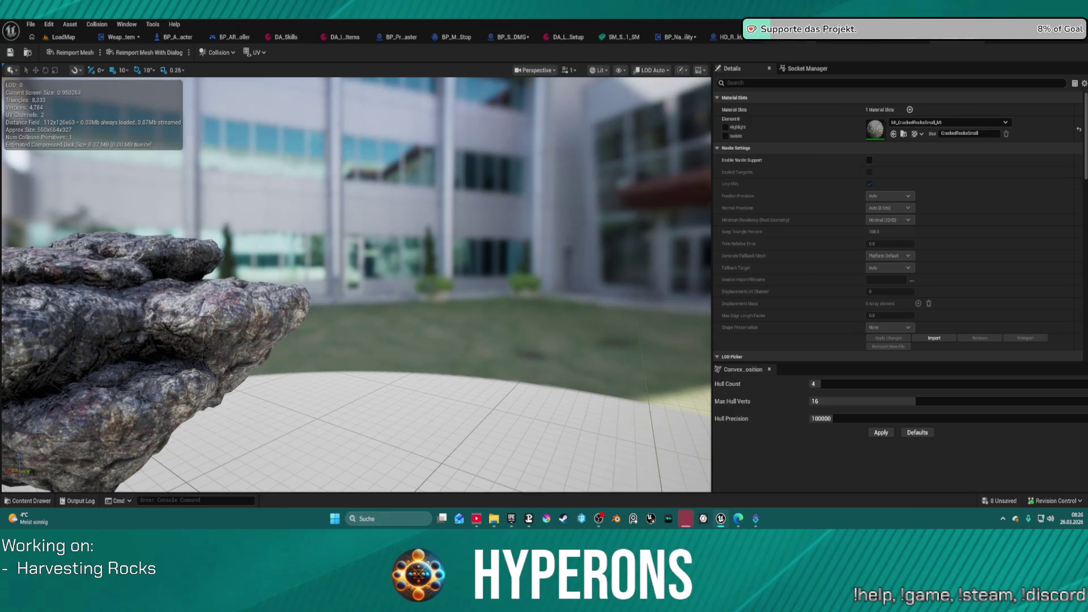
left_click(839, 44)
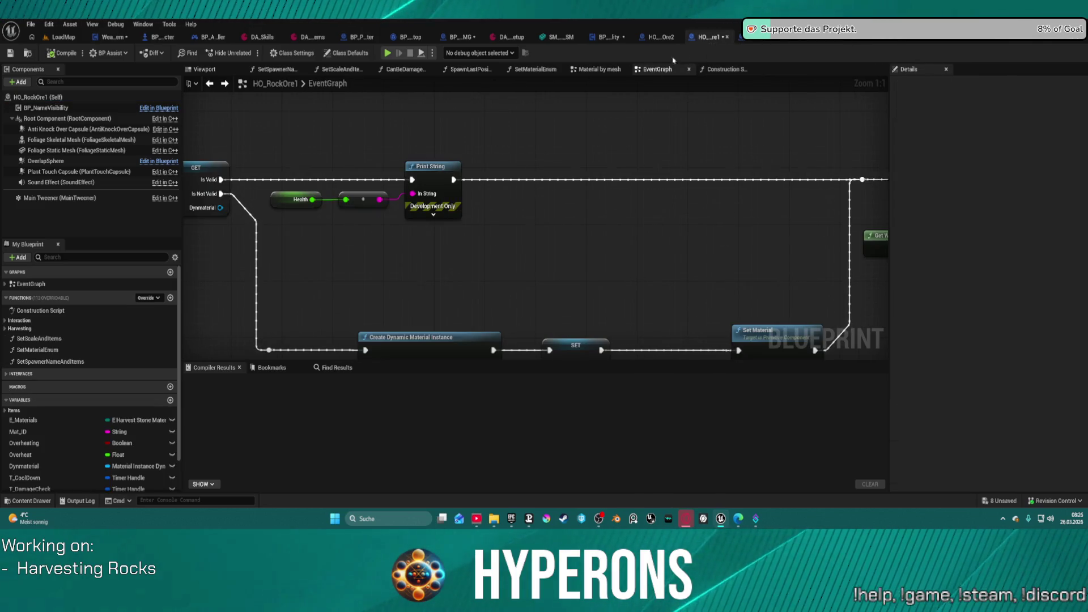
Close the rock blueprint, BP_Proj_Master, DA_InventoryItems, DA_LobbySetup and BP_Movement_Stop tabs, then view BP_ARPG_Character.
middle_click(709, 43)
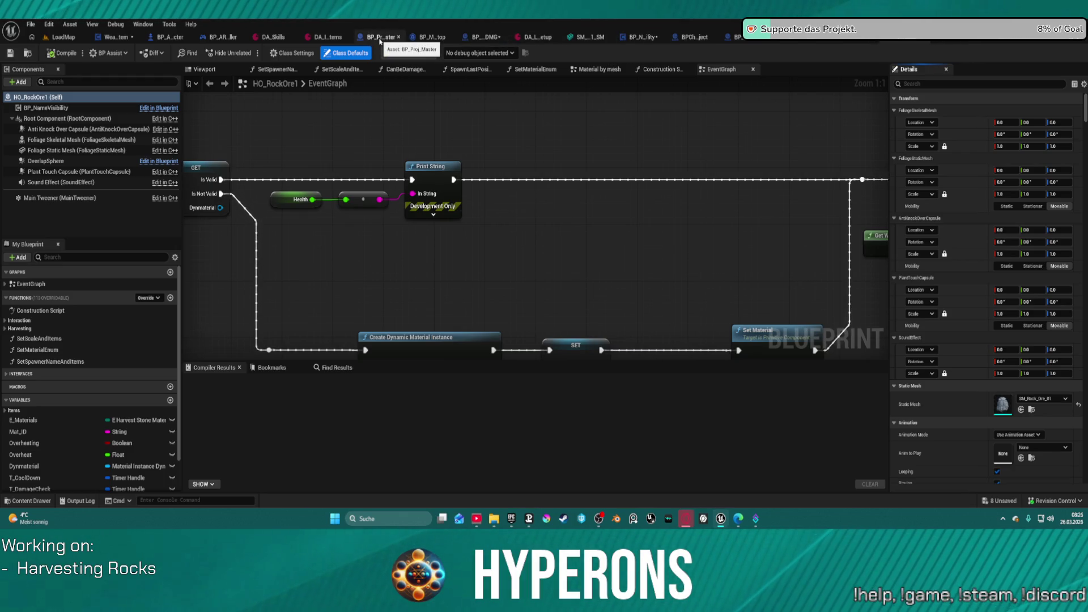
left_click(398, 36)
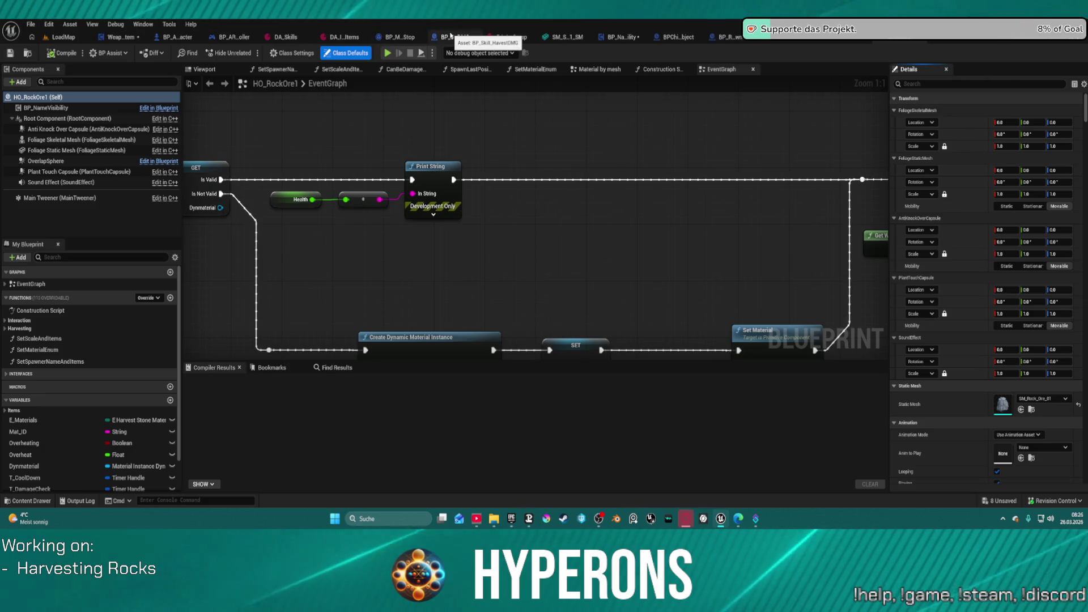
left_click_drag(449, 37, 833, 42)
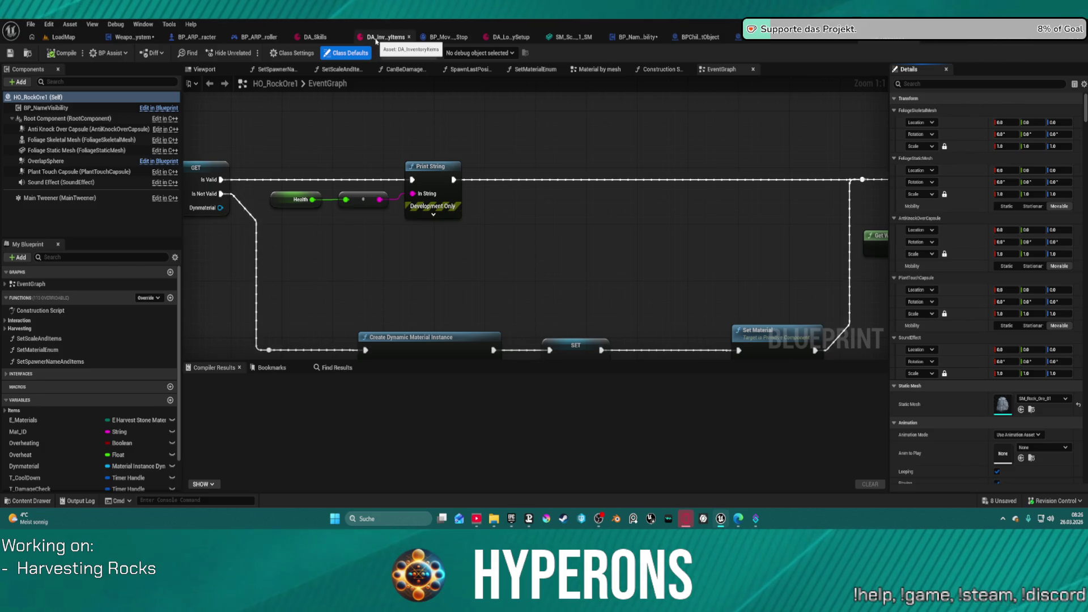
left_click(409, 37)
left_click(503, 36)
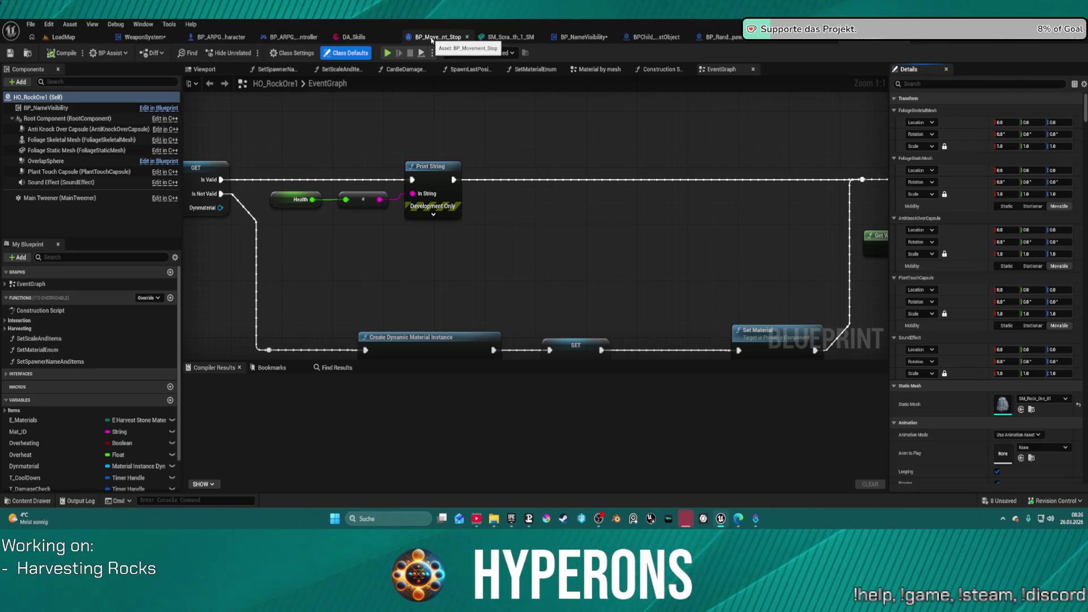
left_click(467, 37)
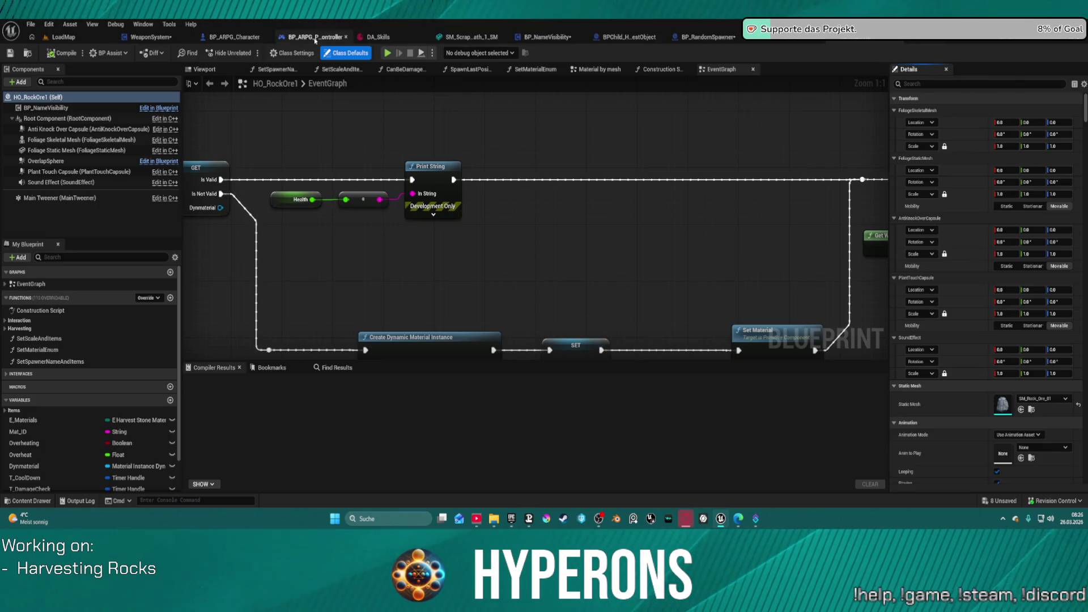
left_click(236, 38)
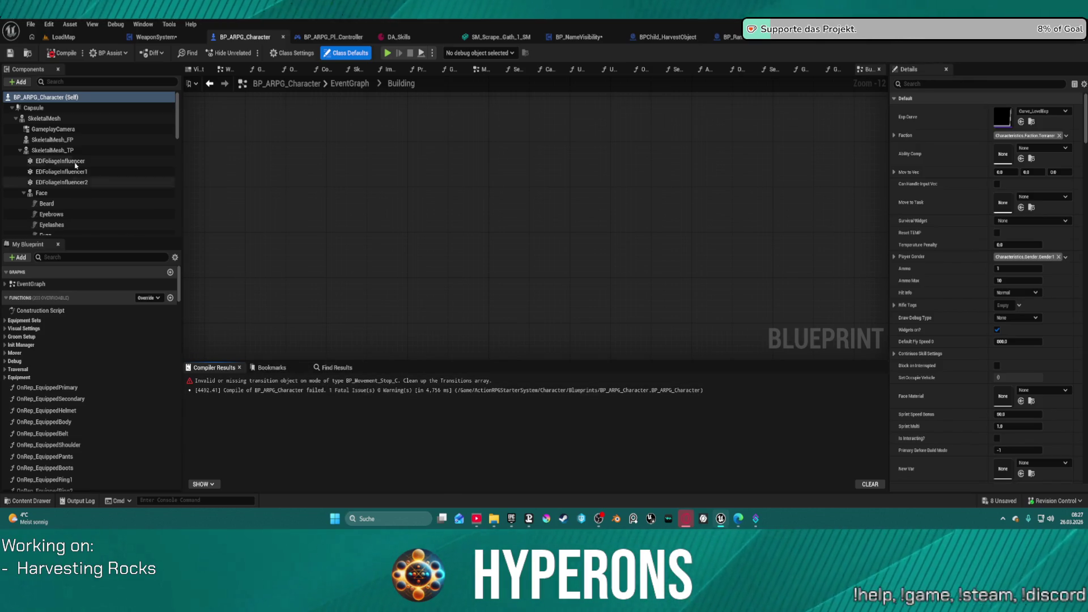
Select the CharacterMover component and inspect the Stop mode's Mover settings and turn generator choices.
scroll(80, 178, "down", 10)
scroll(81, 179, "down", 2)
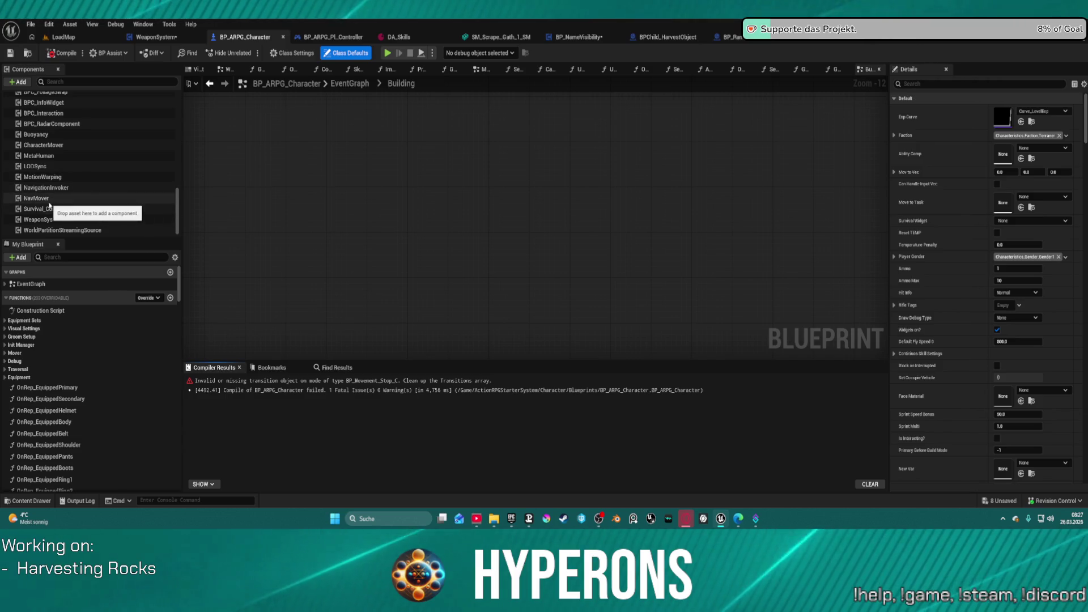
left_click(57, 145)
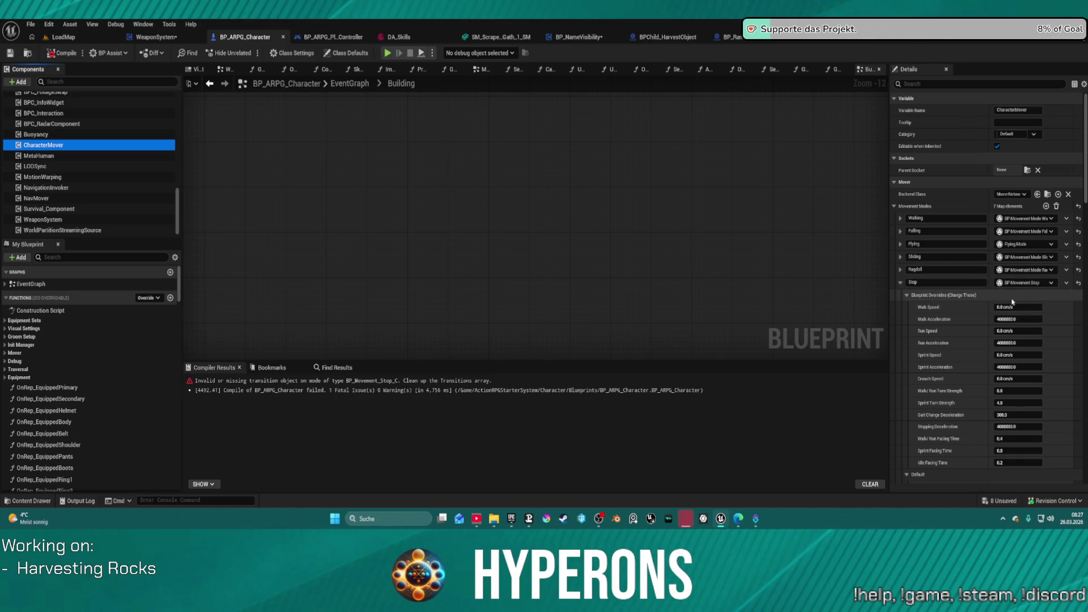
scroll(958, 329, "down", 2)
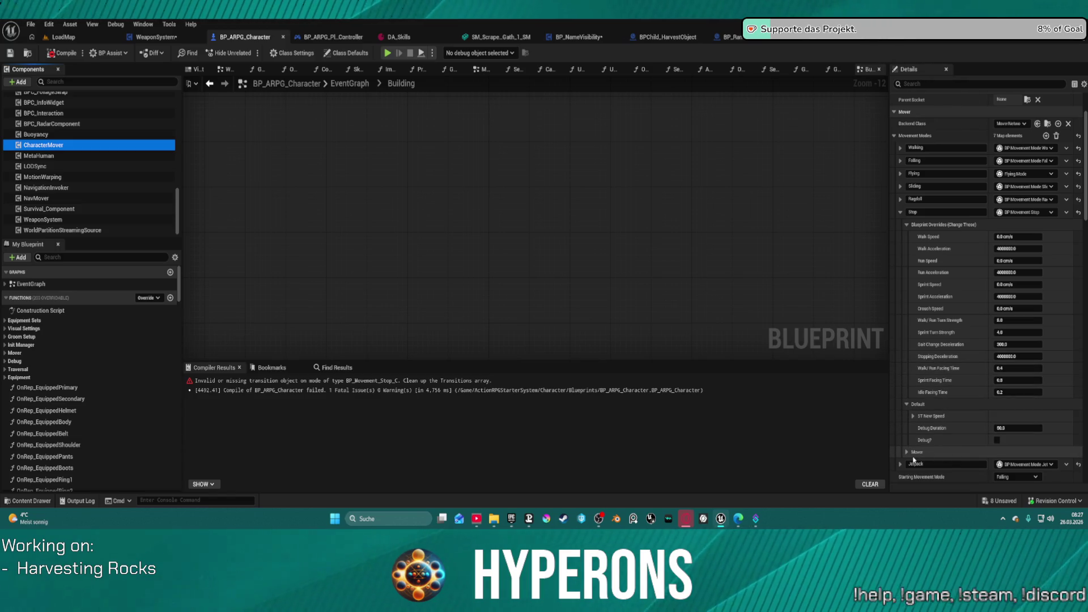
left_click(952, 452)
scroll(943, 434, "down", 2)
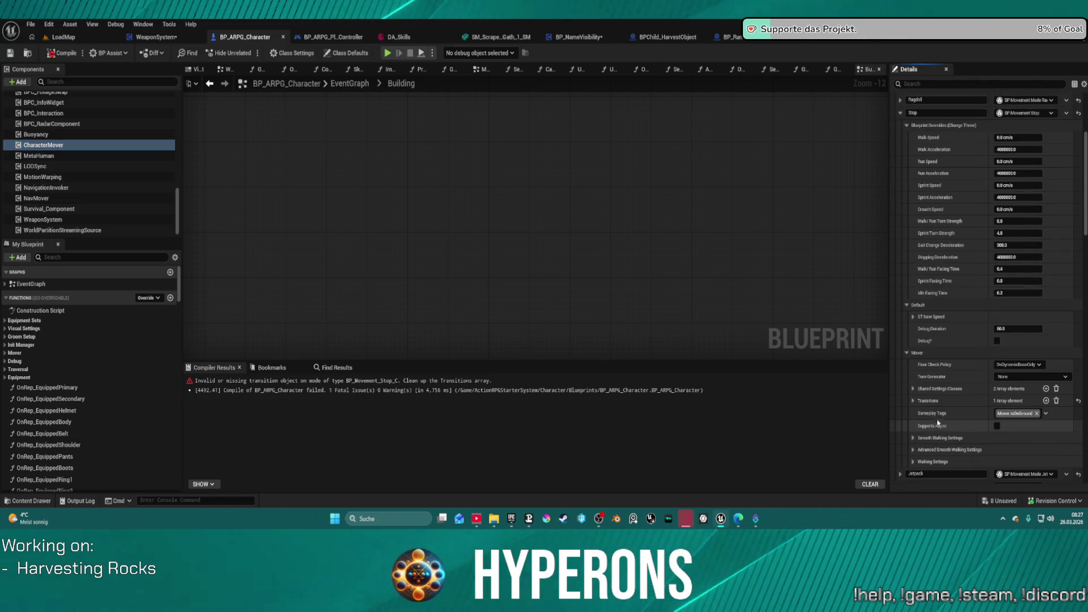
scroll(955, 403, "down", 1)
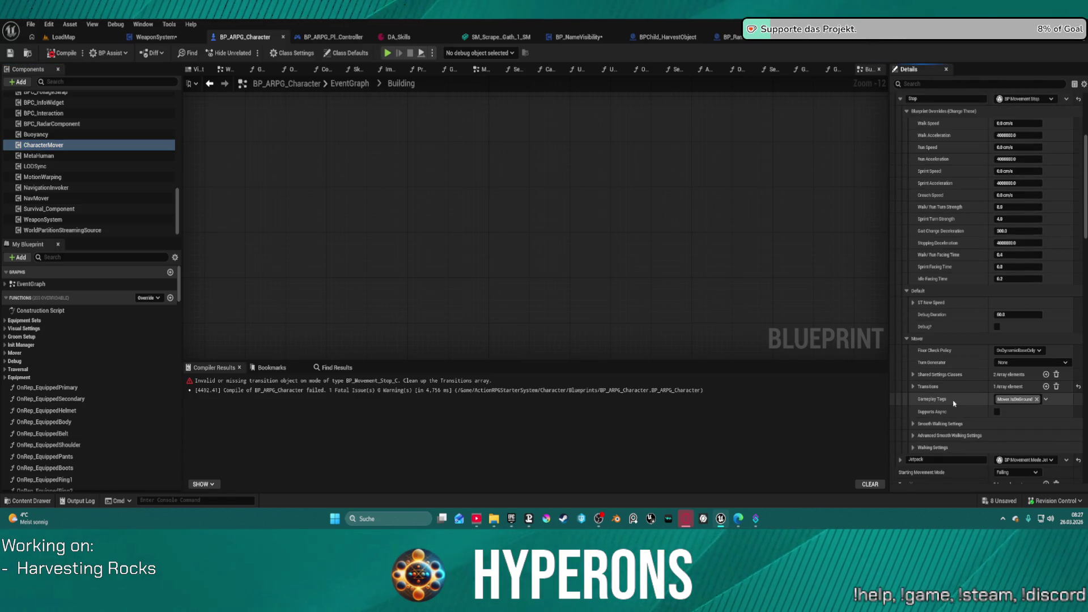
left_click(1065, 363)
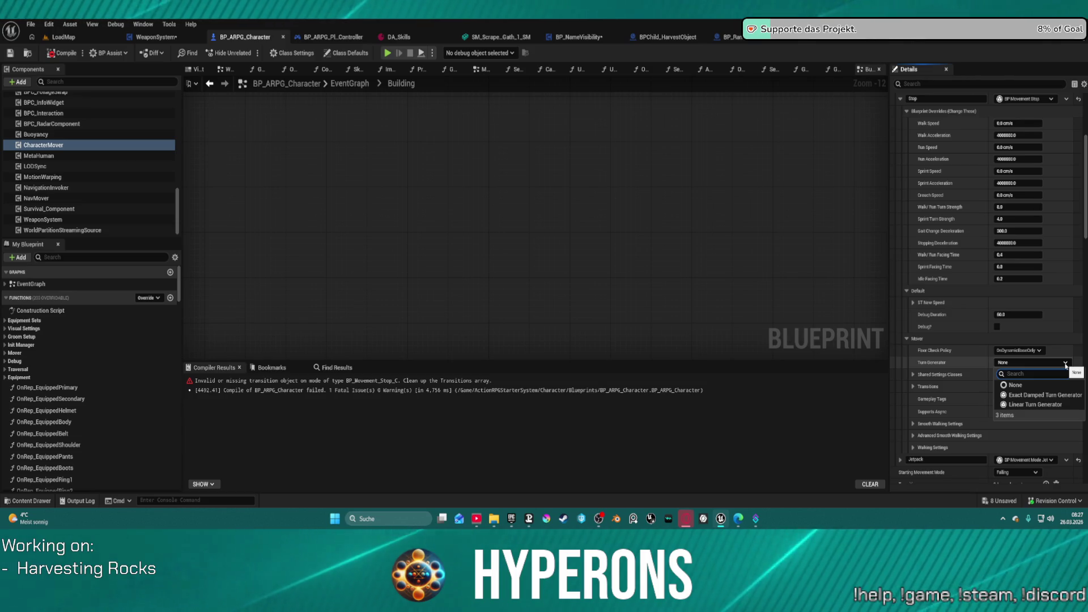
key("Escape")
Expand the Walking mode's Mover settings to peek at its Shared Settings Classes and Transitions.
scroll(983, 214, "up", 4)
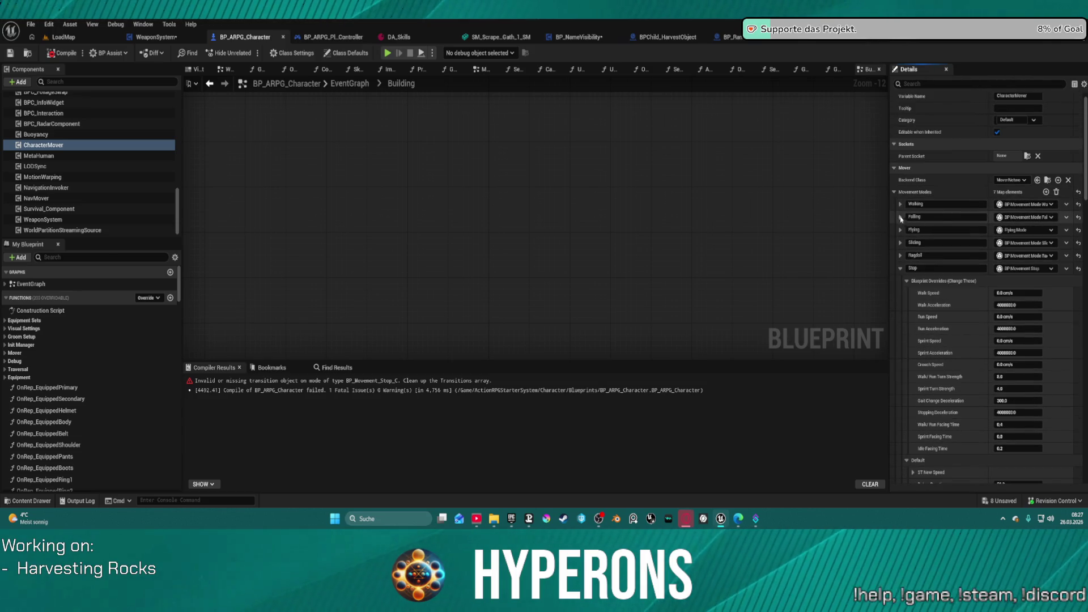
left_click(900, 204)
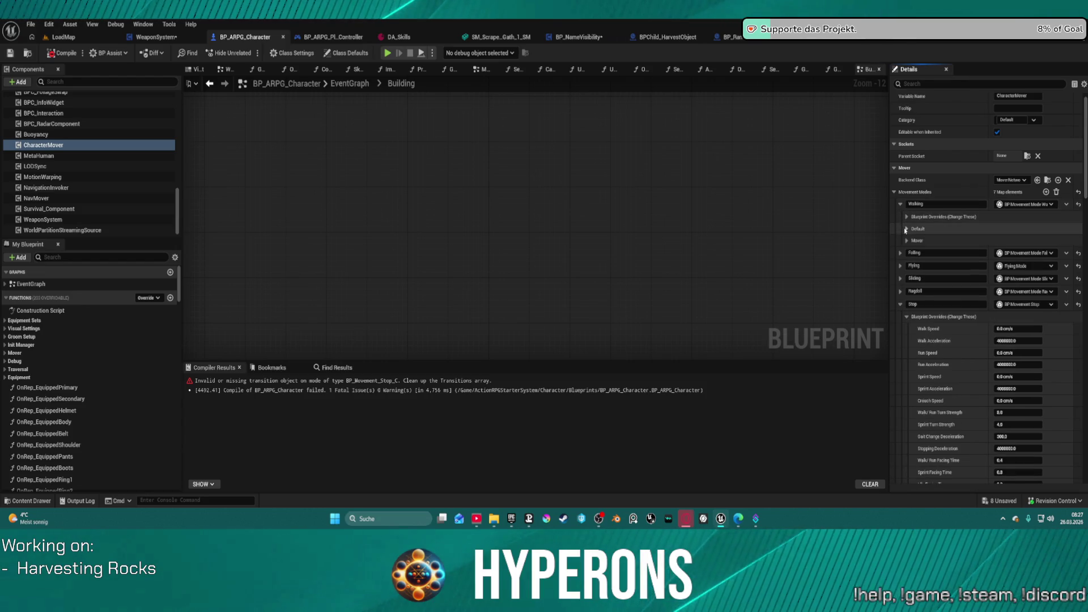
left_click(907, 217)
left_click(906, 277)
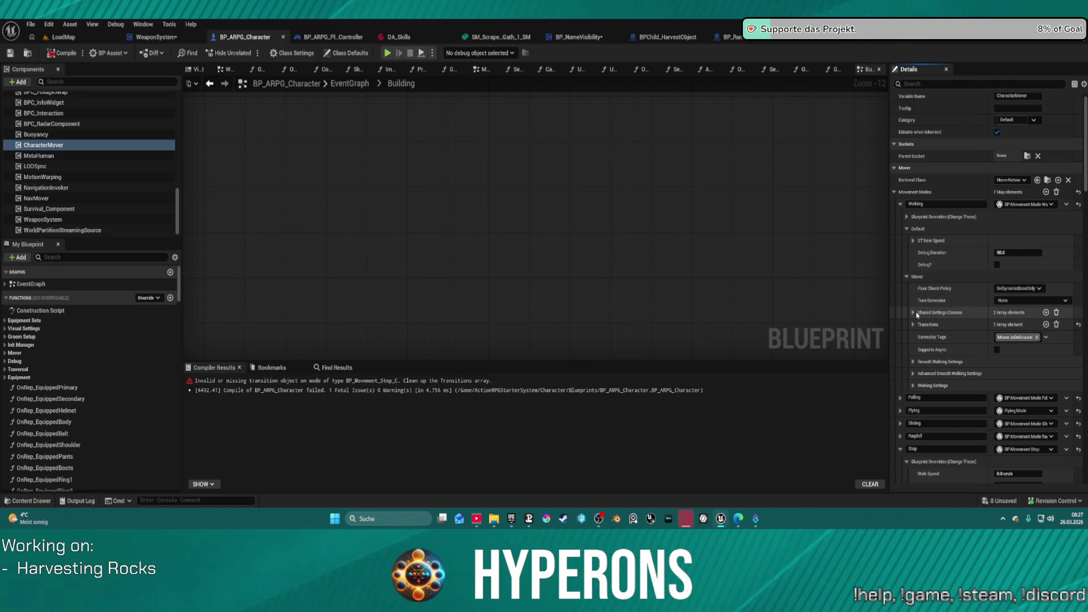
left_click(913, 313)
left_click(913, 351)
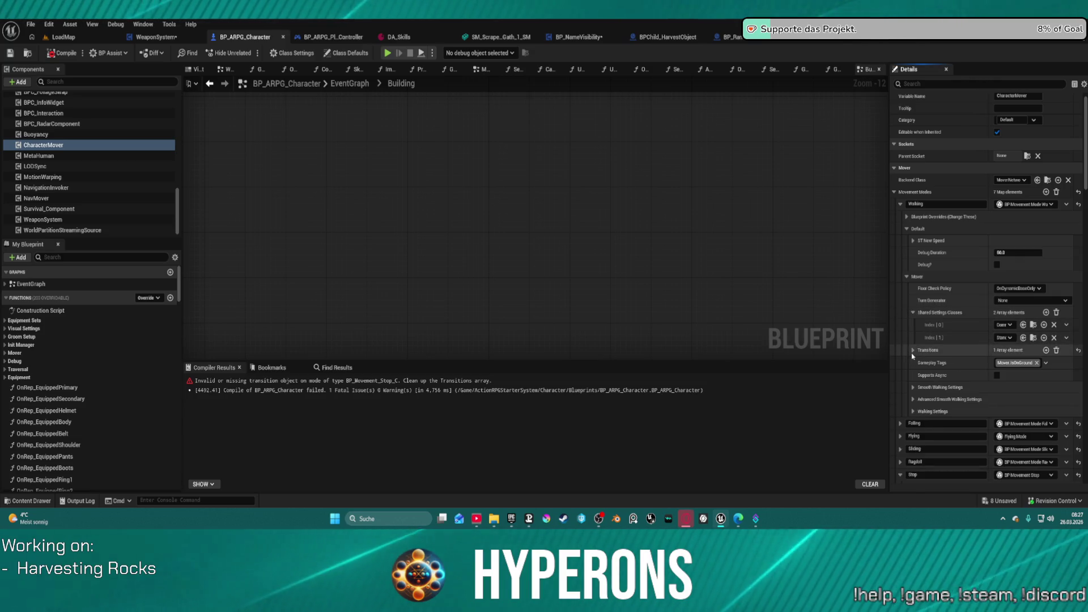
left_click(913, 351)
left_click(913, 312)
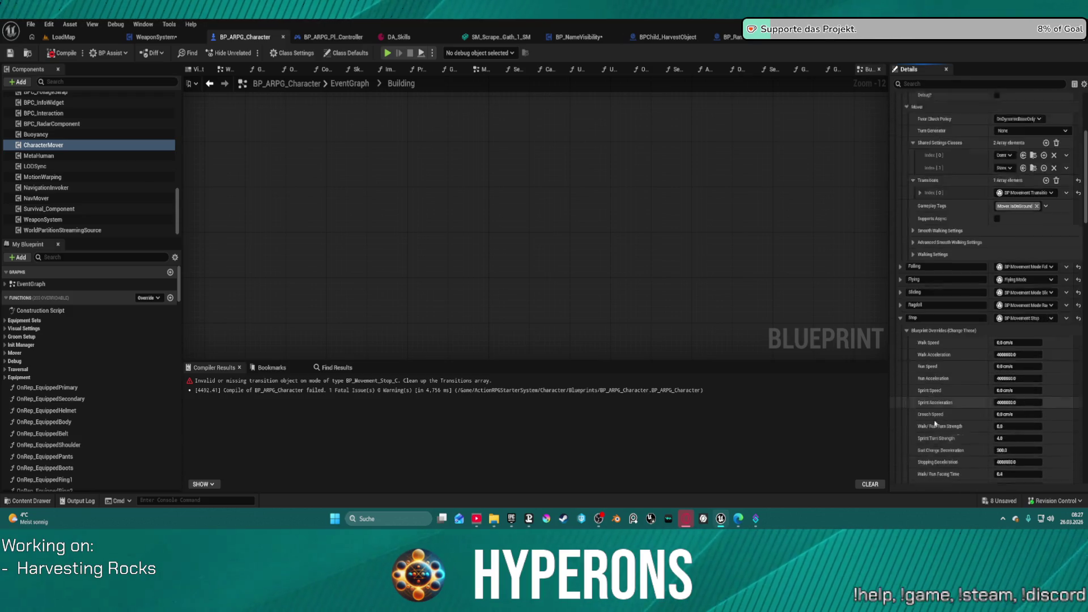
Inspect the Smooth Walking Settings and Advanced Smooth Walking Settings values.
scroll(945, 446, "down", 5)
scroll(945, 446, "down", 2)
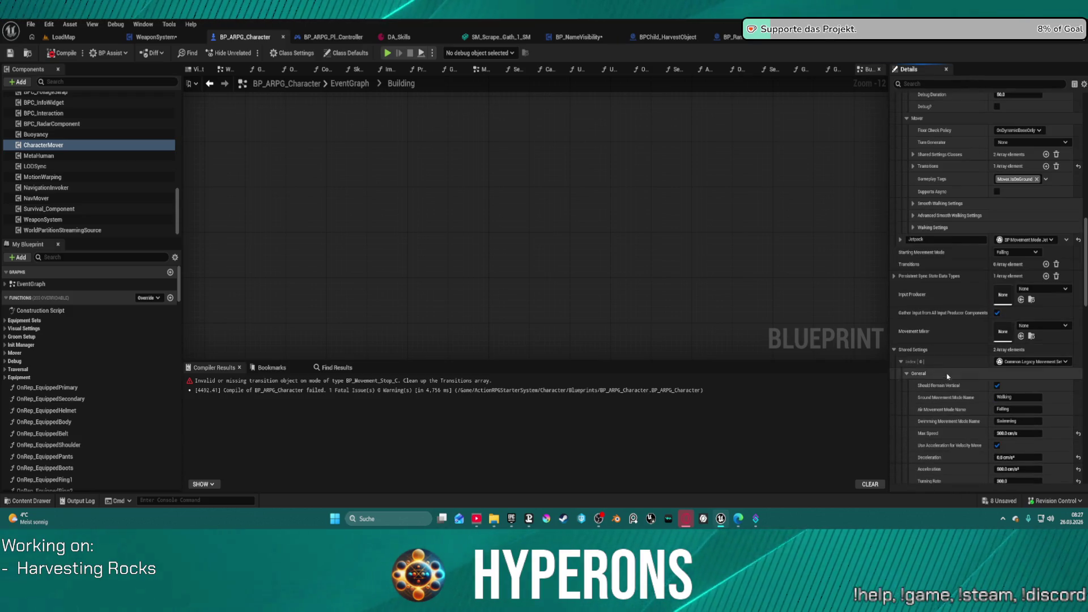
scroll(948, 357, "down", 3)
scroll(949, 357, "down", 2)
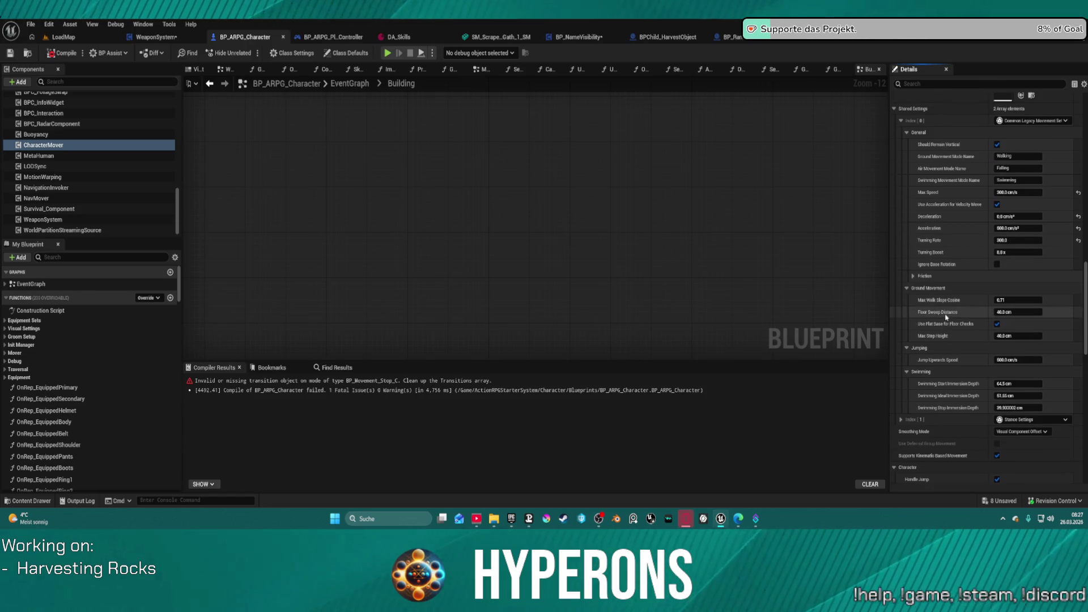
scroll(962, 316, "up", 8)
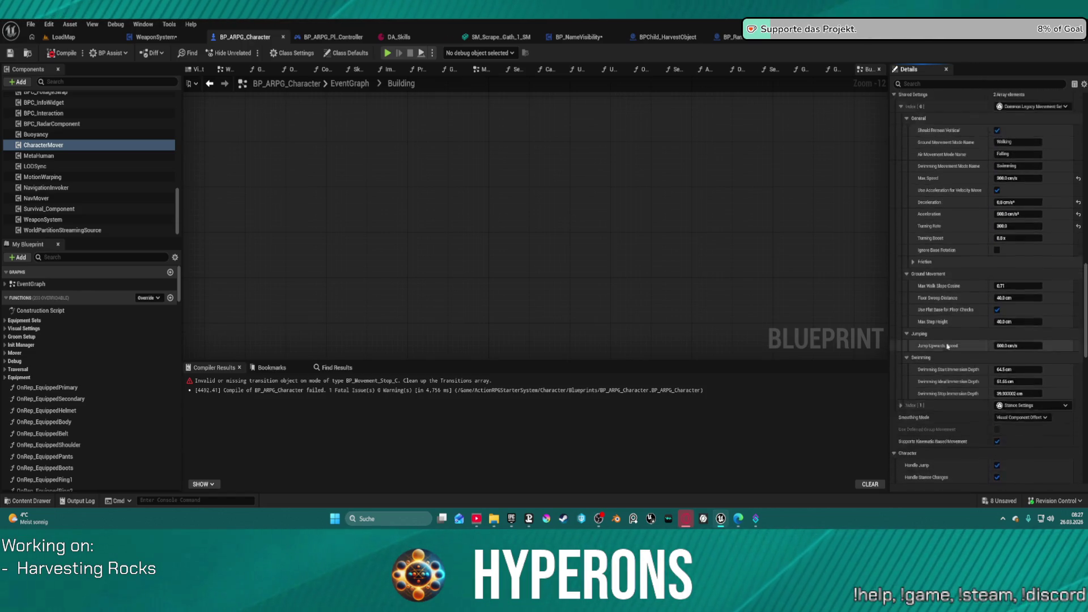
scroll(961, 315, "up", 1)
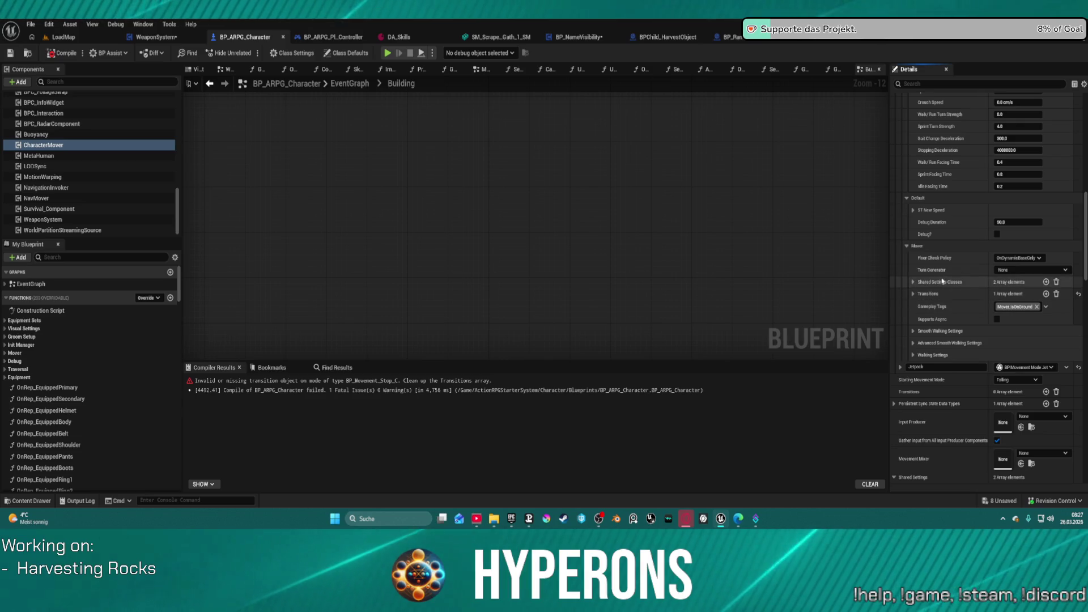
left_click(918, 335)
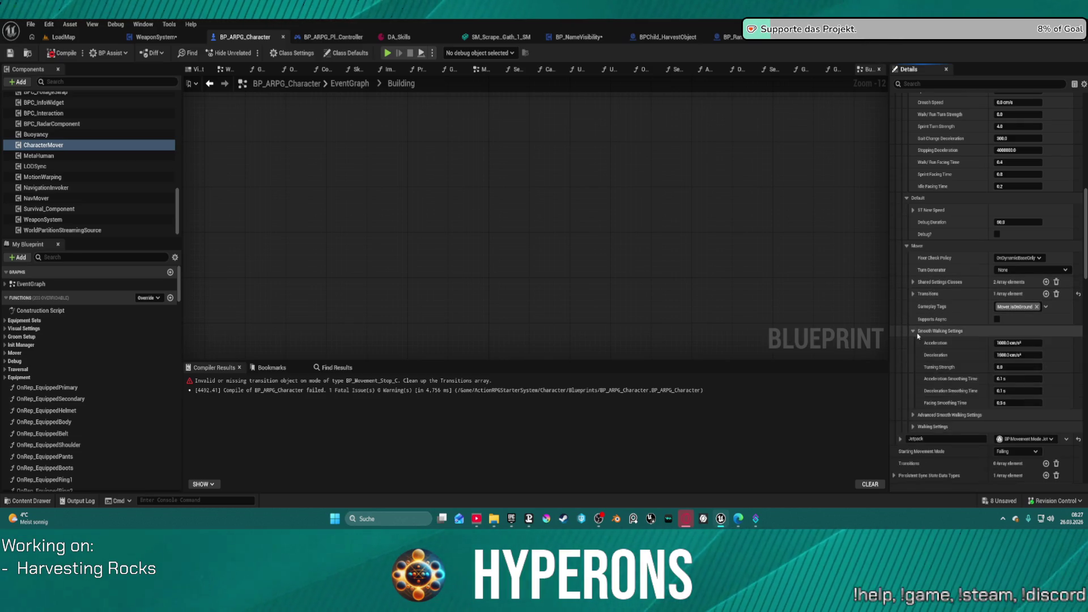
left_click(919, 334)
left_click(915, 343)
left_click(914, 331)
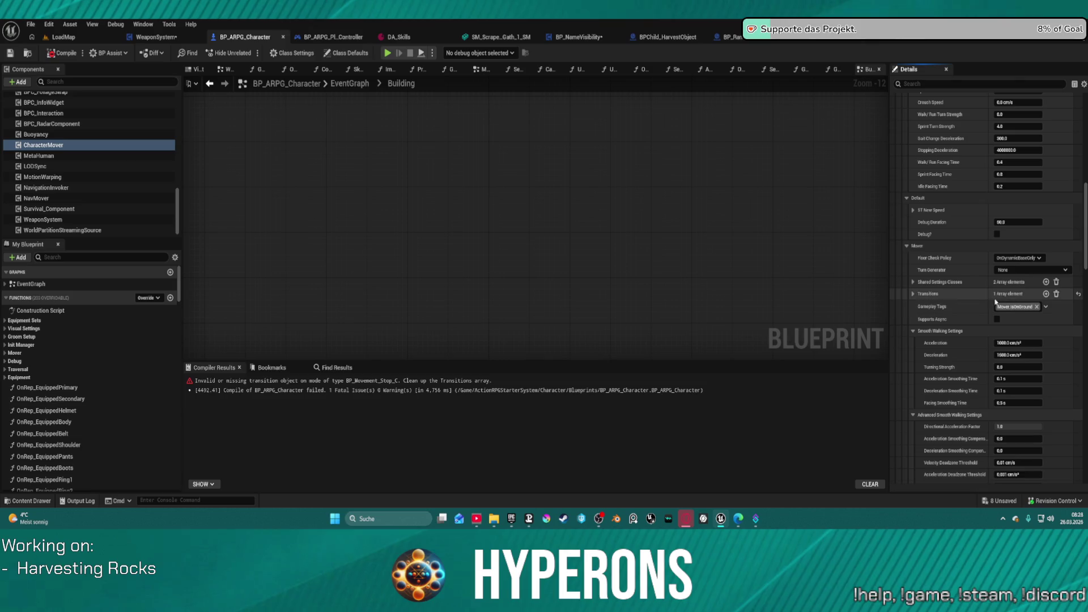
Expand the mover's Transitions list, then the Shared Settings Classes list further down.
left_click(913, 294)
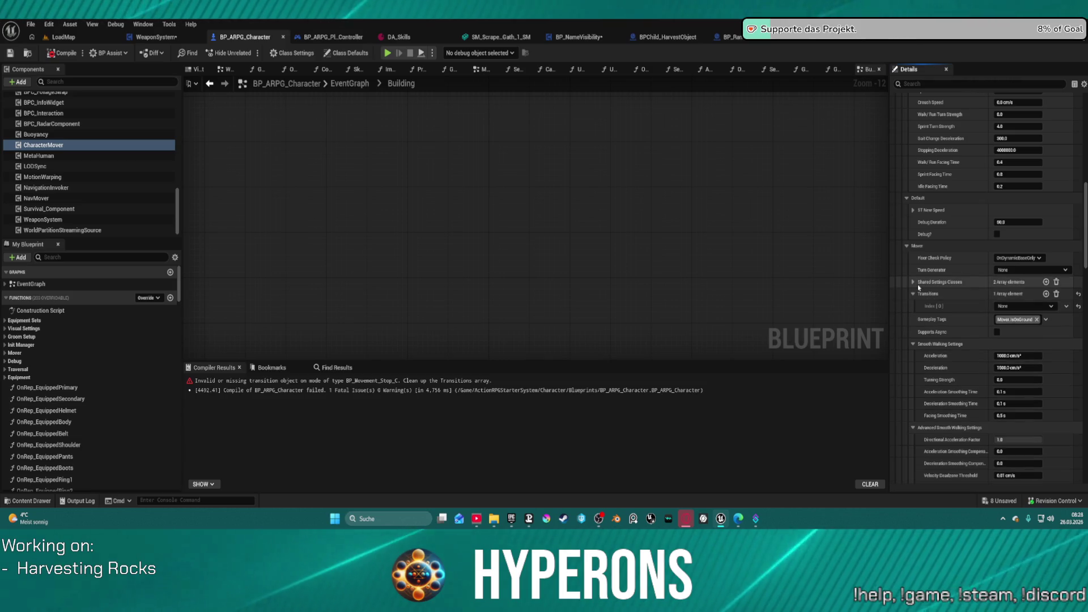
scroll(965, 204, "up", 5)
scroll(965, 204, "up", 5)
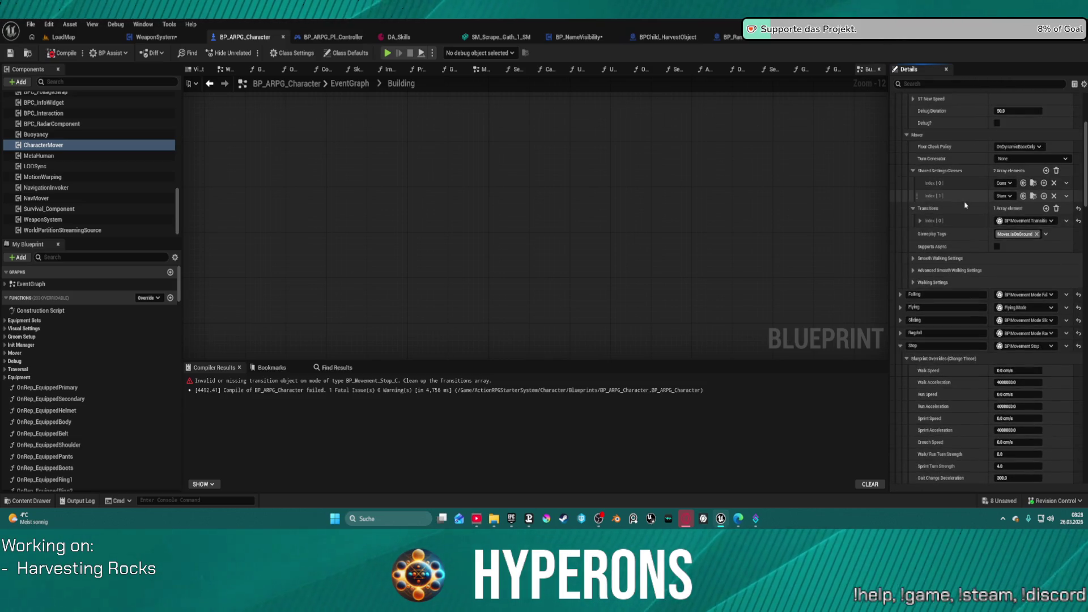
scroll(952, 340, "down", 5)
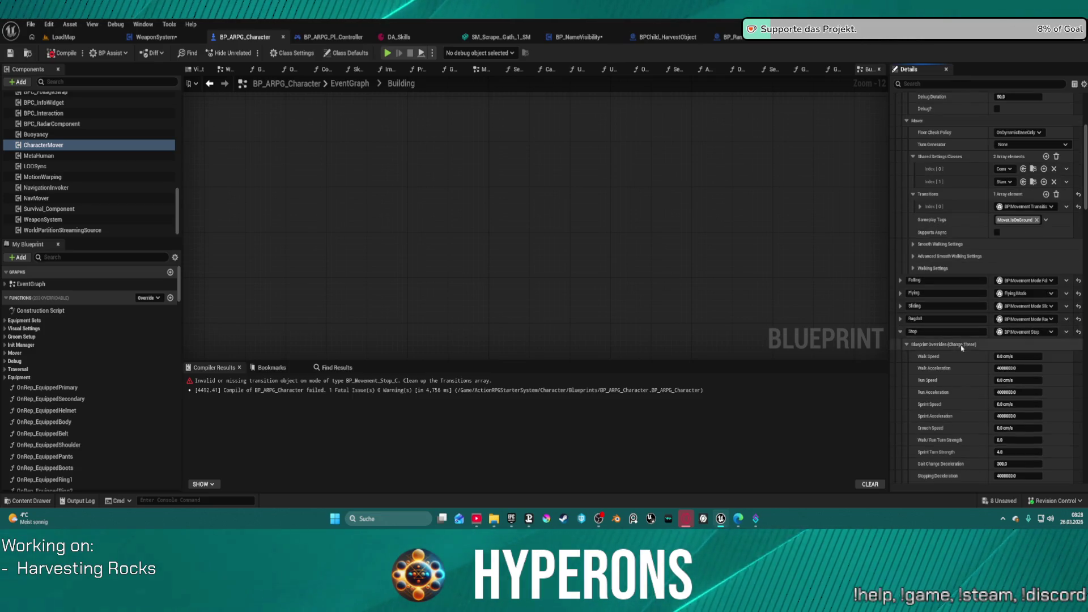
scroll(954, 429, "down", 1)
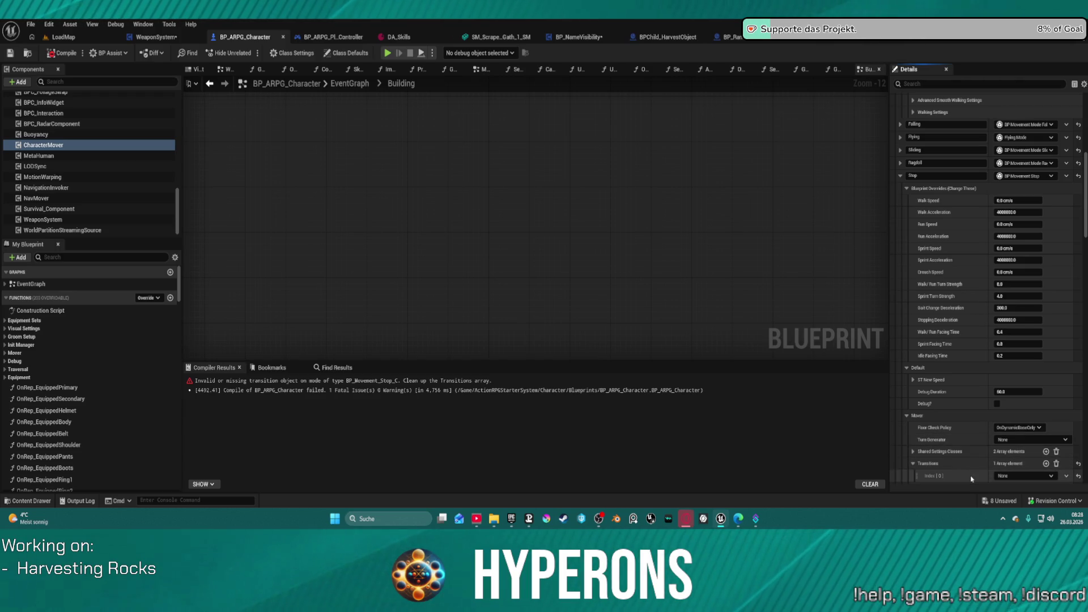
left_click(922, 451)
scroll(924, 447, "down", 5)
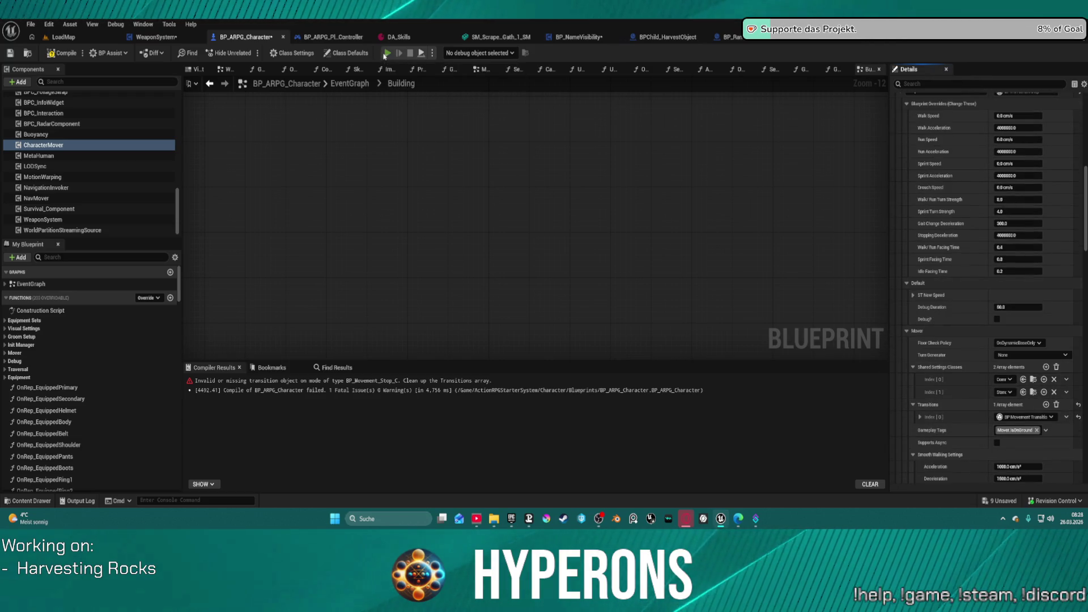
Compile with F7 and start Play in Editor, accepting the compile-errors warning.
key("F7")
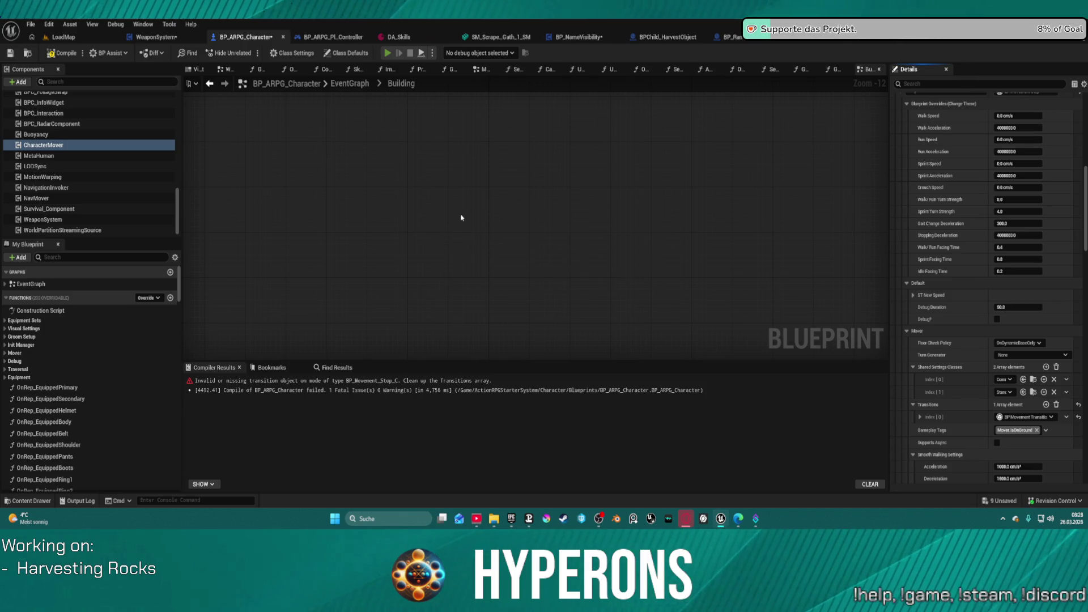
key("alt+p")
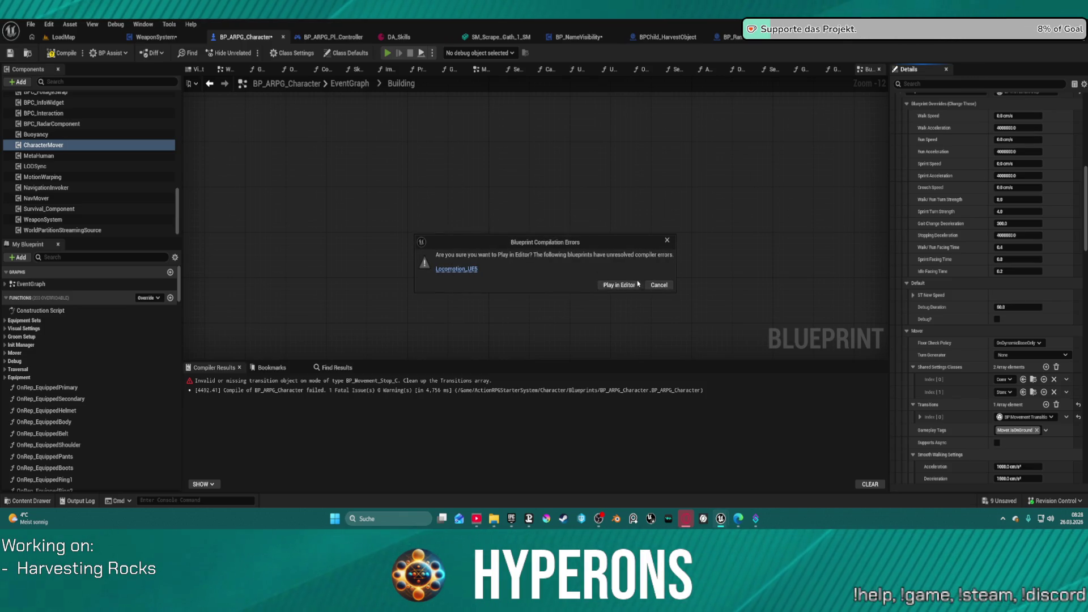
left_click(660, 285)
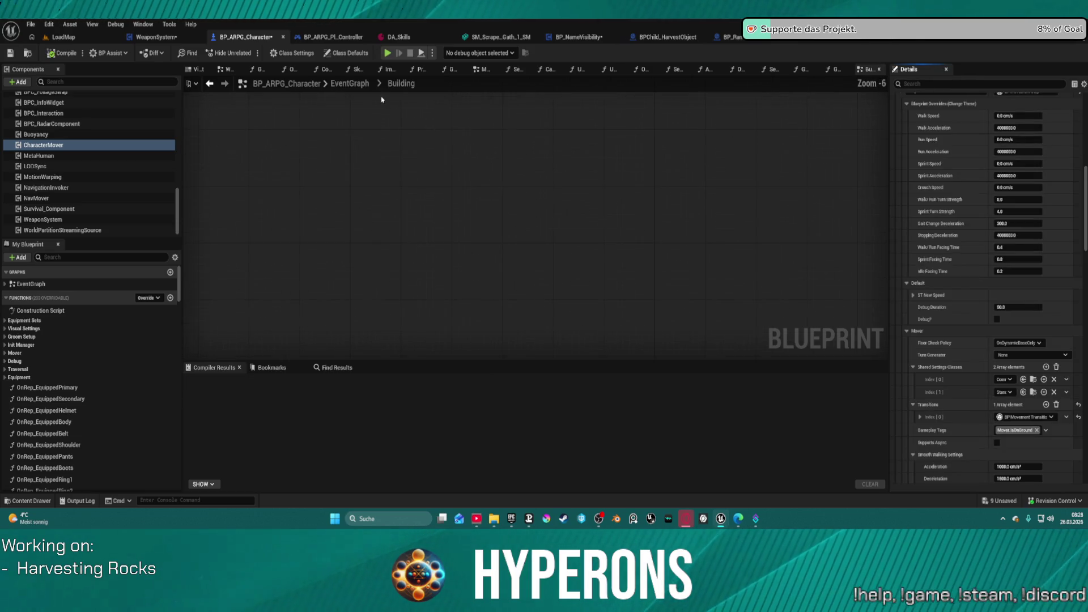
key("alt+p")
left_click(614, 286)
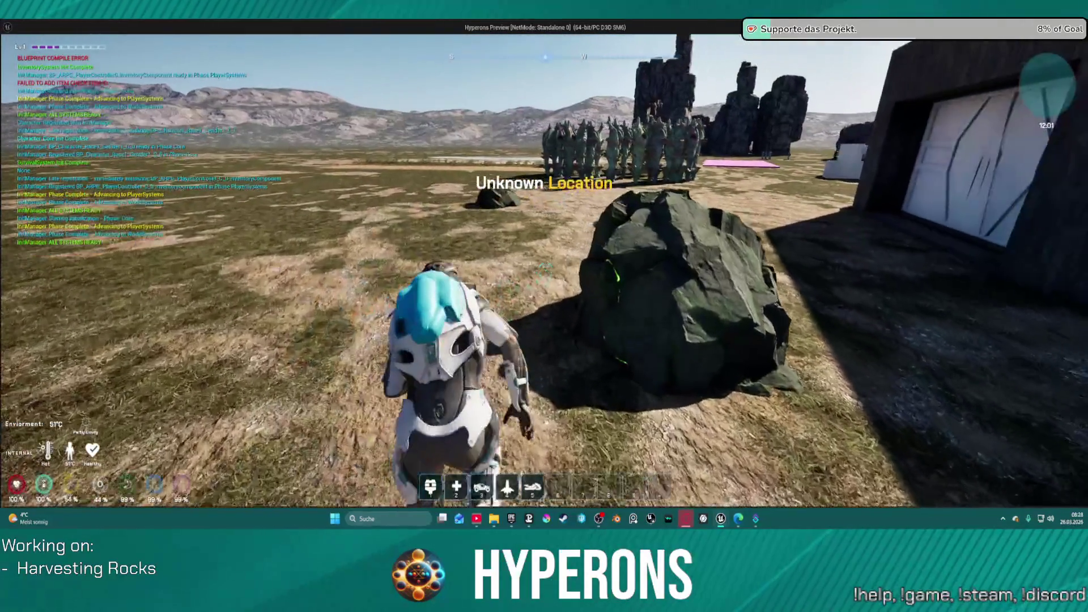
Run the character across the field onto the pink pad, then fly up onto the tall rock.
key("w")
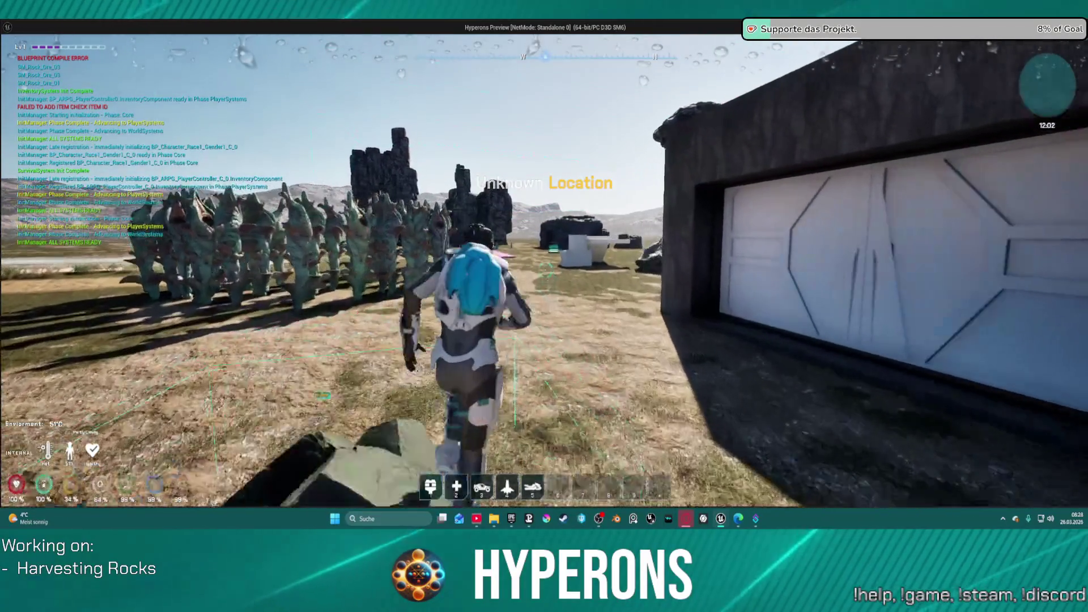
key("w")
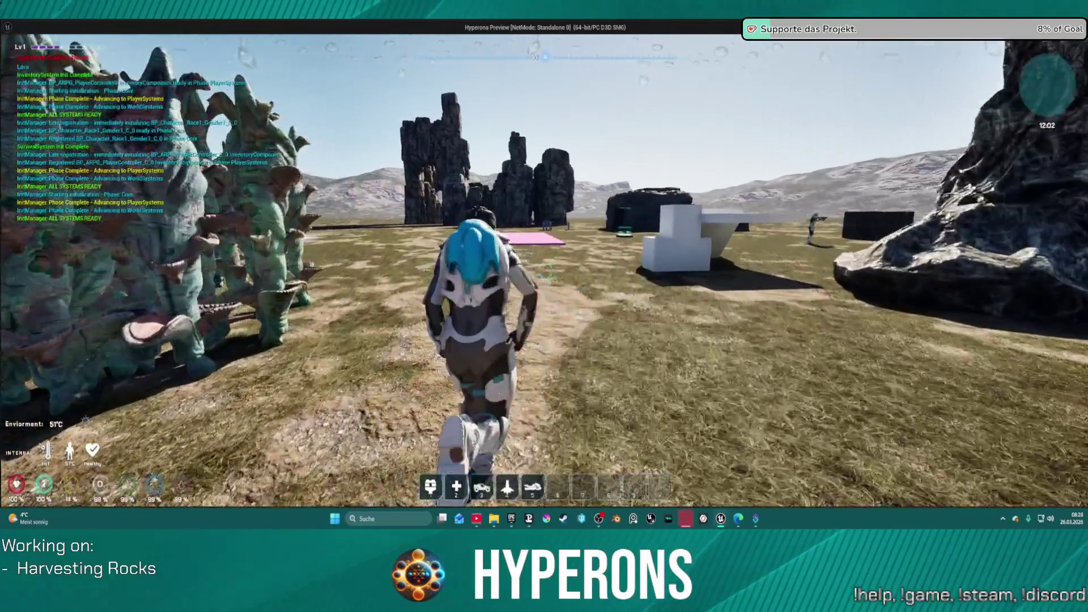
key("w")
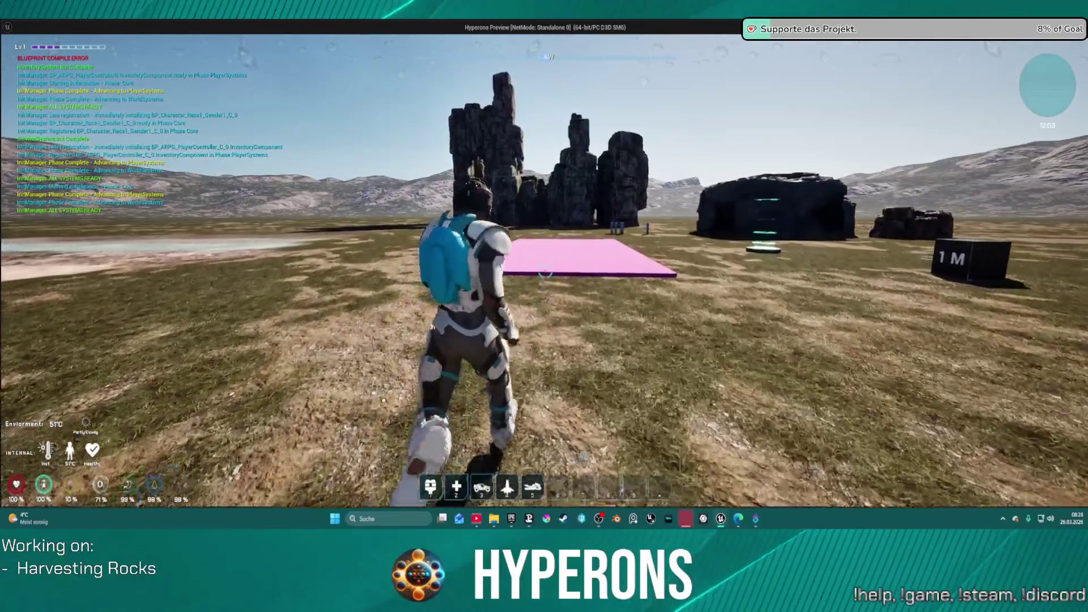
key("w")
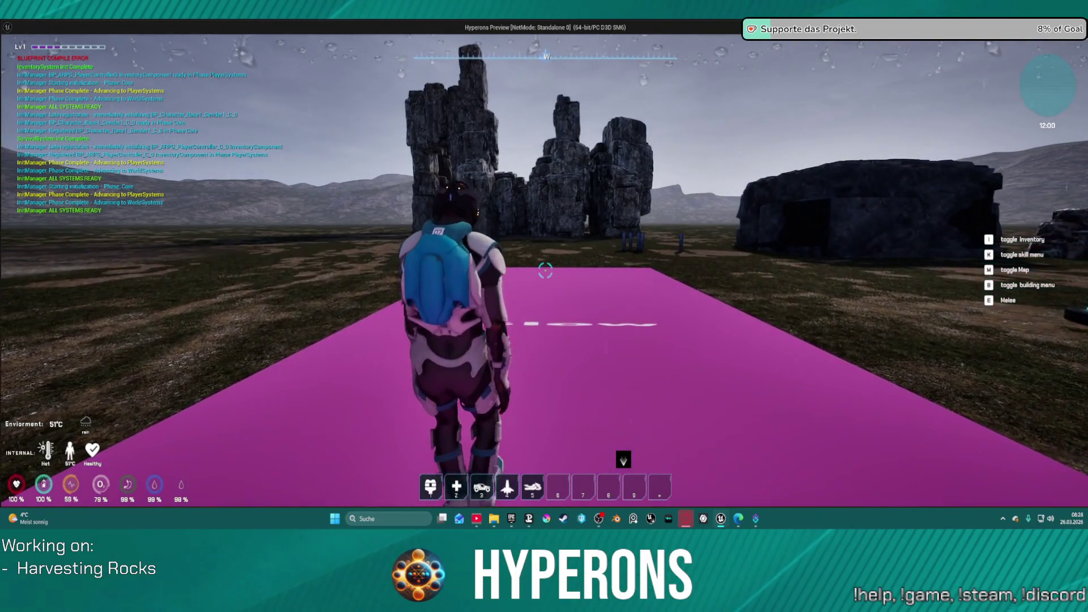
key("w")
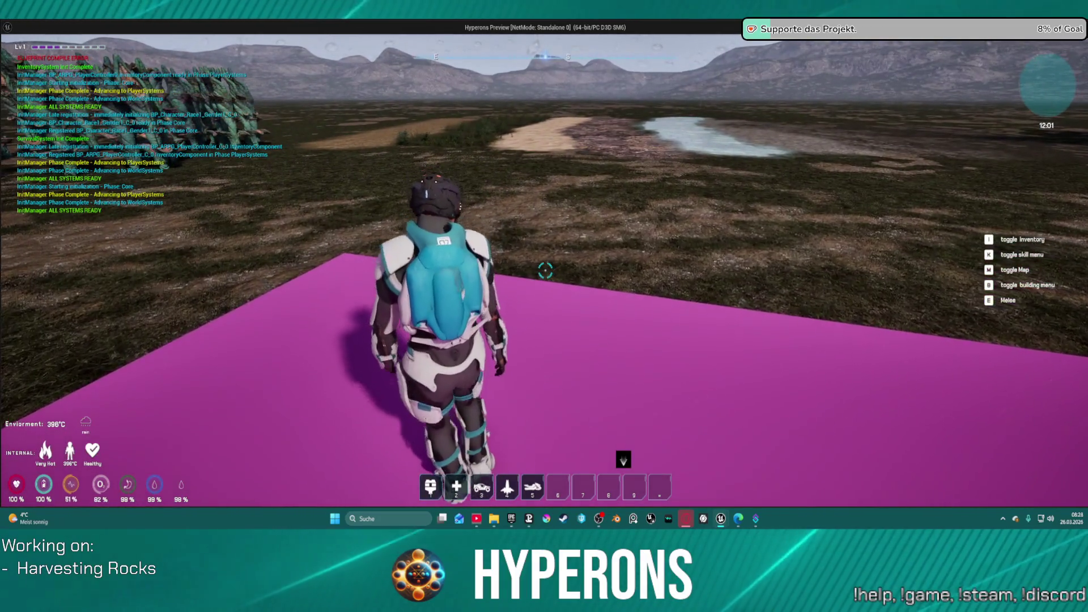
key("w")
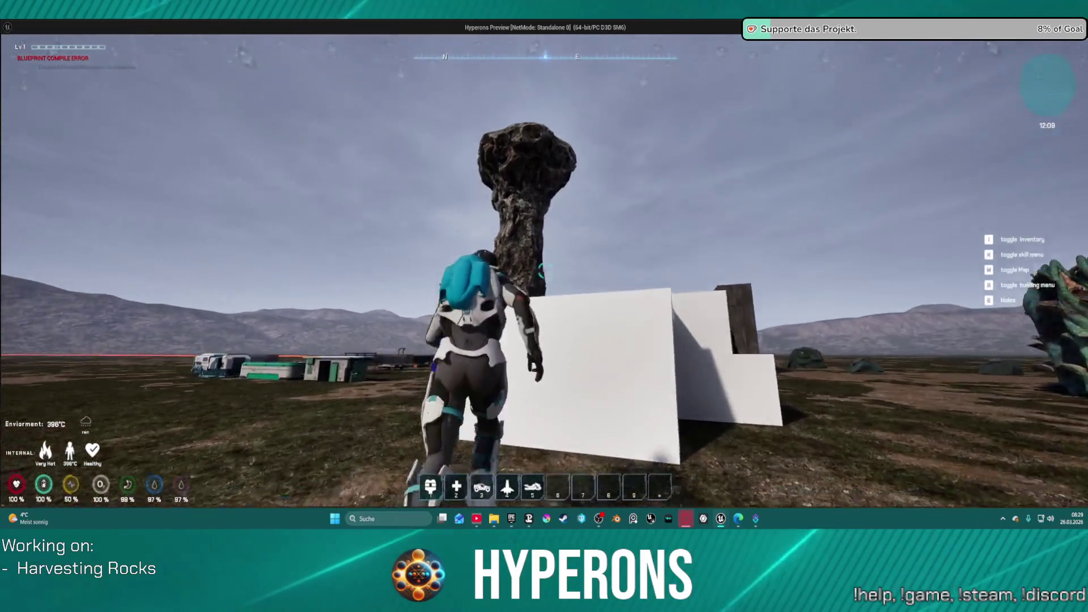
key("space")
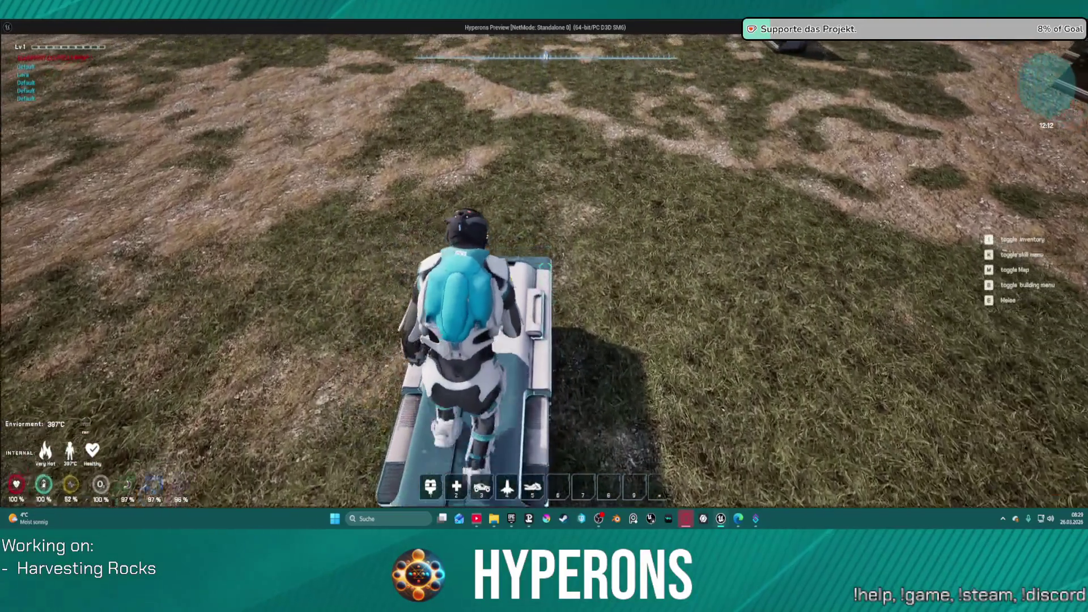
Run across the plain, jetpack over the domed base, and end the test session.
key("w")
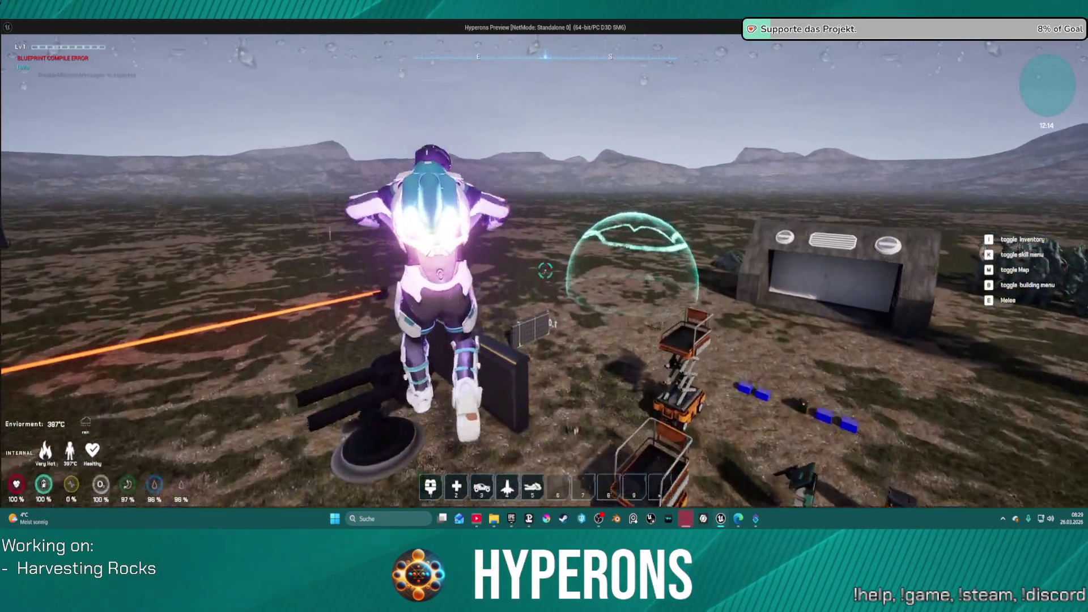
key("w")
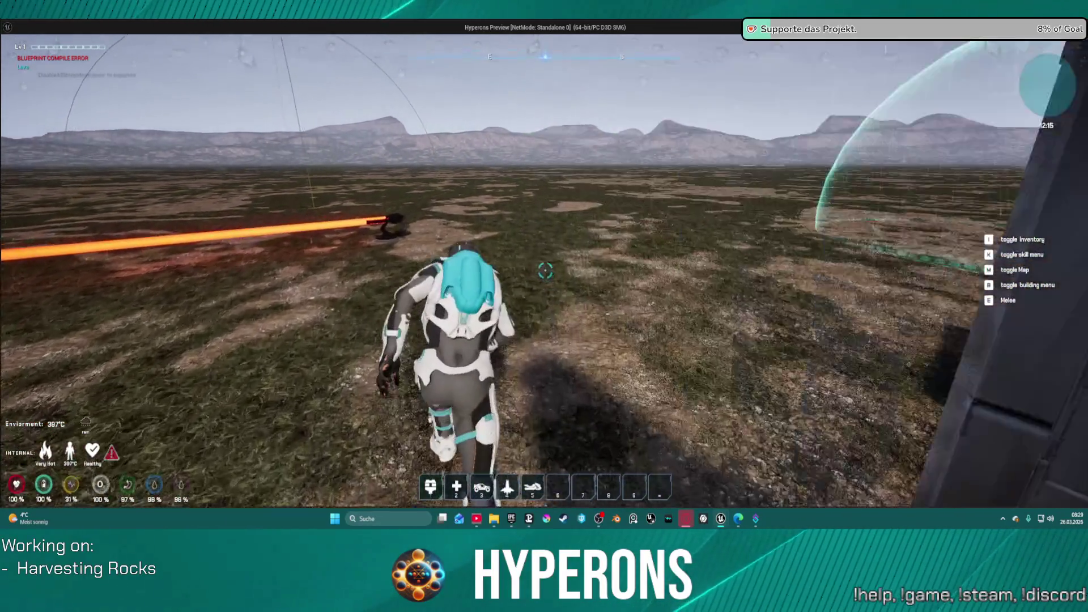
key("w")
key("space")
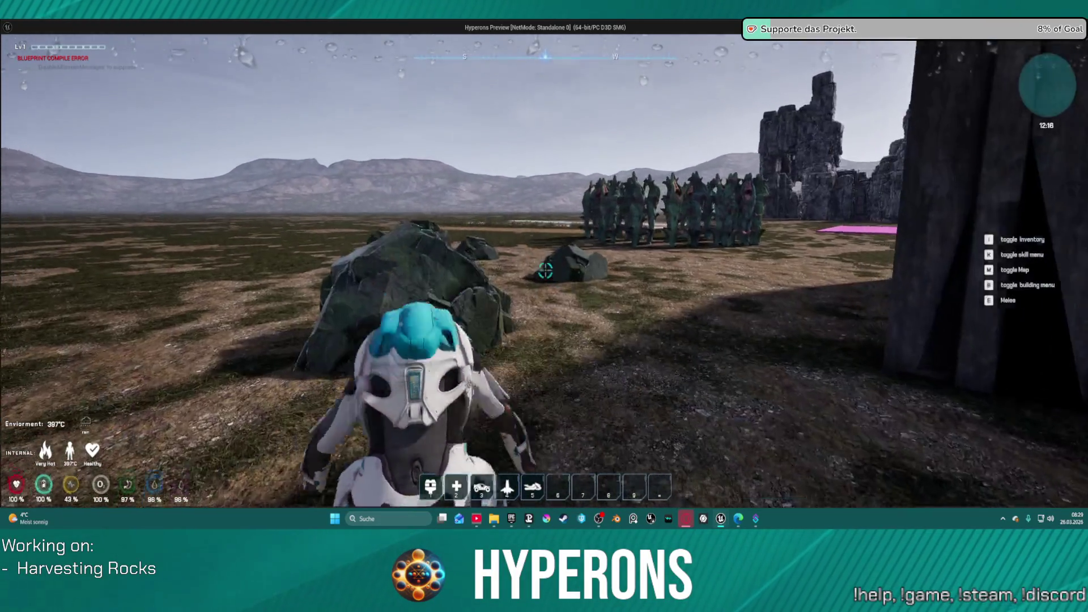
key("Escape")
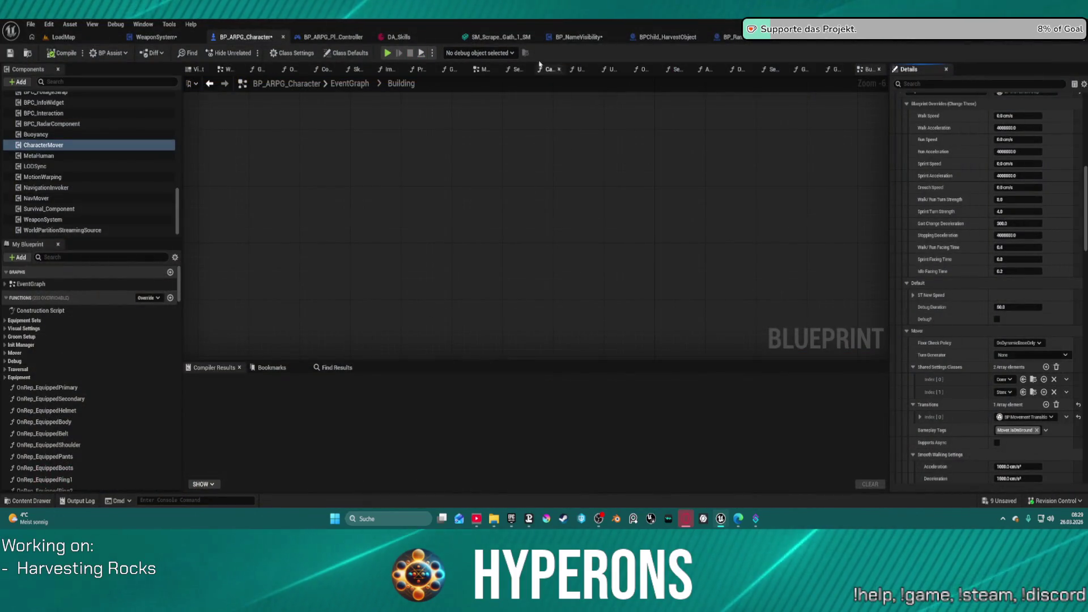
Close the SM_Scrape_Gath_1_SM mesh editor and switch to BP_RandomSpawner's EventGraph.
left_click(493, 37)
left_click(536, 37)
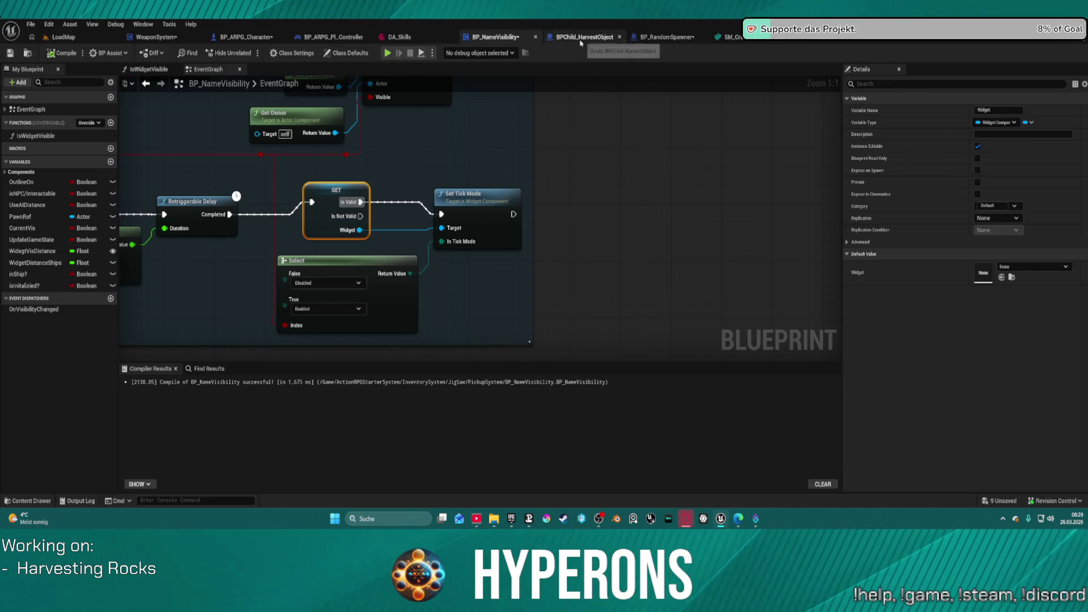
left_click(669, 36)
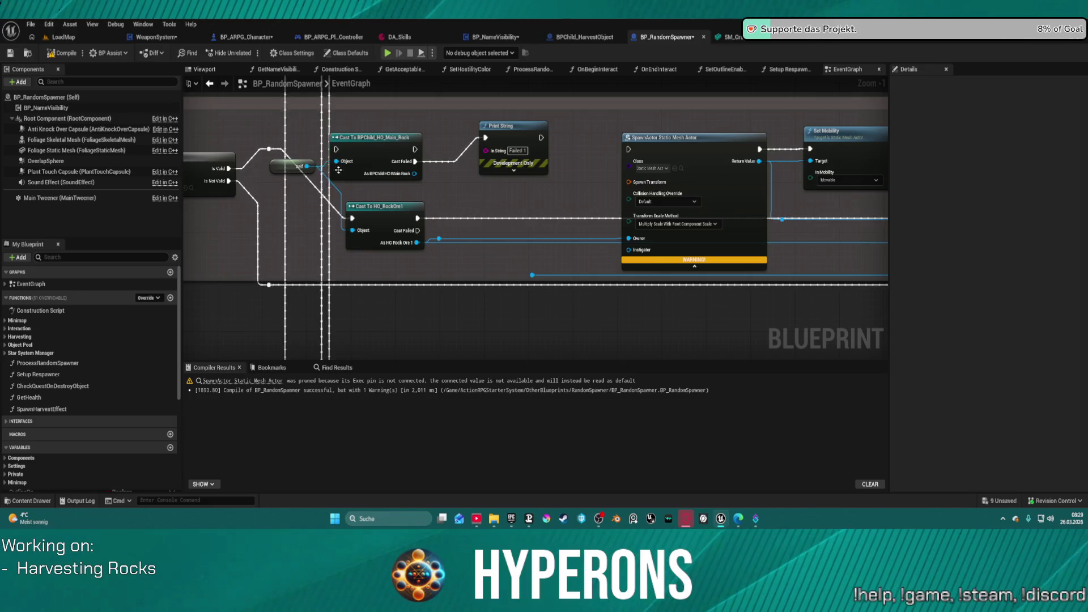
Delete the Print String and Cast To BPChild_HO_Main_Rock nodes, then select Cast To HD_RockOre1.
left_click_drag(491, 173, 377, 149)
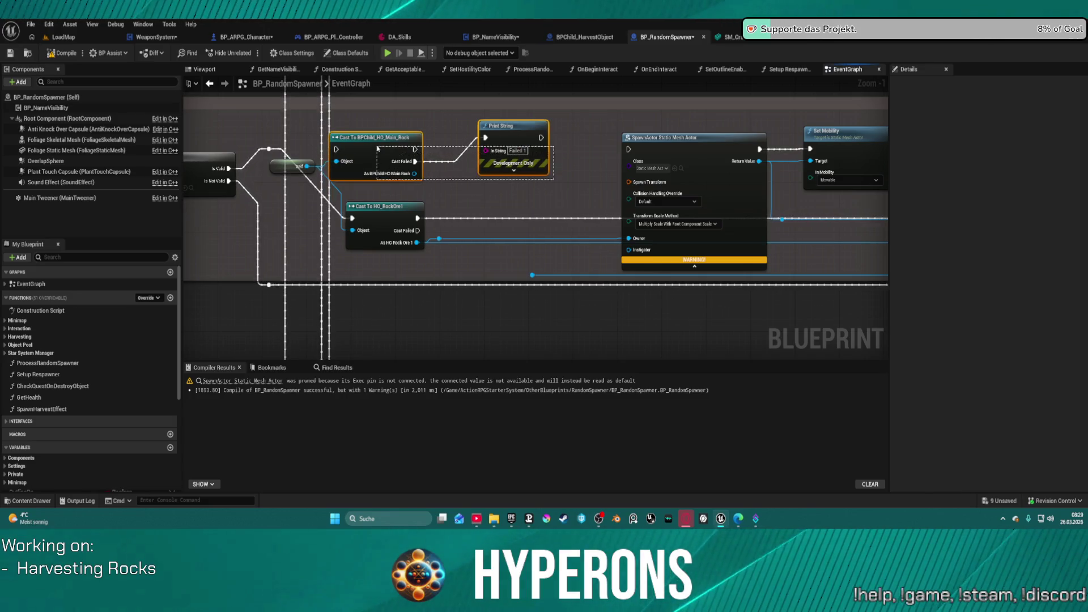
key("Delete")
scroll(378, 208, "down", 11)
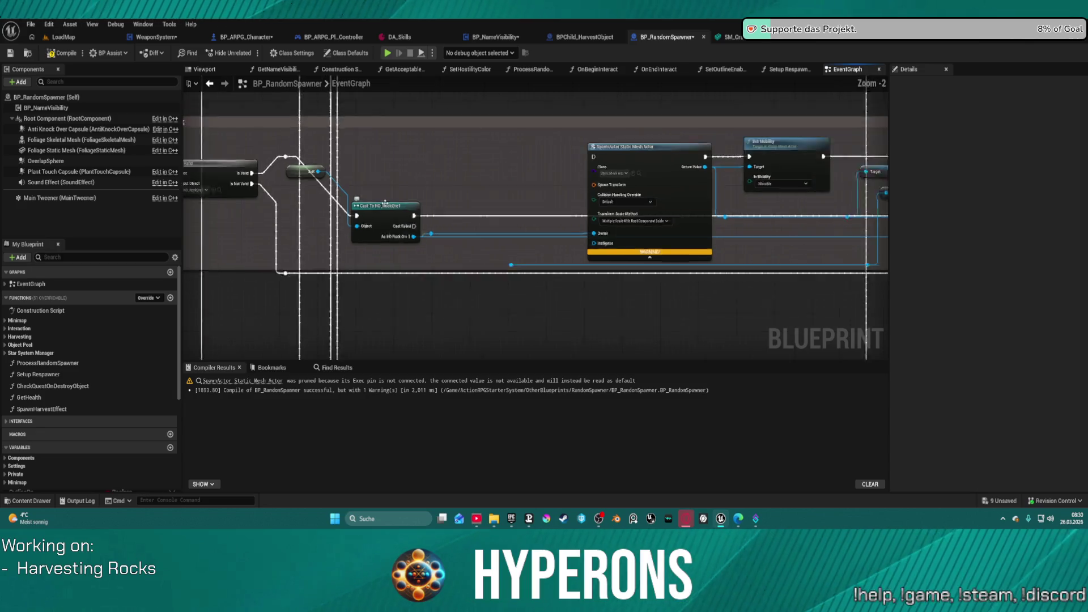
mouse_move(355, 228)
left_mouse_down()
mouse_move(395, 132)
mouse_move(448, 124)
mouse_move(431, 187)
mouse_move(478, 229)
left_mouse_up()
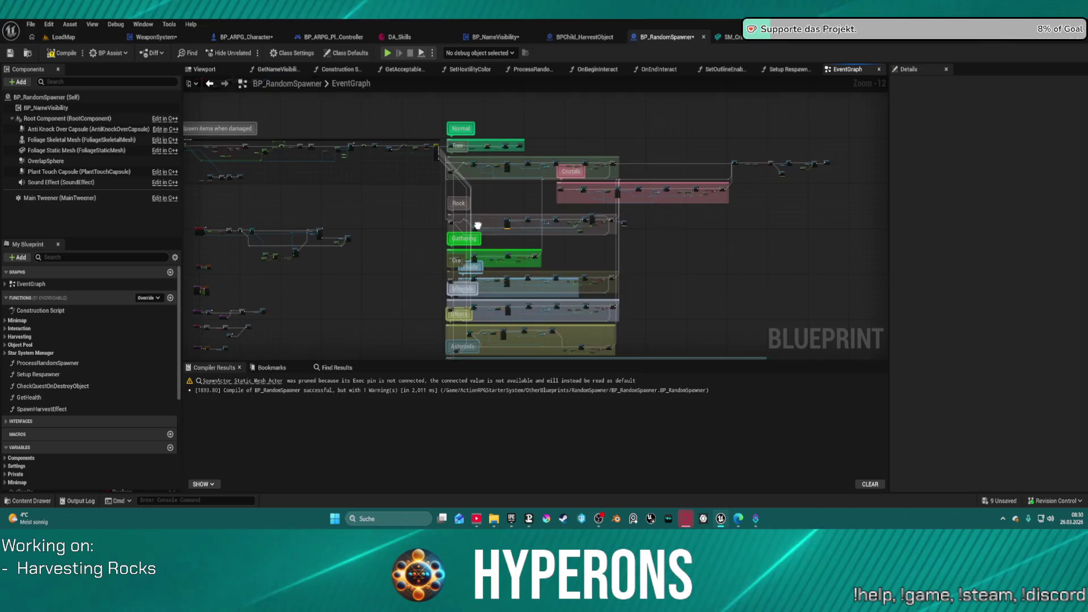
scroll(519, 196, "up", 3)
scroll(519, 196, "up", 7)
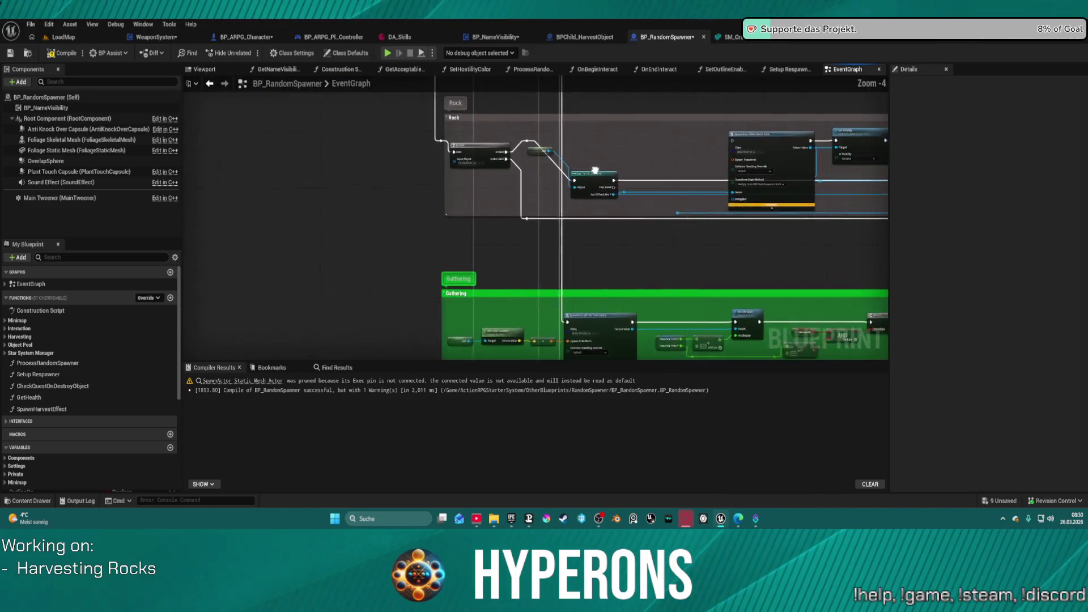
left_click(559, 187)
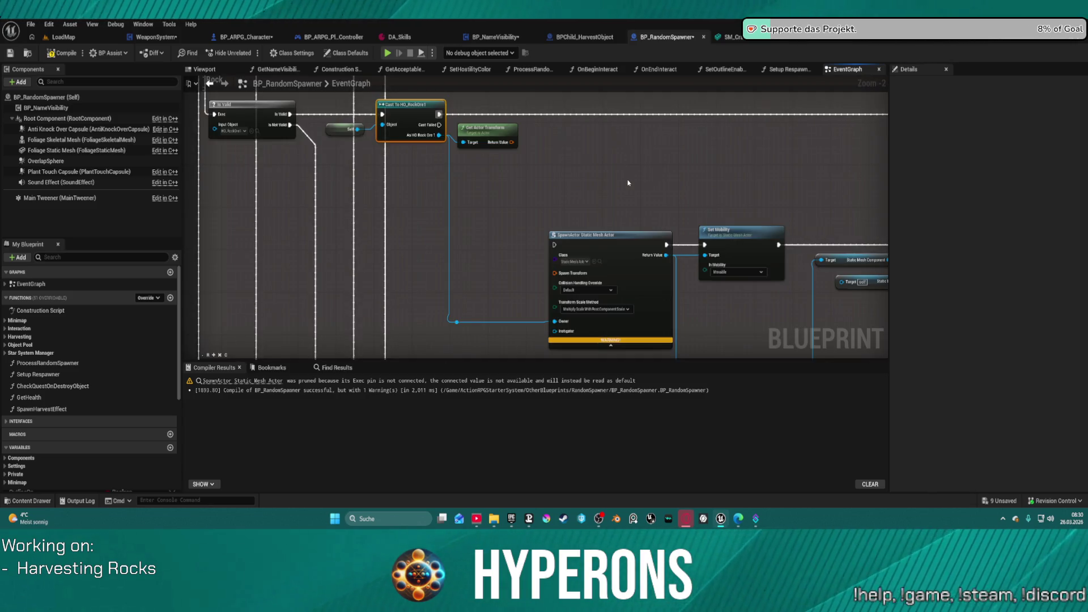
Pan past the Cristals group and destroy-actor logic to centre the Rock spawn nodes.
scroll(628, 183, "down", 10)
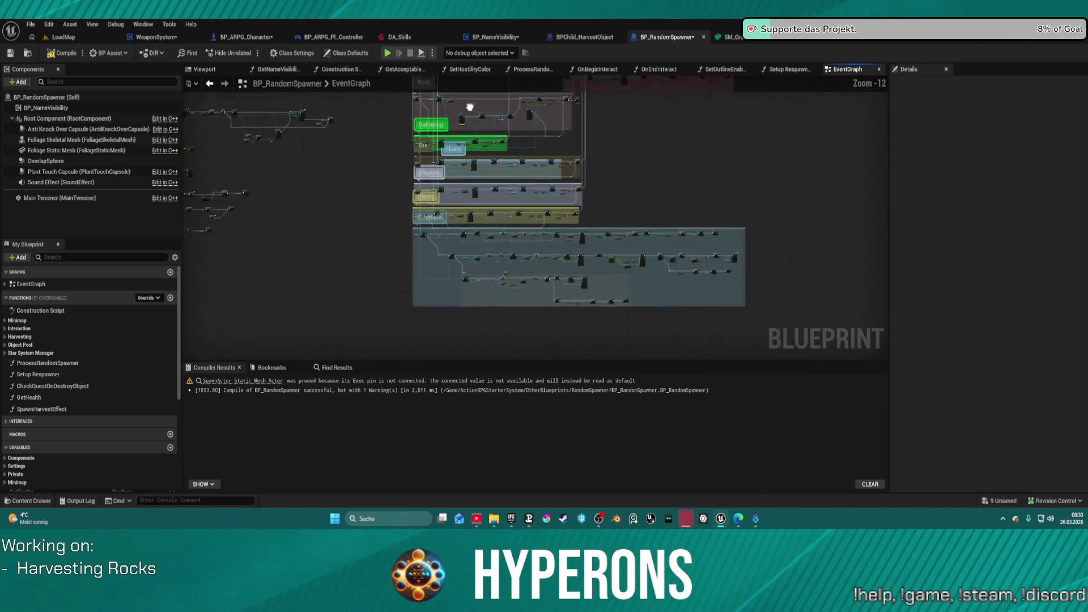
scroll(470, 107, "up", 8)
mouse_move(201, 183)
left_mouse_down()
mouse_move(66, 204)
mouse_move(35, 242)
left_mouse_up()
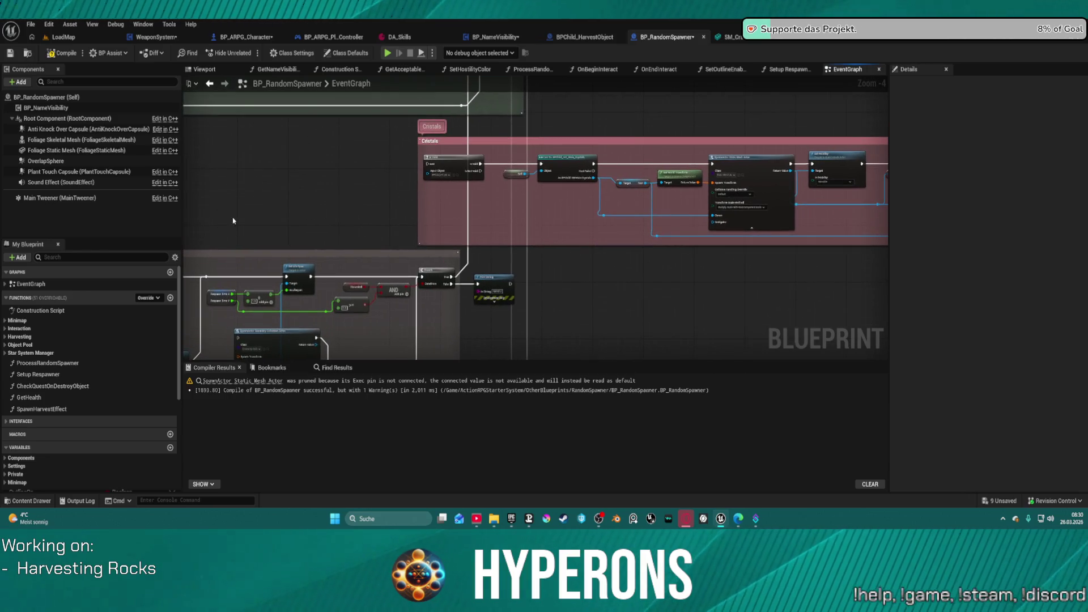
scroll(233, 221, "down", 3)
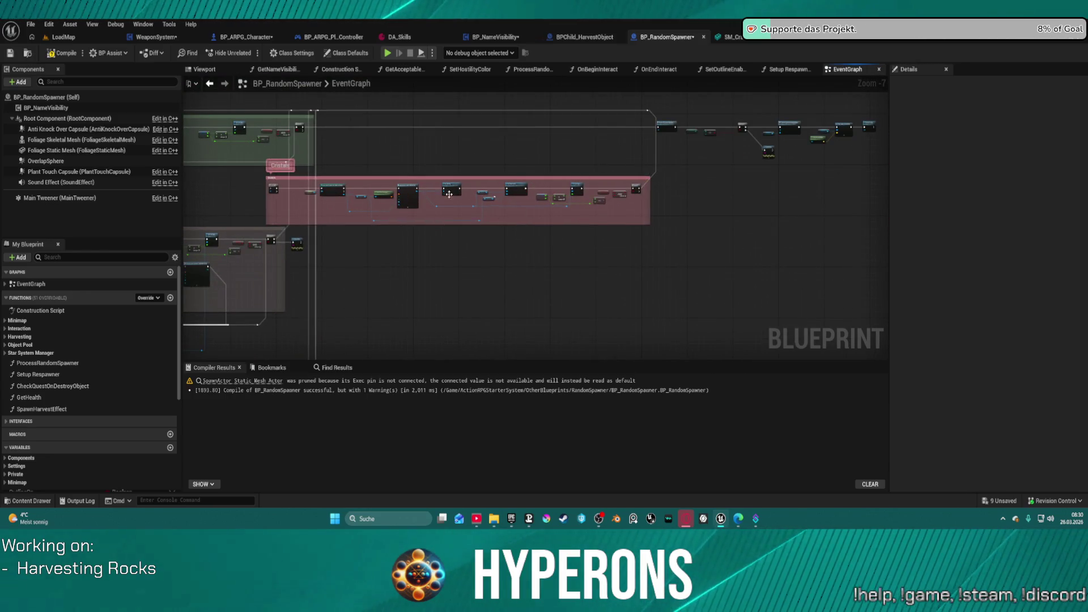
scroll(581, 218, "up", 8)
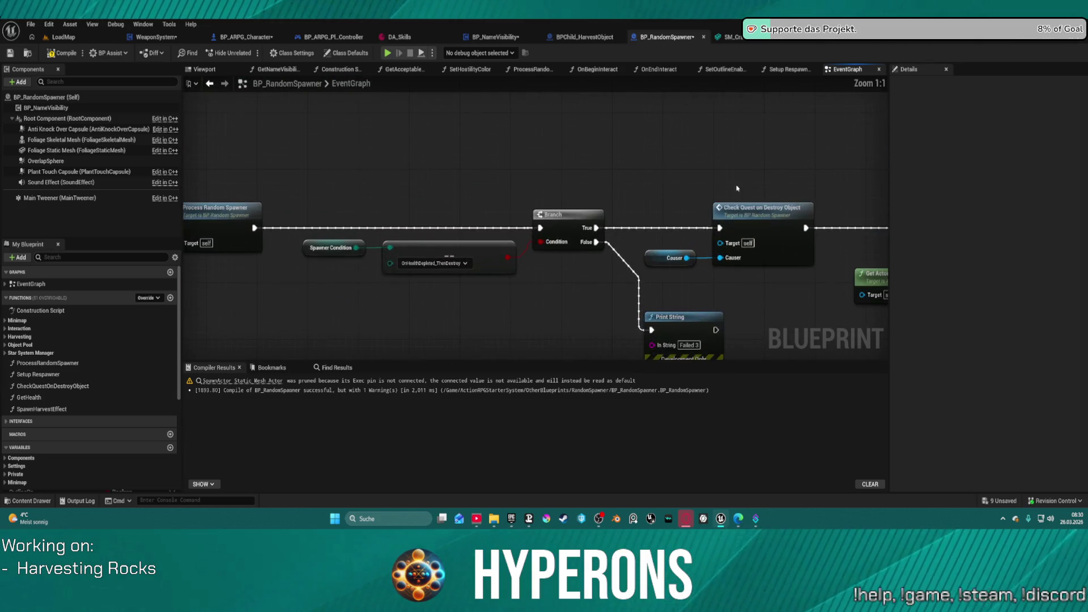
left_click_drag(565, 229, 176, 201)
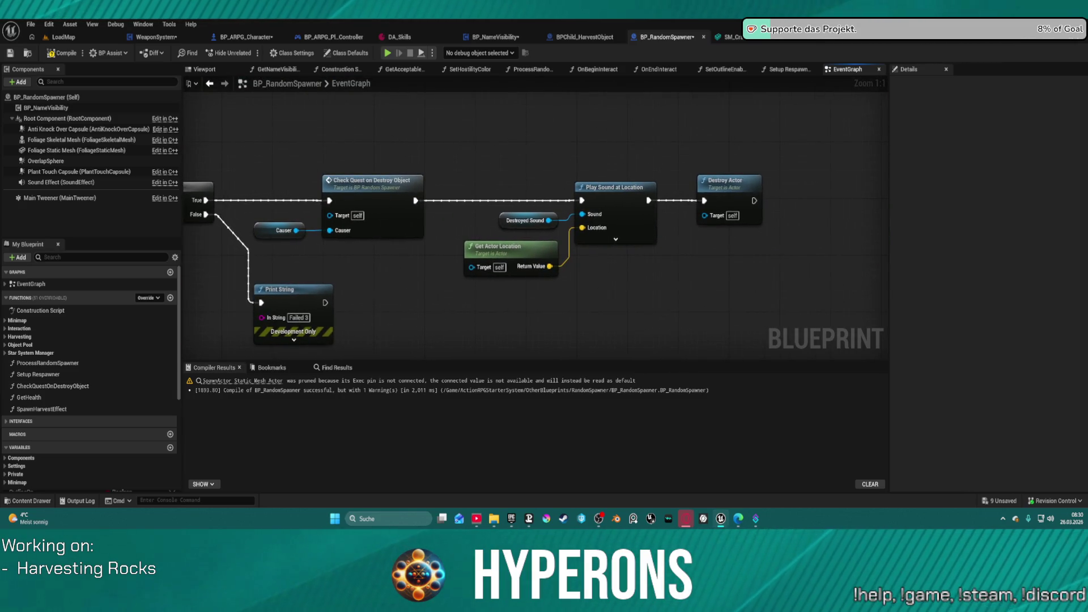
scroll(703, 165, "down", 2)
mouse_move(702, 165)
left_mouse_down()
mouse_move(840, 152)
mouse_move(583, 323)
mouse_move(501, 247)
mouse_move(612, 178)
left_mouse_up()
scroll(839, 152, "down", 7)
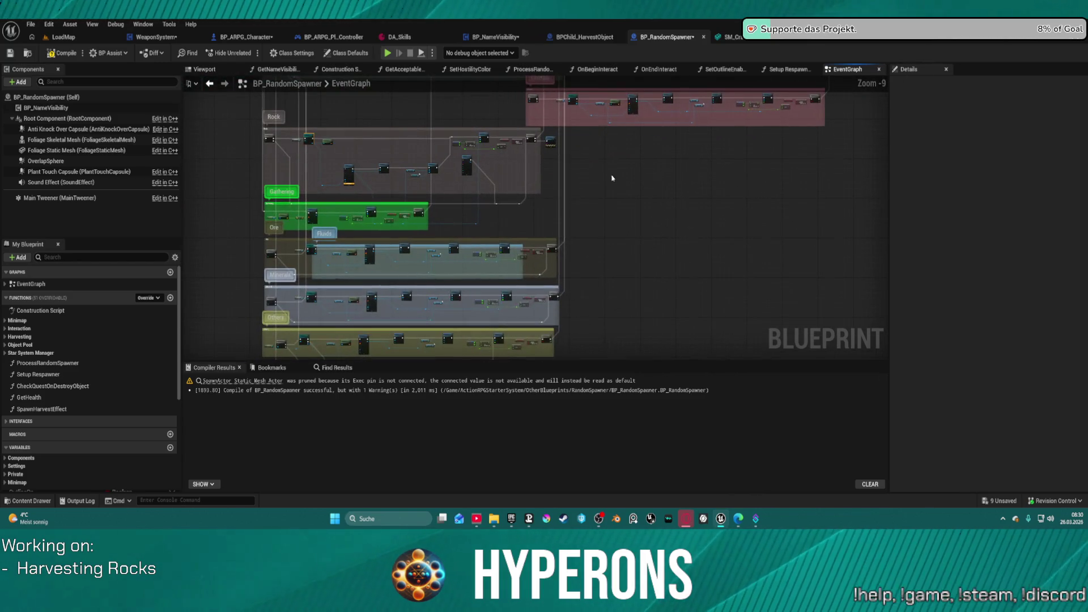
scroll(445, 215, "up", 5)
mouse_move(446, 215)
left_mouse_down()
mouse_move(435, 265)
mouse_move(797, 252)
mouse_move(816, 210)
left_mouse_up()
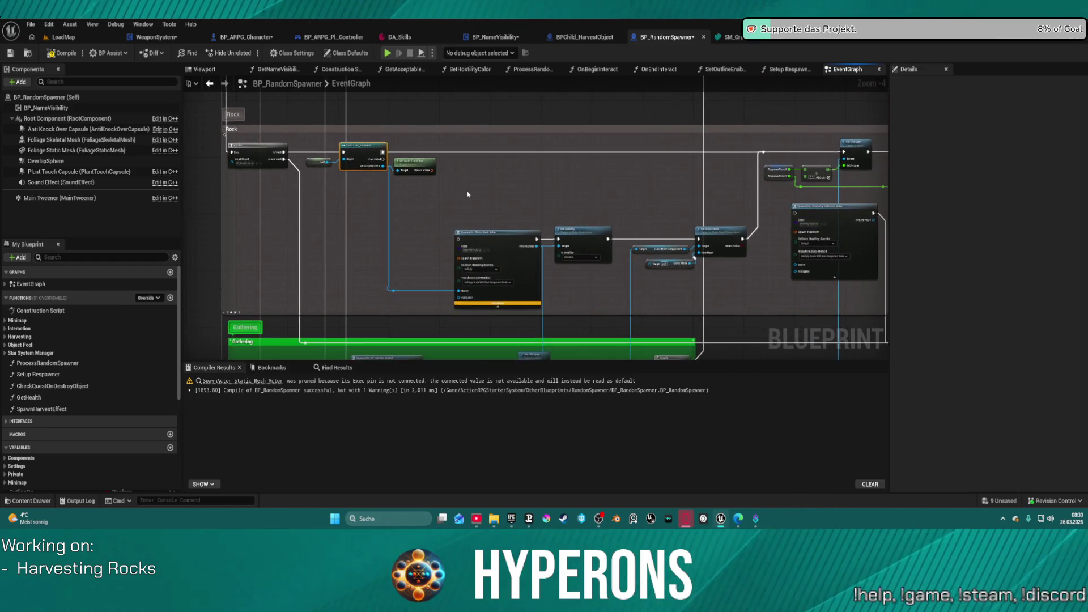
scroll(468, 193, "up", 3)
mouse_move(467, 194)
left_mouse_down()
mouse_move(290, 181)
mouse_move(337, 182)
mouse_move(367, 132)
left_mouse_up()
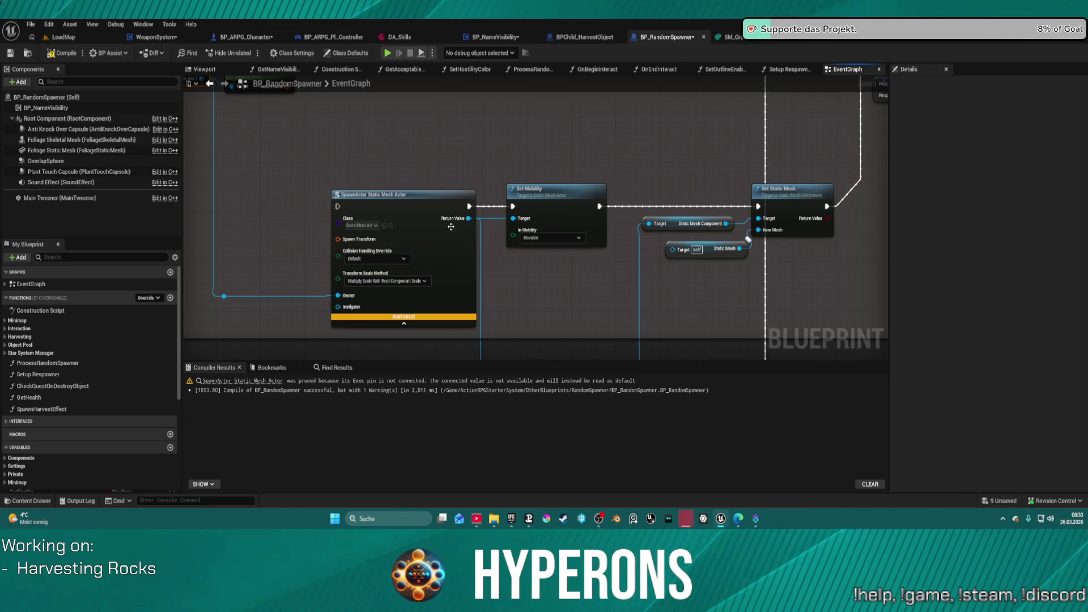
Delete the Static Mesh getter, select Set Mobility, and check the spawn node's class list unchanged.
left_click(669, 245)
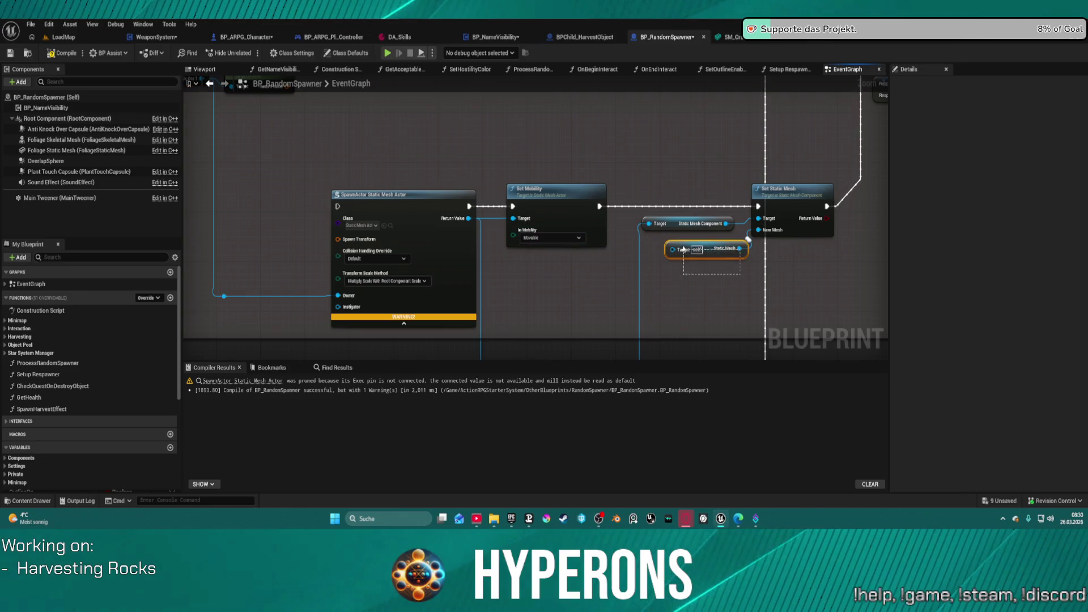
key("Delete")
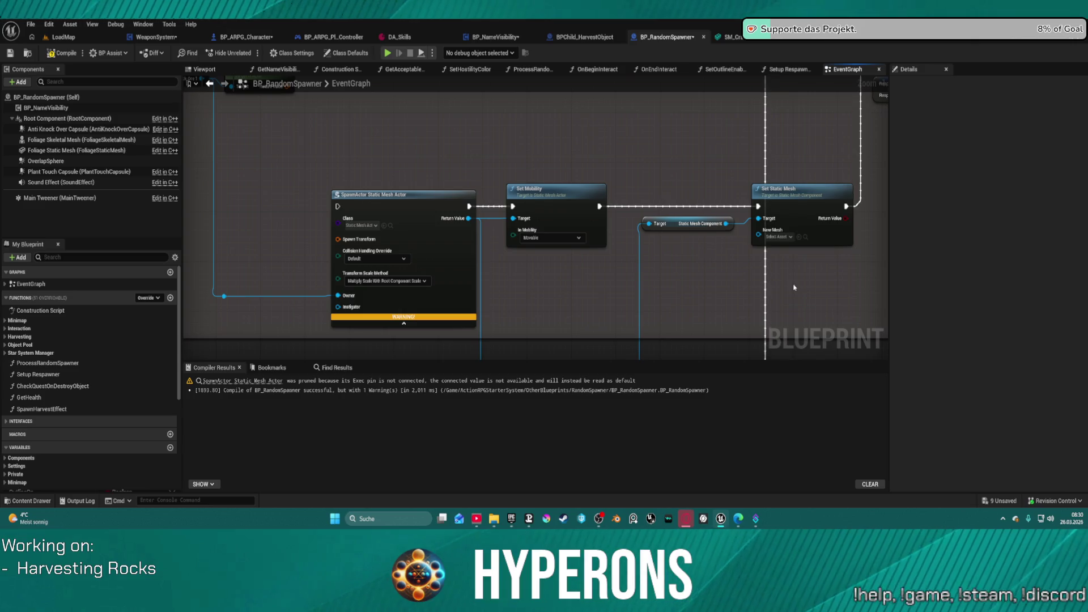
scroll(430, 170, "down", 3)
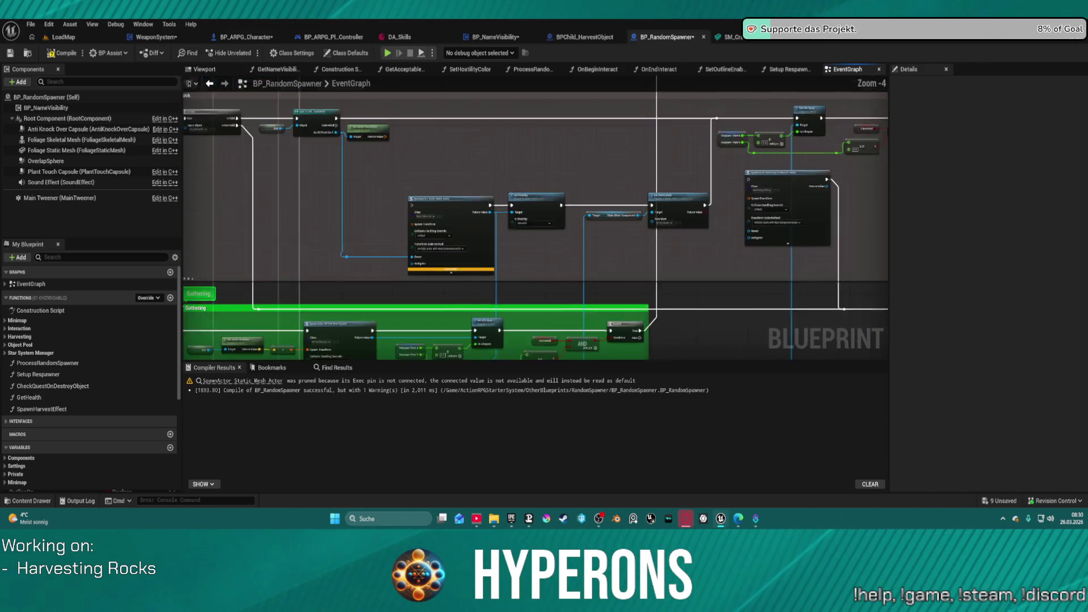
scroll(598, 165, "up", 2)
scroll(598, 165, "up", 1)
left_click(306, 266)
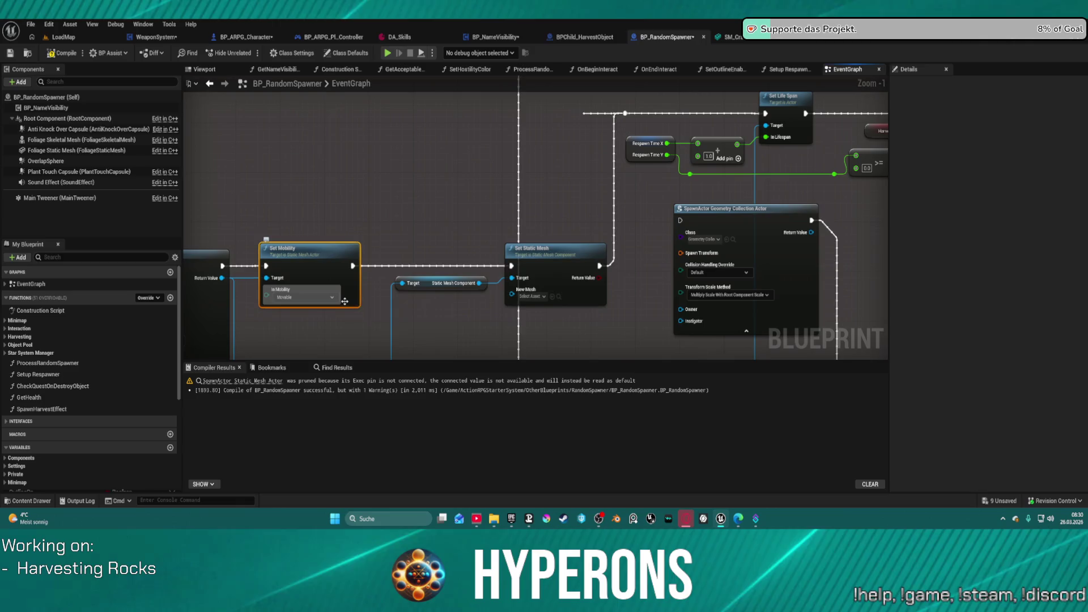
left_click(702, 239)
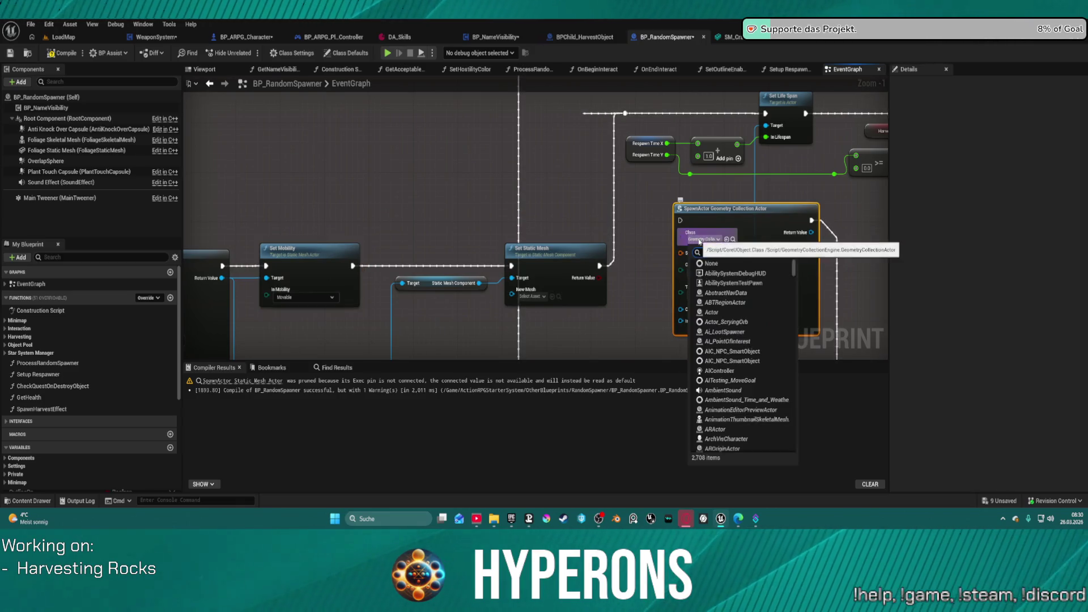
key("Escape")
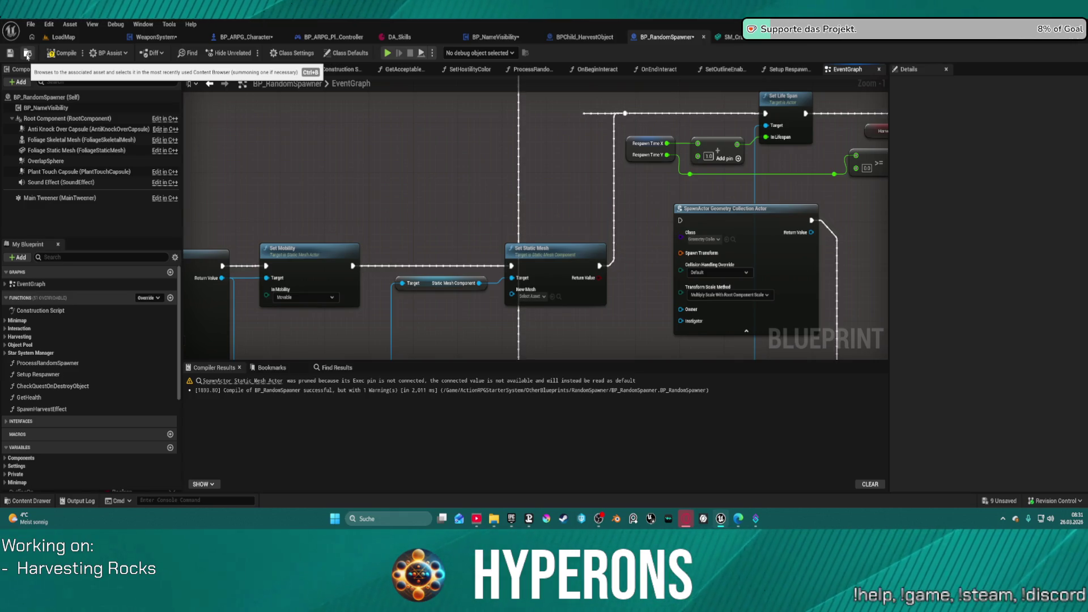
Find BP_GC_Harvesting in the OtherBlueprints folder, then select the geometry collection spawn node.
left_click(26, 54)
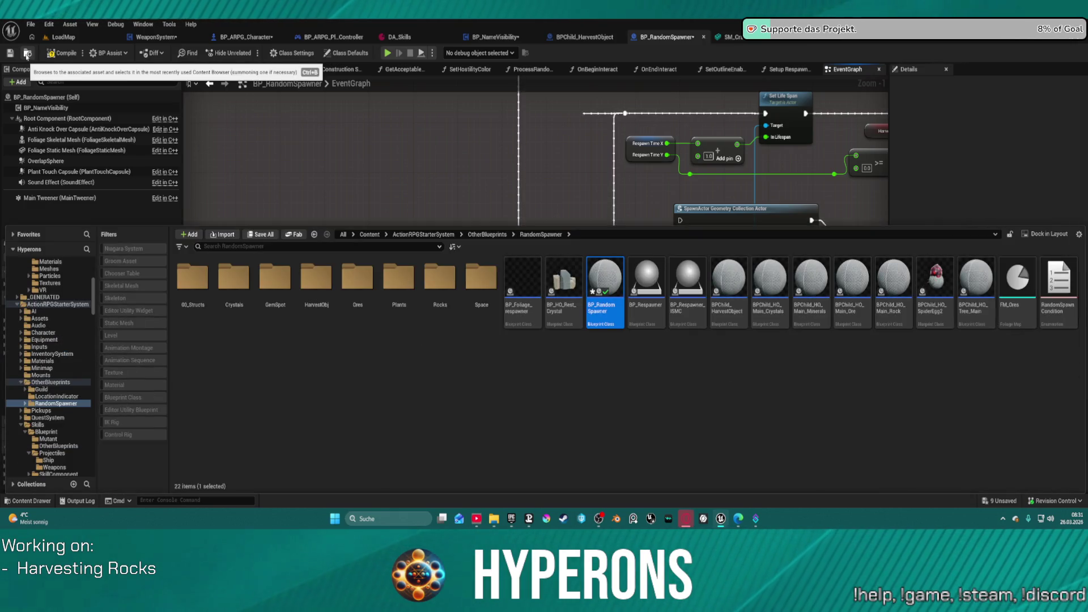
left_click(50, 383)
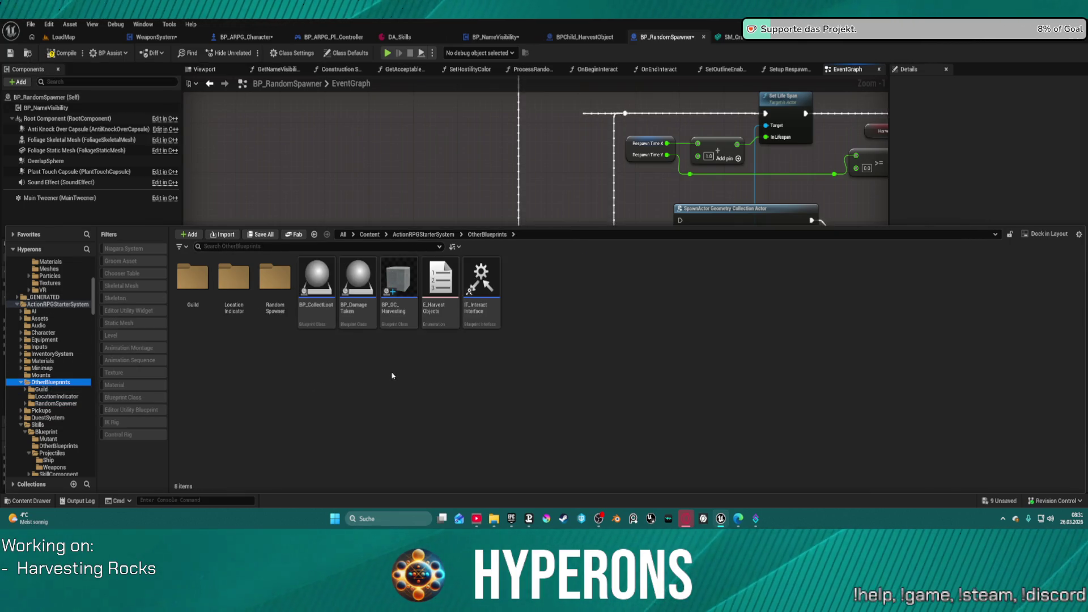
left_click(398, 283)
left_click(384, 187)
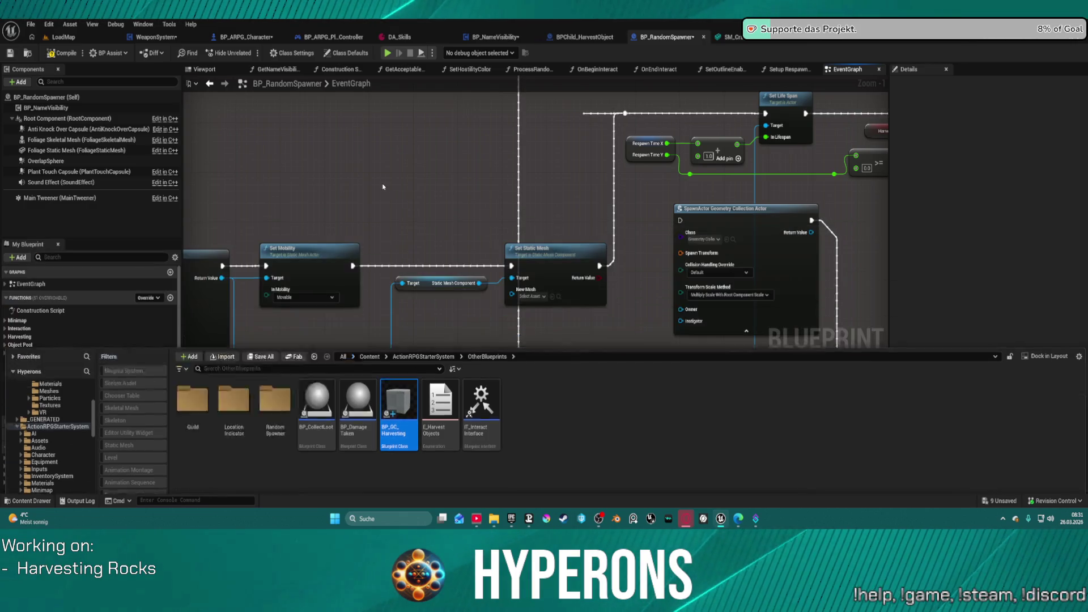
left_click(727, 240)
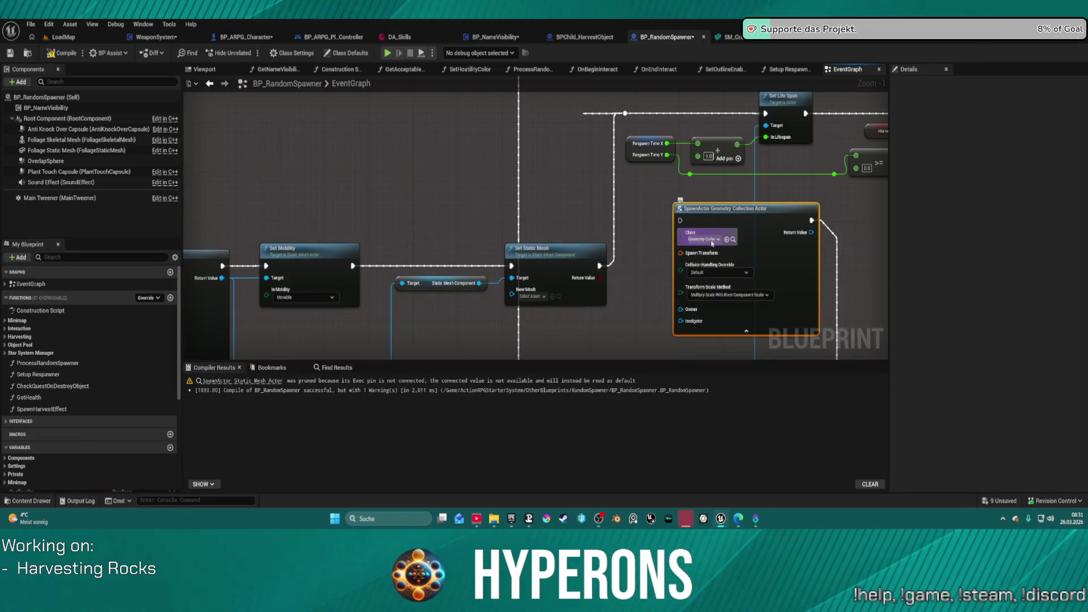
mouse_move(422, 277)
left_mouse_down()
mouse_move(657, 255)
mouse_move(777, 272)
mouse_move(738, 236)
mouse_move(650, 239)
left_mouse_up()
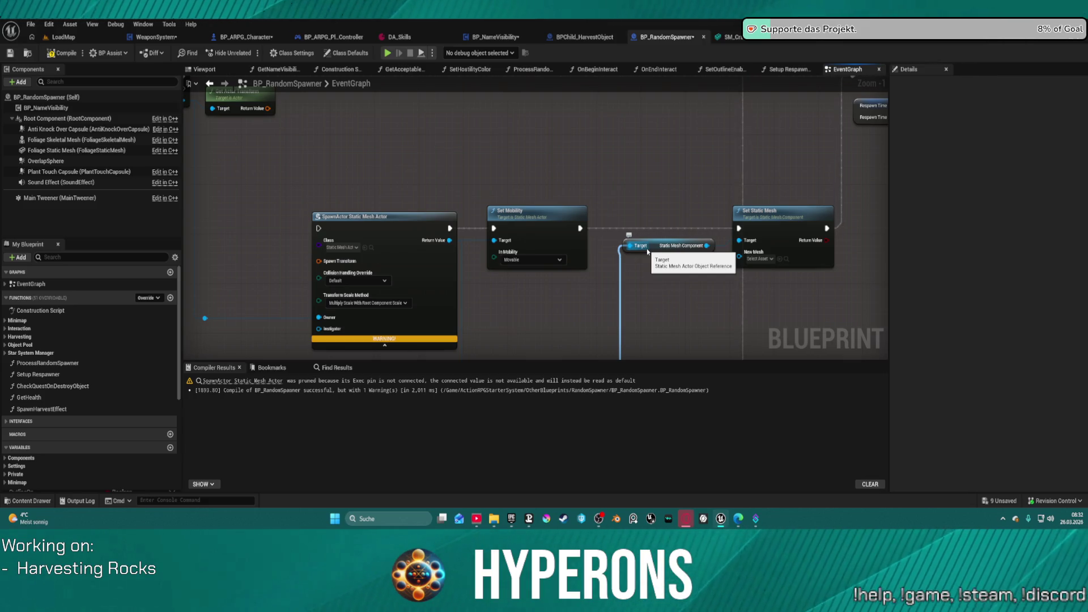
Rearrange the SpawnActor Static Mesh Actor and Set Mobility nodes to make room.
scroll(510, 284, "down", 1)
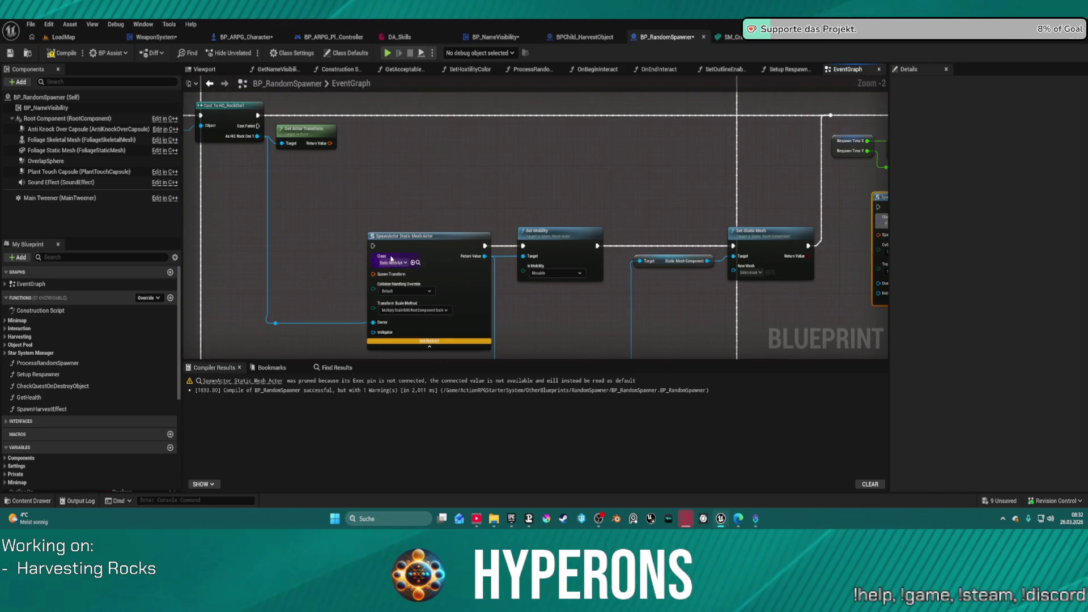
scroll(386, 322, "up", 2)
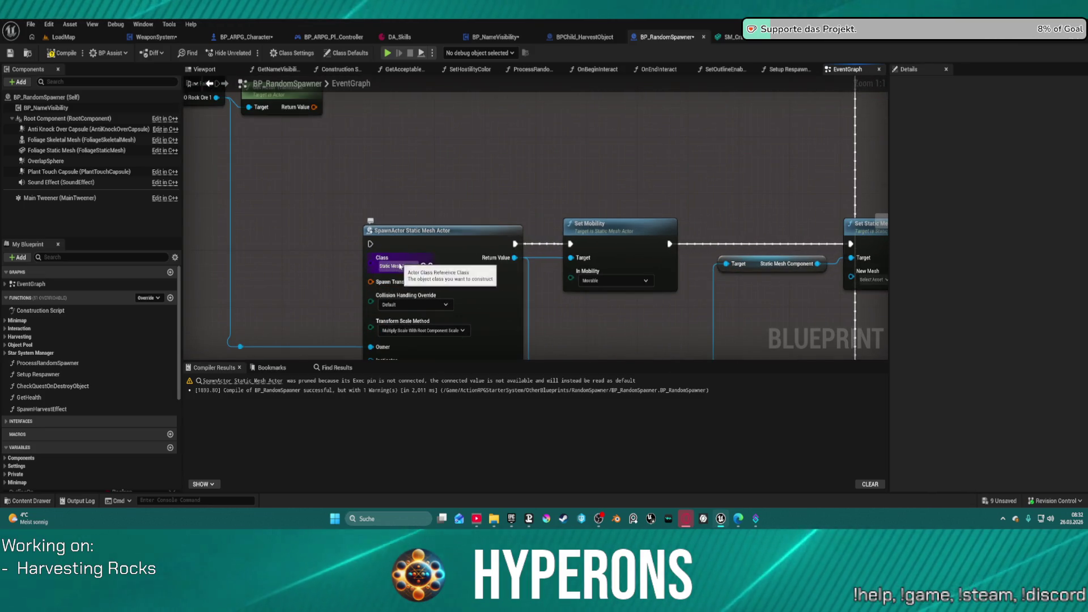
mouse_move(416, 230)
left_mouse_down()
mouse_move(429, 199)
mouse_move(438, 96)
left_mouse_up()
mouse_move(611, 259)
left_mouse_down()
mouse_move(658, 154)
mouse_move(692, 220)
left_mouse_up()
left_click(525, 253)
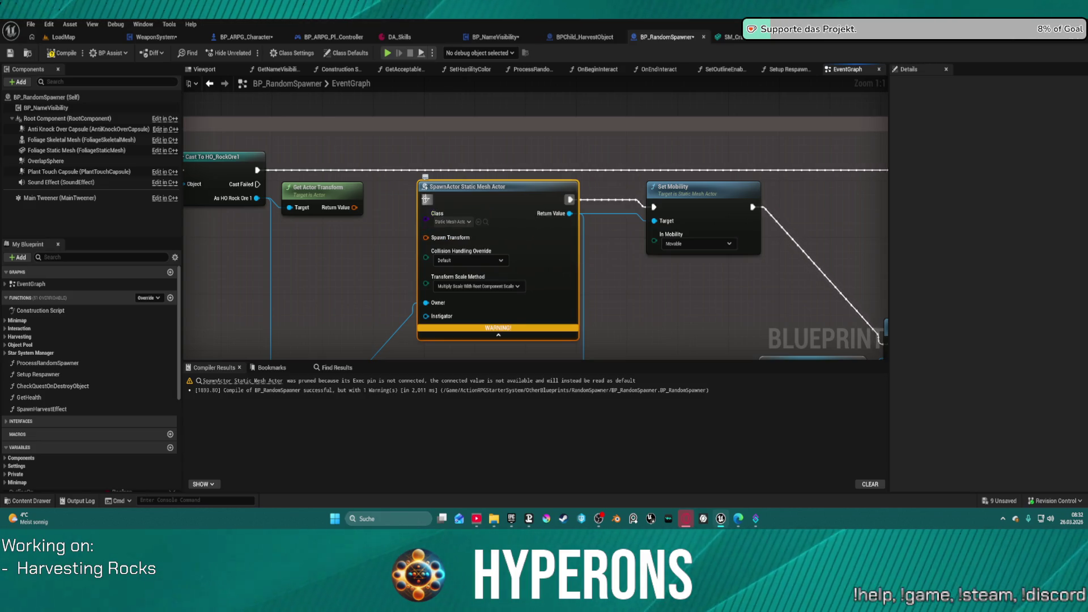
left_click_drag(426, 200, 257, 170)
left_click_drag(520, 188, 513, 159)
Add a Set Static Mesh node from the spawn's Return Value, chained between SpawnActor and Set Mobility.
left_click_drag(563, 184, 610, 165)
type("set static")
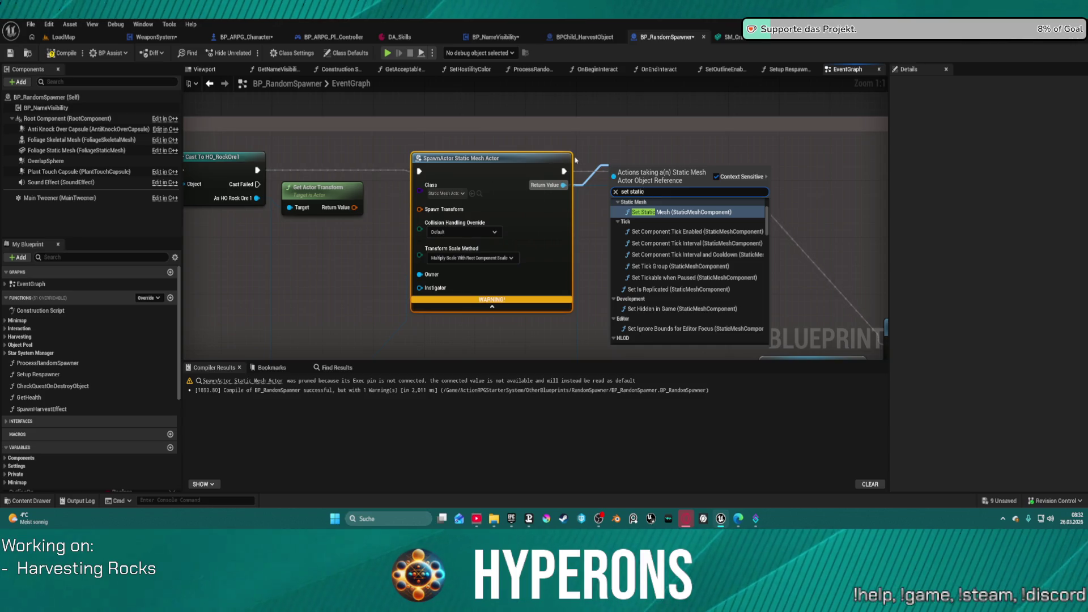
key("Return")
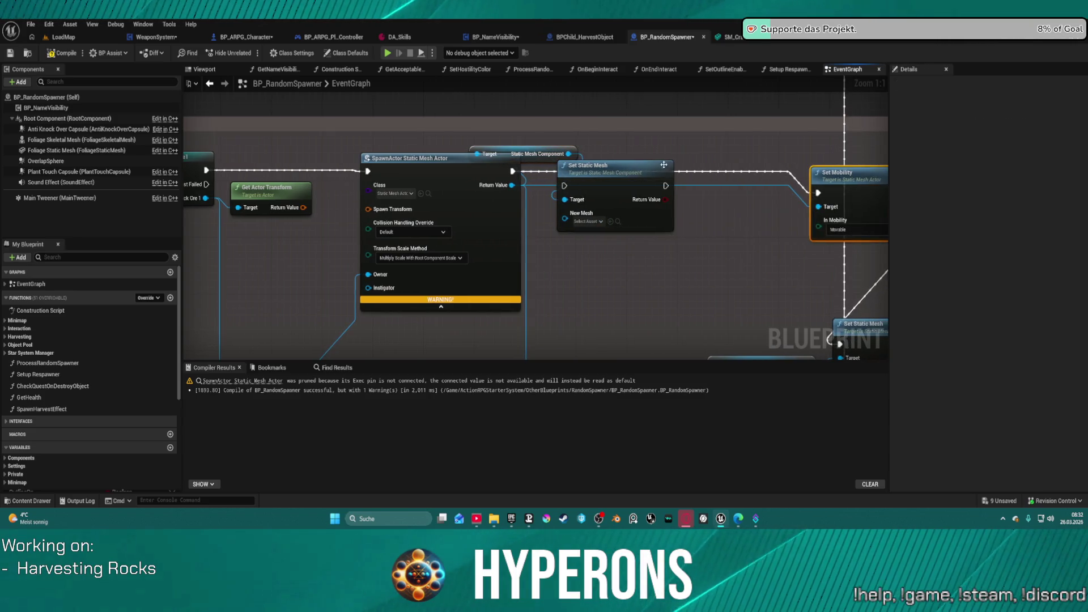
left_click_drag(521, 153, 590, 260)
left_click_drag(564, 185, 513, 171)
left_click_drag(666, 186, 818, 193)
left_click_drag(601, 164, 607, 144)
left_click(731, 37)
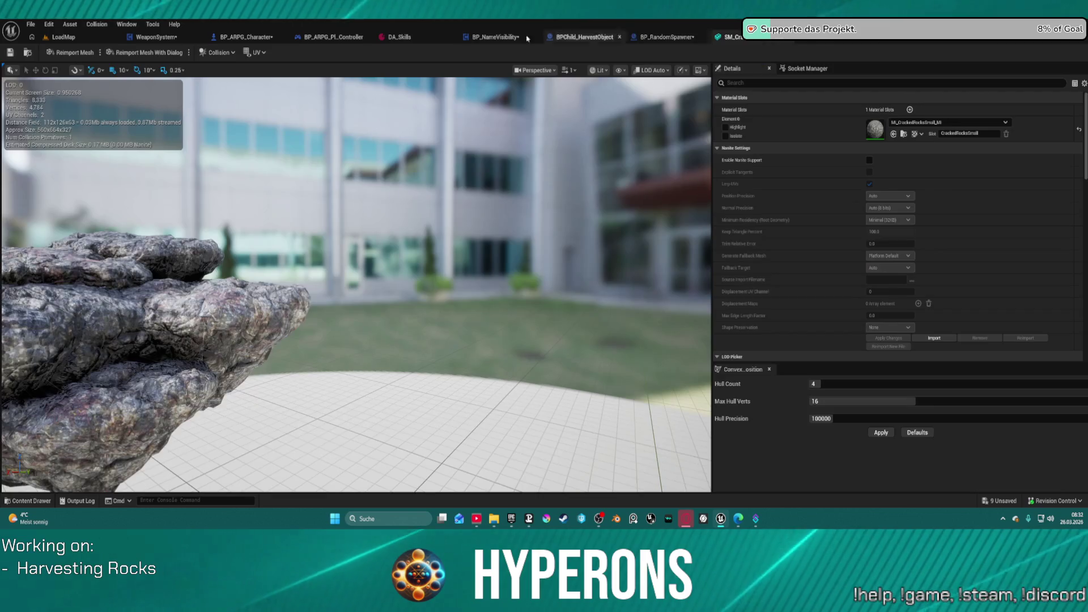
Return to the LoadMap level with the Content Drawer closed.
left_click(64, 37)
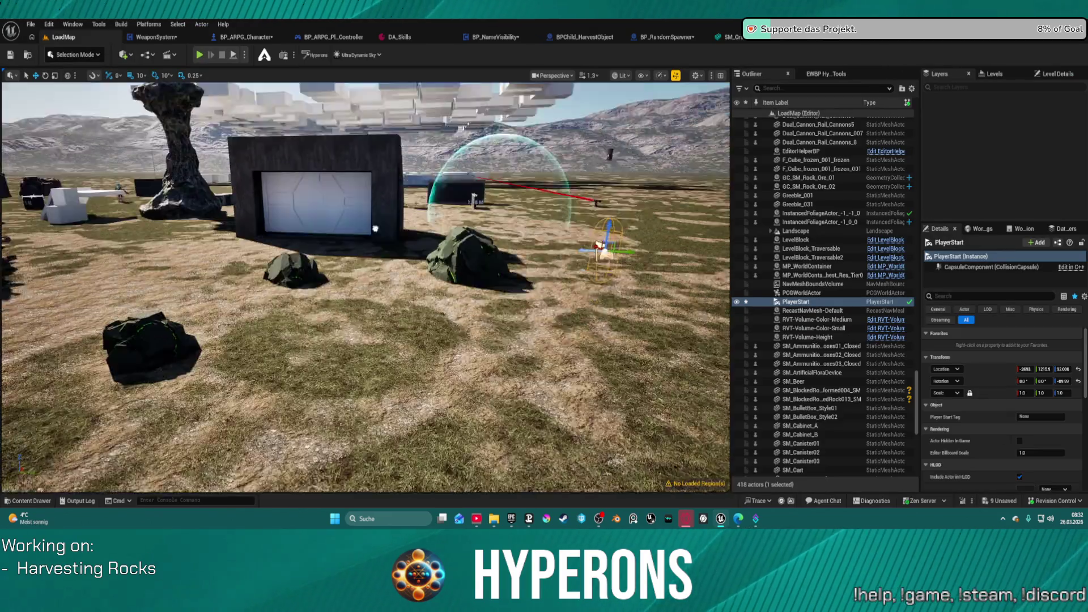
key("ctrl+space")
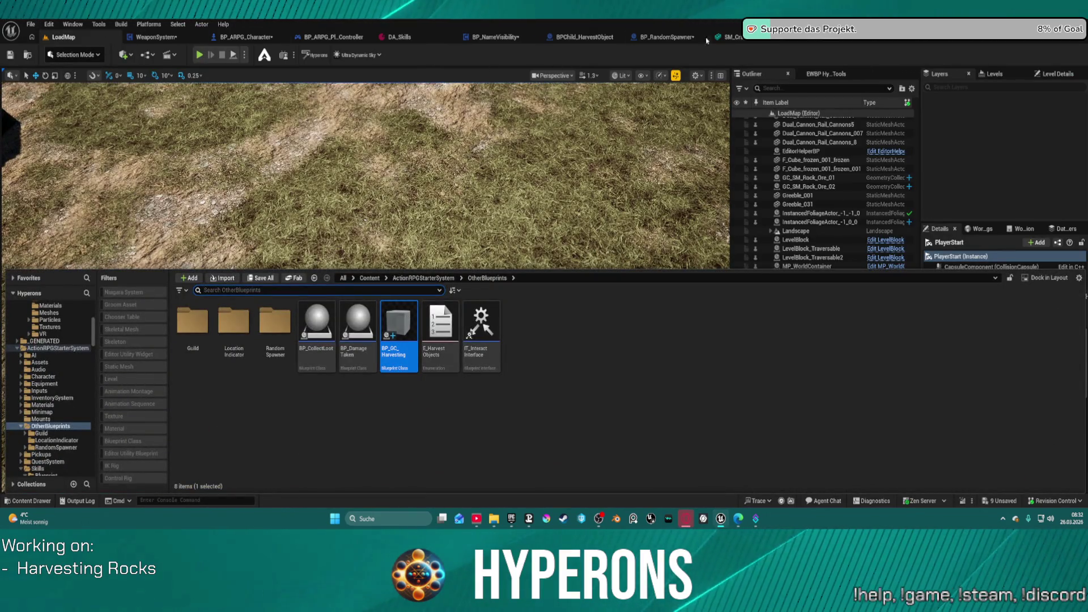
left_click(731, 37)
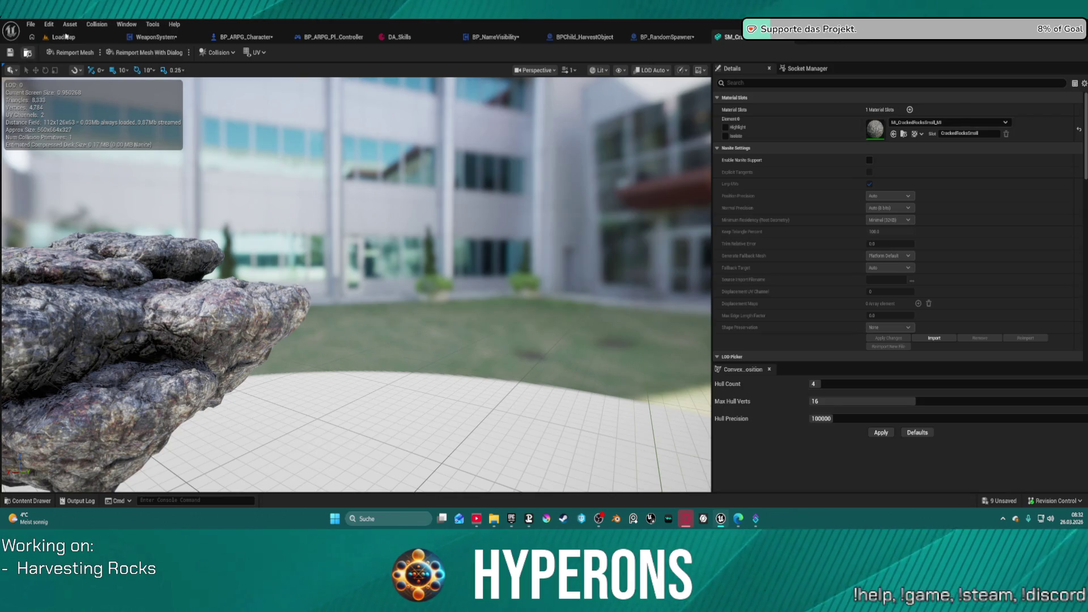
left_click(66, 37)
key("ctrl+space")
key("ctrl+space")
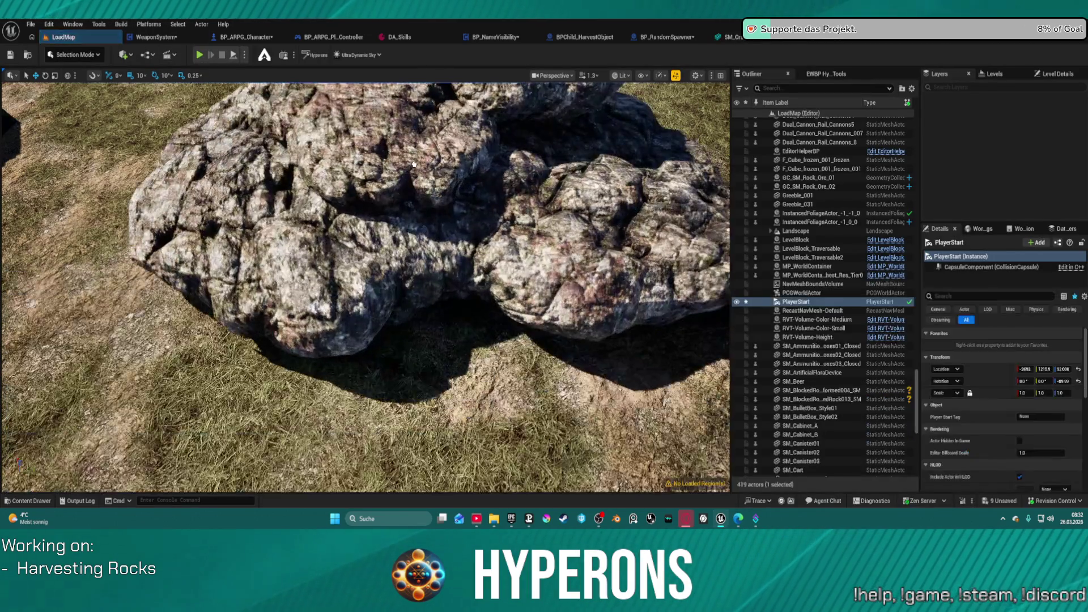
Focus on the cracked rock, switch to rotate mode, and select the instanced foliage actor.
left_click(415, 164)
key("f")
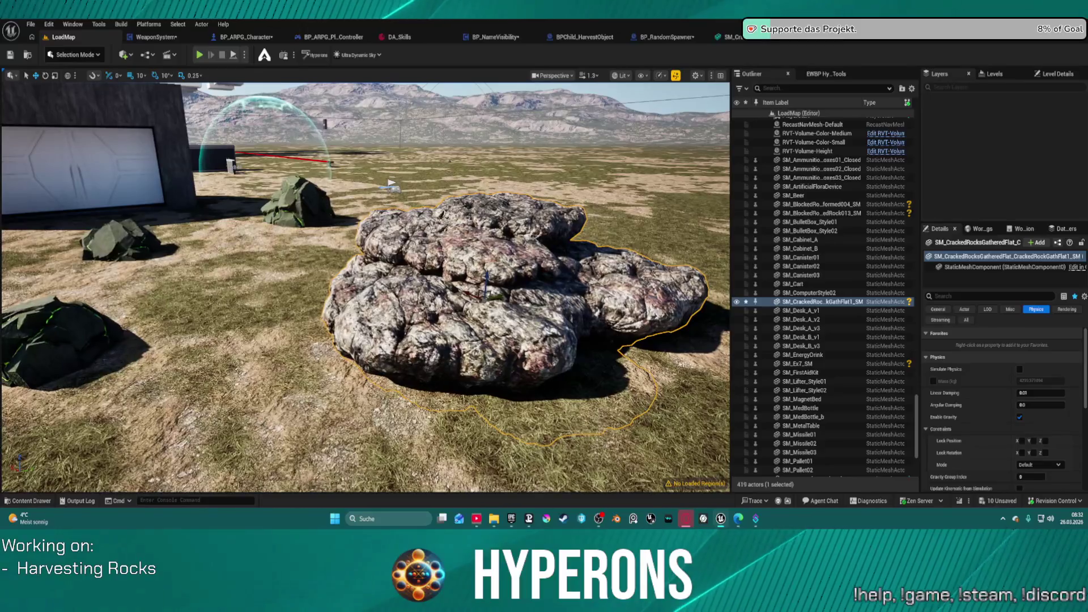
key("e")
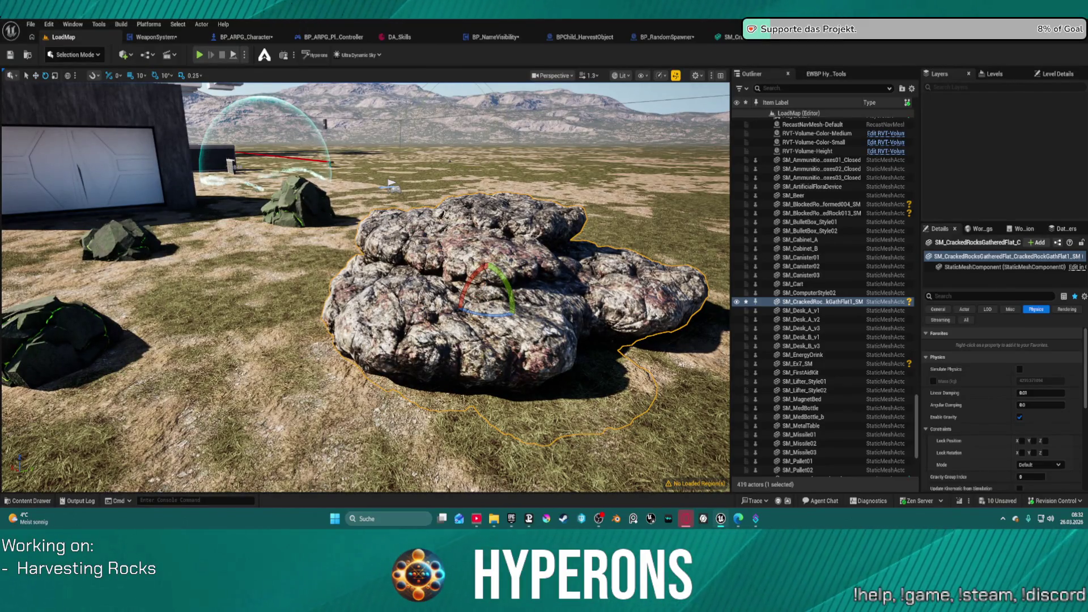
left_click(669, 374)
scroll(1025, 380, "down", 4)
scroll(1024, 381, "up", 5)
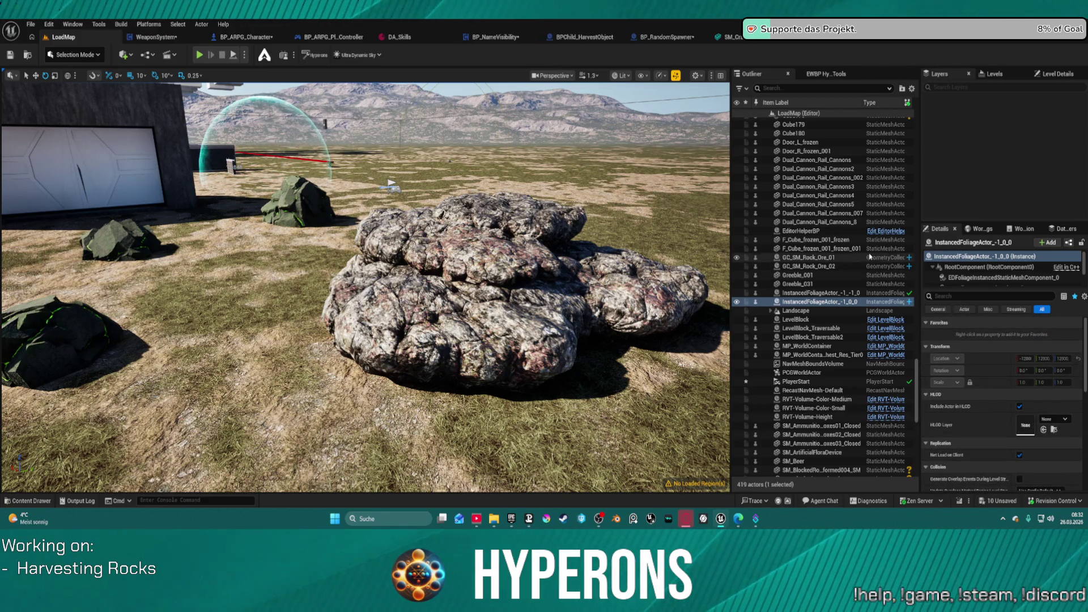
Fly the camera close to the glowing rock by the garage and browse the cracked rock meshes.
left_click_drag(75, 317, 23, 320)
left_click_drag(170, 340, 185, 328)
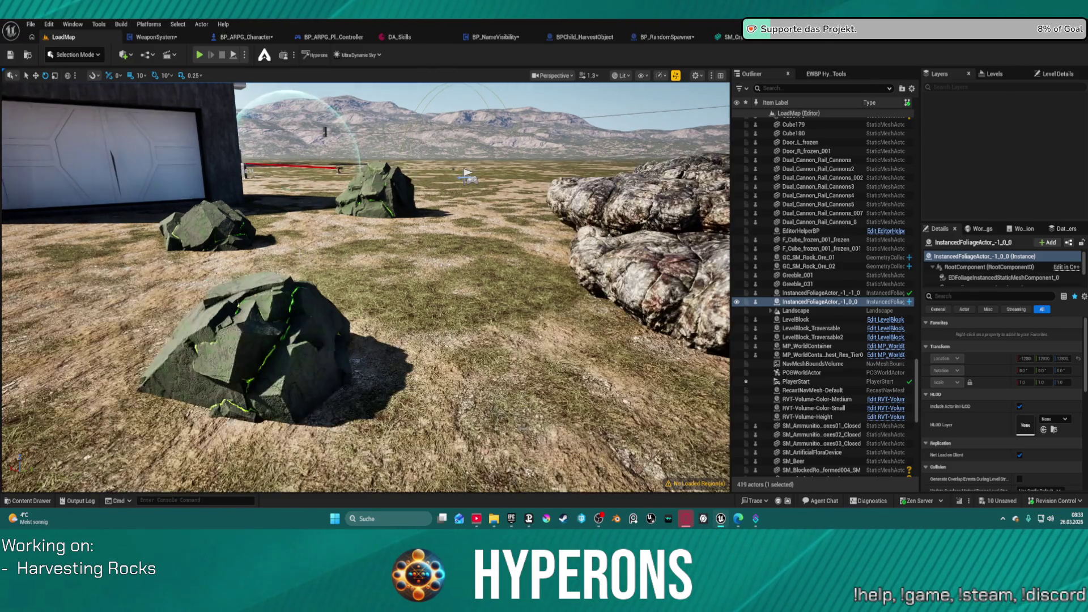
mouse_move(298, 255)
left_mouse_down()
mouse_move(266, 261)
mouse_move(309, 255)
left_mouse_up()
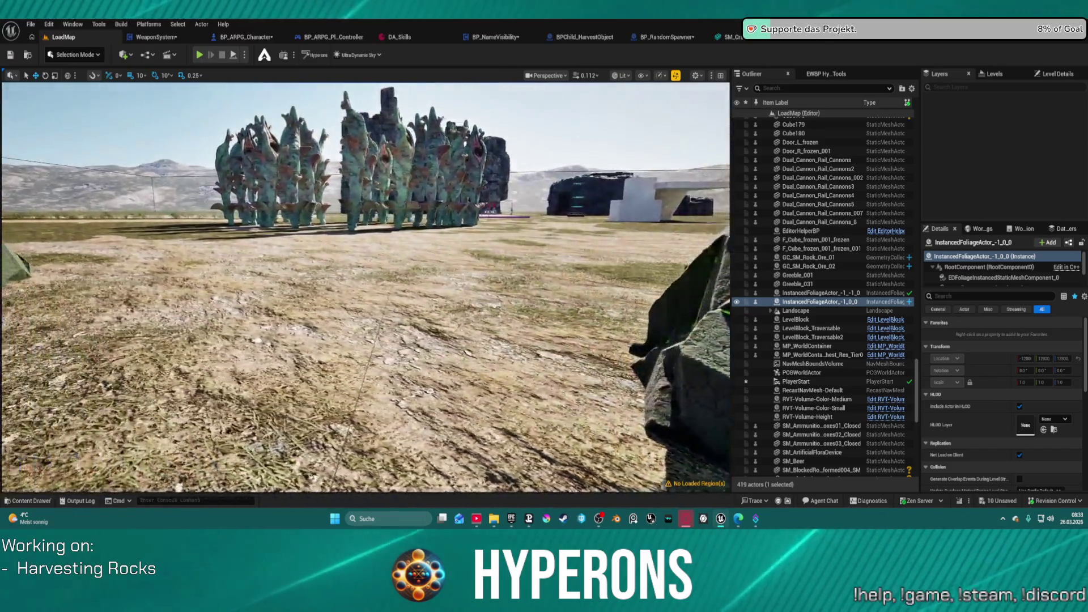
key("w")
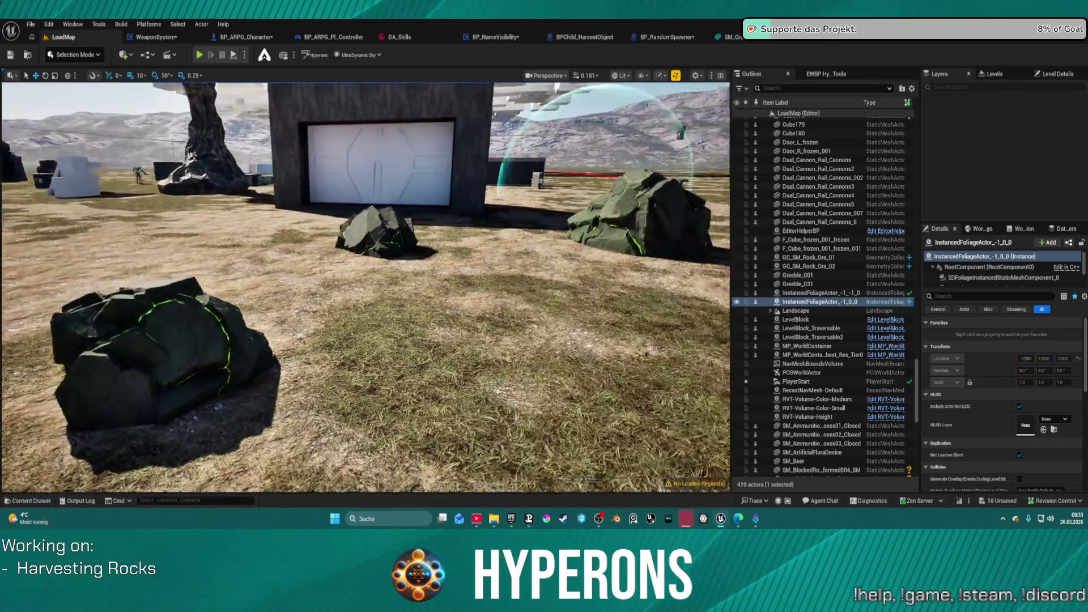
key("ctrl+space")
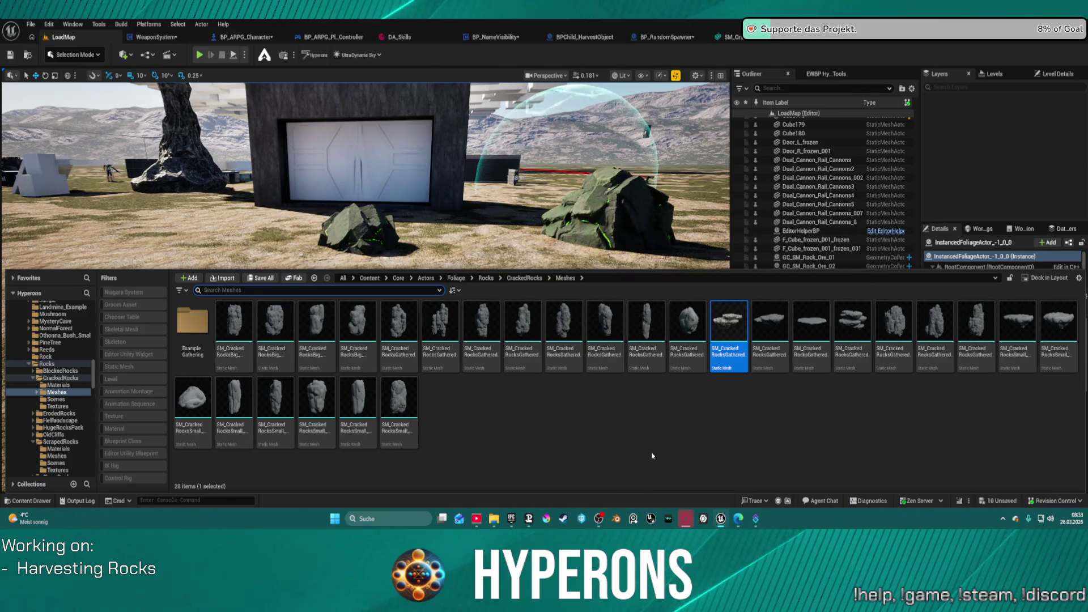
Place a flat SM_CrackedRocksGathered rock and a small cracked rock, rotating the small one half a turn.
left_click_drag(811, 329, 545, 332)
key("f")
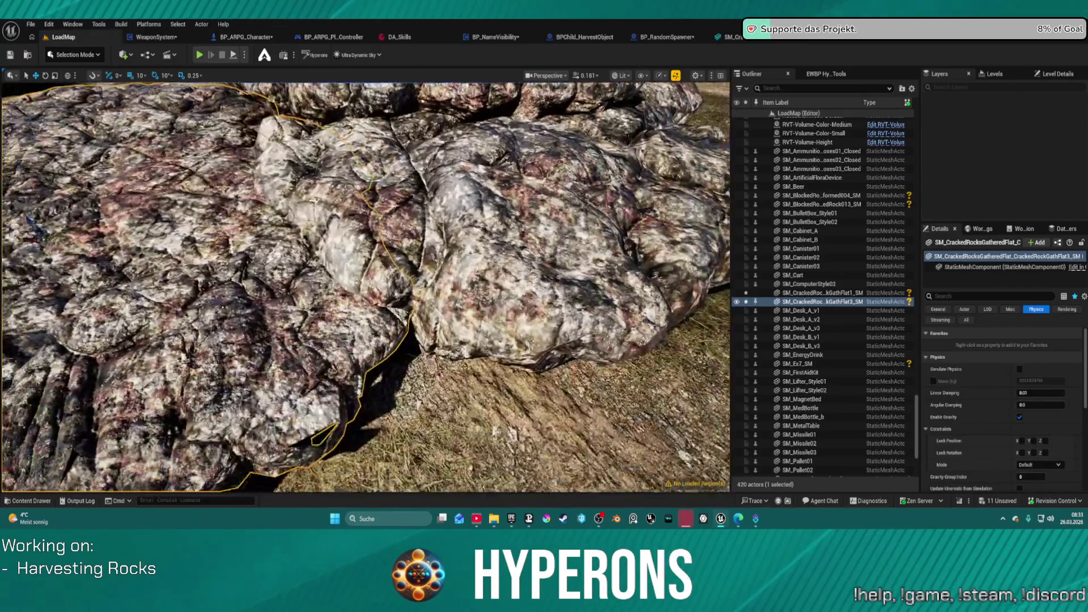
key("ctrl+space")
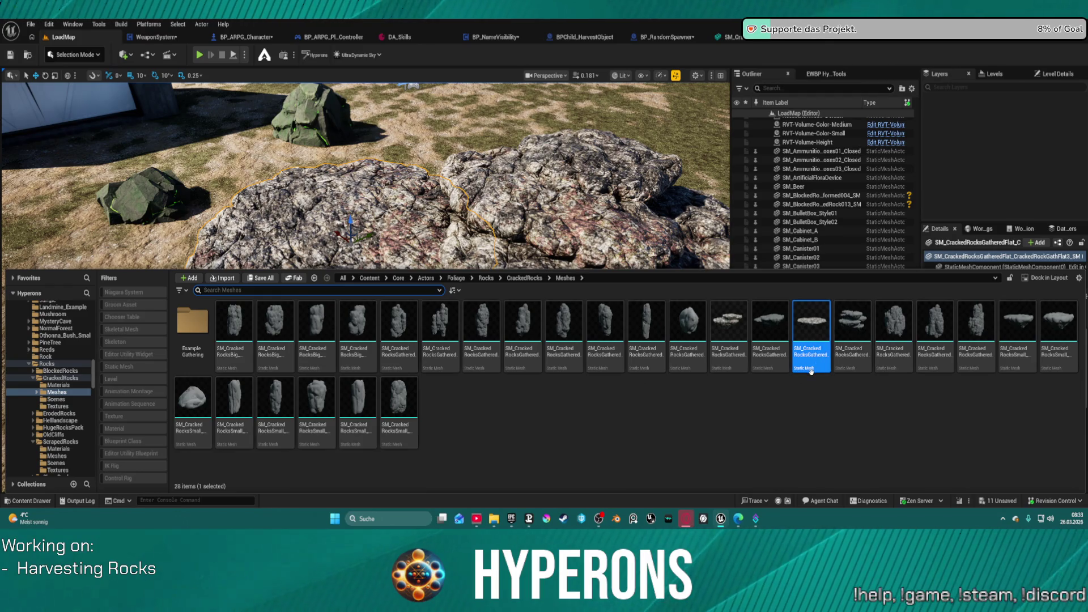
mouse_move(1015, 322)
left_mouse_down()
mouse_move(794, 272)
mouse_move(487, 340)
mouse_move(557, 67)
mouse_move(561, 99)
left_mouse_up()
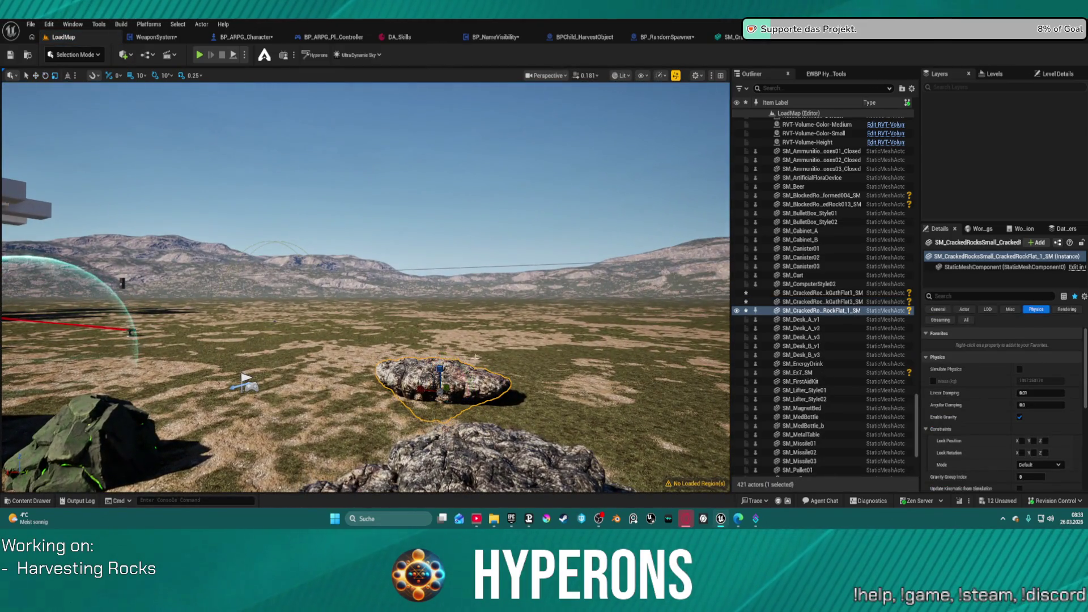
mouse_move(469, 375)
left_mouse_down()
mouse_move(482, 408)
mouse_move(475, 400)
left_mouse_up()
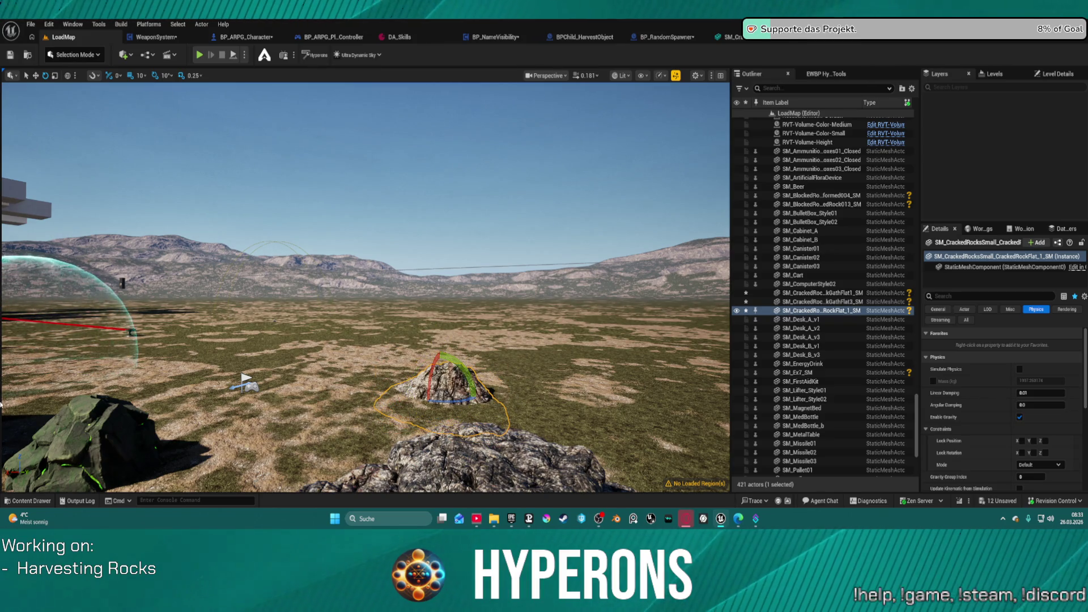
Select the InstancedFoliageActor and compare its foliage mesh components' ore materials.
left_click(475, 400)
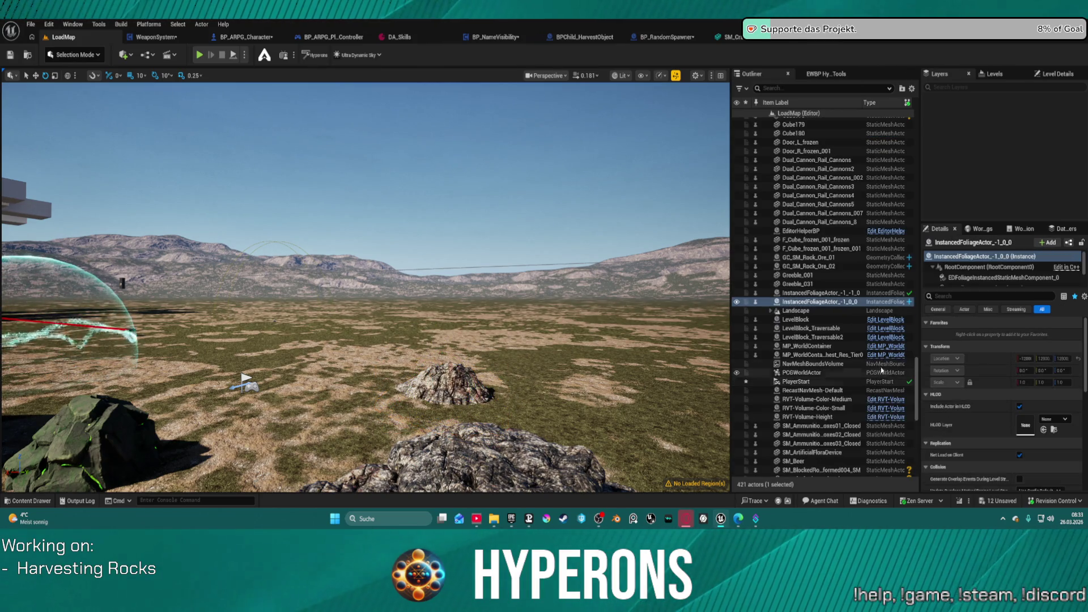
scroll(993, 276, "up", 2)
left_click(1000, 276)
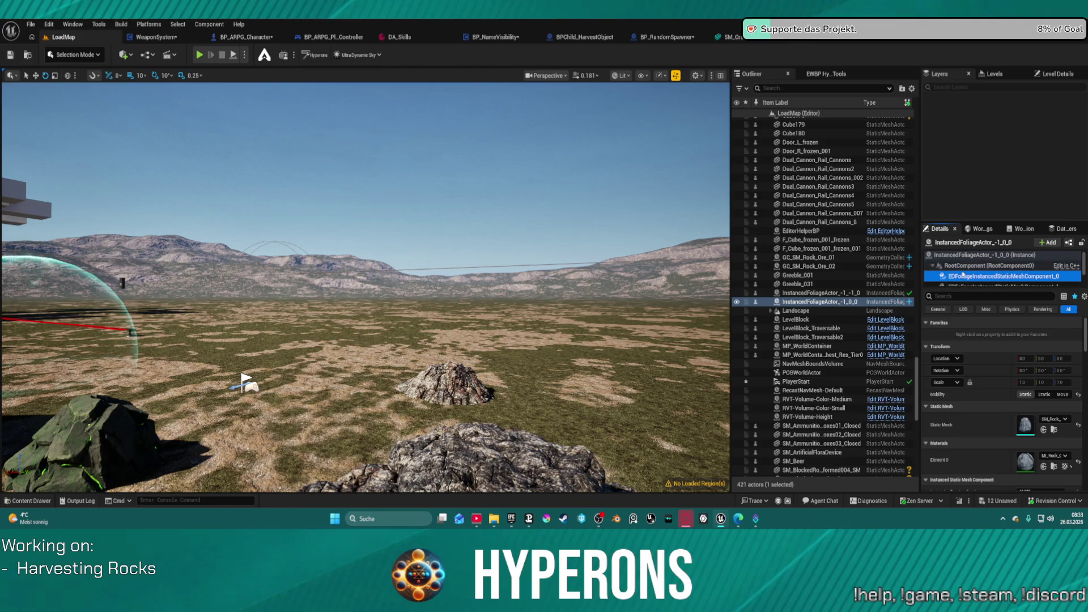
left_click(970, 284)
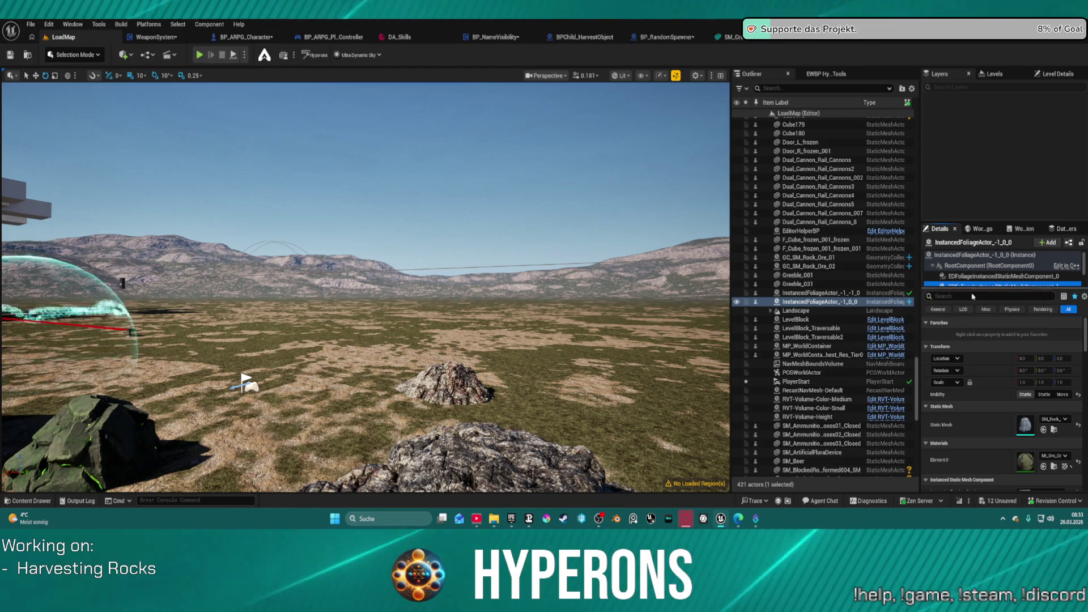
left_click(988, 278)
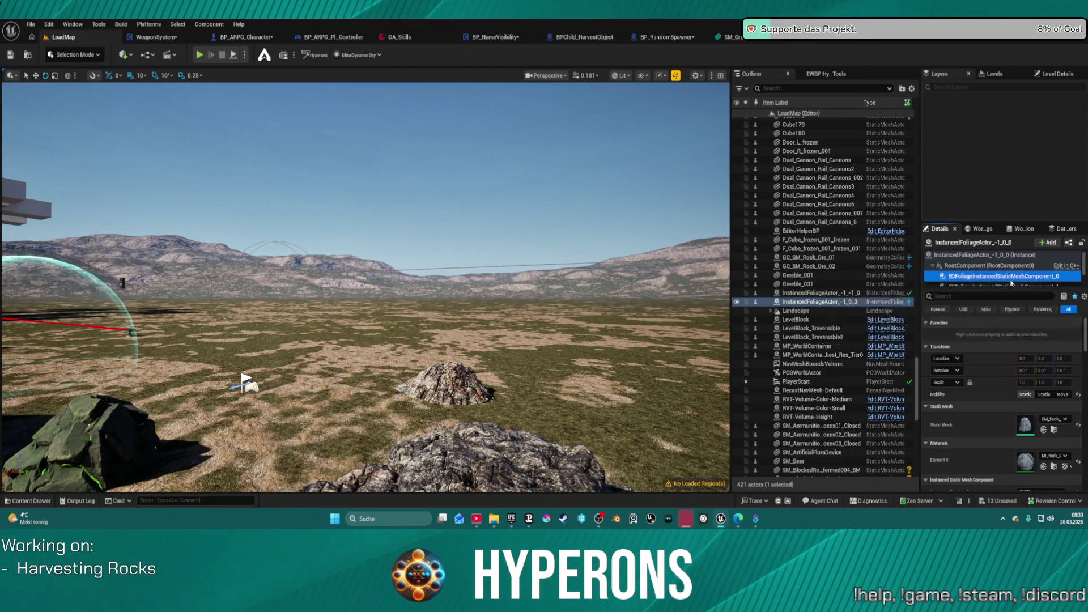
scroll(1012, 283, "down", 2)
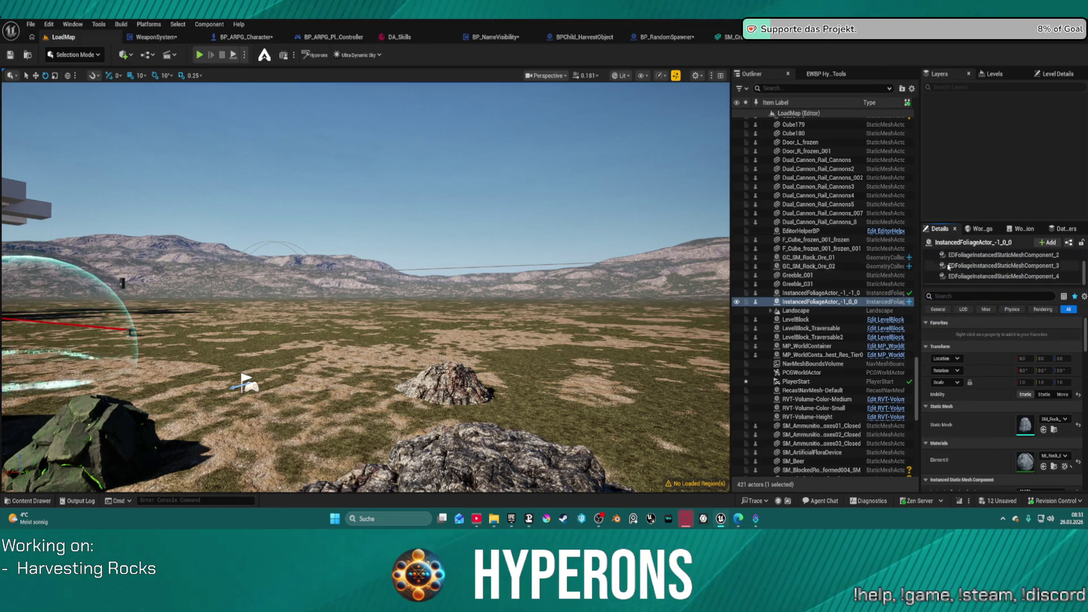
scroll(1001, 265, "up", 2)
left_click(1002, 265)
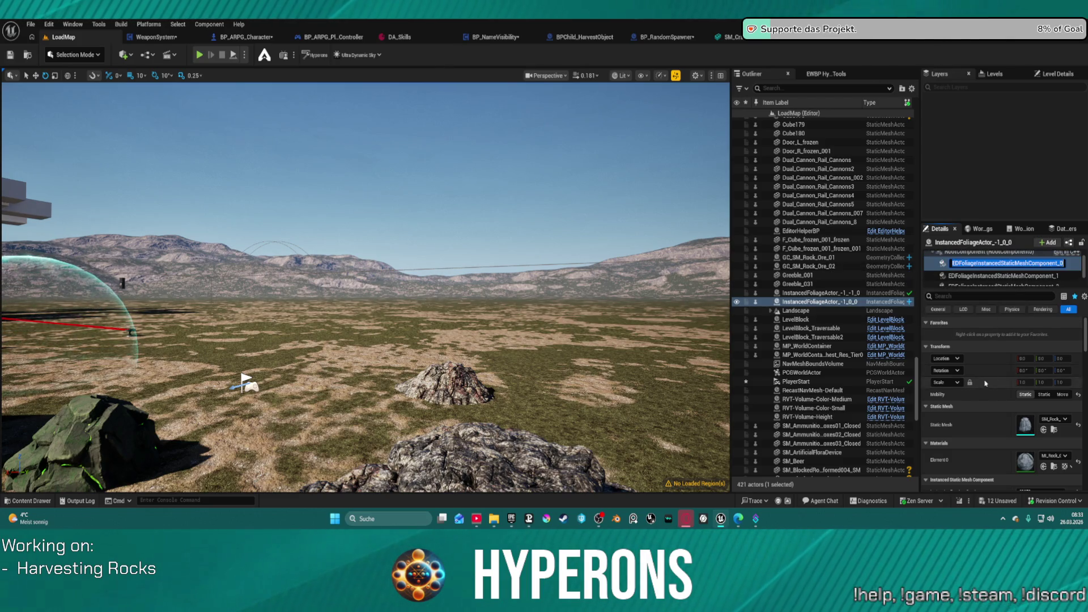
left_click(964, 276)
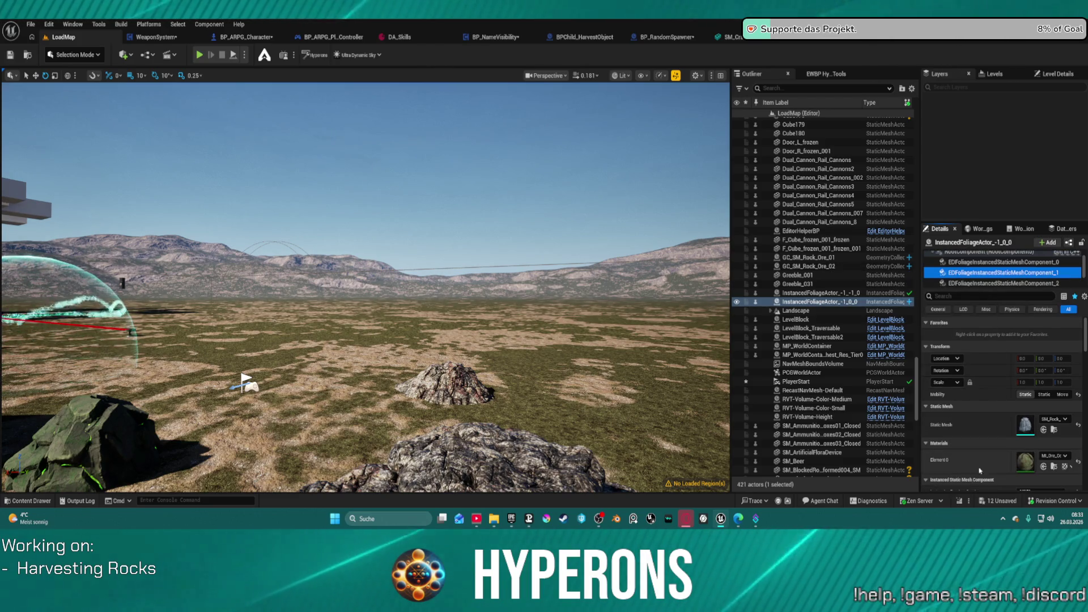
left_click(458, 376)
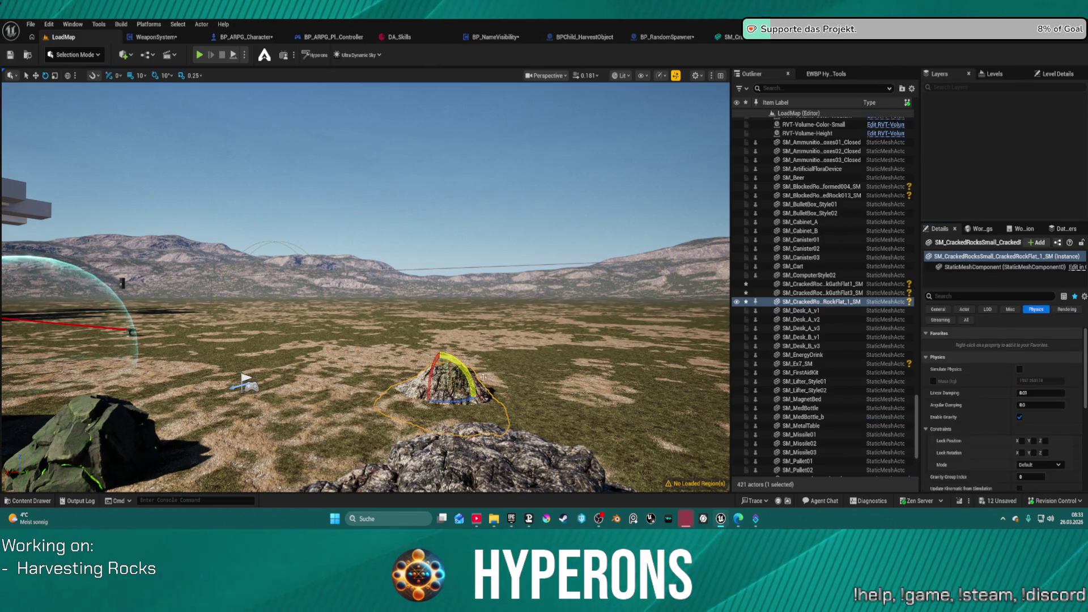
Assign the MI_Ore green-crystal material to Element 0 of the small cracked rock.
left_click(979, 269)
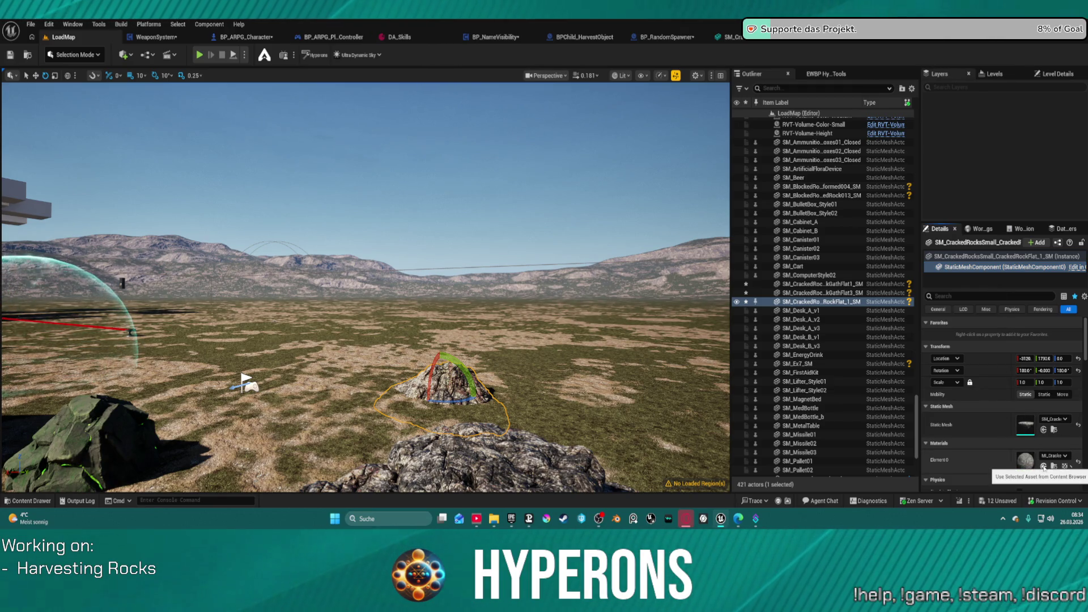
left_click(1044, 466)
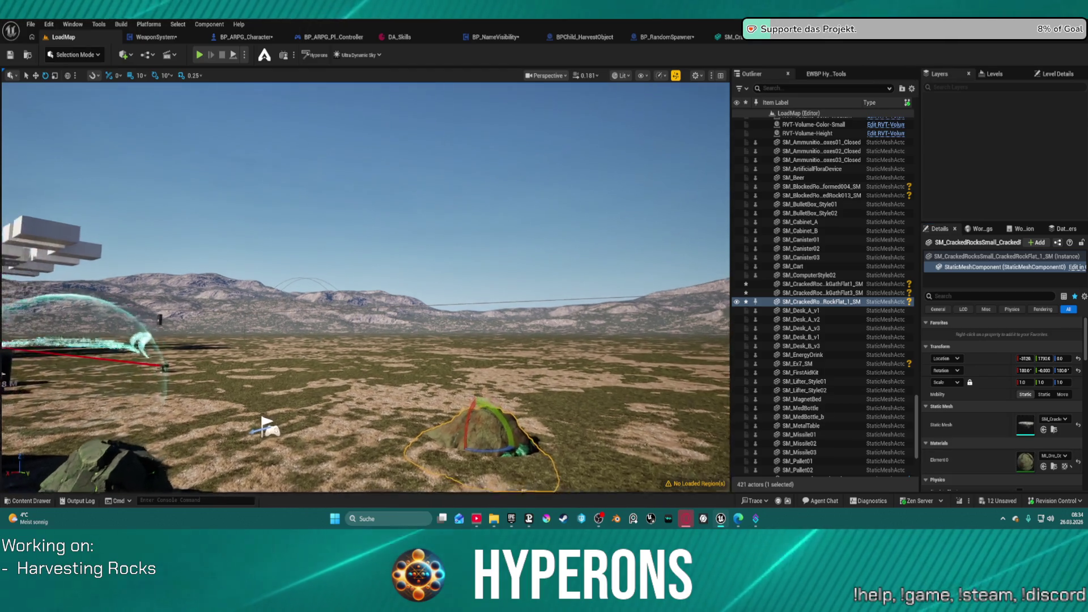
scroll(366, 288, "up", 2)
key("w")
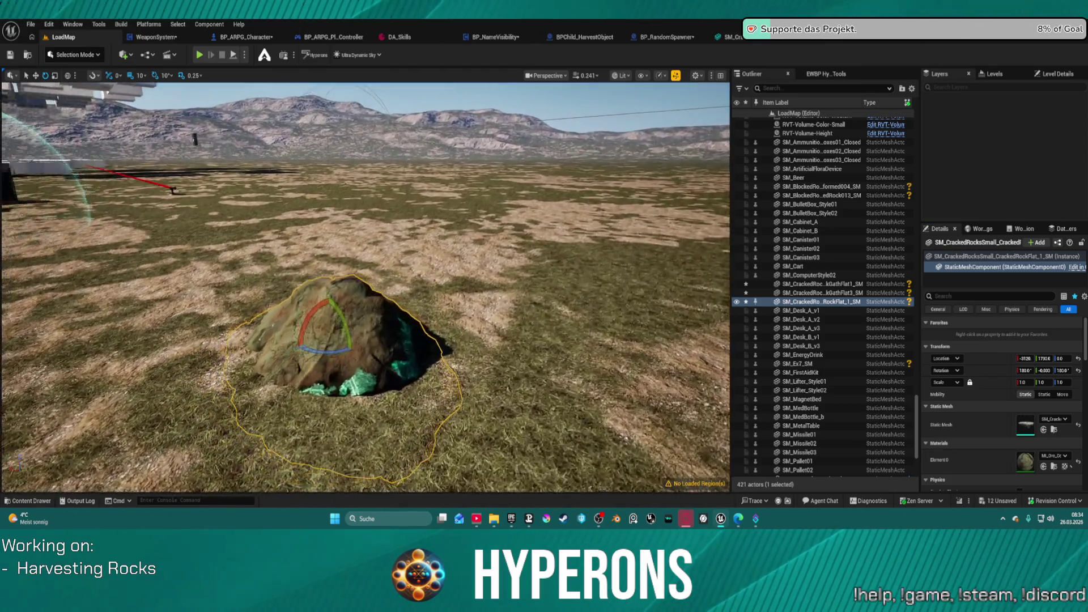
key("w")
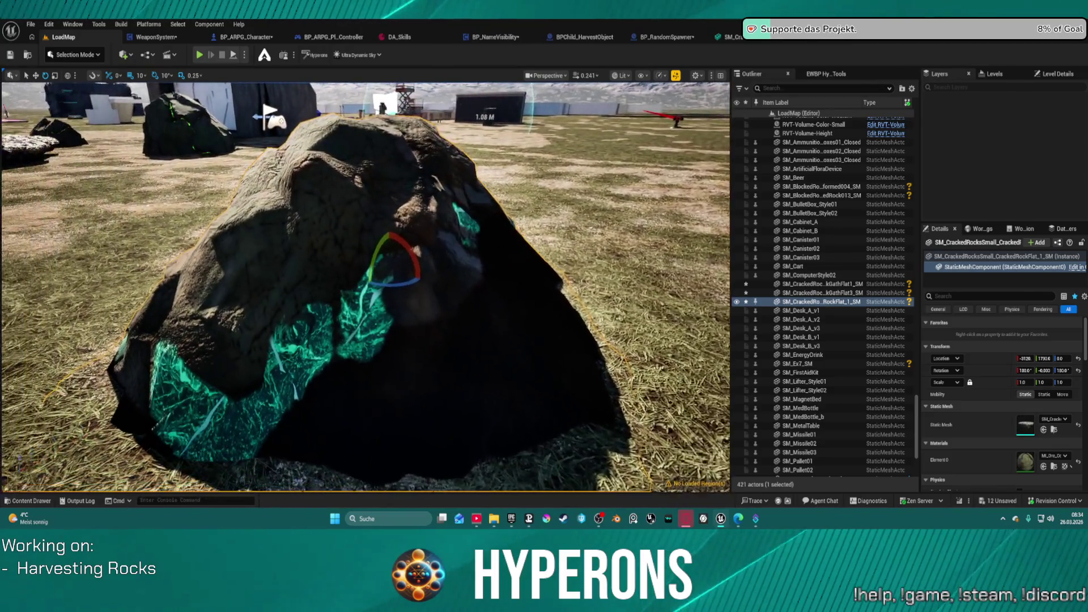
key("e")
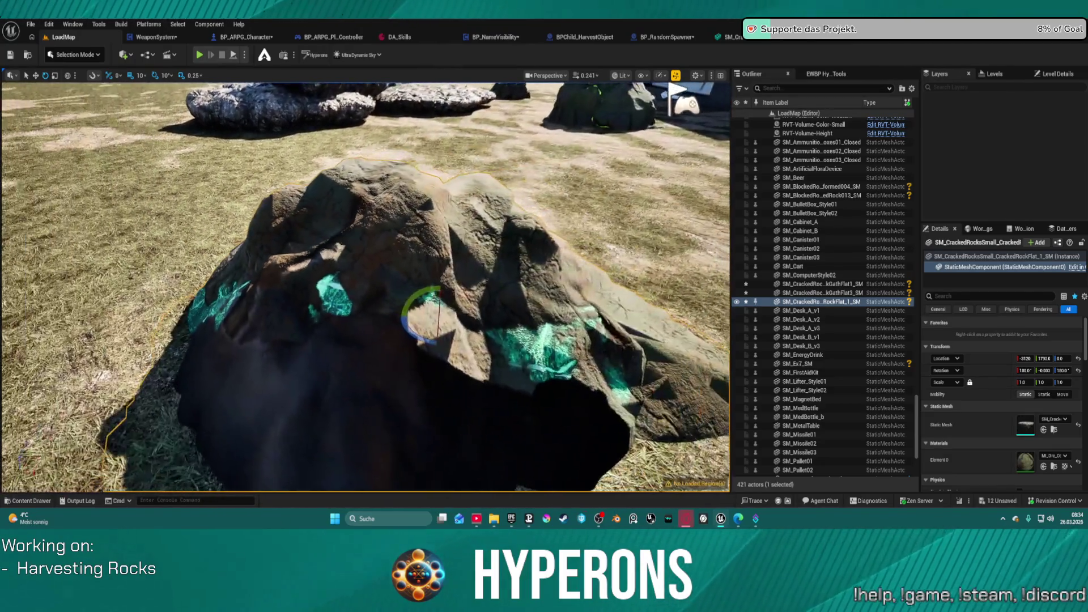
key("s")
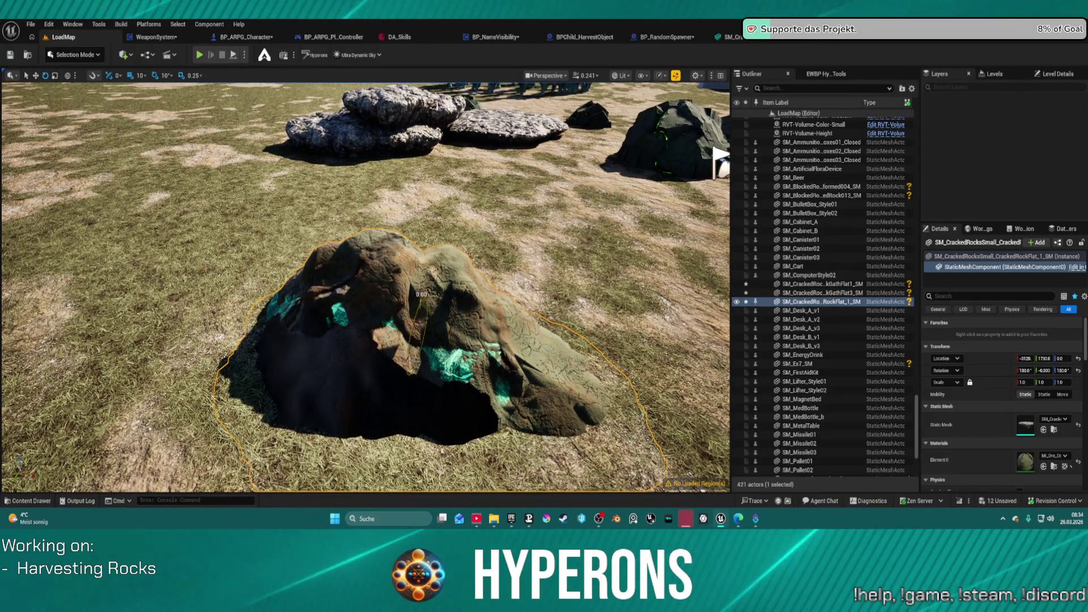
Rotate CrackedRockFlat1 over on its roll axis so it lies as a low cracked mound.
left_click_drag(421, 300, 397, 300)
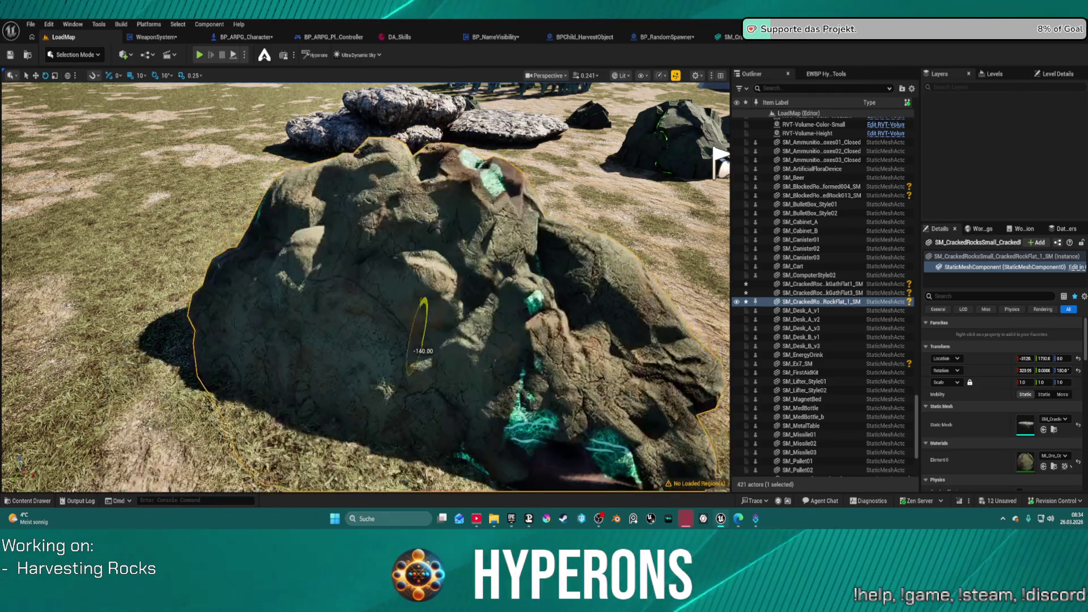
left_click_drag(422, 351, 431, 311)
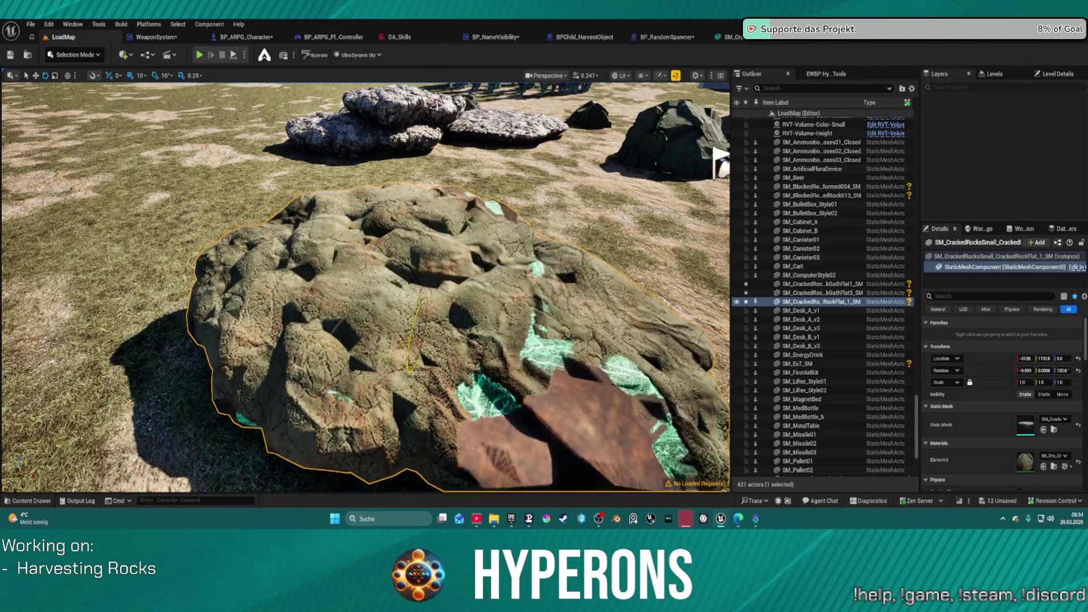
left_click_drag(413, 368, 425, 326)
key("f")
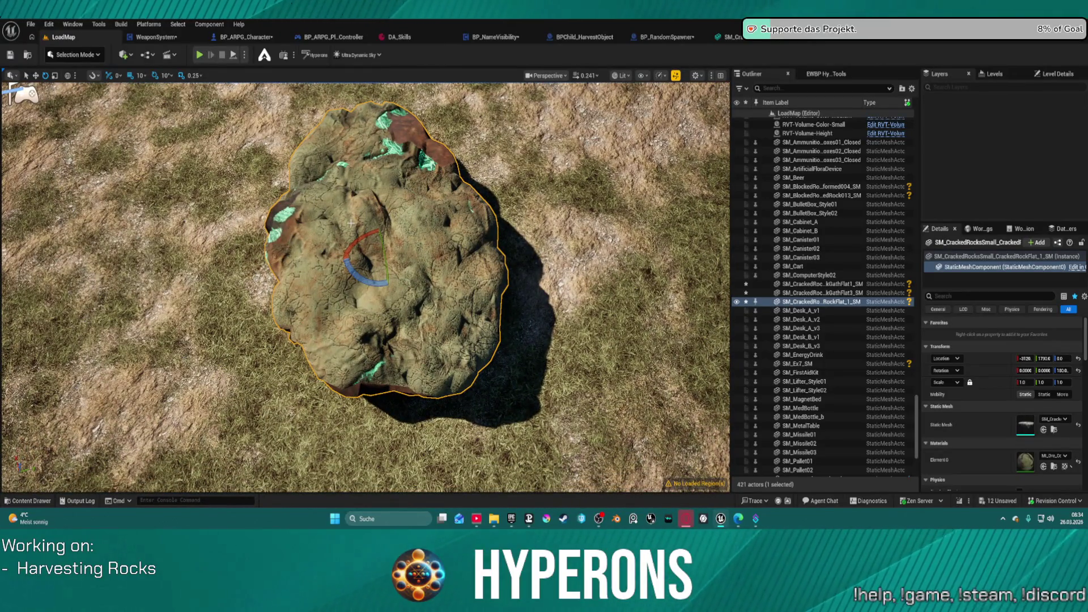
mouse_move(346, 259)
left_mouse_down()
mouse_move(368, 263)
mouse_move(369, 275)
left_mouse_up()
key("w")
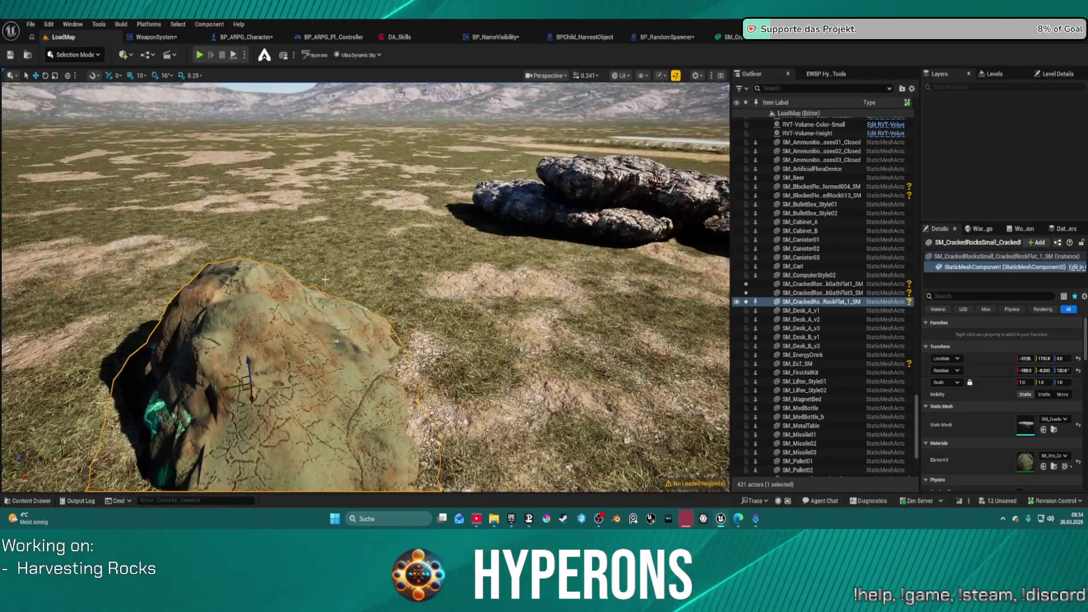
key("e")
mouse_move(251, 386)
left_mouse_down()
mouse_move(238, 396)
mouse_move(250, 390)
left_mouse_up()
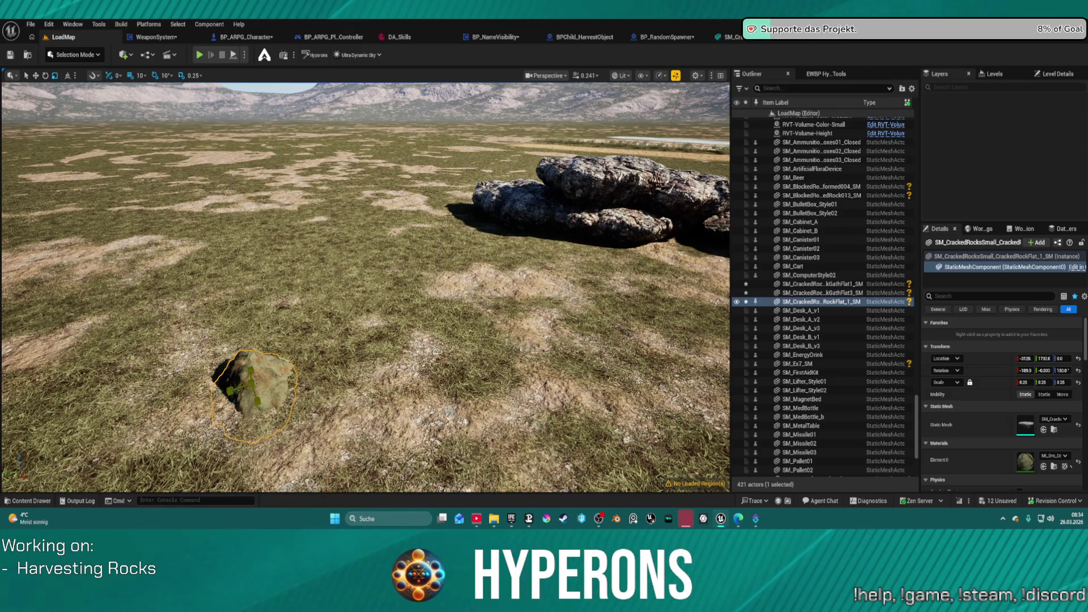
left_click_drag(299, 367, 387, 379)
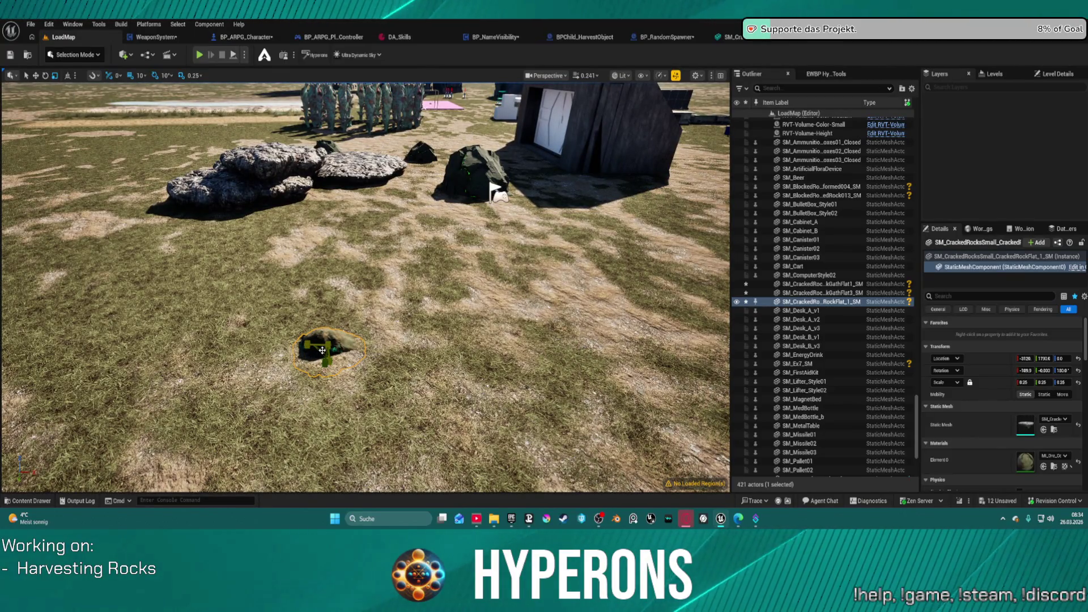
left_click_drag(321, 350, 343, 350)
key("ctrl+z")
key("ctrl+z")
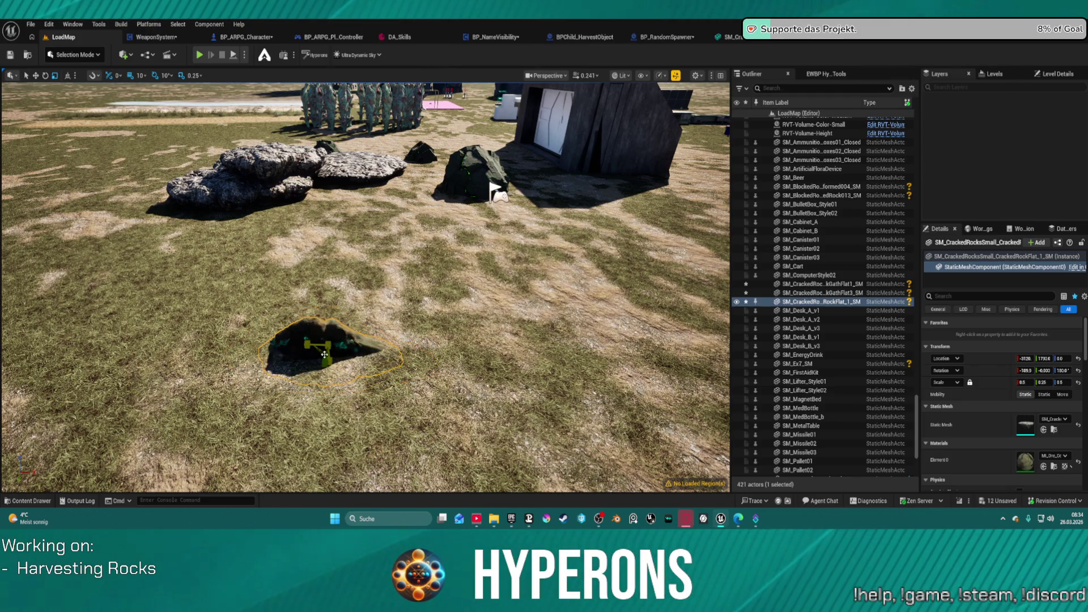
key("ctrl+z")
key("ctrl+z")
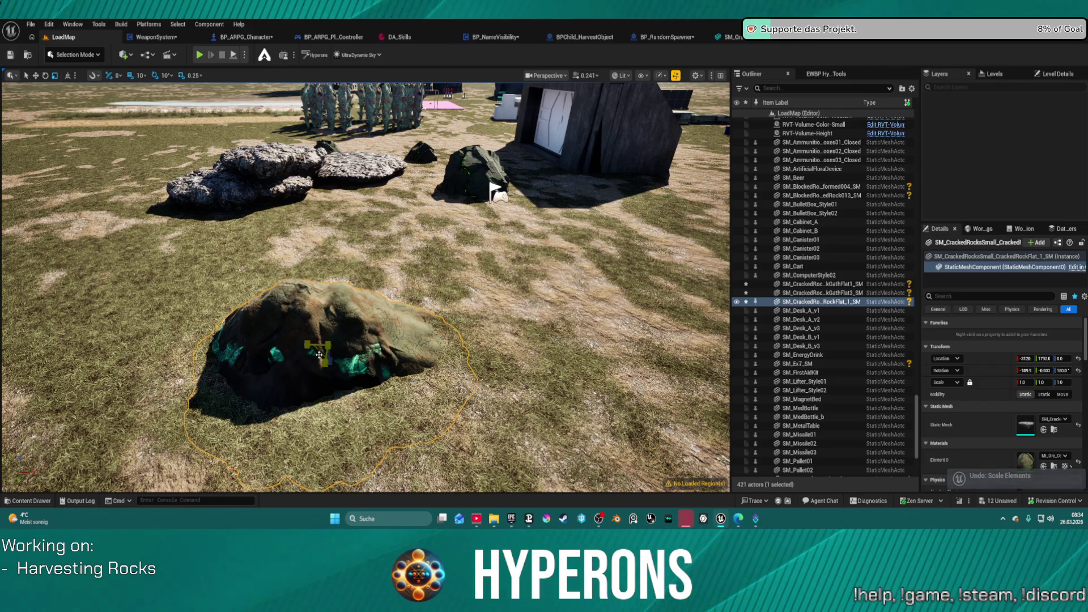
left_click_drag(328, 347, 306, 349)
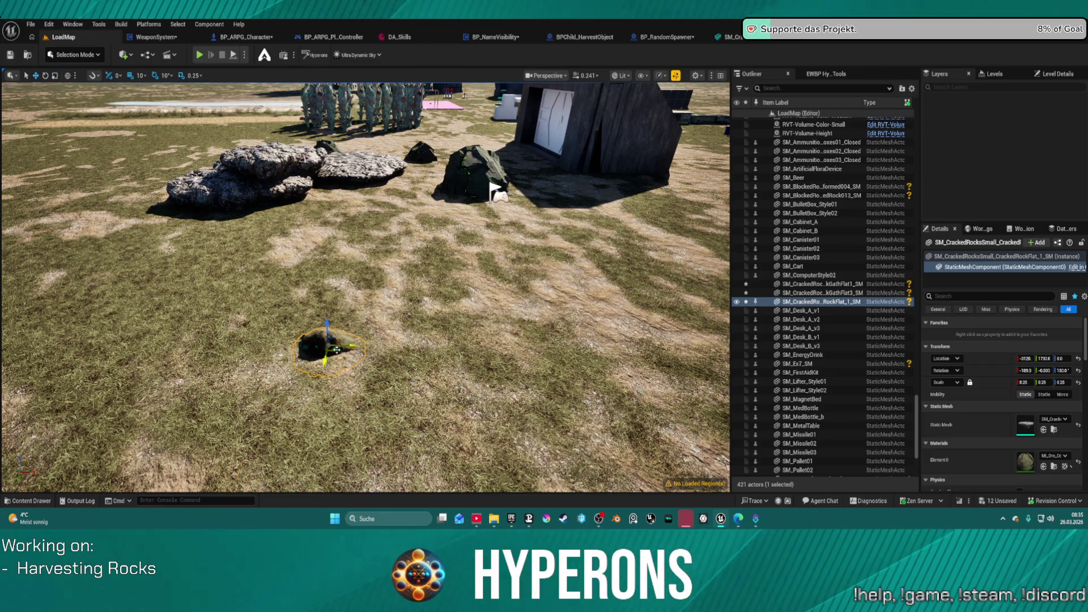
key("End")
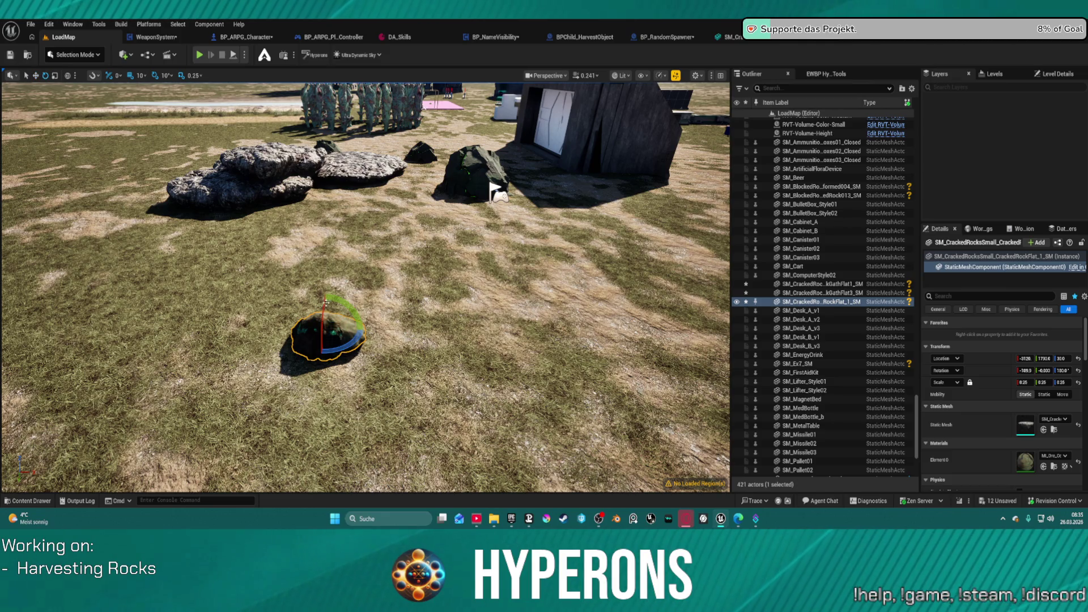
scroll(488, 187, "down", 3)
left_click_drag(316, 289, 318, 340)
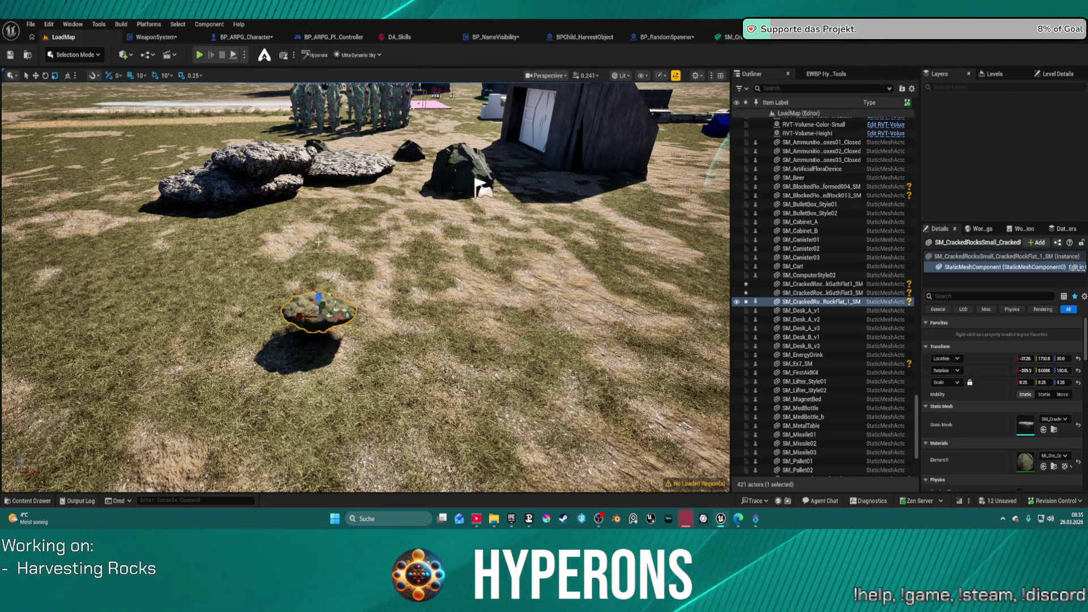
key("w")
left_click_drag(319, 297, 319, 317)
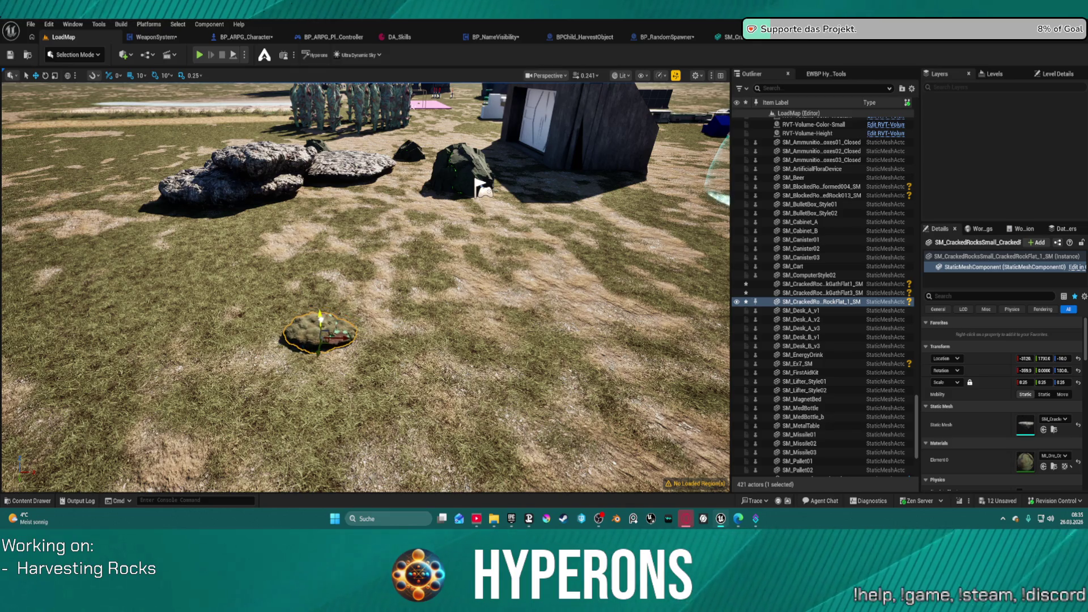
key("f")
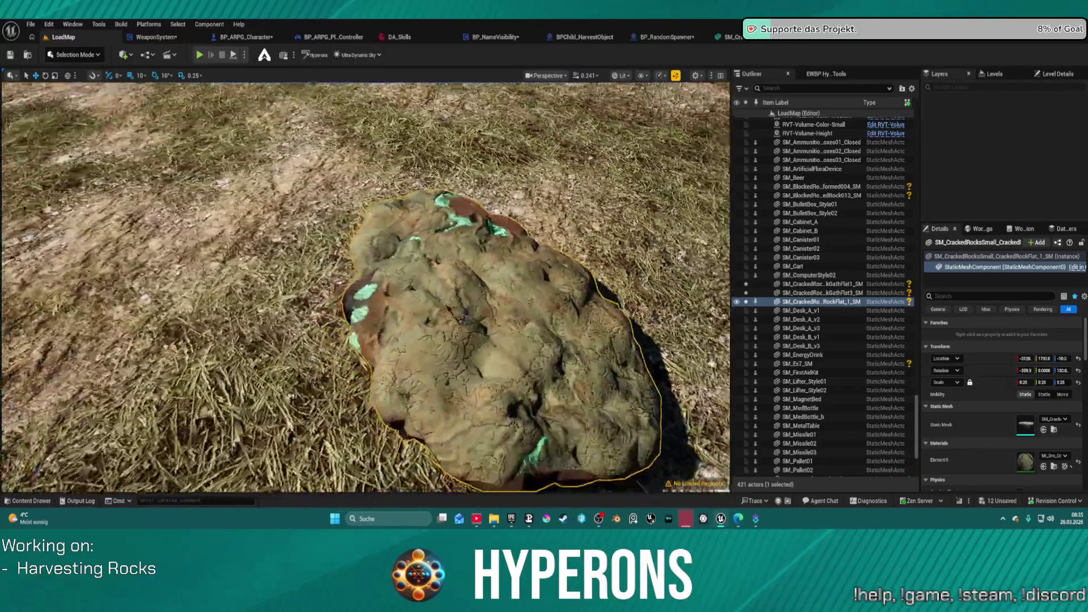
scroll(377, 266, "down", 5)
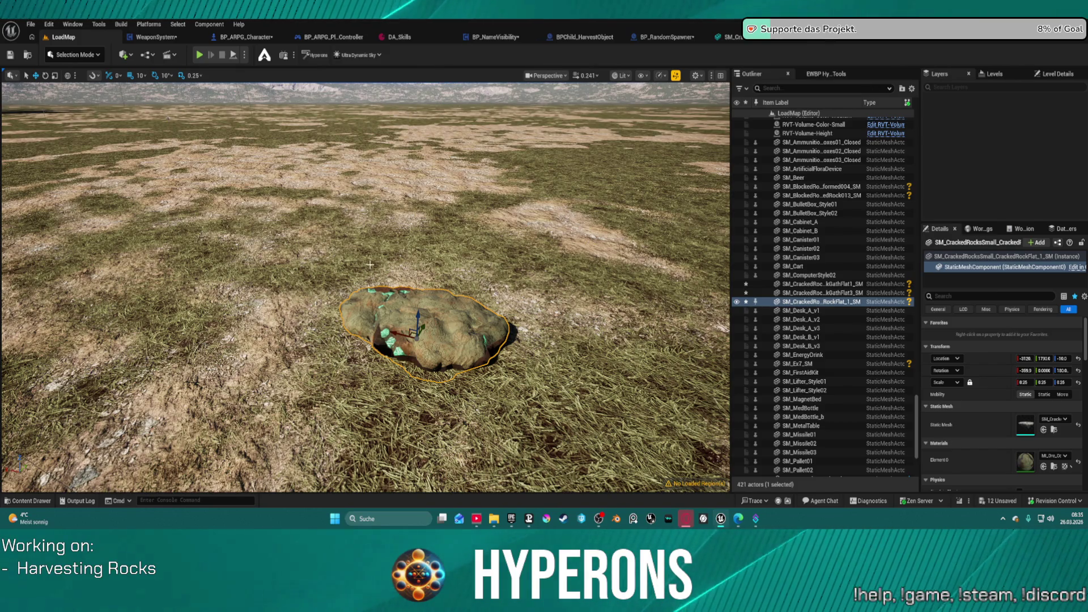
key("ctrl+space")
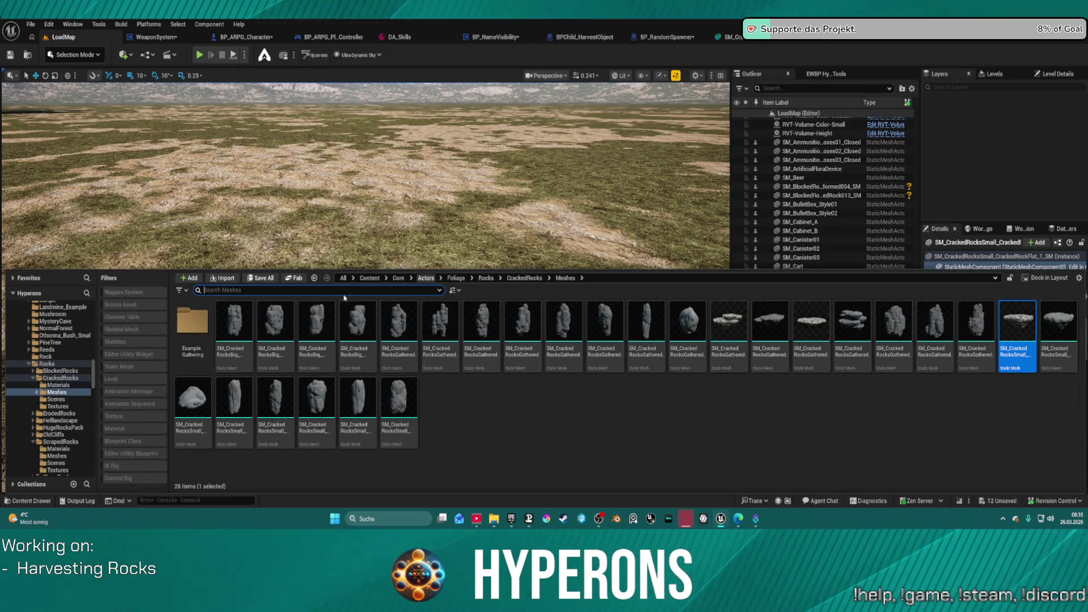
Place an ErodedRock Gr_2 mesh from Rocks > ErodedRocks > Meshes into LoadMap.
left_click(54, 371)
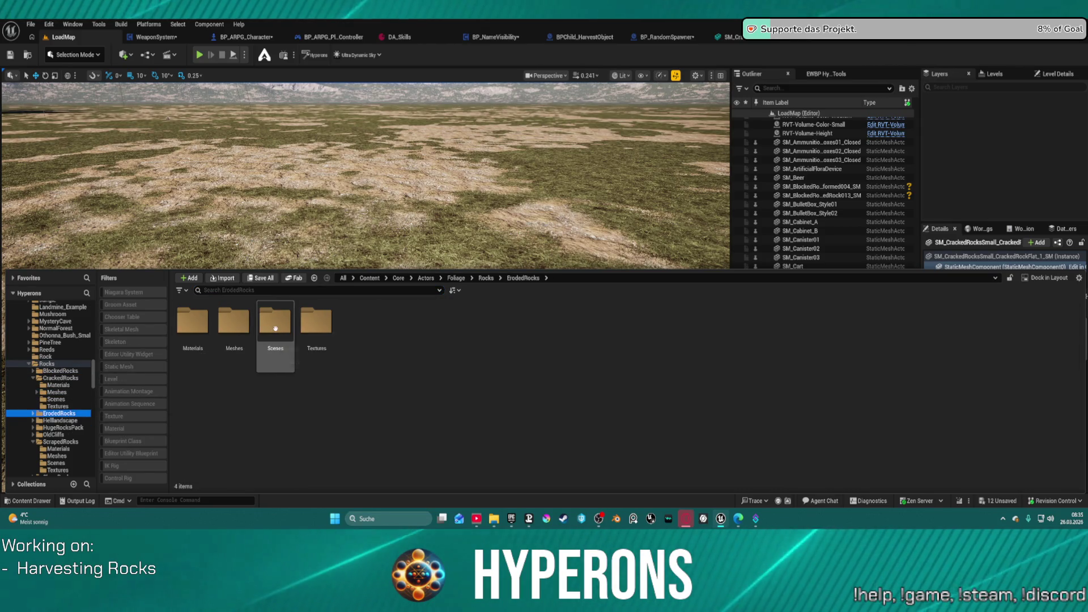
left_click(245, 324)
double_click(244, 324)
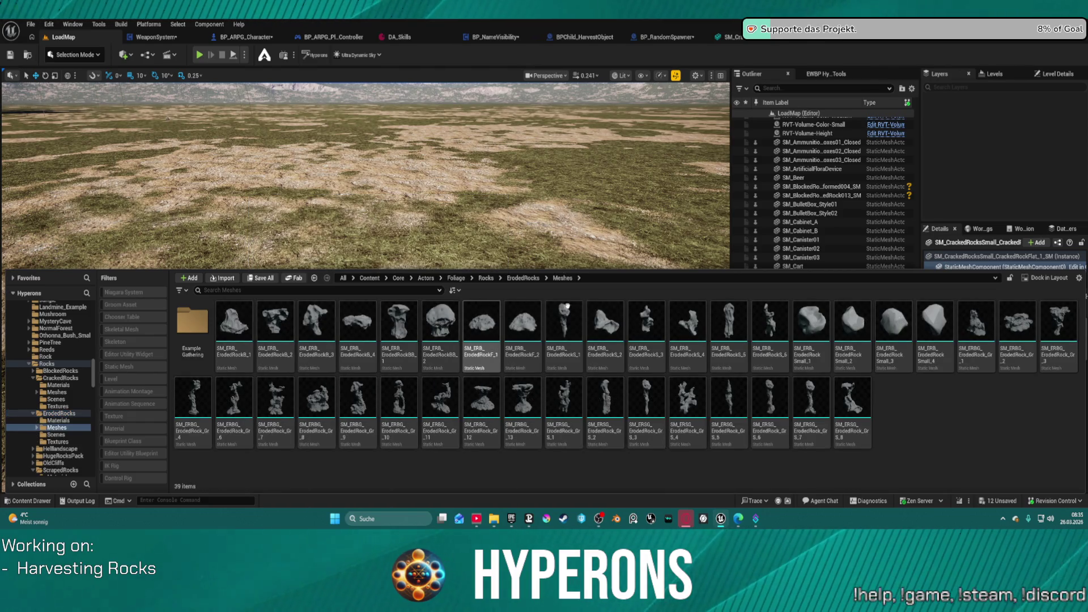
mouse_move(744, 408)
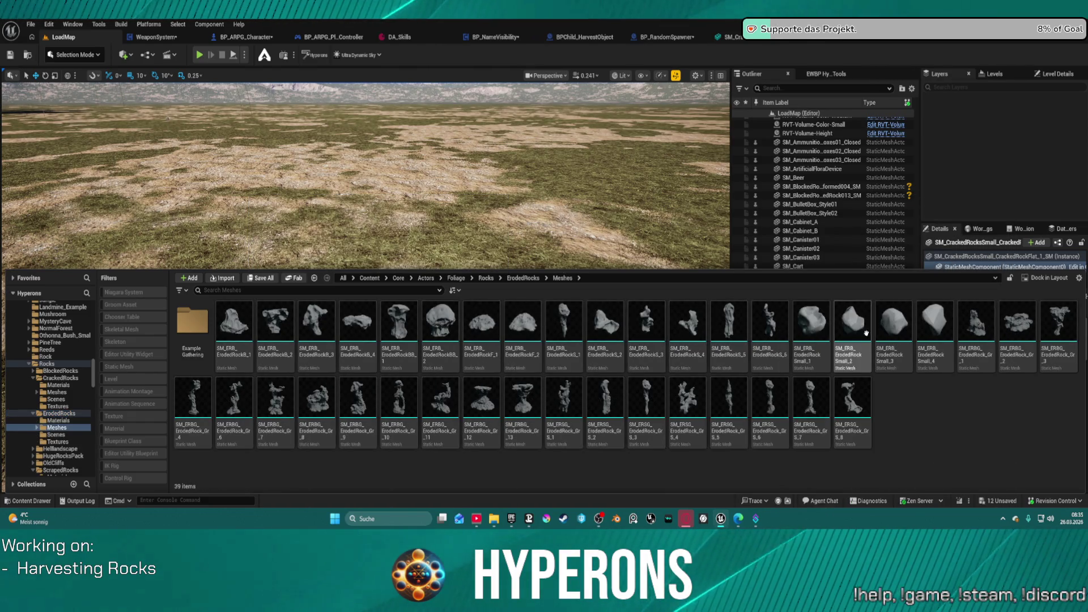
left_click(538, 282)
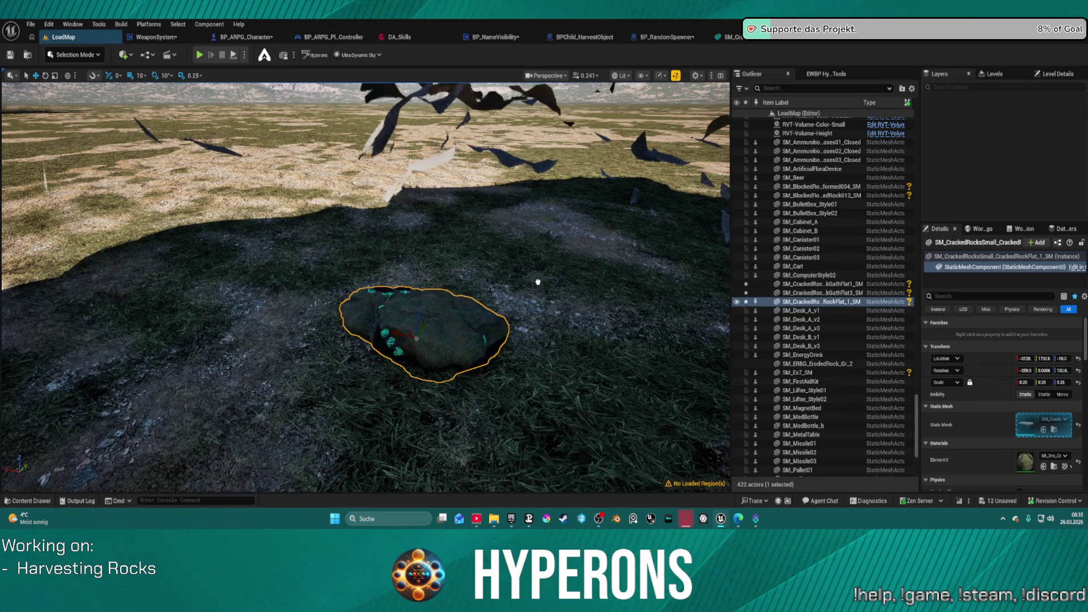
Delete the oversized eroded rock and the small cracked rock.
key("f")
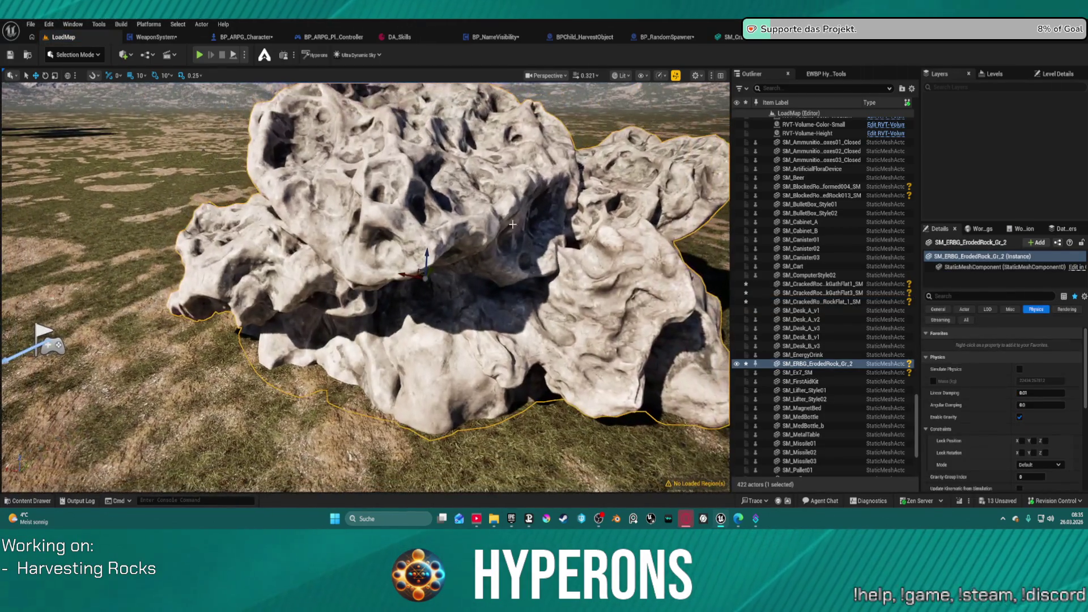
key("Delete")
left_click(382, 303)
key("Delete")
key("ctrl+space")
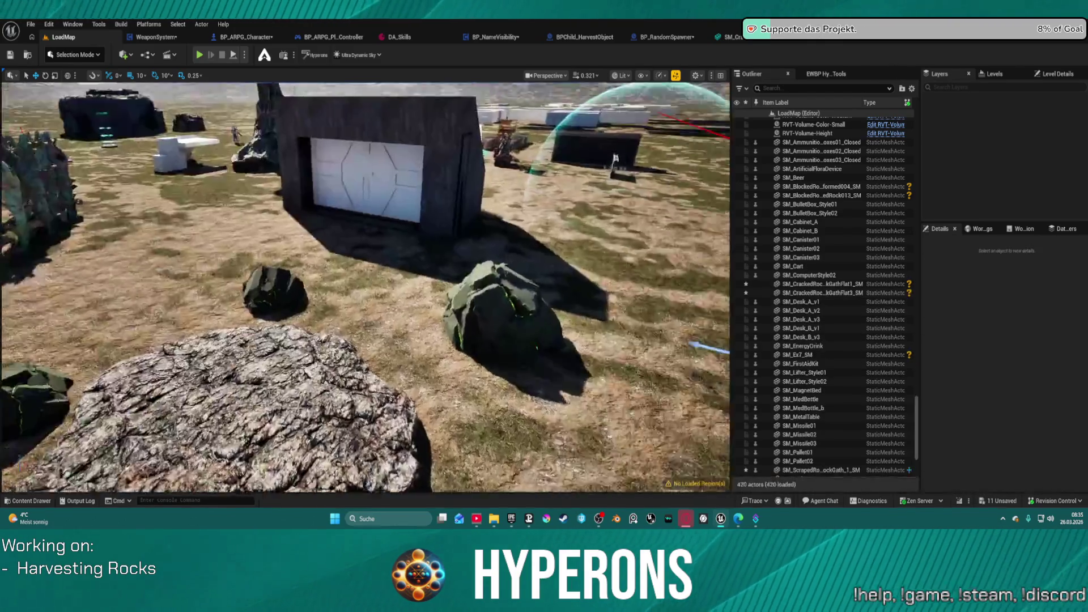
Delete two more rock pieces, then undo to restore one cracked rock.
left_click_drag(409, 294, 410, 272)
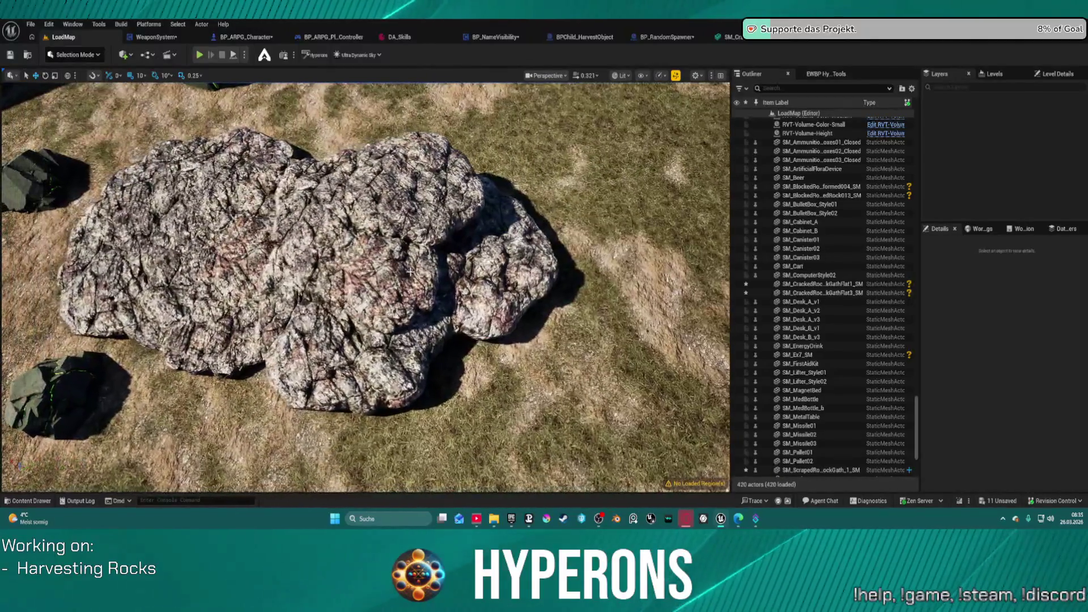
left_click(197, 209)
key("Delete")
left_click(253, 212)
key("Delete")
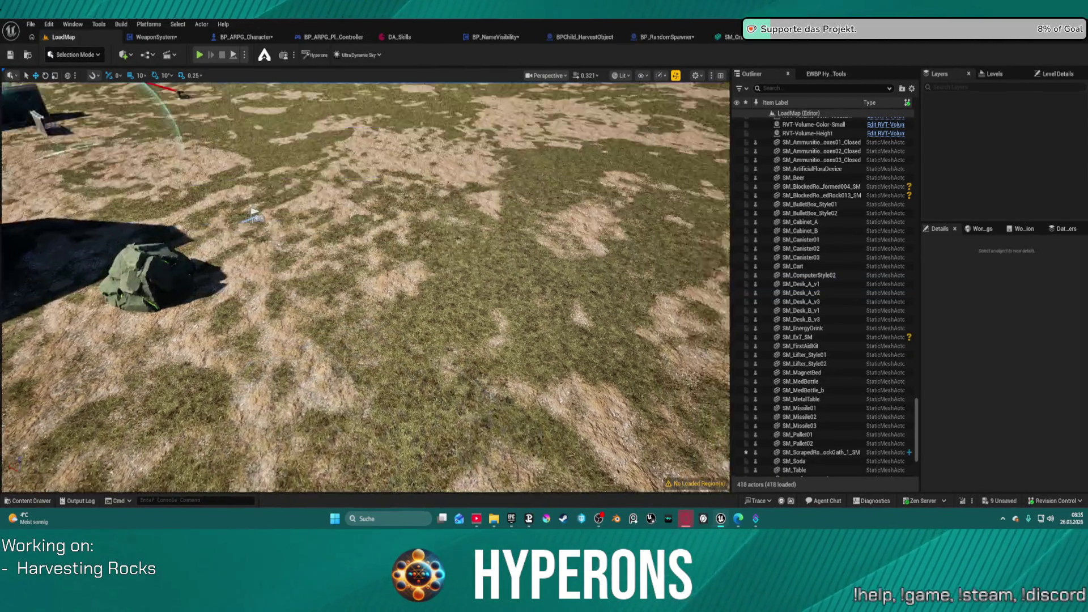
key("ctrl+z")
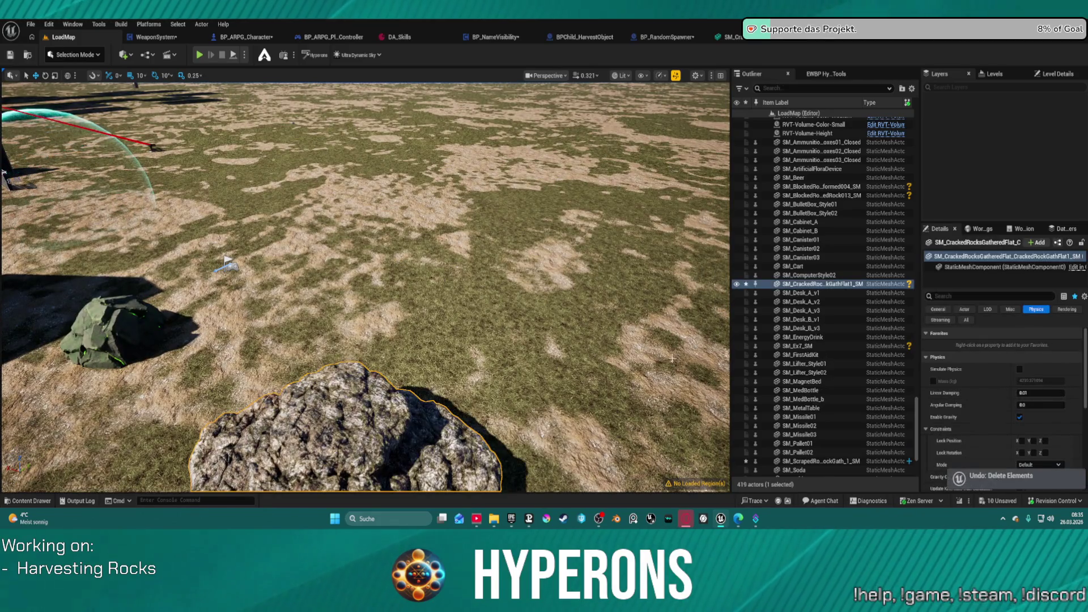
Give the cracked rock the M_Ore material and shrink it to 0.25 scale.
left_click(976, 267)
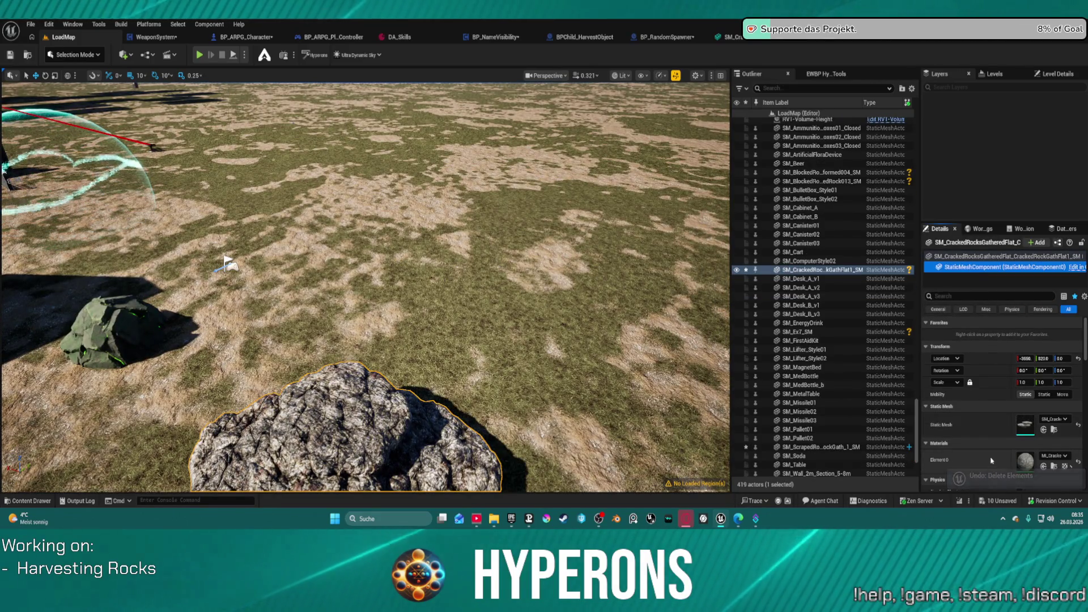
key("f")
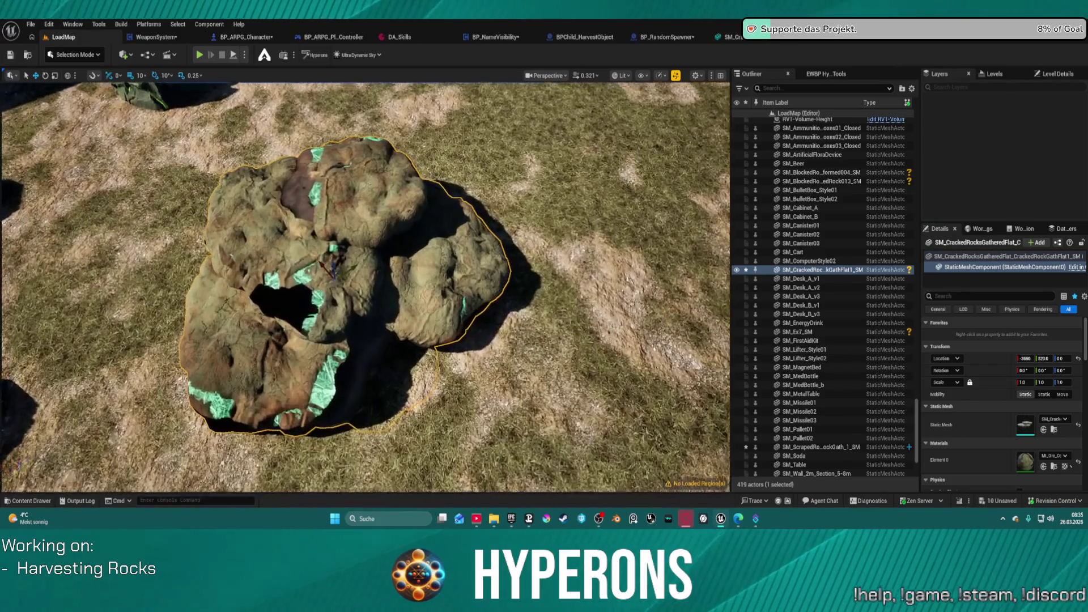
key("e")
mouse_move(338, 296)
left_mouse_down()
mouse_move(323, 296)
mouse_move(369, 296)
mouse_move(308, 296)
mouse_move(365, 301)
mouse_move(365, 352)
mouse_move(352, 323)
mouse_move(353, 352)
left_mouse_up()
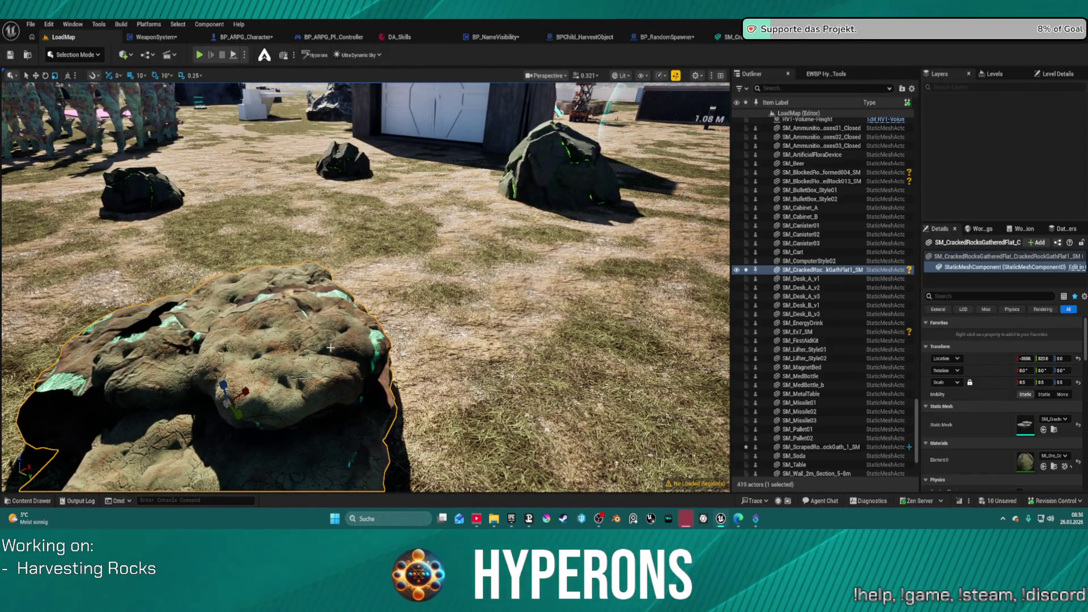
mouse_move(363, 284)
left_mouse_down()
mouse_move(413, 301)
mouse_move(366, 298)
mouse_move(366, 340)
left_mouse_up()
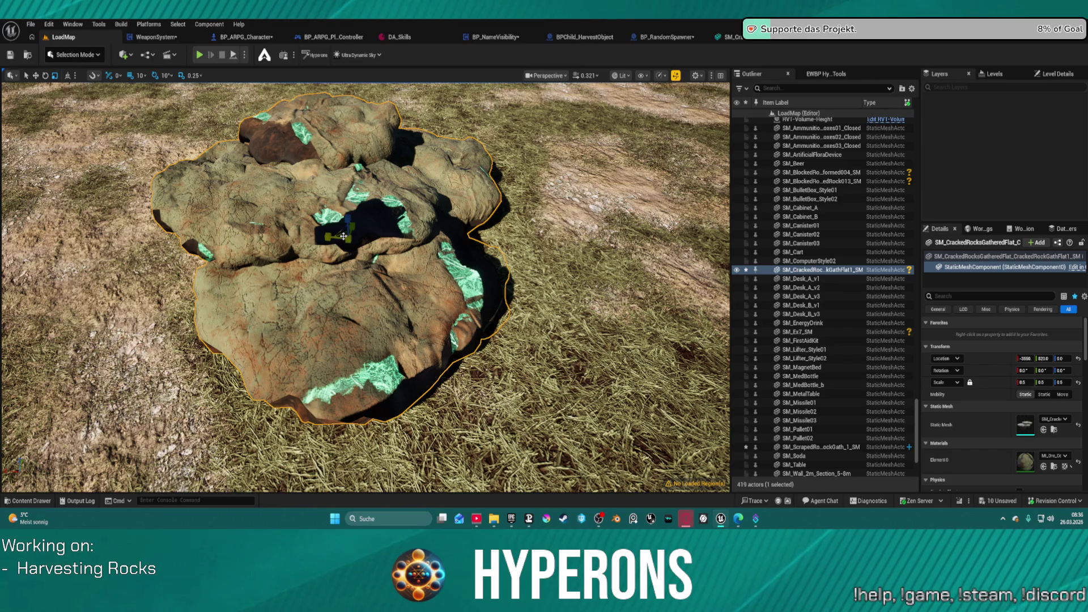
mouse_move(342, 235)
left_mouse_down()
mouse_move(351, 229)
mouse_move(335, 239)
left_mouse_up()
mouse_move(395, 214)
left_mouse_down()
mouse_move(408, 221)
mouse_move(379, 219)
mouse_move(394, 215)
left_mouse_up()
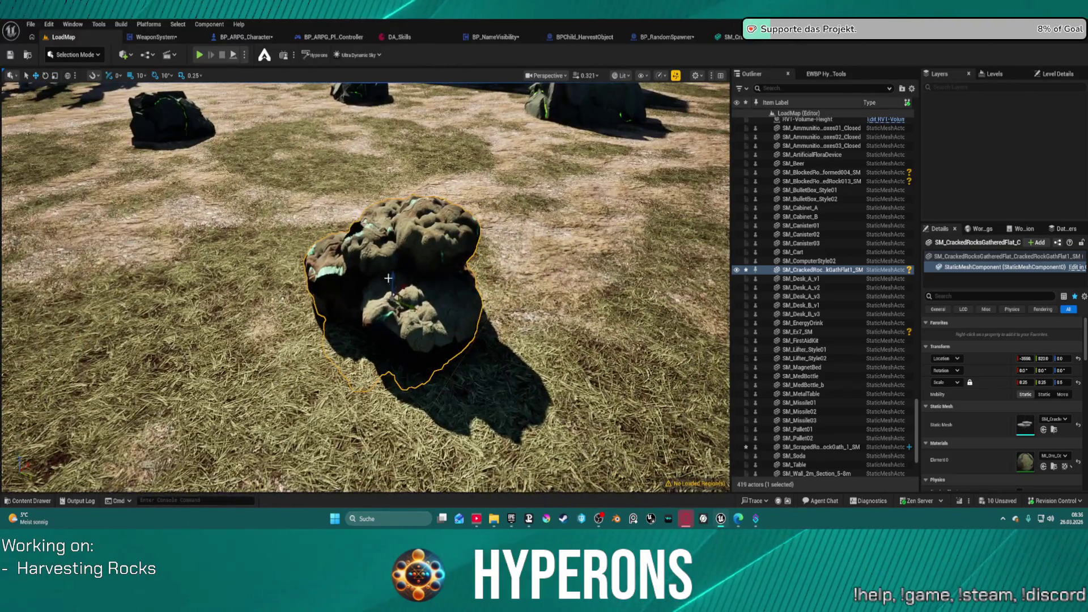
Move the rock beside the larger ore rock and turn it over with a tilt.
mouse_move(392, 301)
left_mouse_down()
mouse_move(431, 249)
mouse_move(584, 165)
mouse_move(596, 136)
mouse_move(646, 309)
mouse_move(495, 206)
left_mouse_up()
key("e")
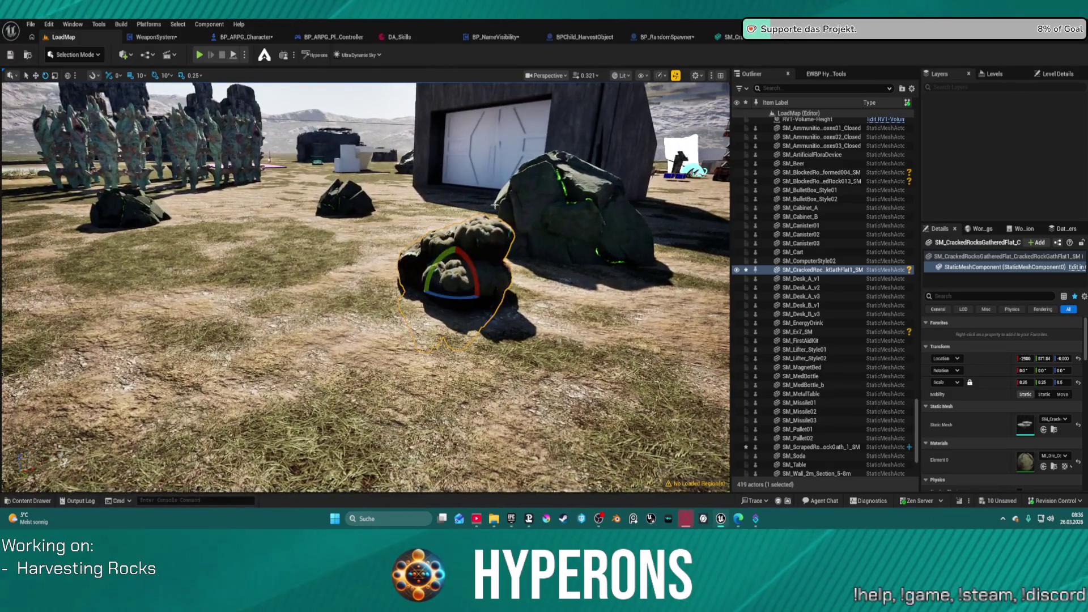
left_click_drag(444, 256, 420, 297)
key("w")
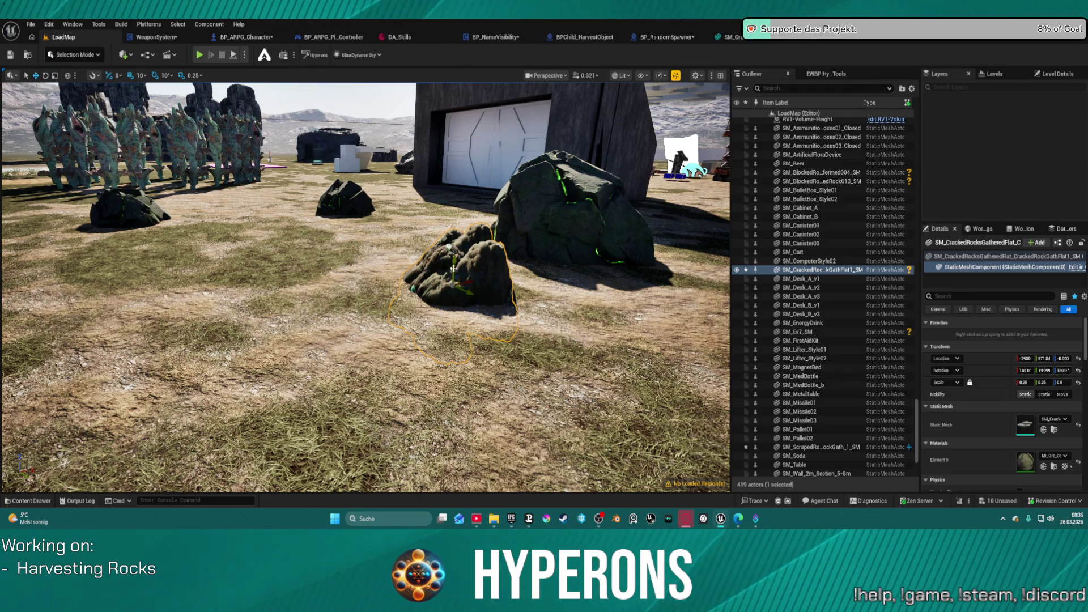
mouse_move(465, 275)
left_mouse_down()
mouse_move(465, 300)
mouse_move(462, 266)
mouse_move(448, 284)
left_mouse_up()
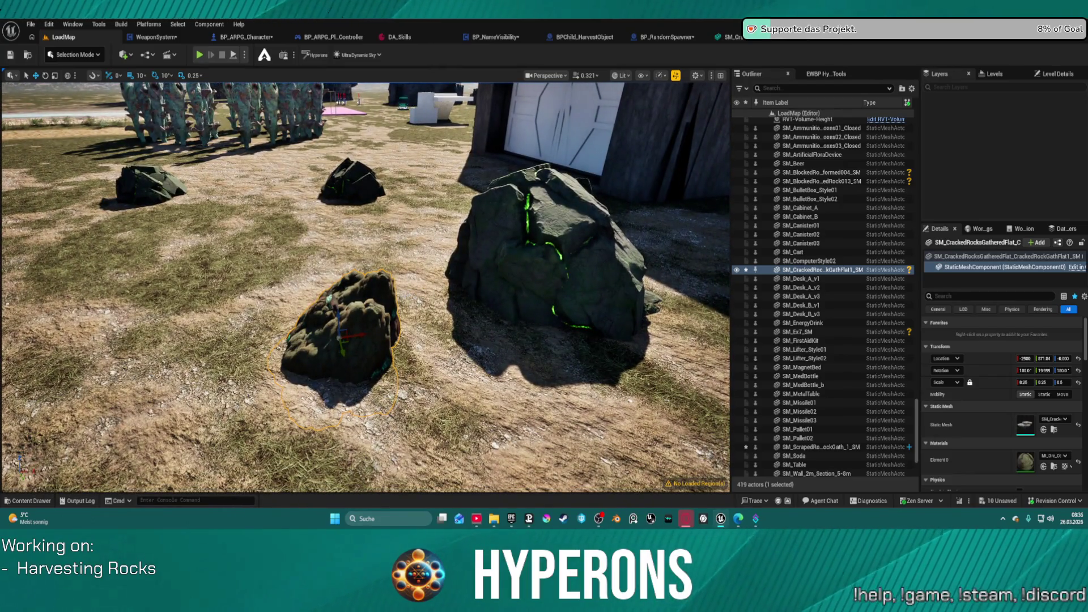
Inspect the placed foliage rock components and their materials.
left_click(559, 258)
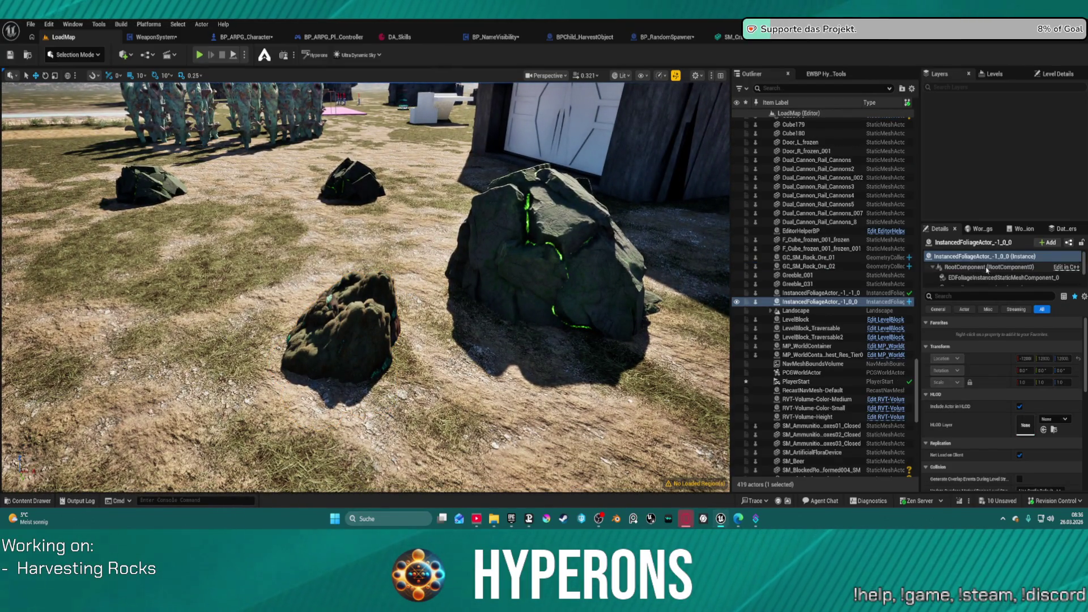
scroll(987, 270, "down", 1)
left_click(1010, 274)
scroll(1010, 273, "down", 1)
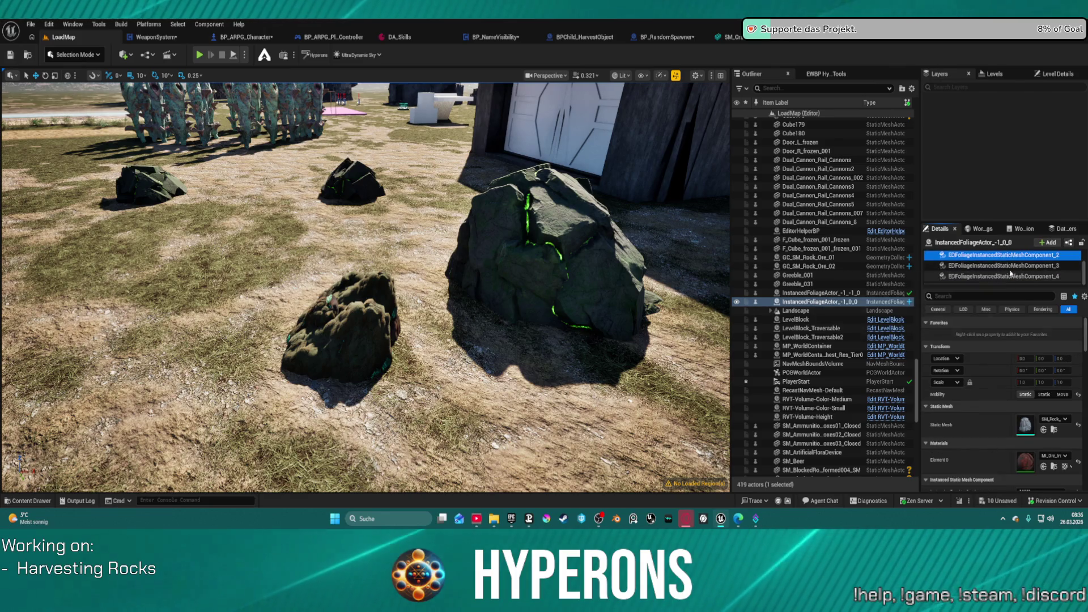
left_click(1009, 266)
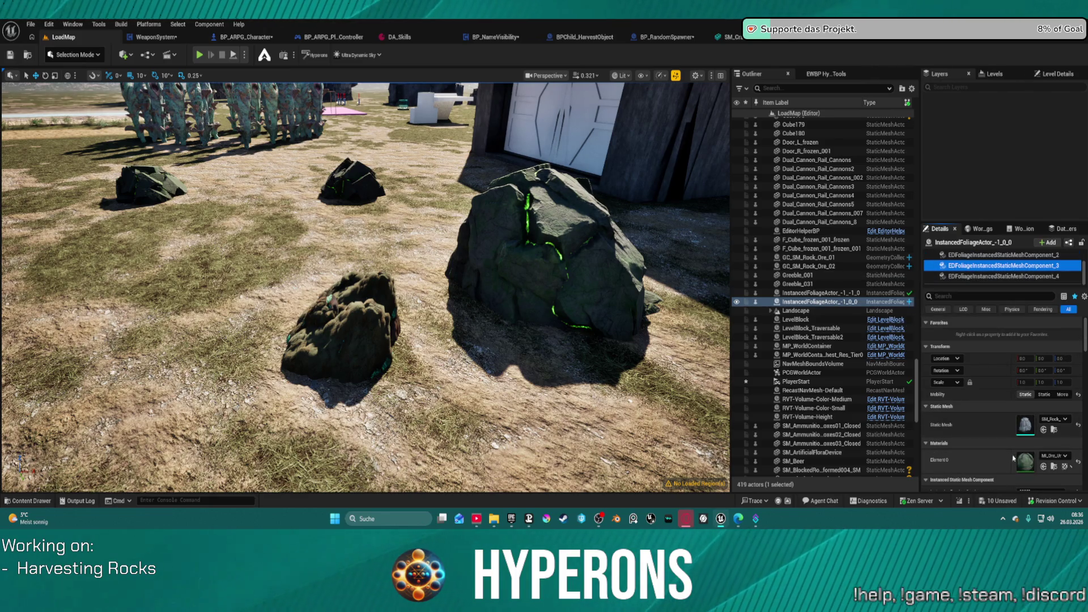
Turn the small ore rock 30 degrees and sink it into the ground to Location Z -20.
left_click(340, 328)
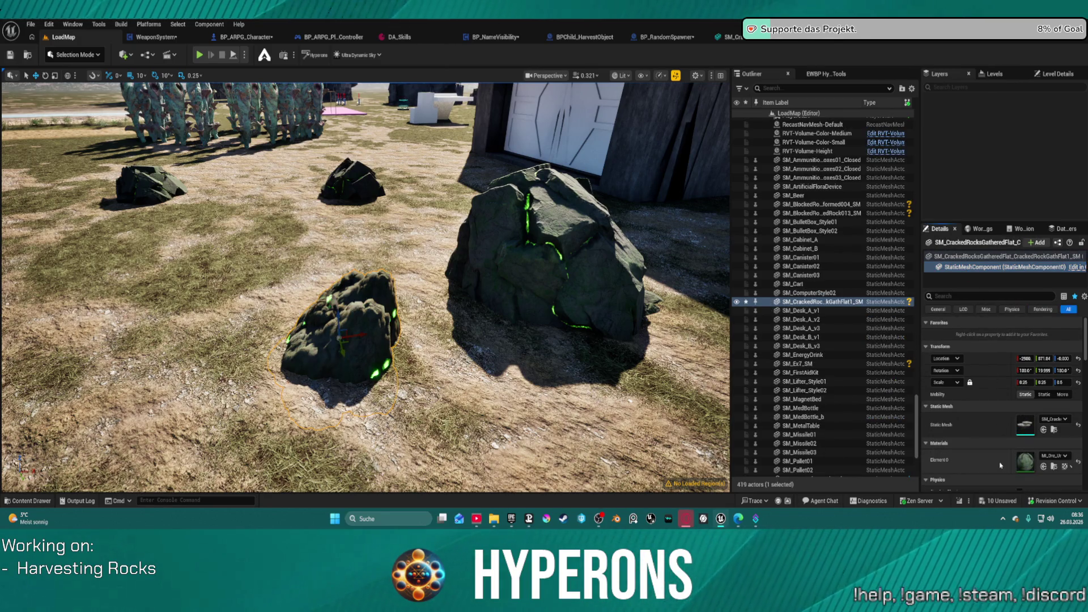
key("e")
left_click_drag(357, 344, 374, 357)
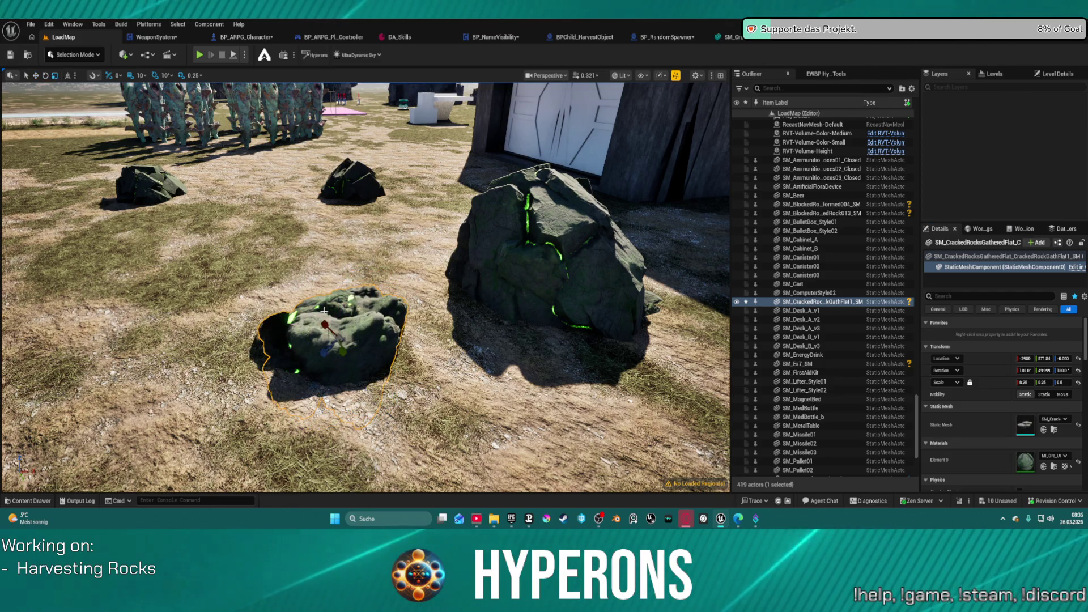
key("w")
left_click_drag(339, 319, 339, 323)
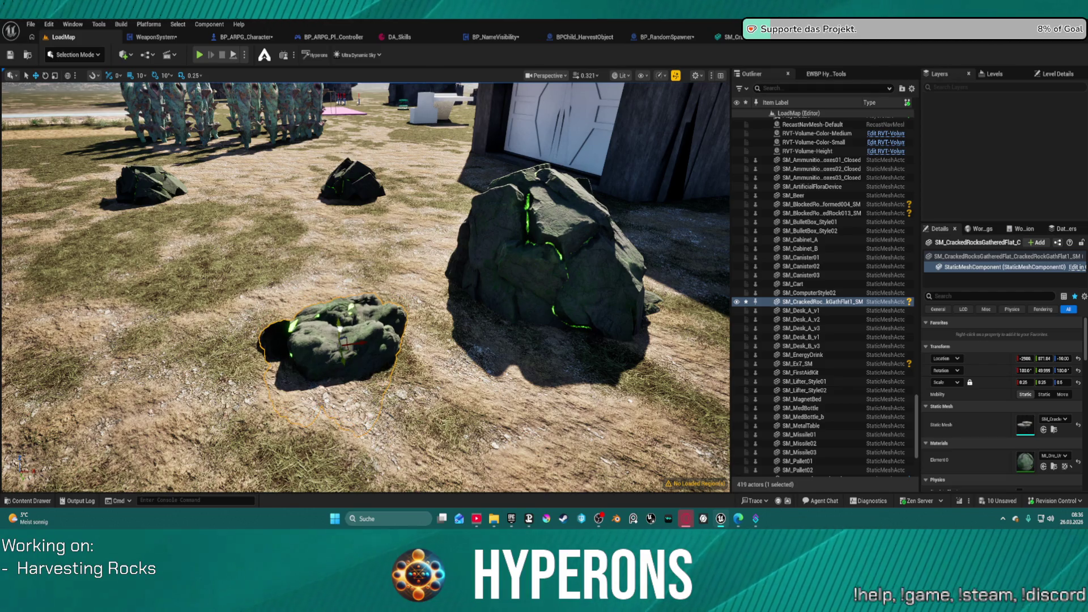
left_click_drag(337, 328, 337, 334)
key("e")
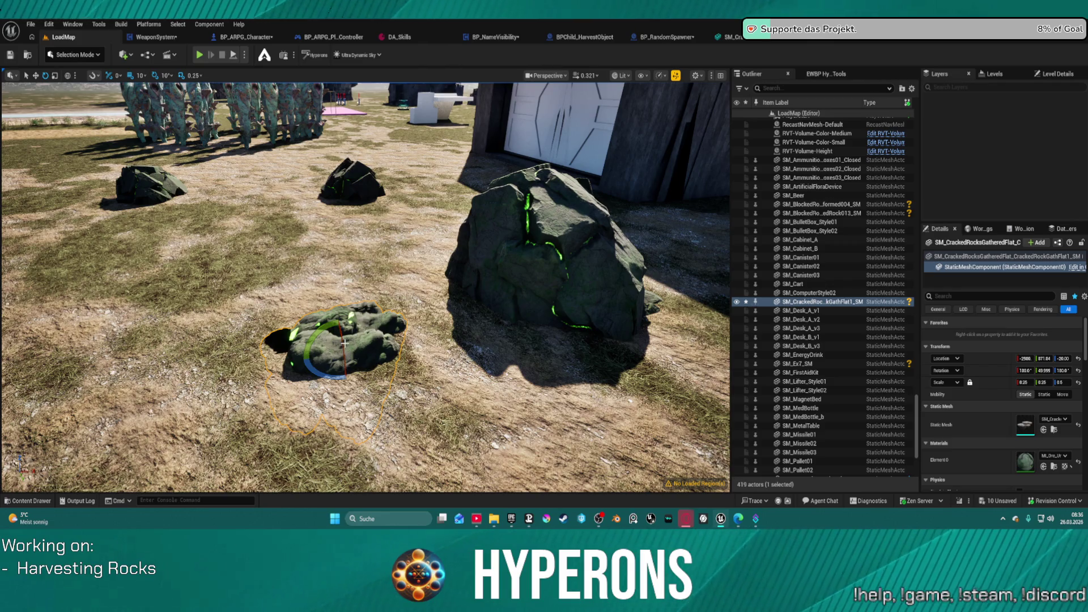
key("r")
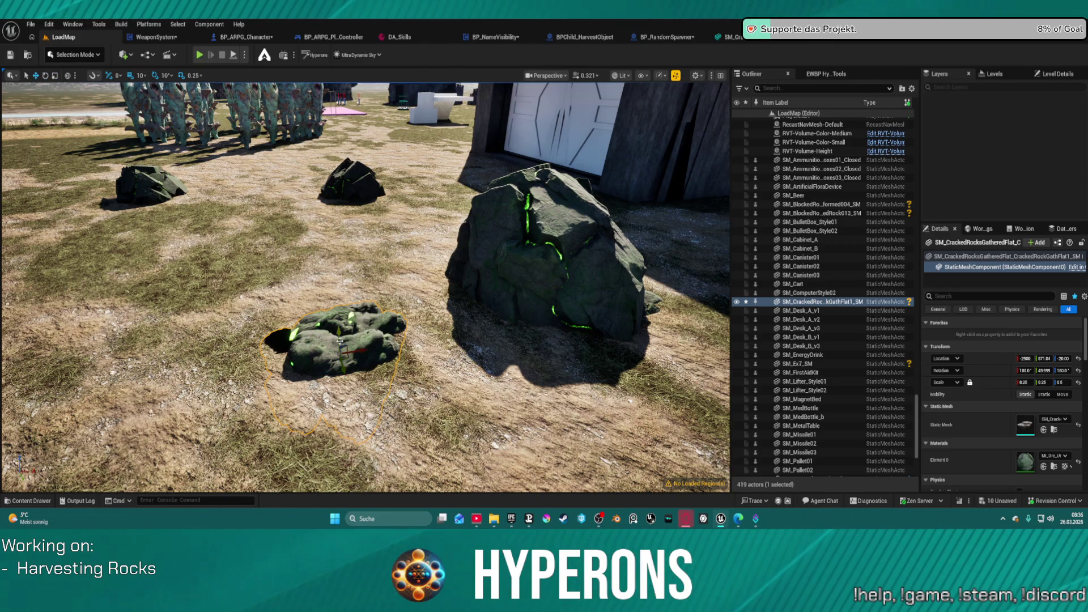
key("ctrl+z")
key("ctrl+y")
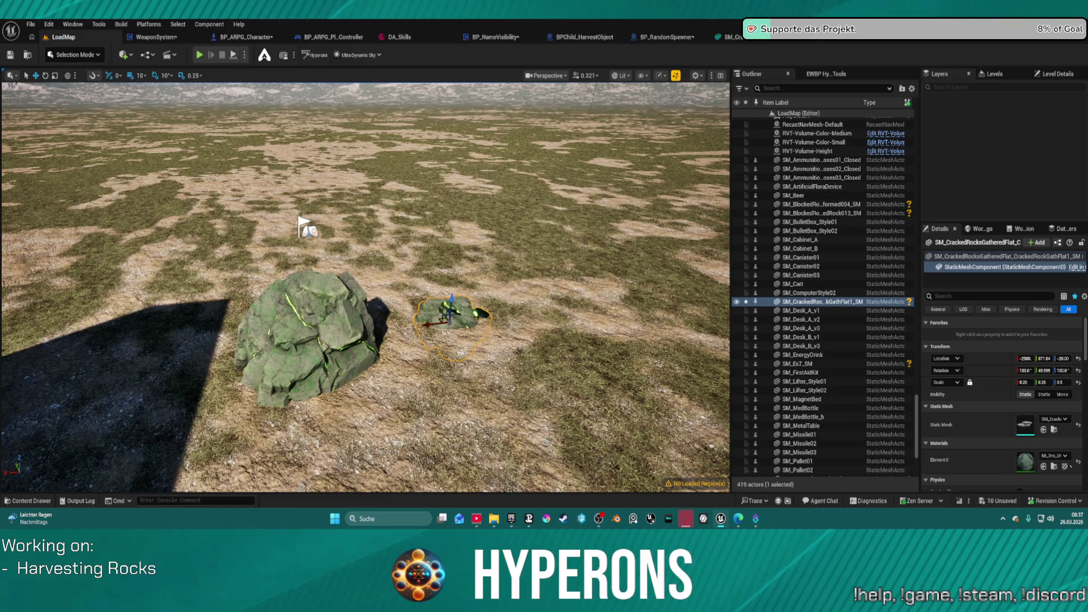
key("ctrl+space")
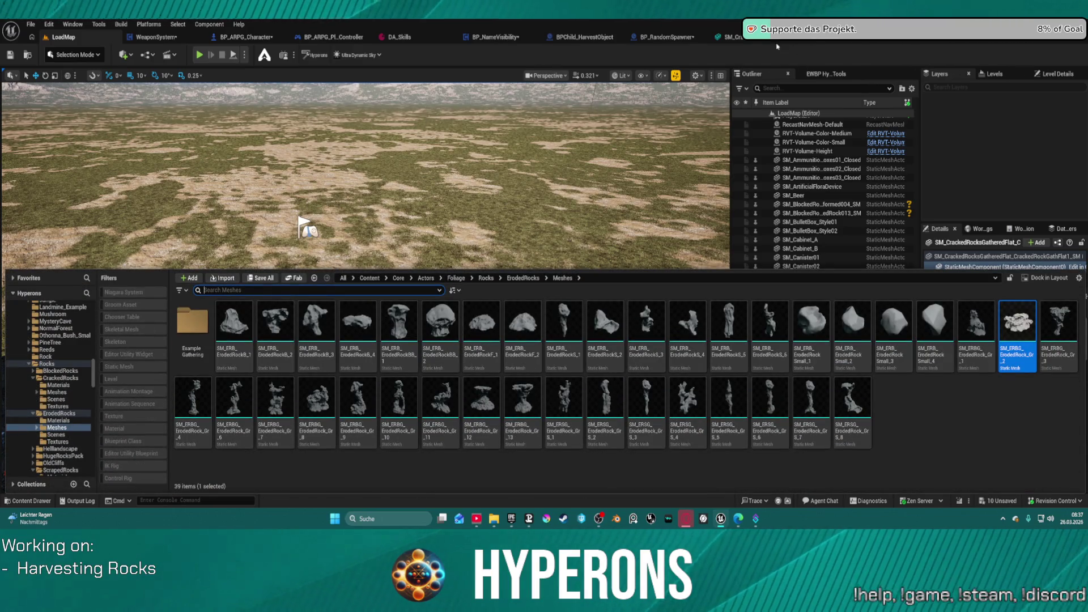
Browse RandomSpawner > Rocks > SM_Rock_Ore_01 and drag GC_SM_Rock_Ore_1 into the level.
scroll(64, 328, "up", 10)
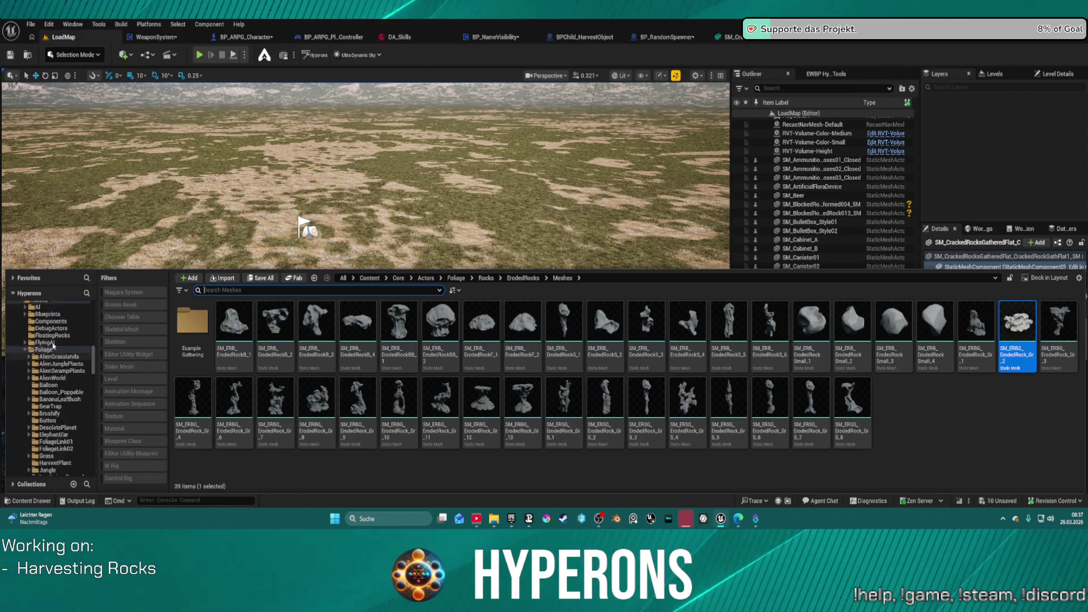
scroll(58, 388, "down", 15)
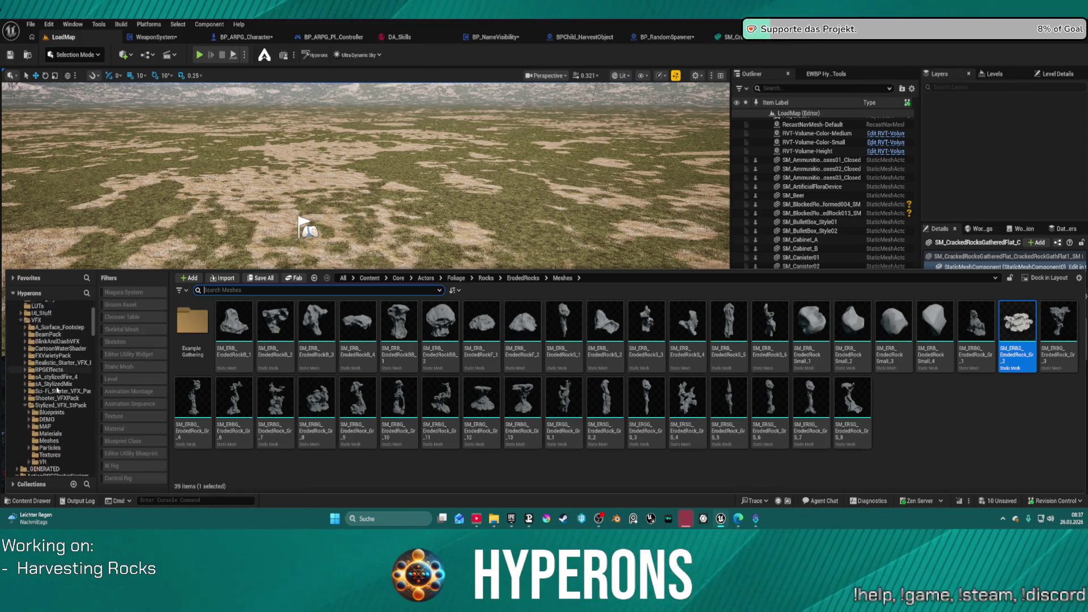
scroll(59, 381, "down", 3)
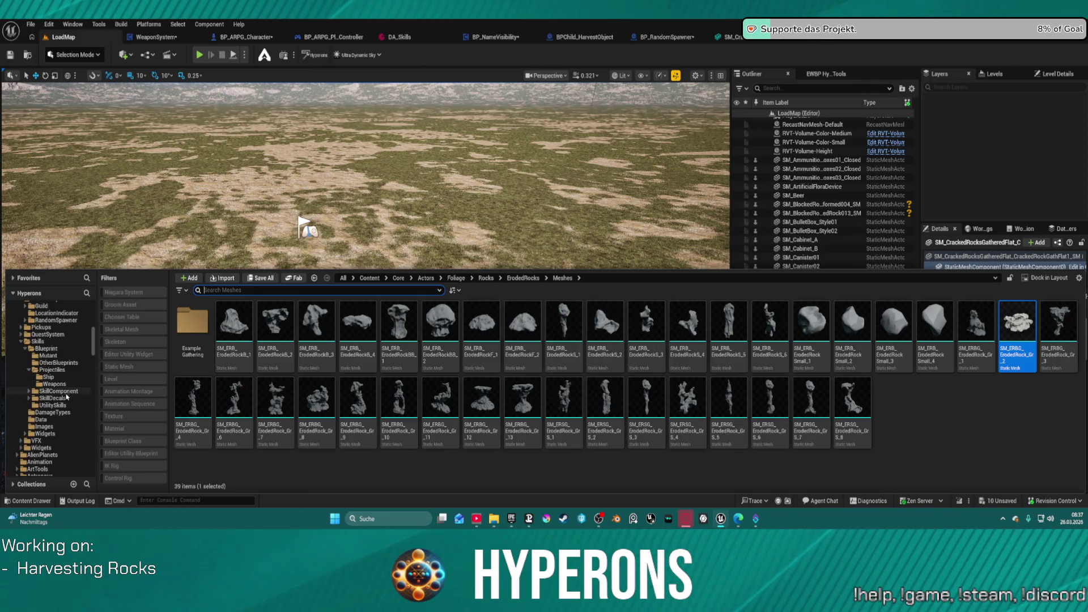
scroll(67, 405, "down", 4)
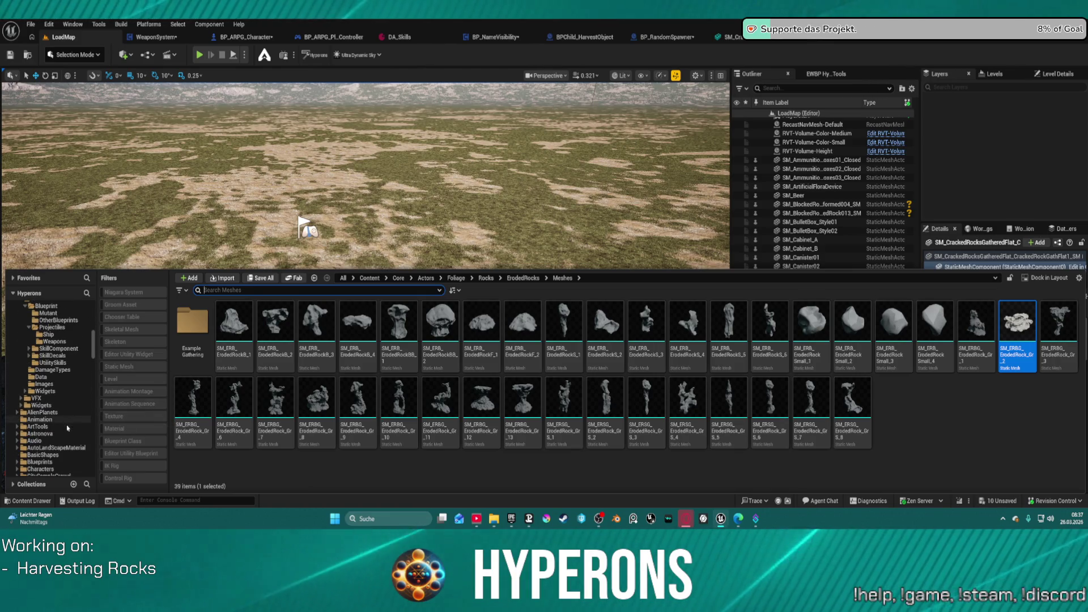
scroll(49, 445, "up", 2)
scroll(50, 445, "up", 2)
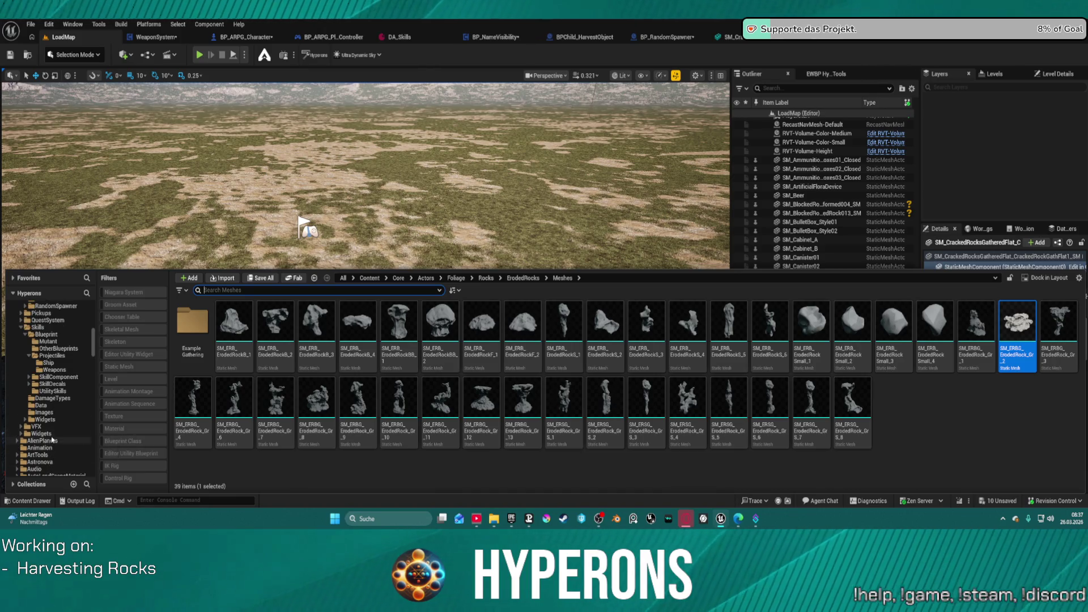
scroll(54, 404, "down", 10)
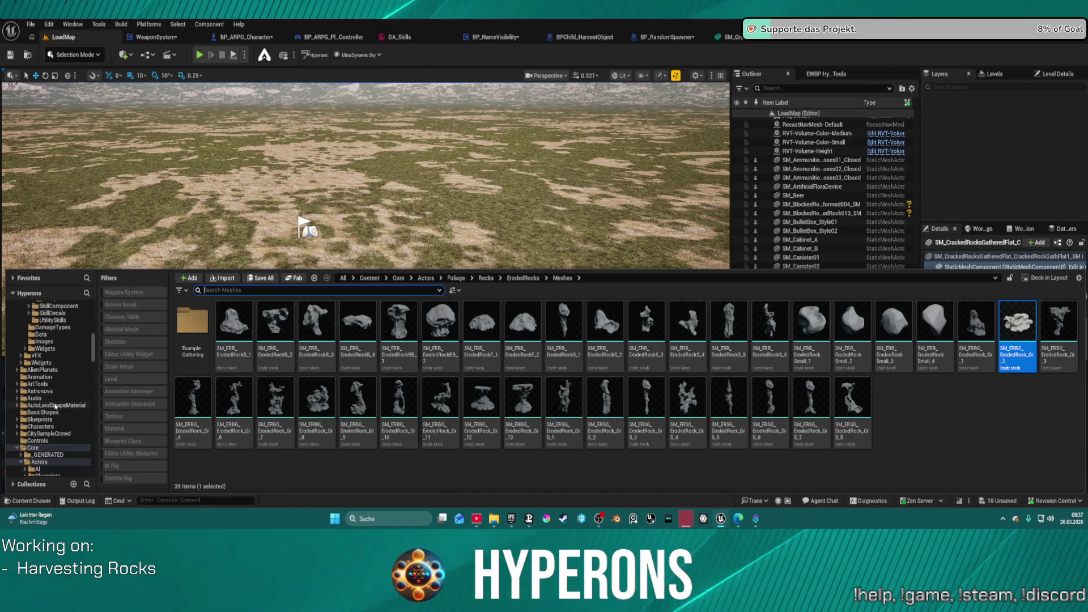
scroll(57, 401, "up", 10)
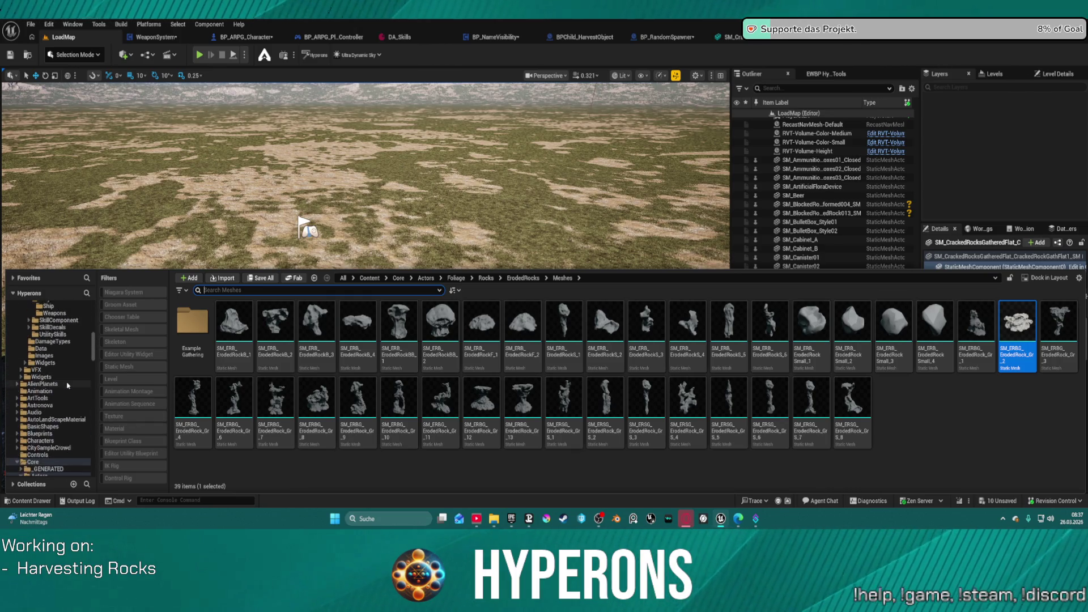
scroll(57, 391, "up", 2)
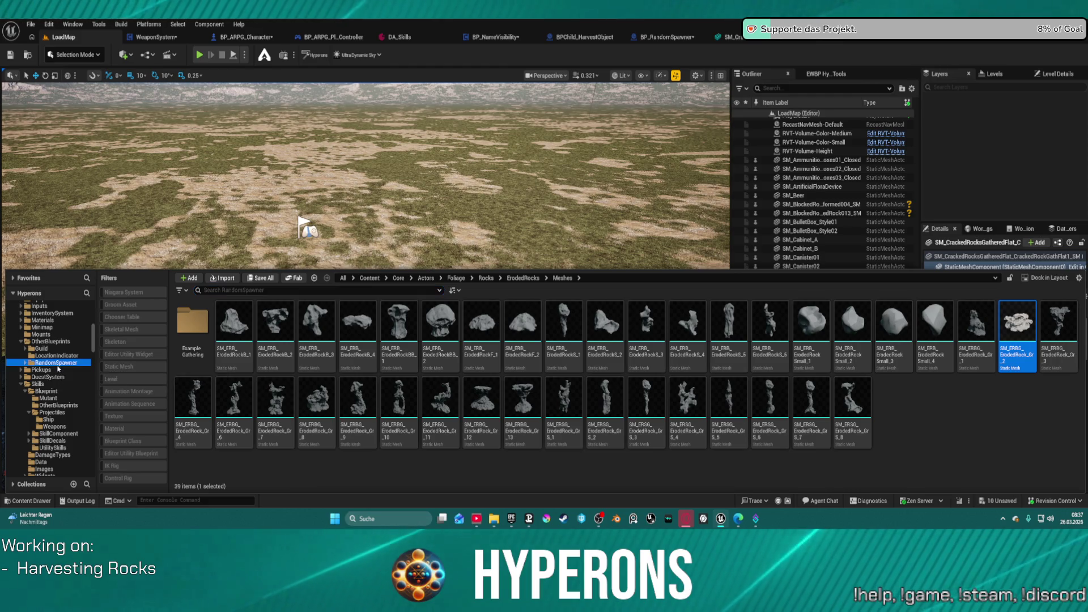
left_click(56, 362)
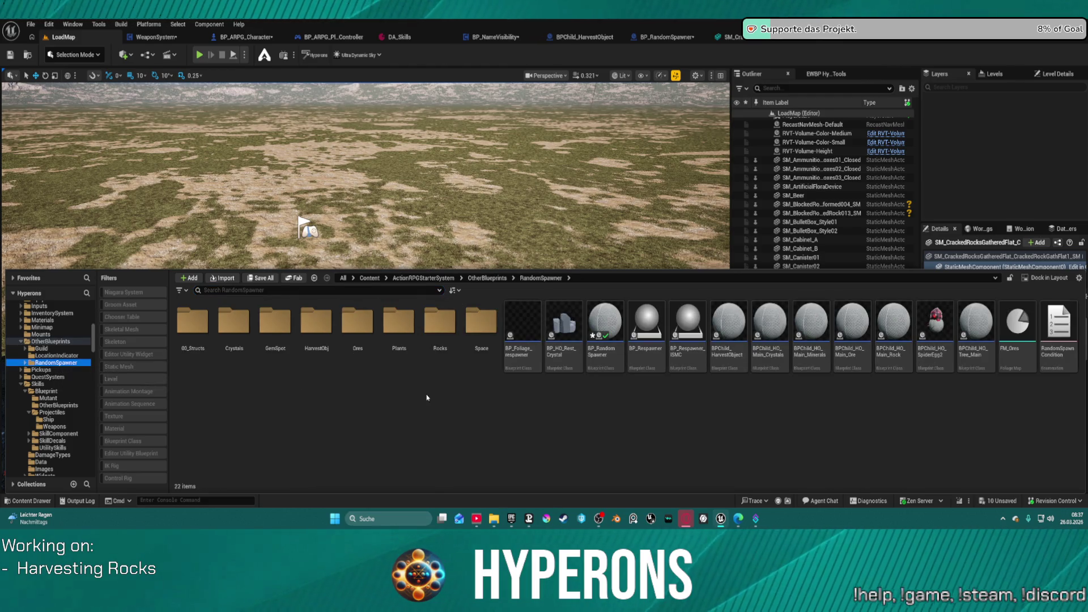
double_click(440, 322)
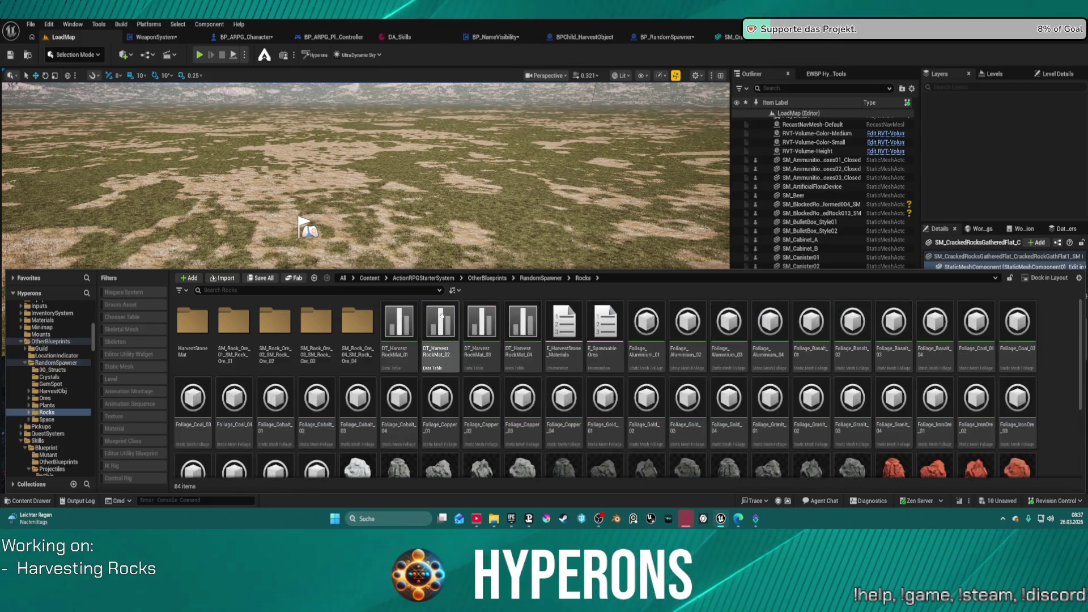
double_click(234, 323)
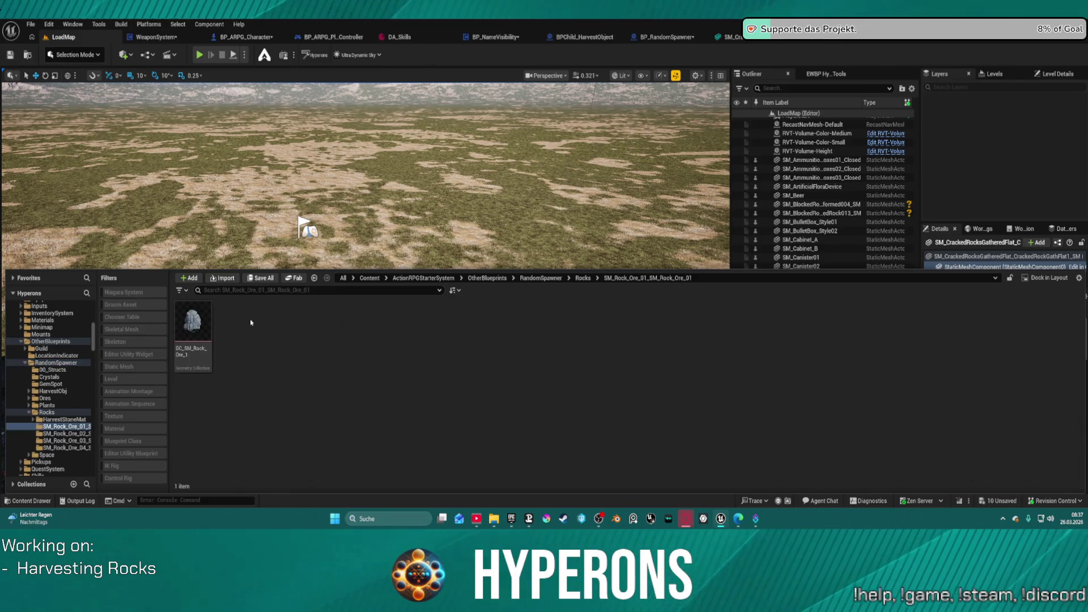
mouse_move(188, 327)
left_mouse_down()
mouse_move(510, 173)
mouse_move(528, 257)
mouse_move(539, 260)
mouse_move(541, 145)
left_mouse_up()
Reposition the GC_SM_Rock_Ore_1 rock beside the group of ore rocks.
scroll(661, 165, "down", 1)
scroll(660, 165, "down", 1)
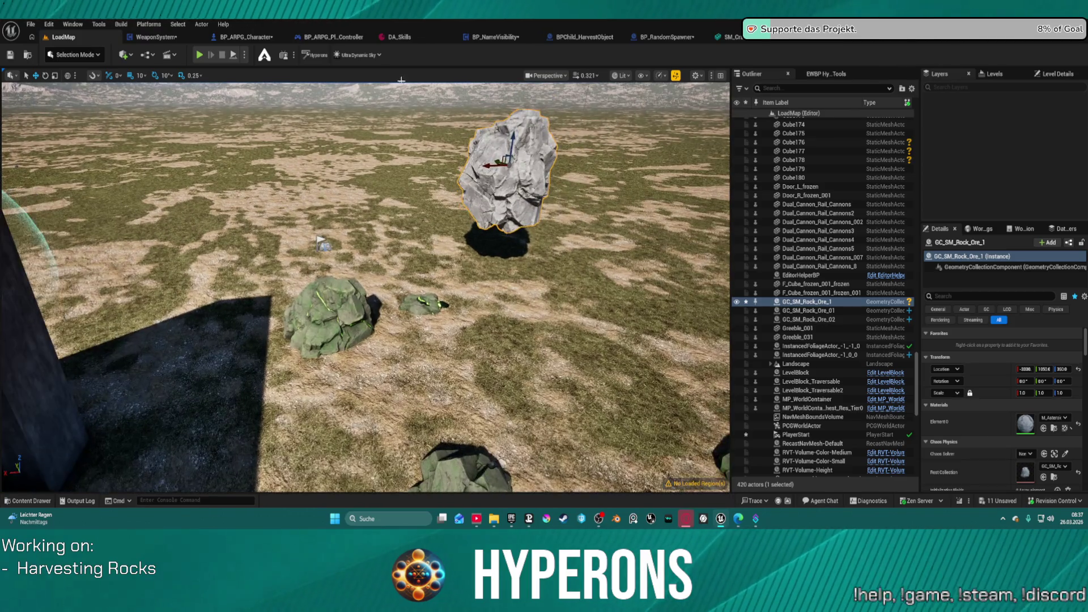
scroll(660, 165, "down", 1)
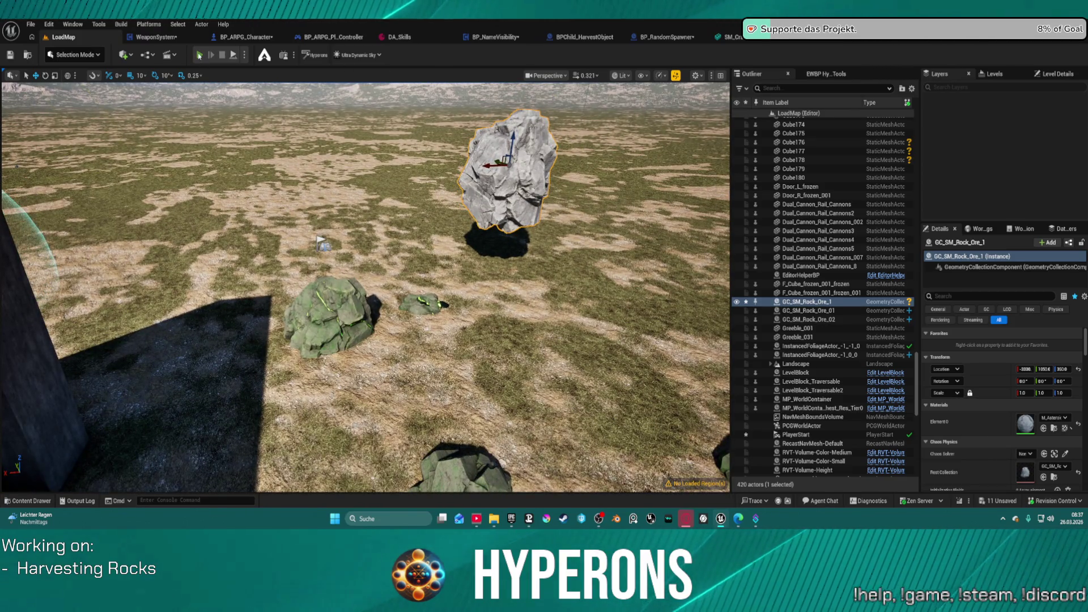
scroll(365, 288, "up", 2)
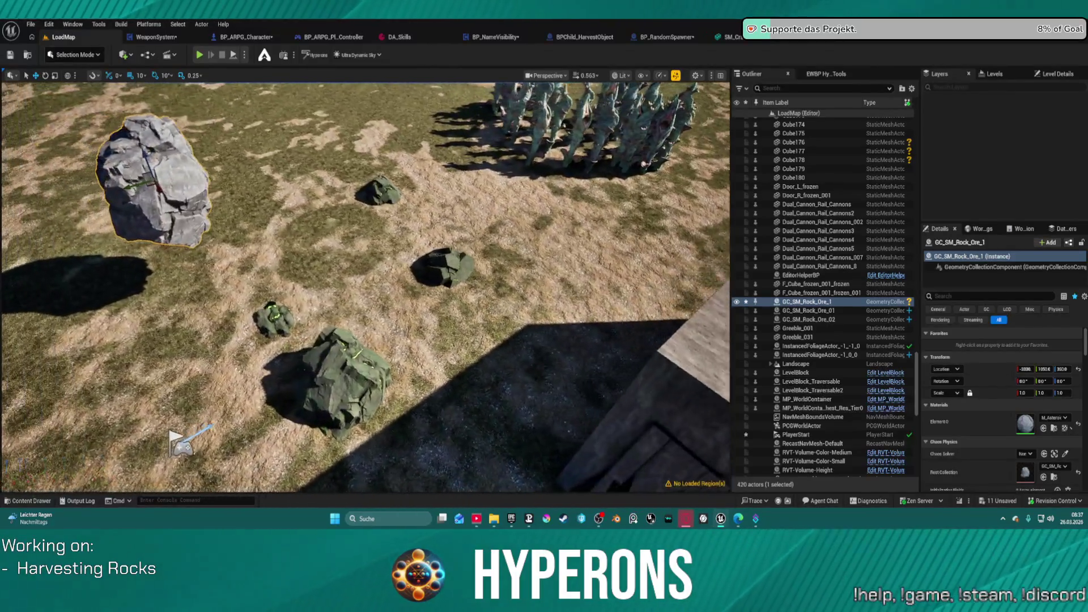
key("a")
mouse_move(178, 184)
left_mouse_down()
mouse_move(206, 170)
mouse_move(606, 181)
mouse_move(639, 166)
mouse_move(639, 136)
left_mouse_up()
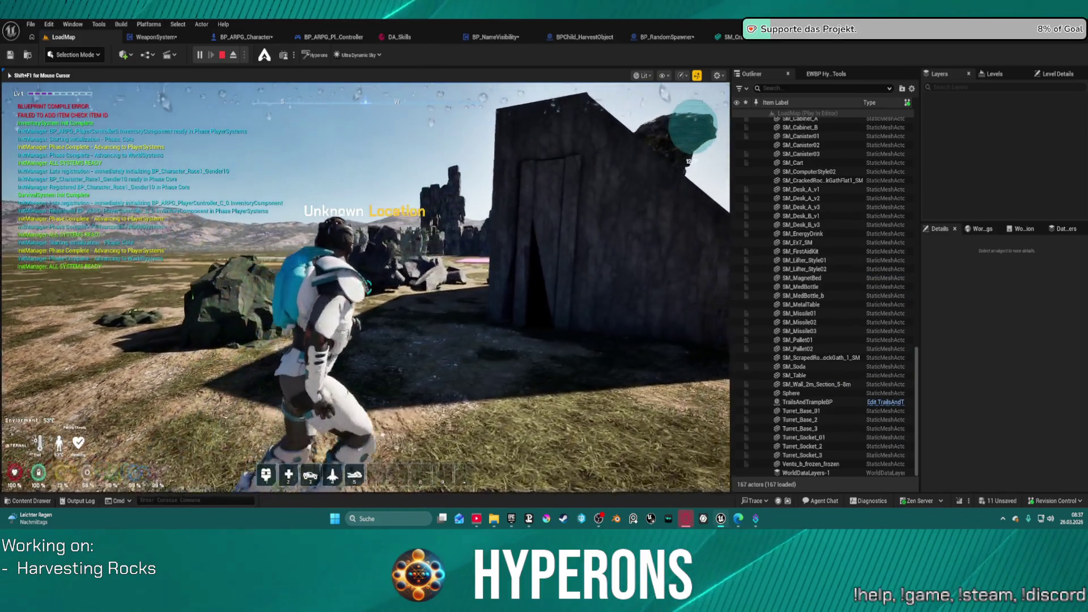
Walk the character to the rocks by the bunker and strike one to harvest it.
key("w")
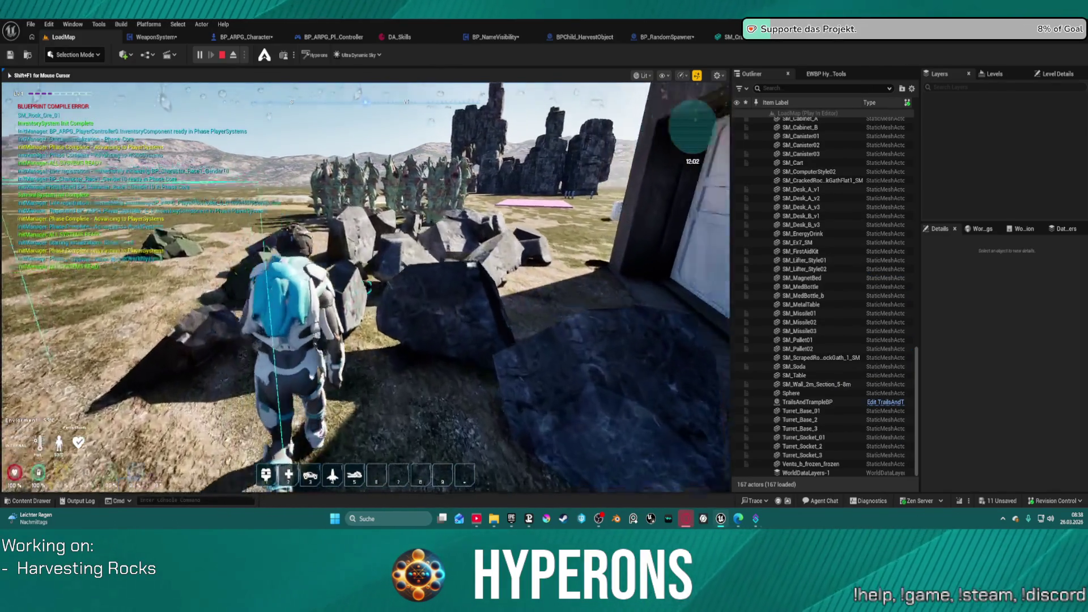
key("w")
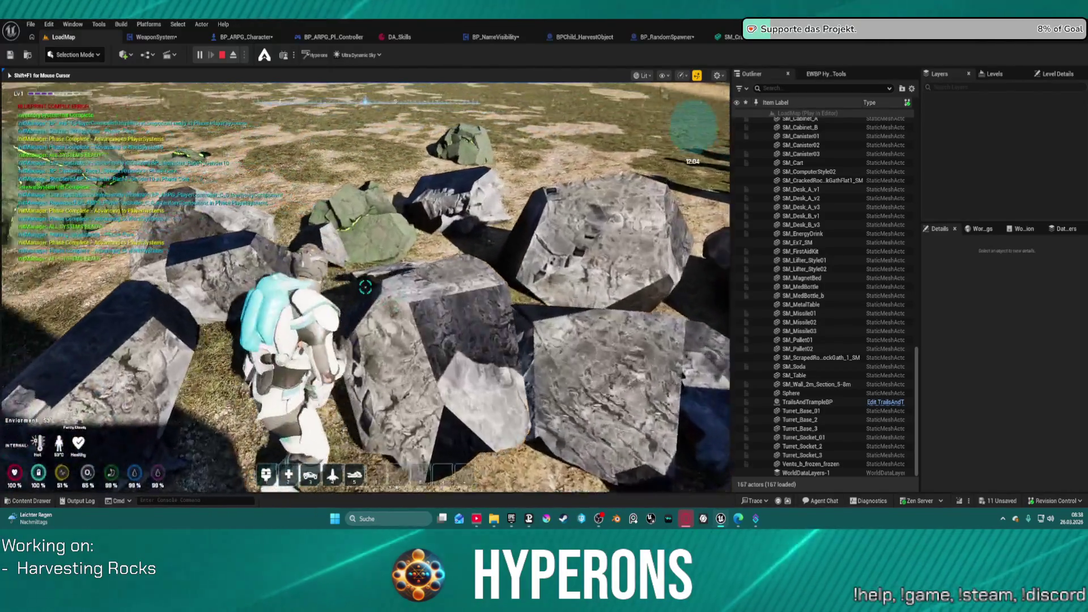
key("w")
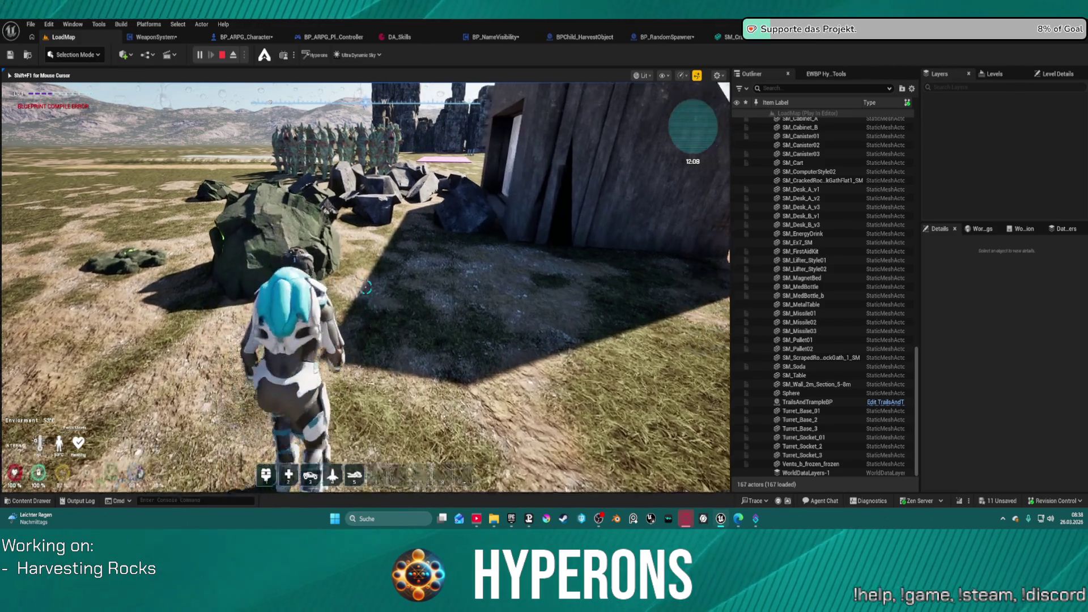
key("w")
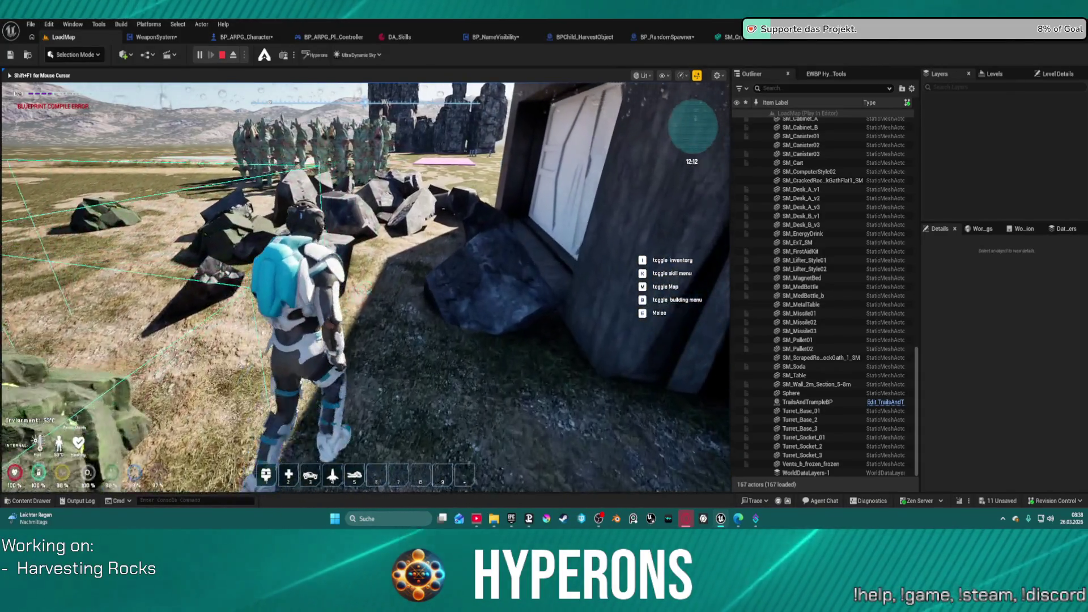
key("w")
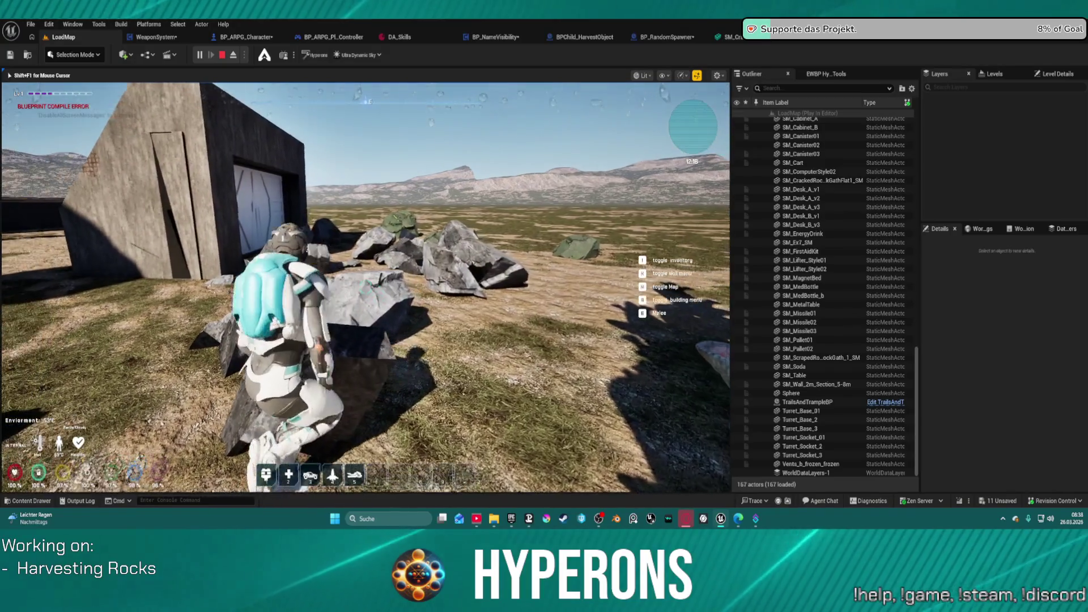
key("e")
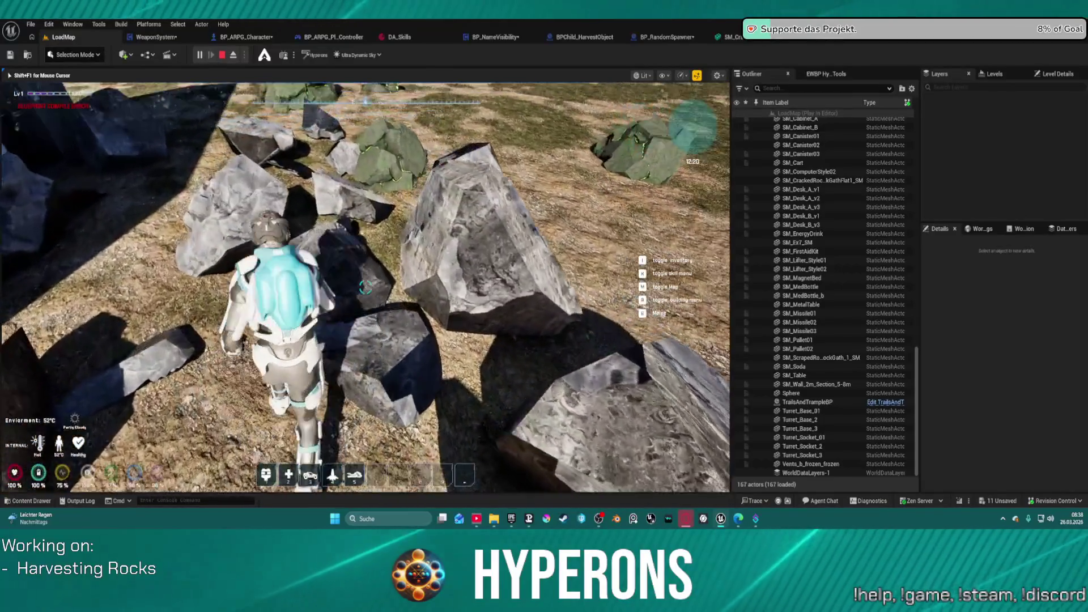
left_click(366, 288)
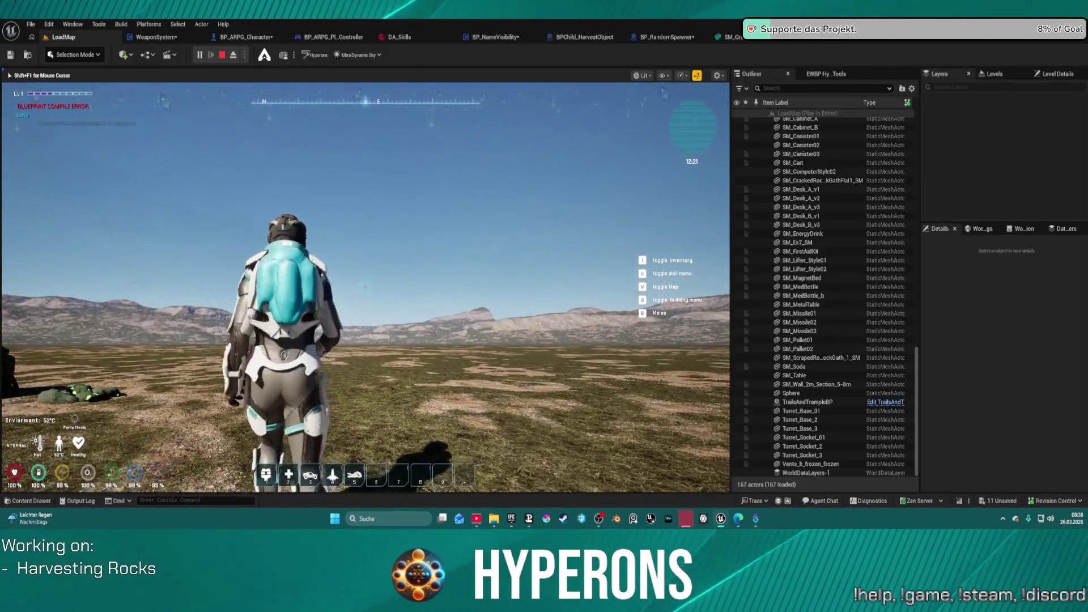
Run back to the bunker, jump onto its roof, and end the play session.
key("w")
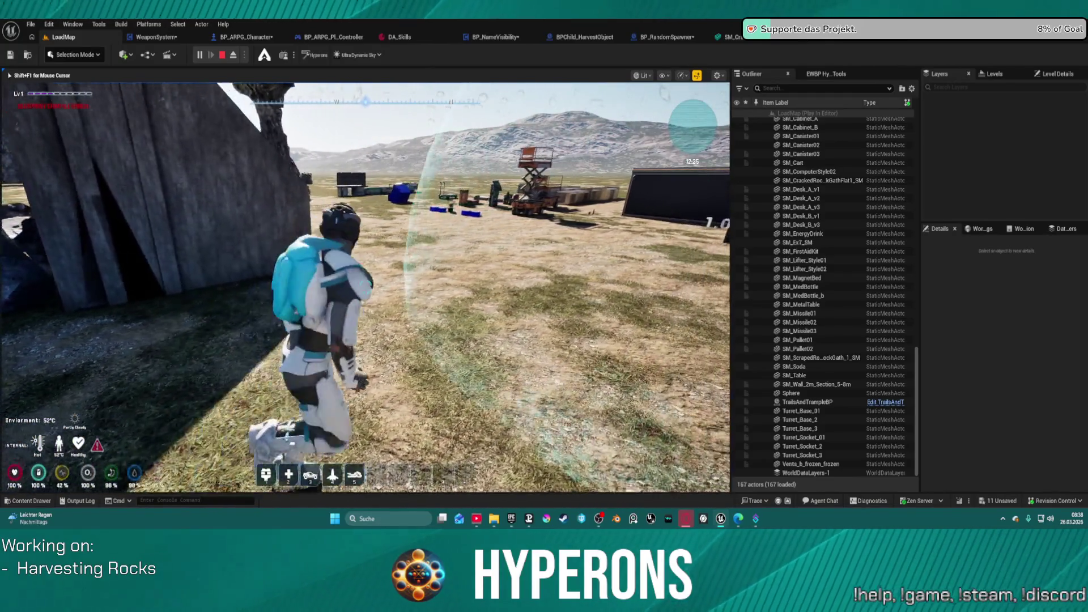
key("space")
key("Escape")
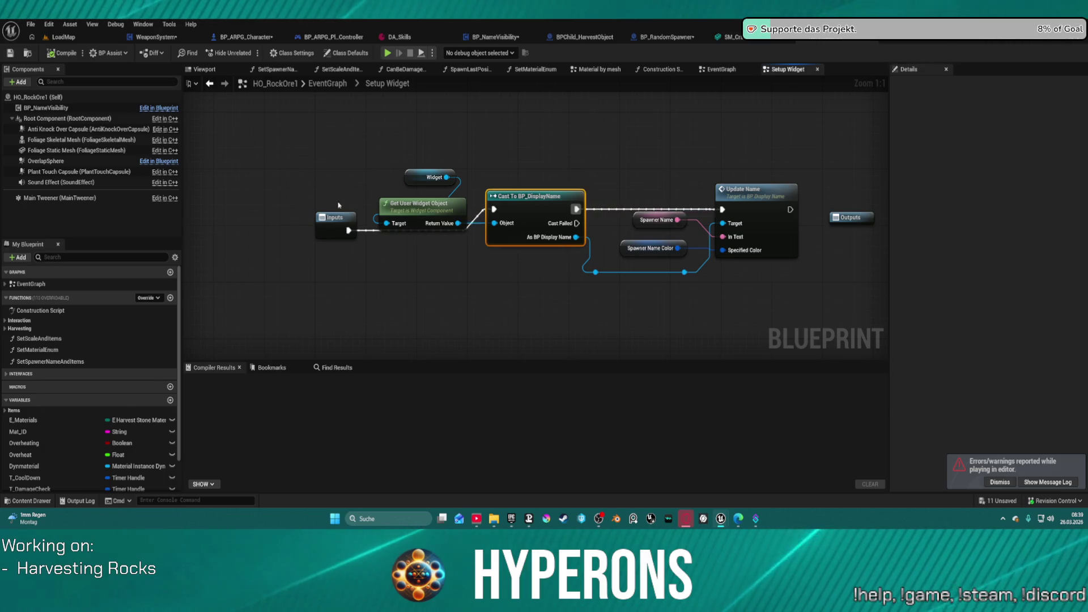
Nudge the Setup Widget's Inputs node up to line up with the other nodes.
mouse_move(327, 224)
left_mouse_down()
mouse_move(333, 195)
mouse_move(323, 206)
left_mouse_up()
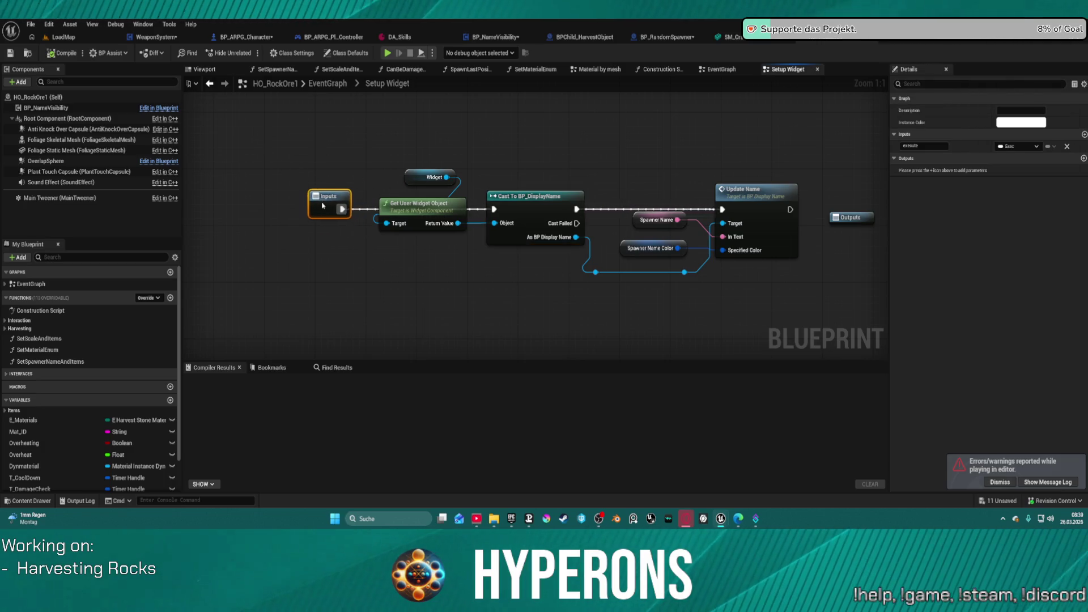
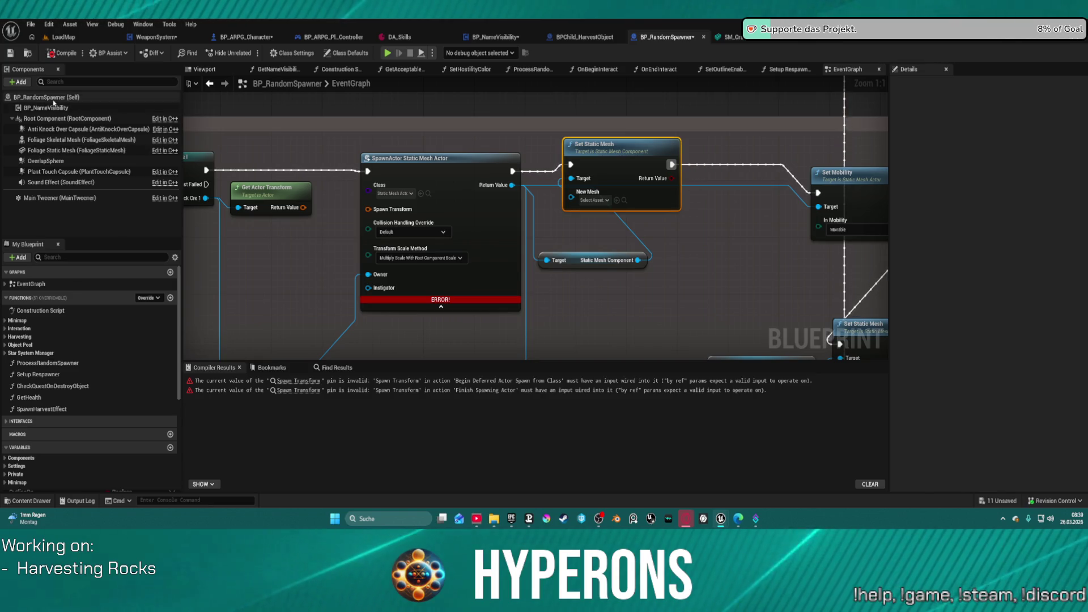
Switch from the spawner's components to BP_ARPG_Character and bring up the Content Drawer.
left_click(74, 226)
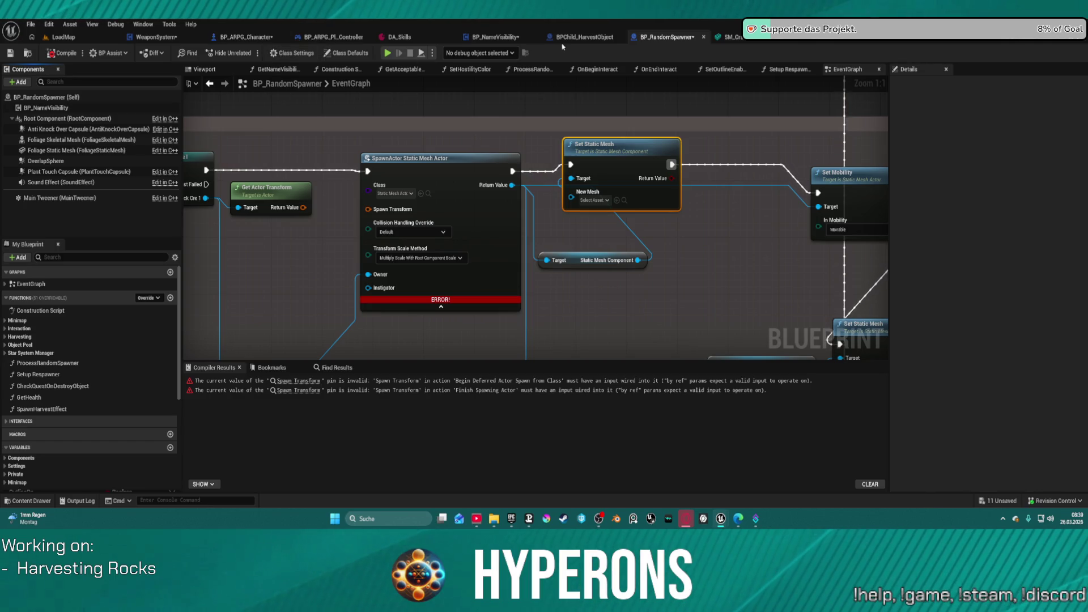
left_click(246, 37)
key("ctrl+space")
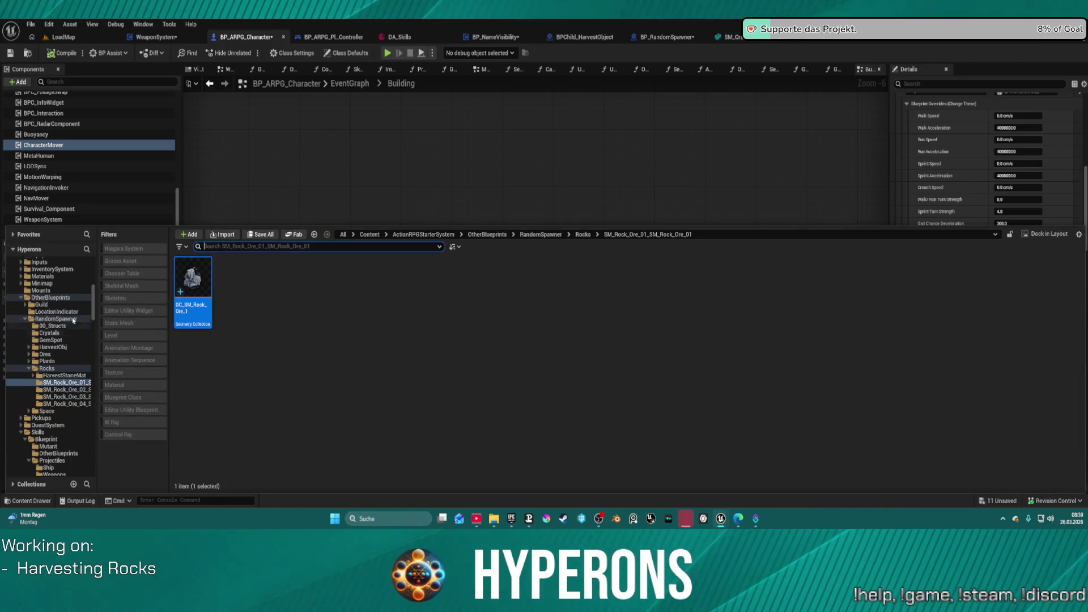
Expand the AI folder and open BP_AI_Main in the Blueprint editor.
scroll(77, 312, "up", 10)
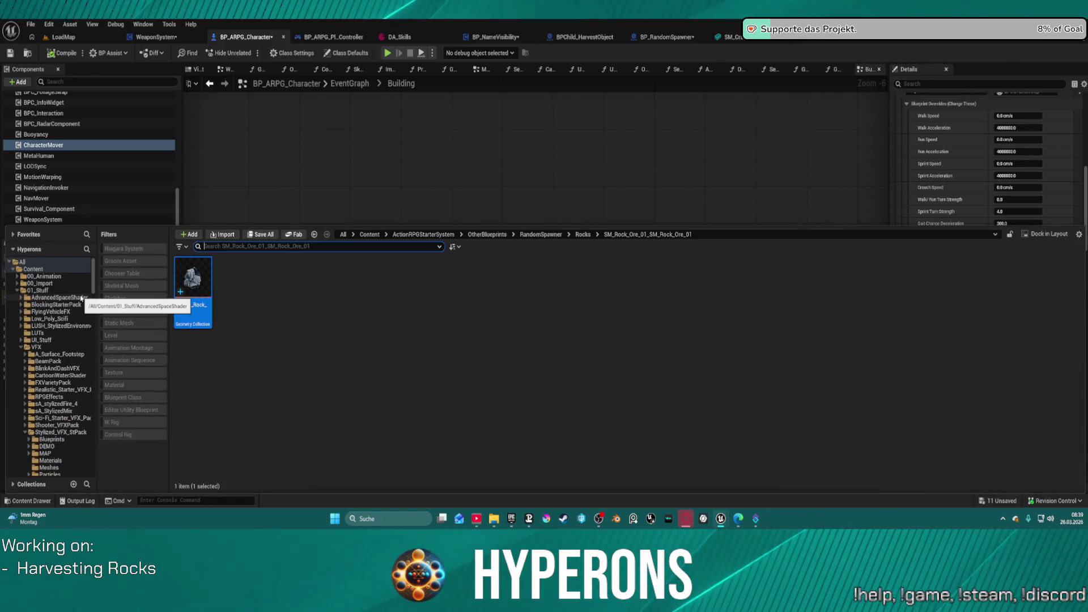
scroll(81, 298, "down", 10)
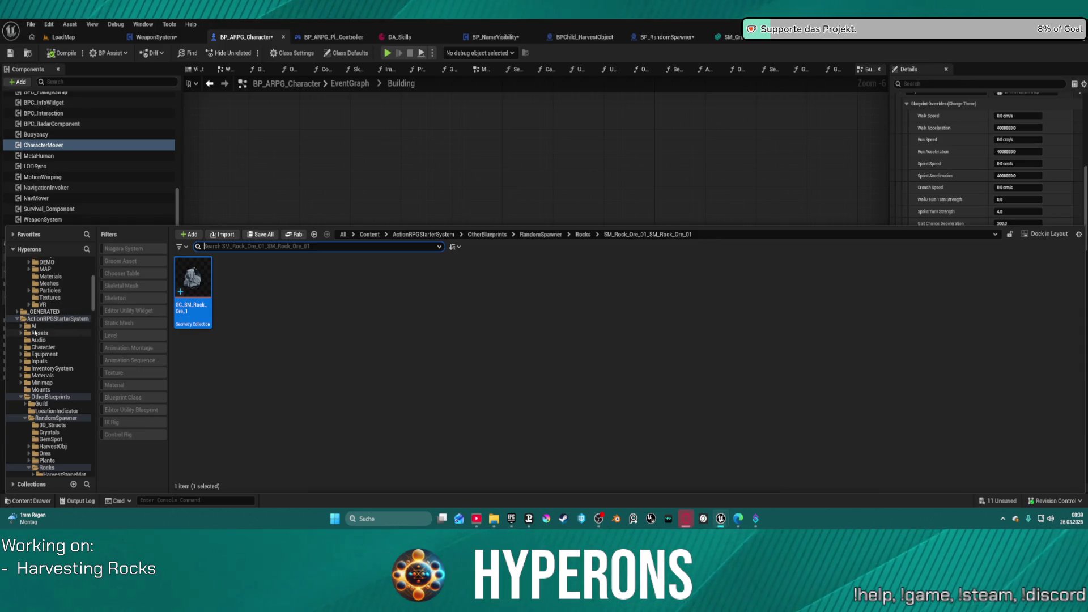
left_click(21, 327)
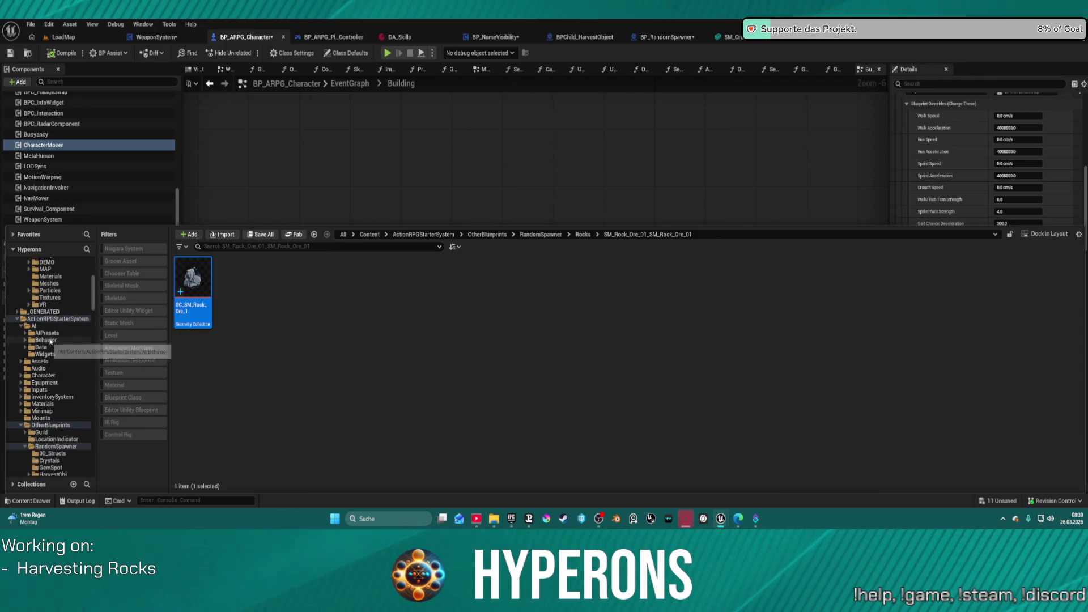
left_click(34, 325)
double_click(398, 286)
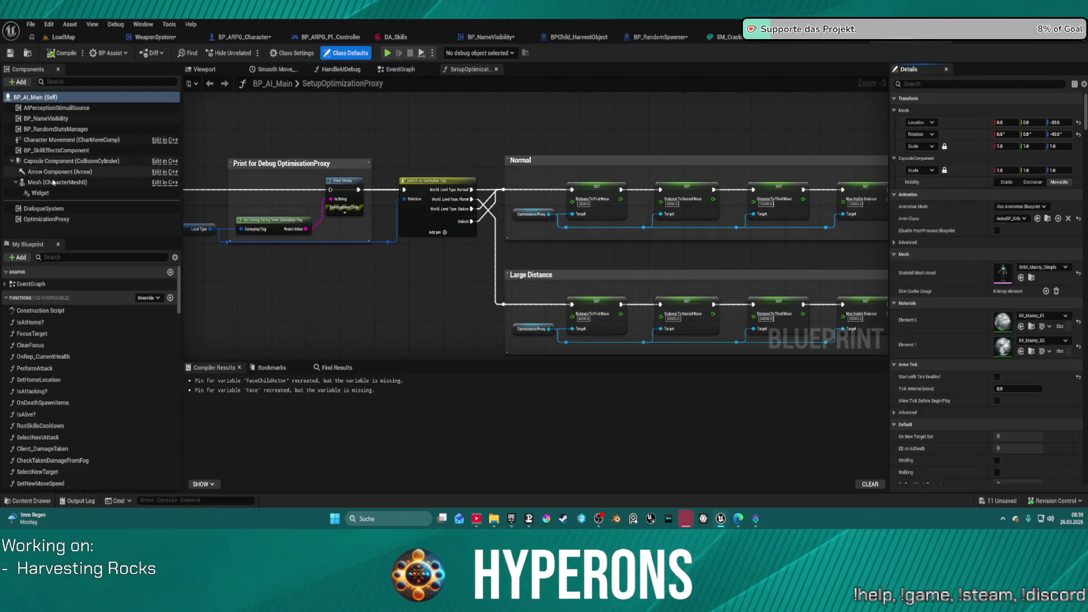
Paste a copy of BP_AI_Main's Widget component into BPChild_HarvestObject's components.
left_click(68, 193)
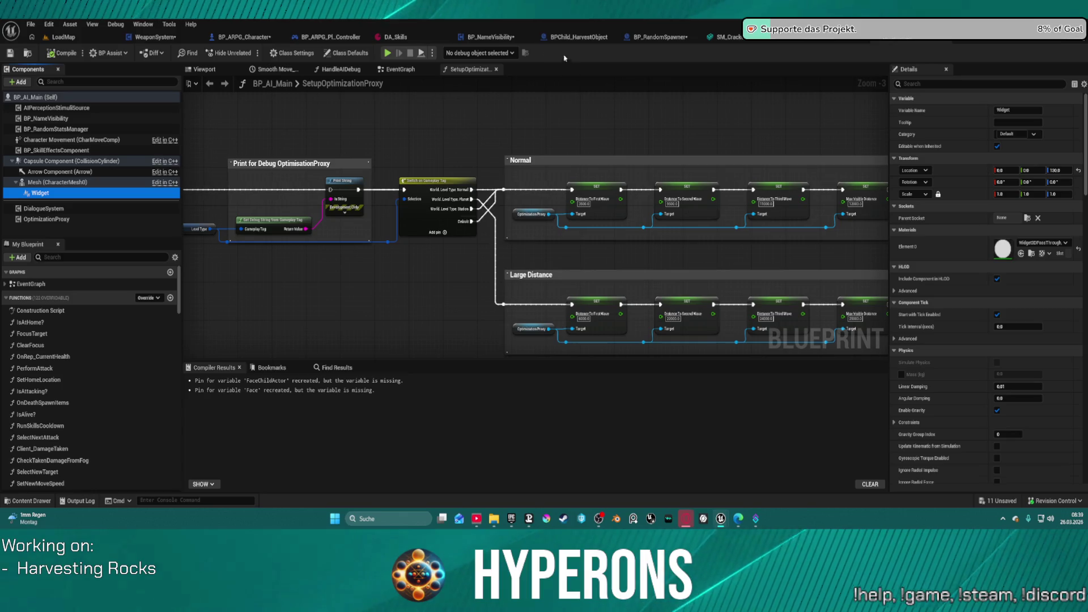
left_click(581, 38)
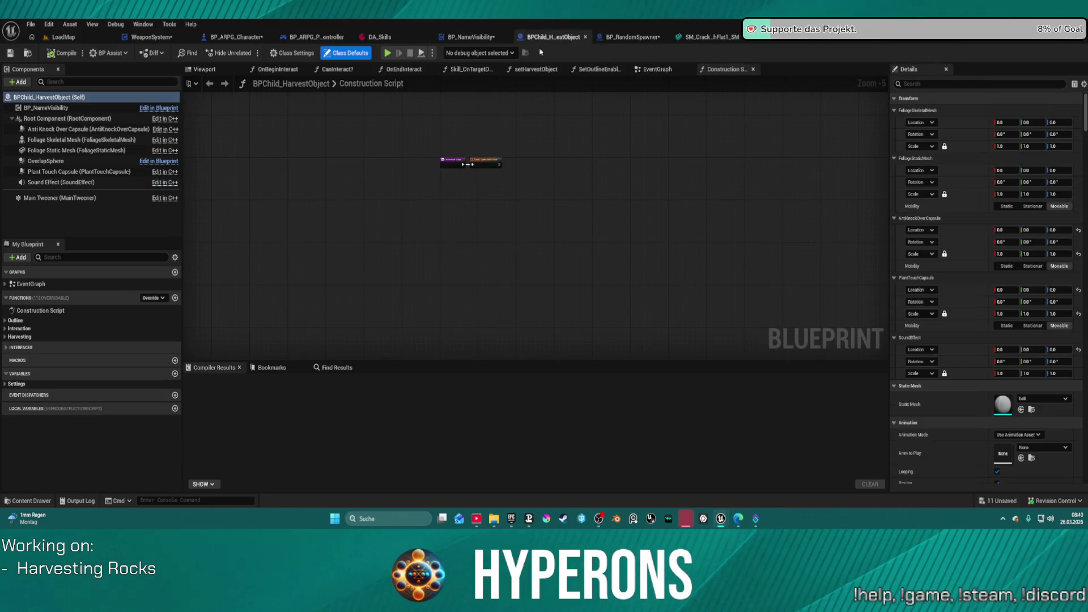
left_click(56, 213)
key("ctrl+v")
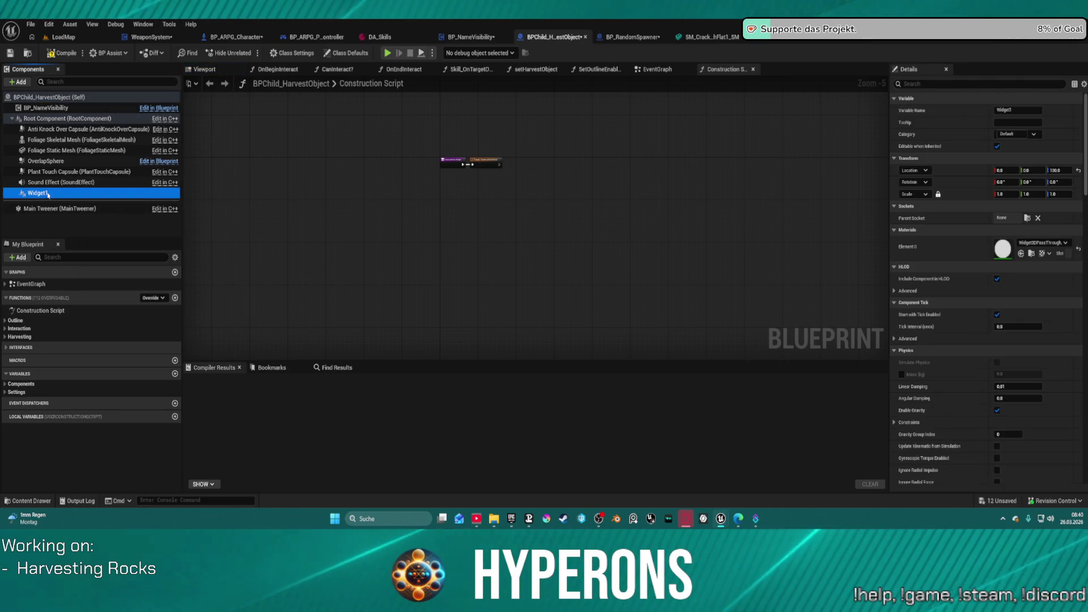
Rename the pasted Widget1 component, delete it again, and return to BP_RandomSpawner.
key("F2")
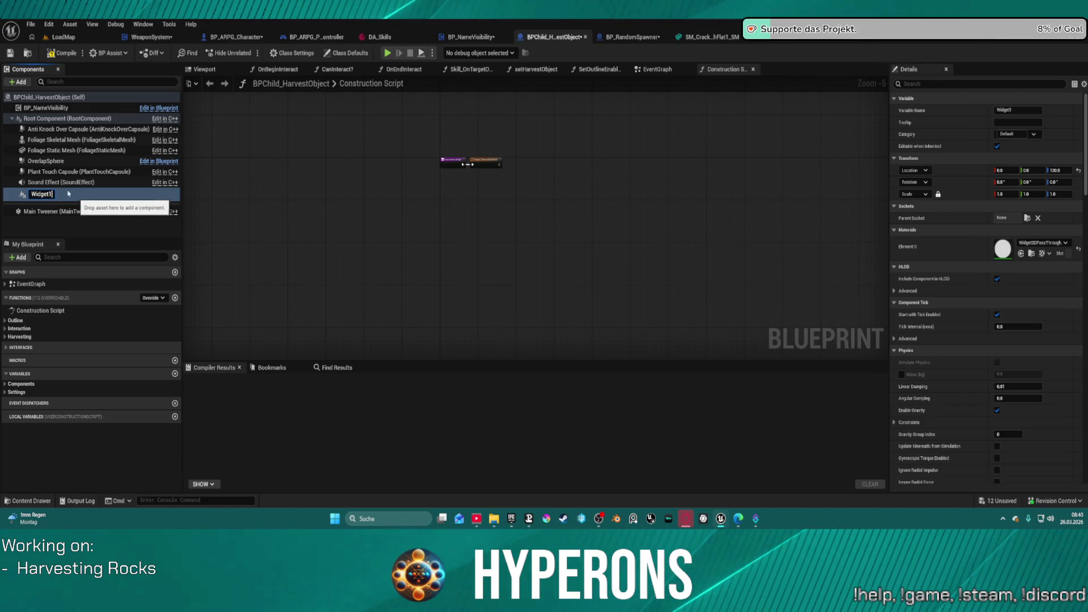
left_click(17, 297)
left_click(23, 194)
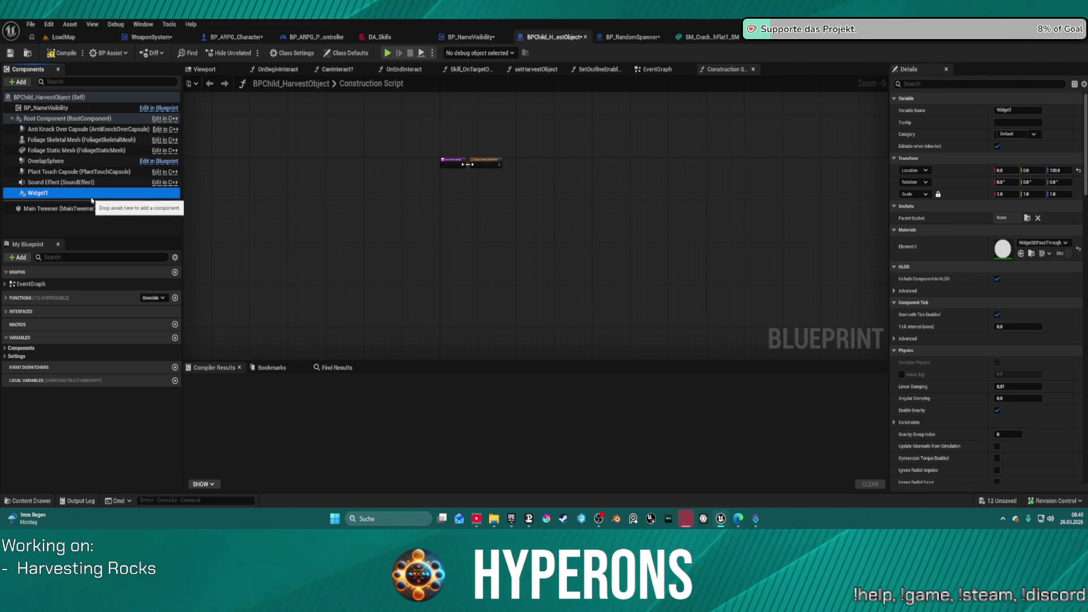
key("Delete")
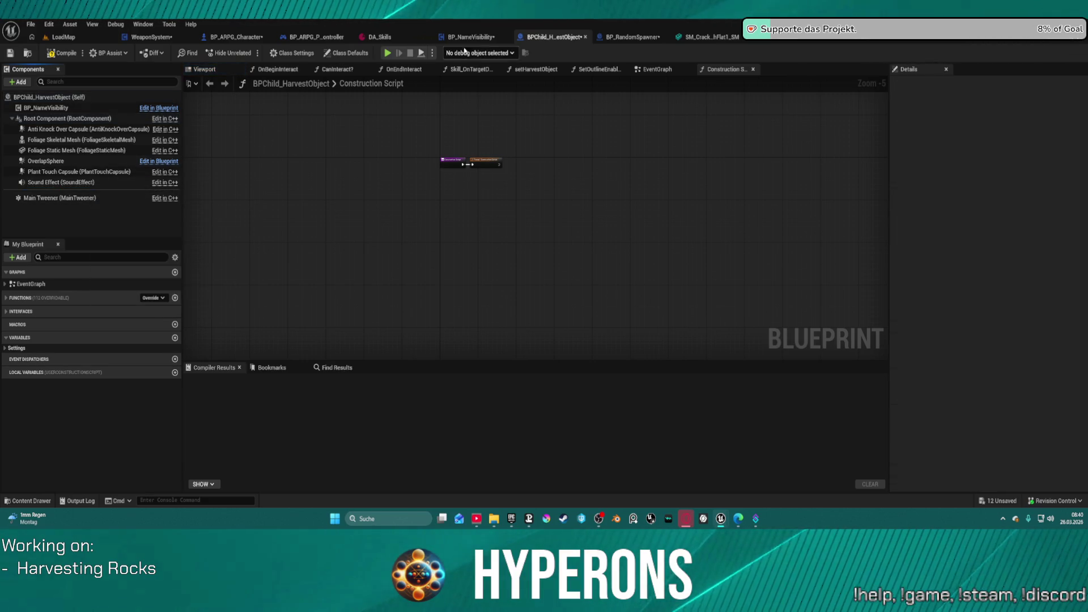
left_click(616, 39)
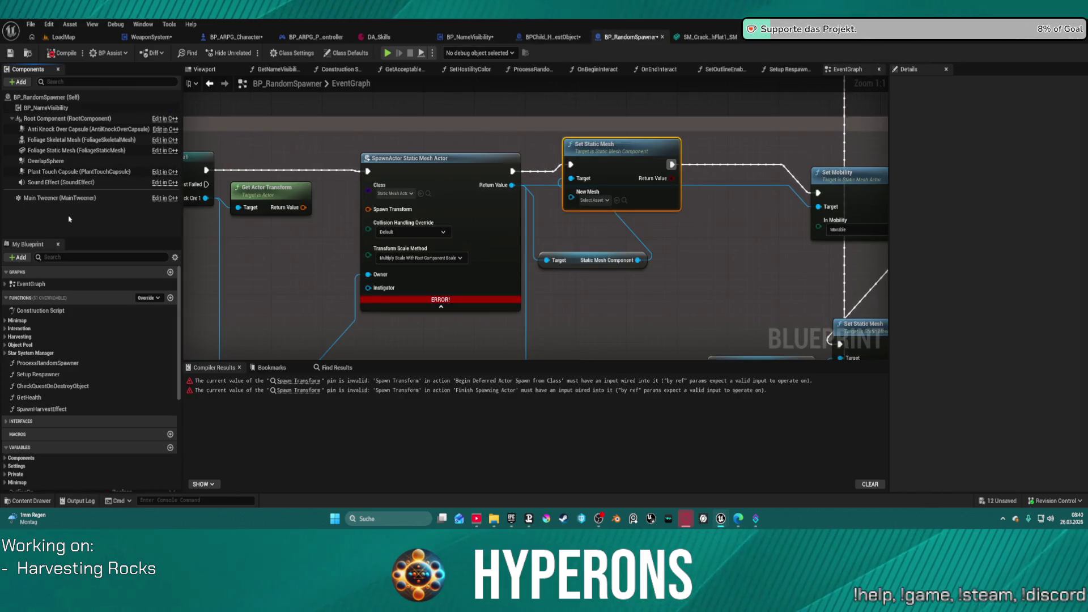
Drag the Widget variable into Components to add Widget1, cancelling the Widget variable's deletion.
scroll(14, 437, "down", 3)
left_click(21, 402)
left_click(45, 450)
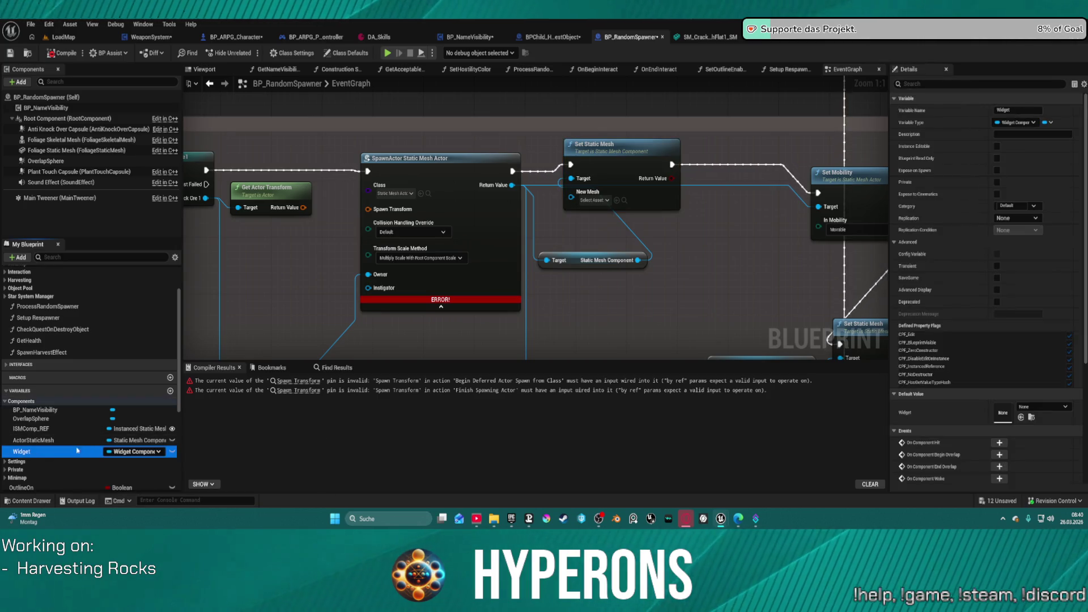
left_click_drag(48, 454, 61, 216)
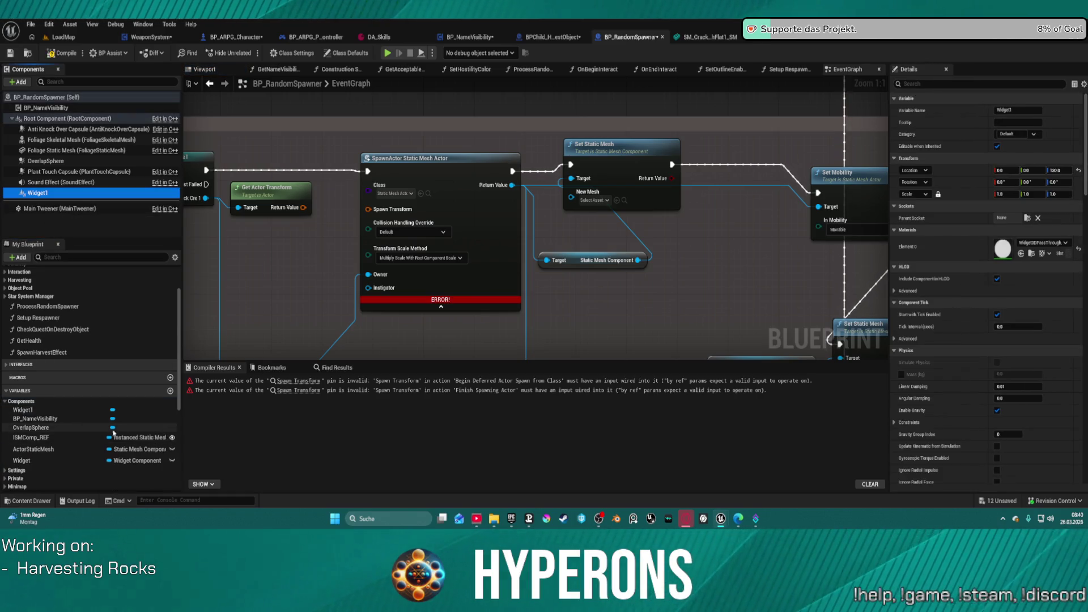
left_click(103, 459)
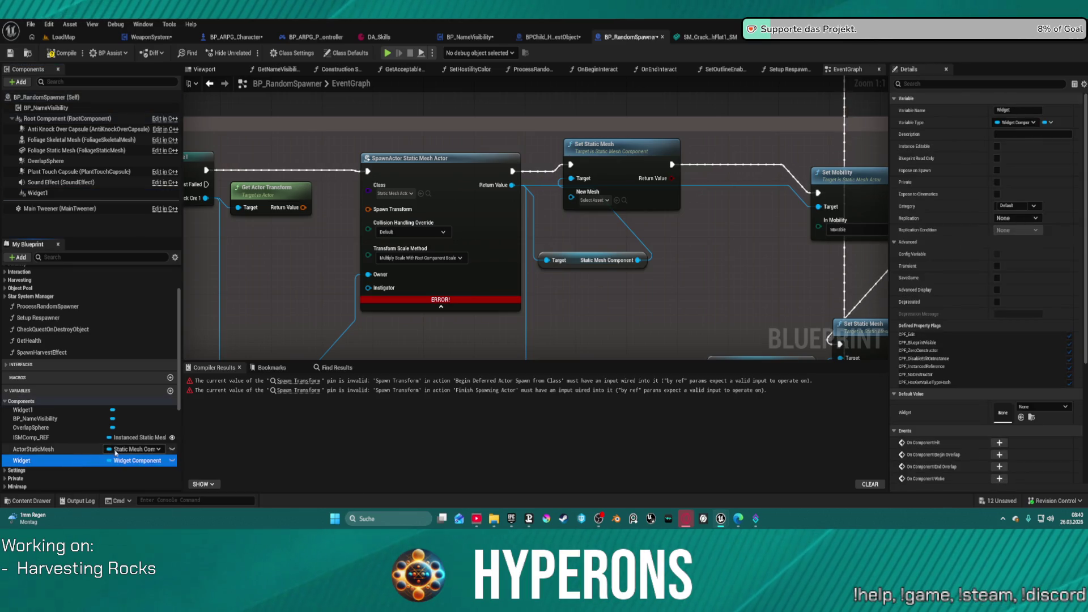
key("Delete")
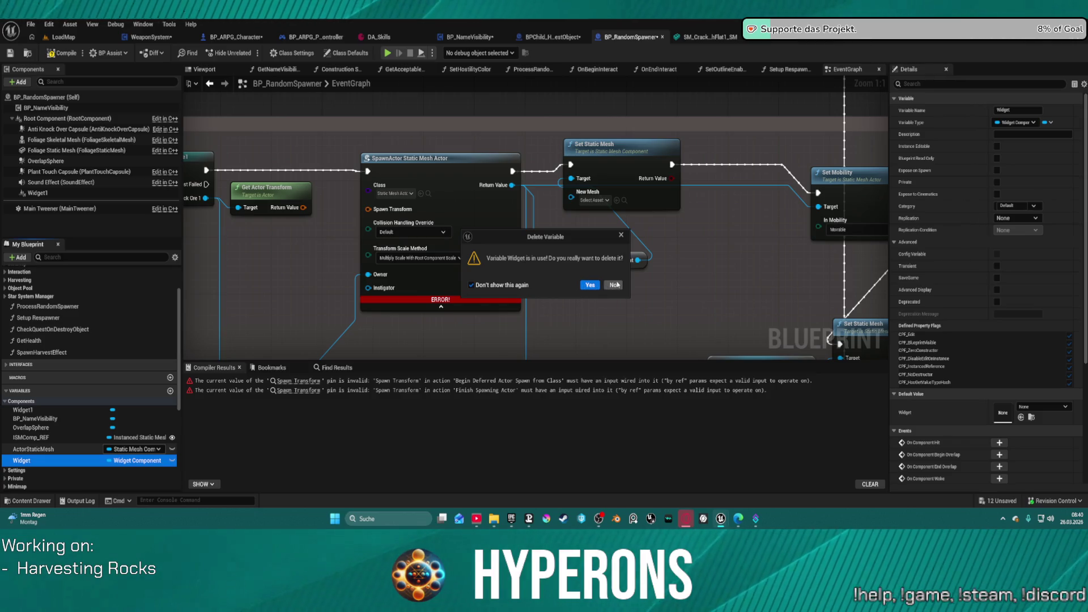
left_click(622, 236)
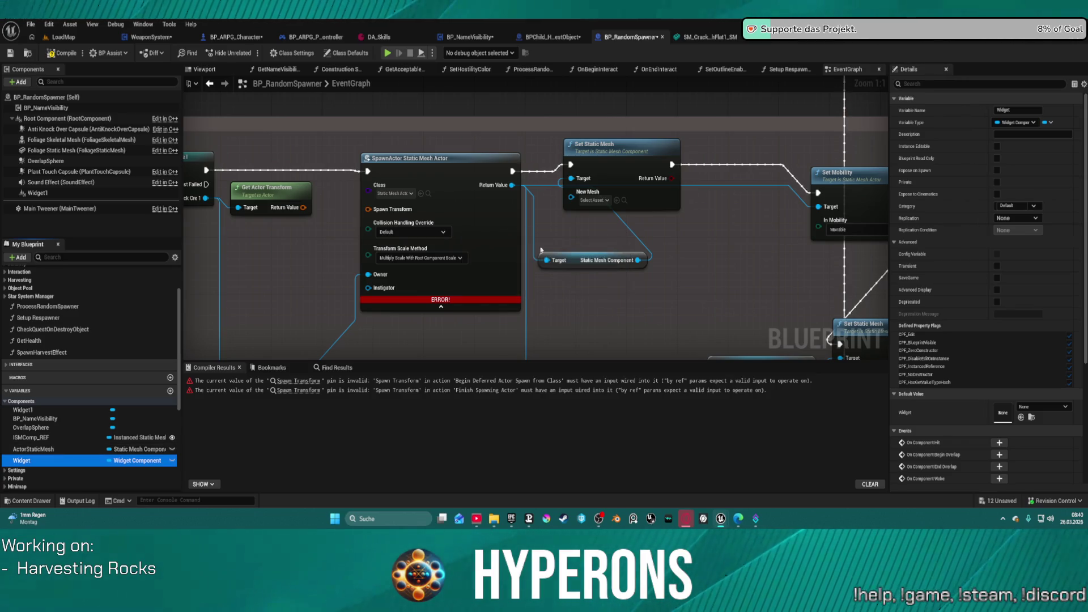
Look up references to the Widget variable across blueprints, then dismiss the menu.
right_click(34, 464)
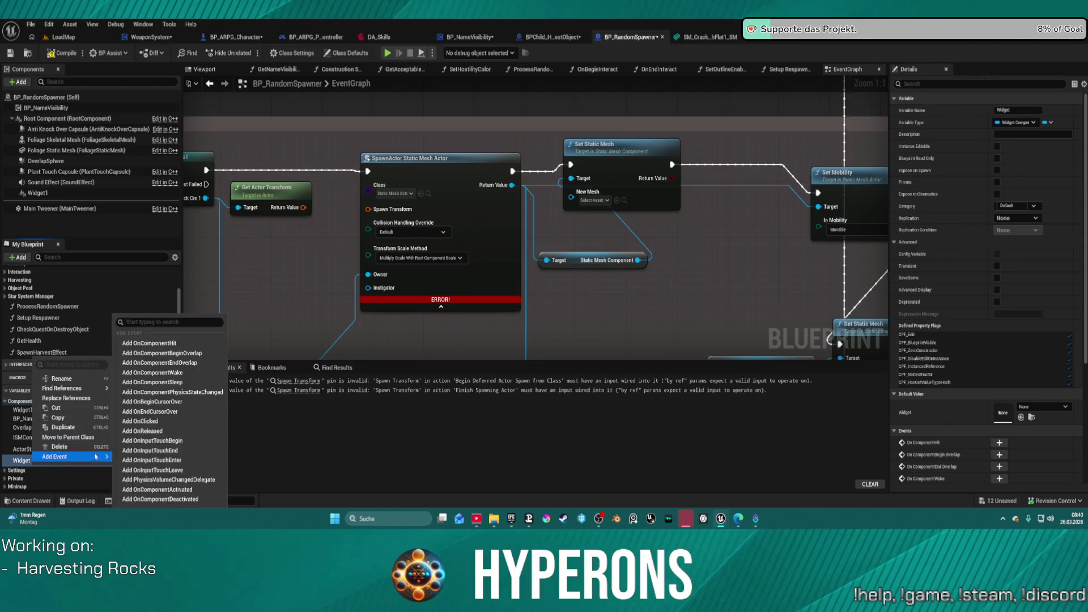
mouse_move(107, 389)
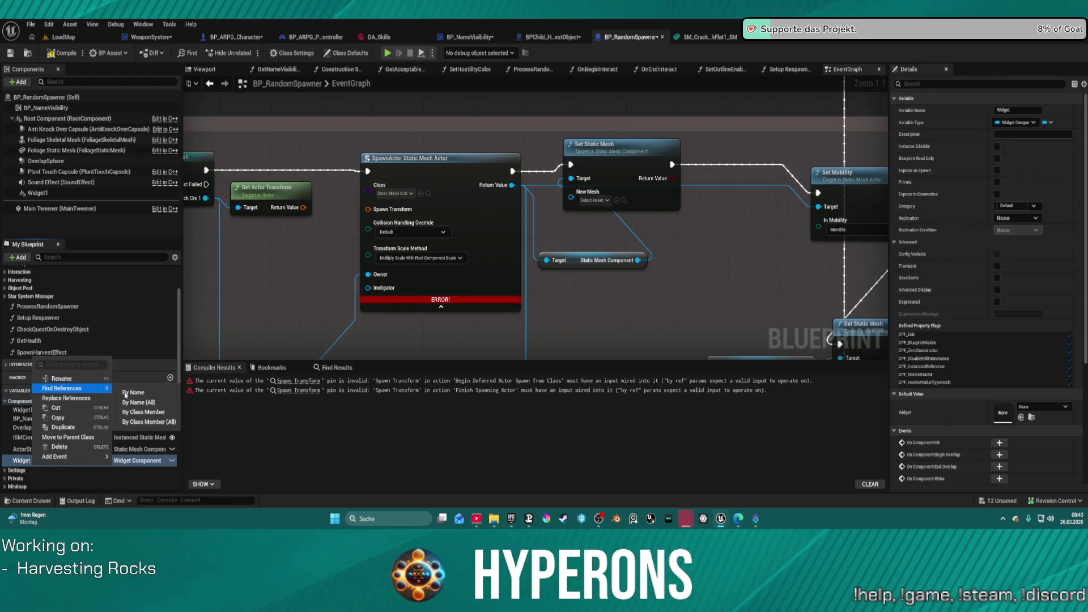
left_click(153, 403)
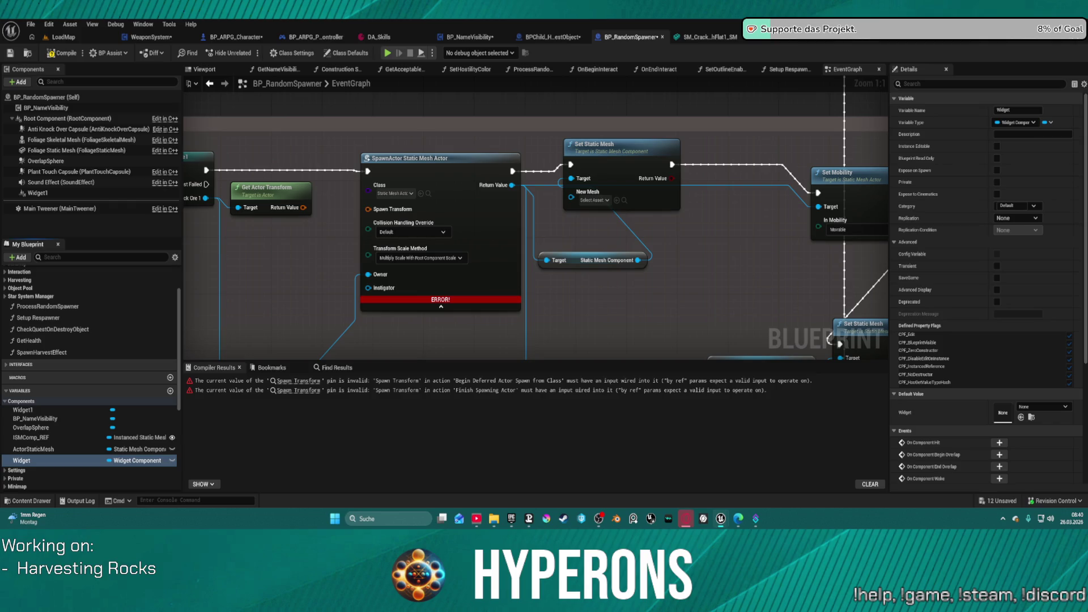
left_click(29, 461)
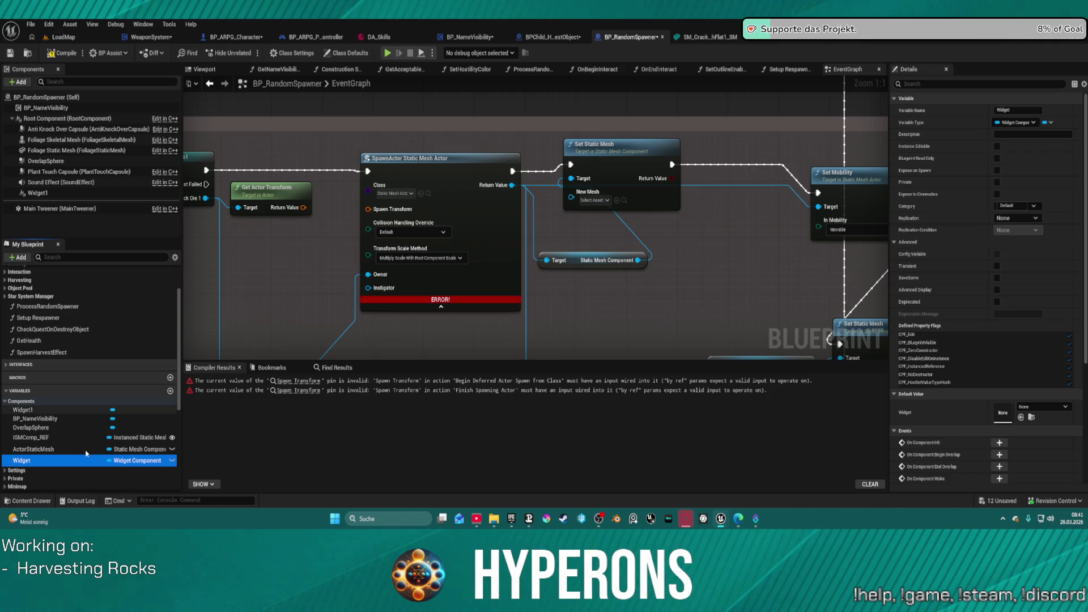
right_click(21, 470)
left_click(17, 460)
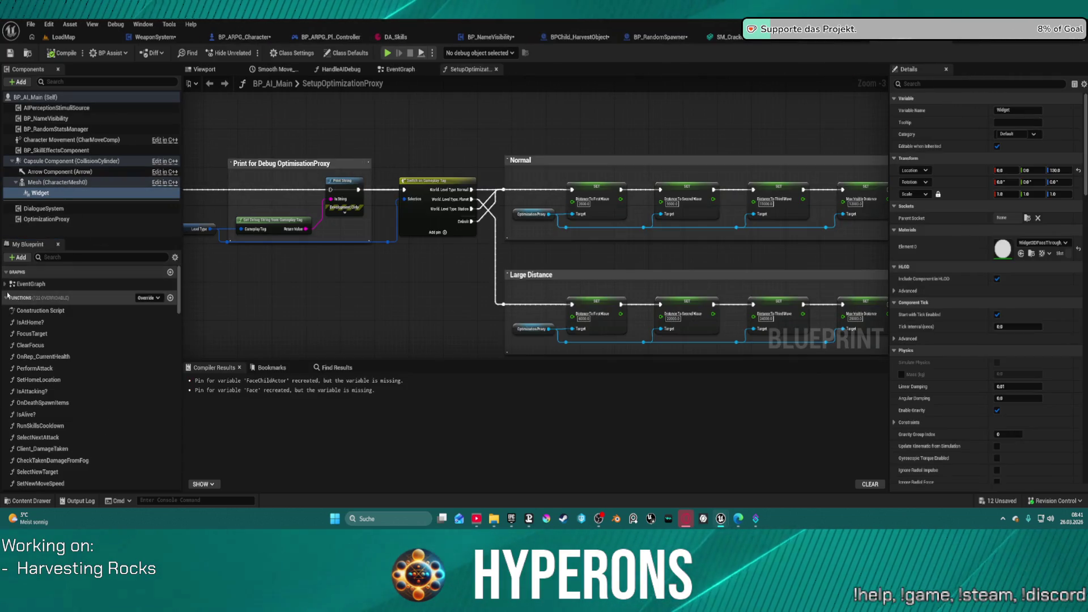
Expand BP_AI_Main's component variables, then return to BP_RandomSpawner's Widget variable options.
scroll(60, 365, "down", 15)
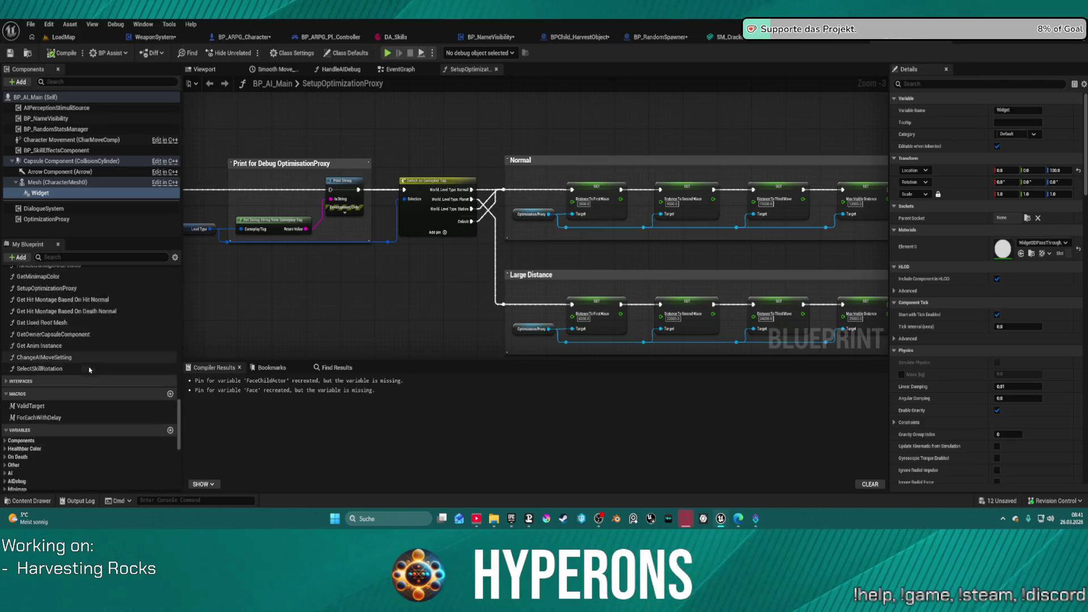
scroll(80, 377, "down", 3)
left_click(4, 271)
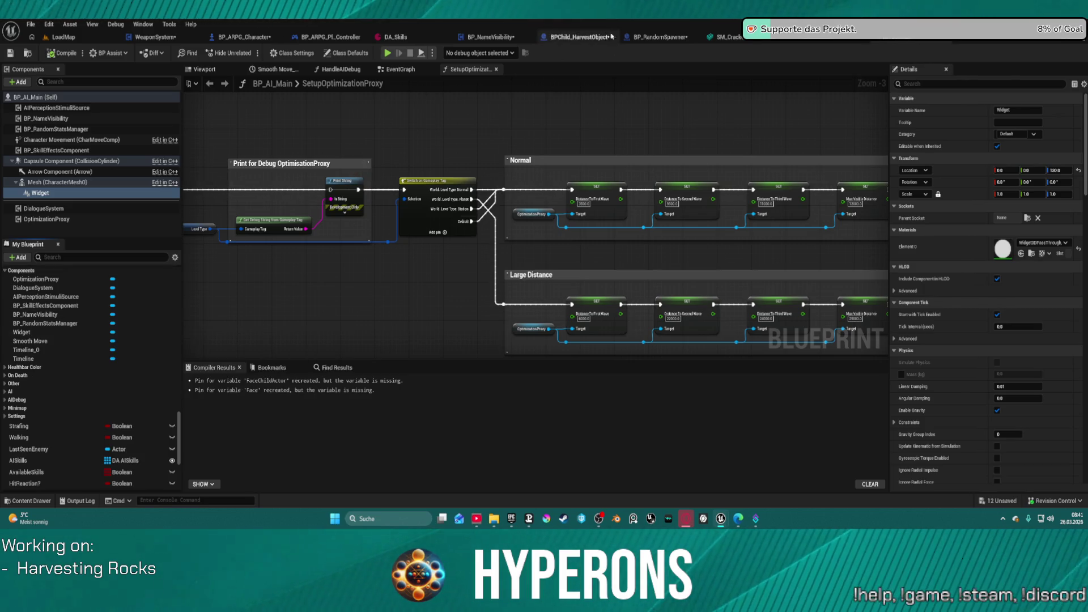
left_click(660, 37)
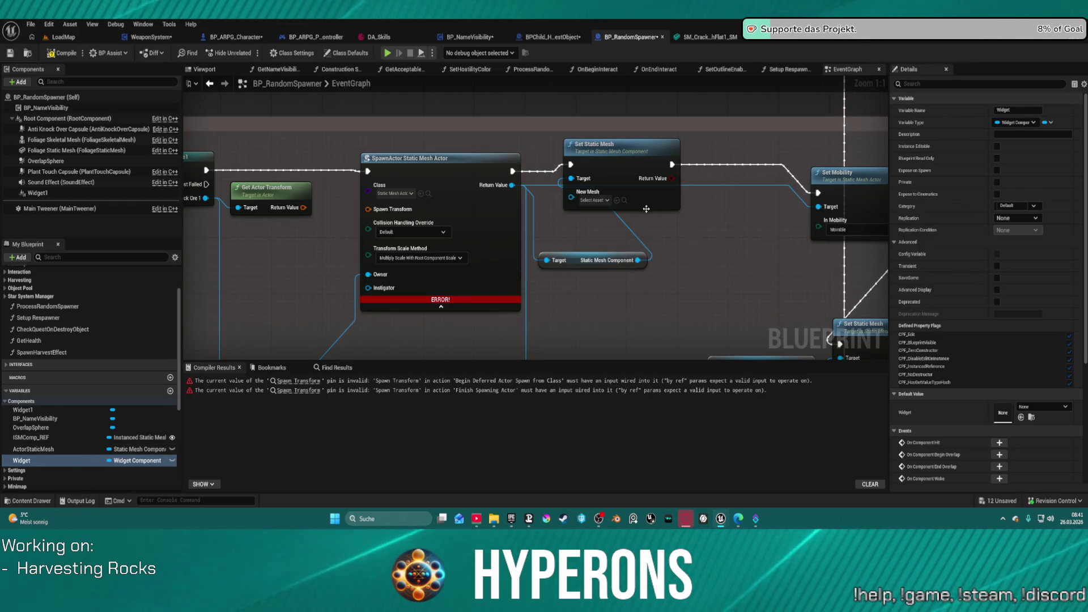
right_click(40, 461)
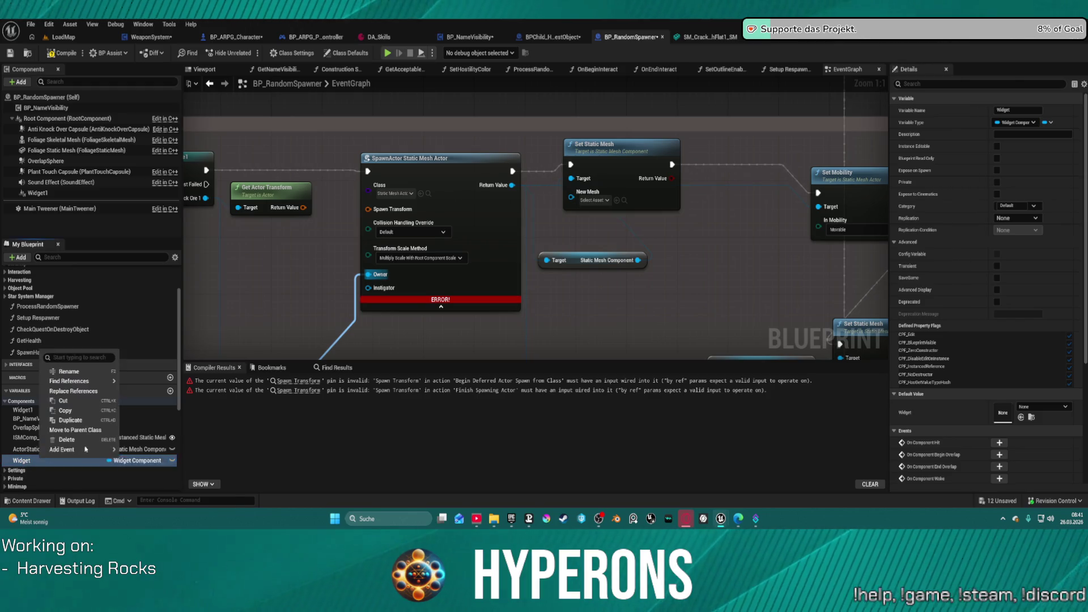
Find all uses of the Widget variable and jump to the Get User Widget Object node.
mouse_move(108, 381)
left_click(159, 385)
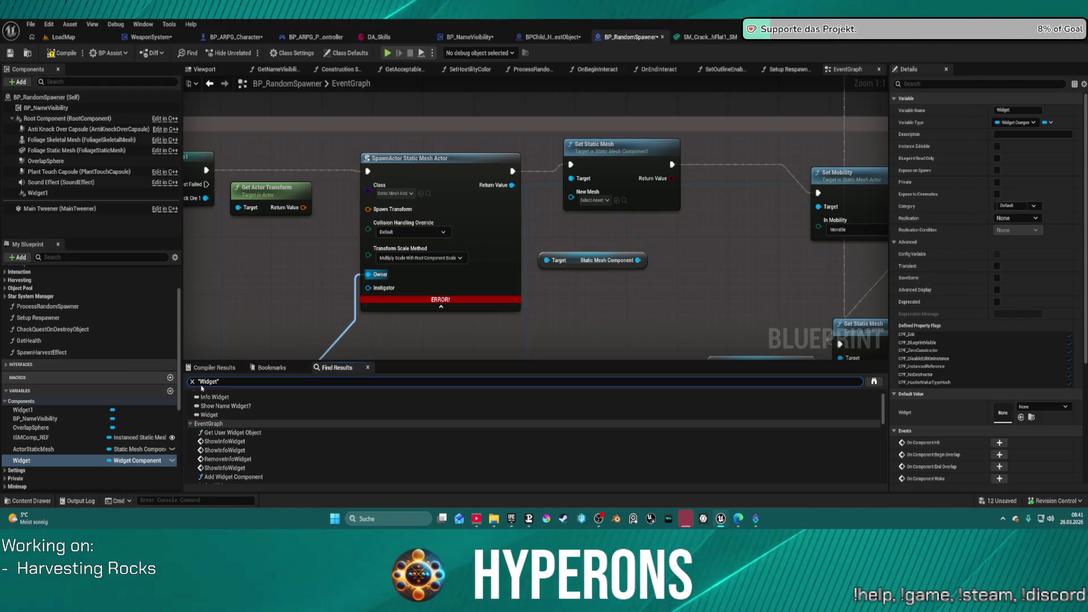
left_click(226, 397)
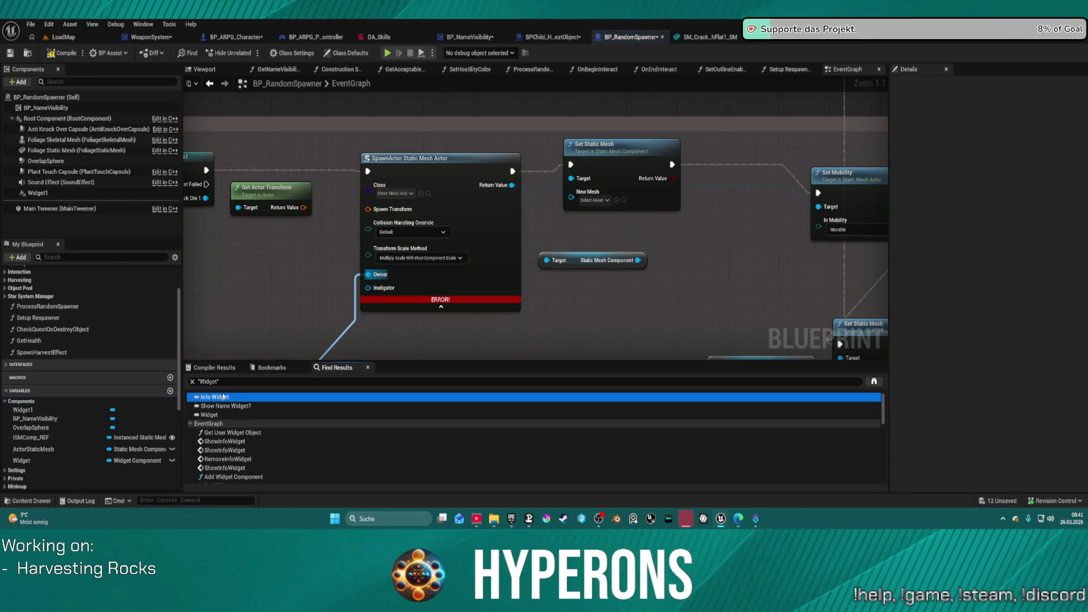
key("Down")
key("Down")
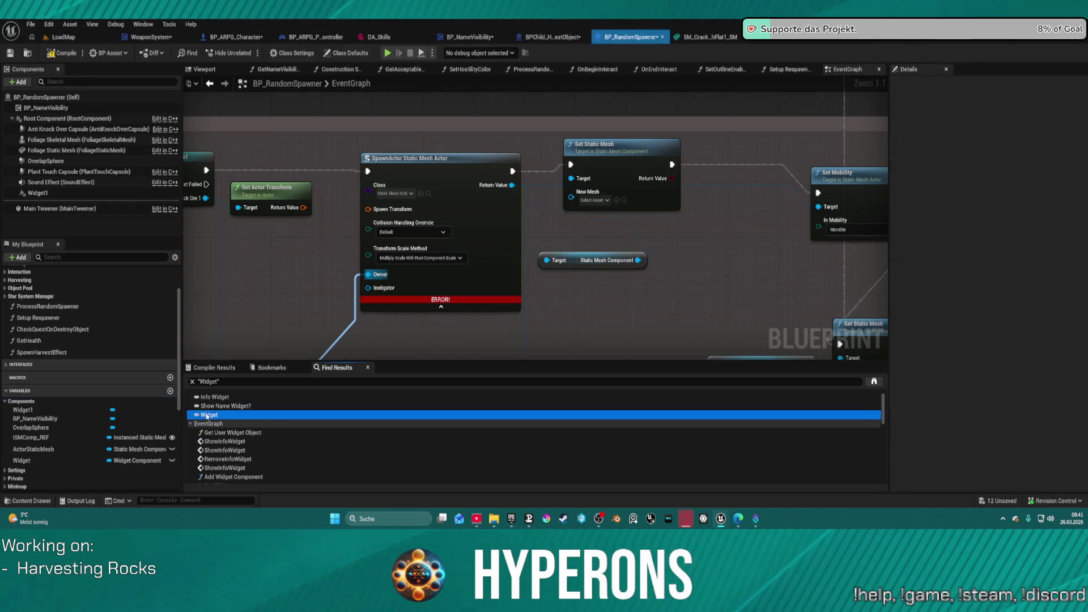
left_click(233, 434)
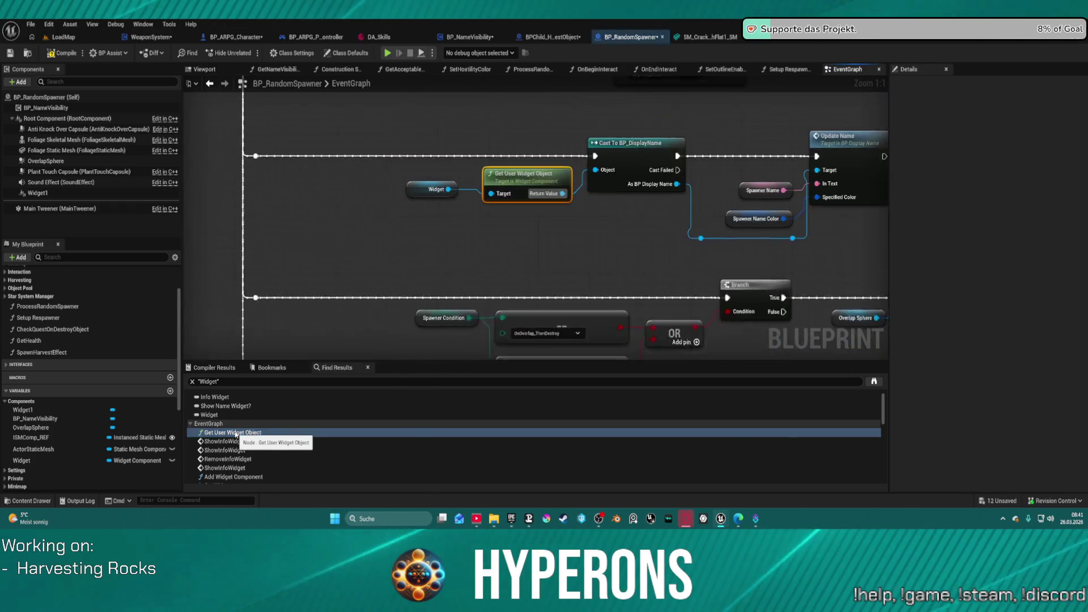
Center the widget cast and name-update nodes, then compare with HO_RockOre1's Setup Widget graph.
left_click_drag(615, 276, 396, 295)
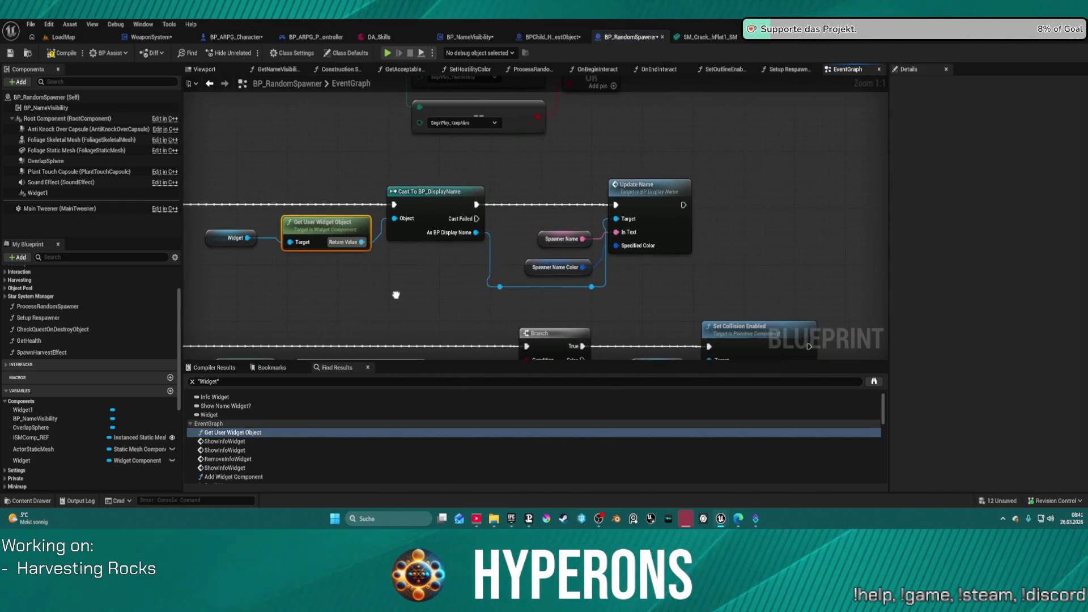
scroll(396, 294, "down", 1)
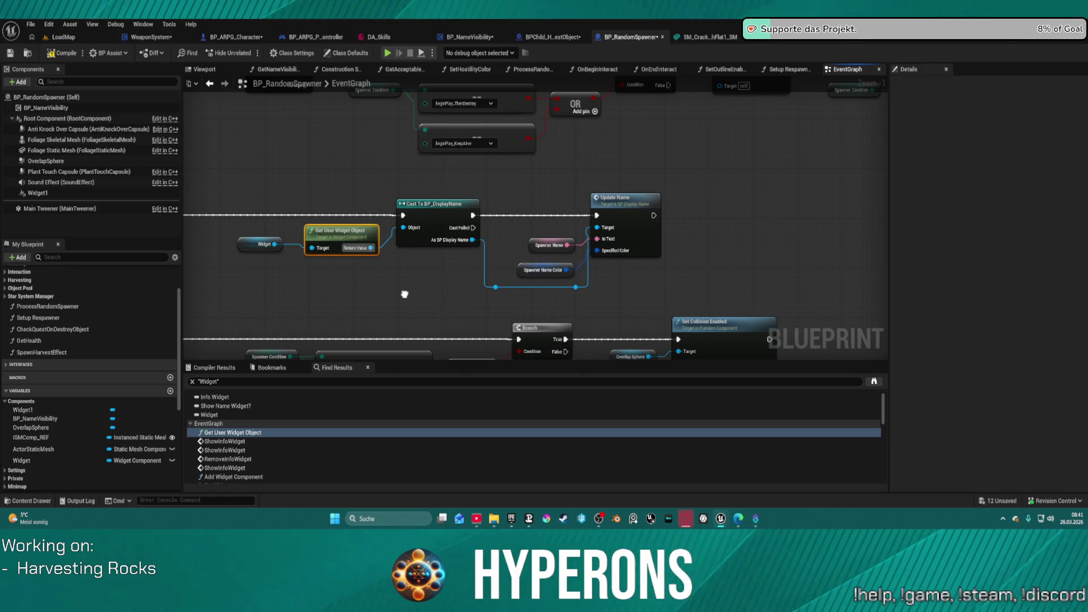
left_click_drag(405, 294, 534, 248)
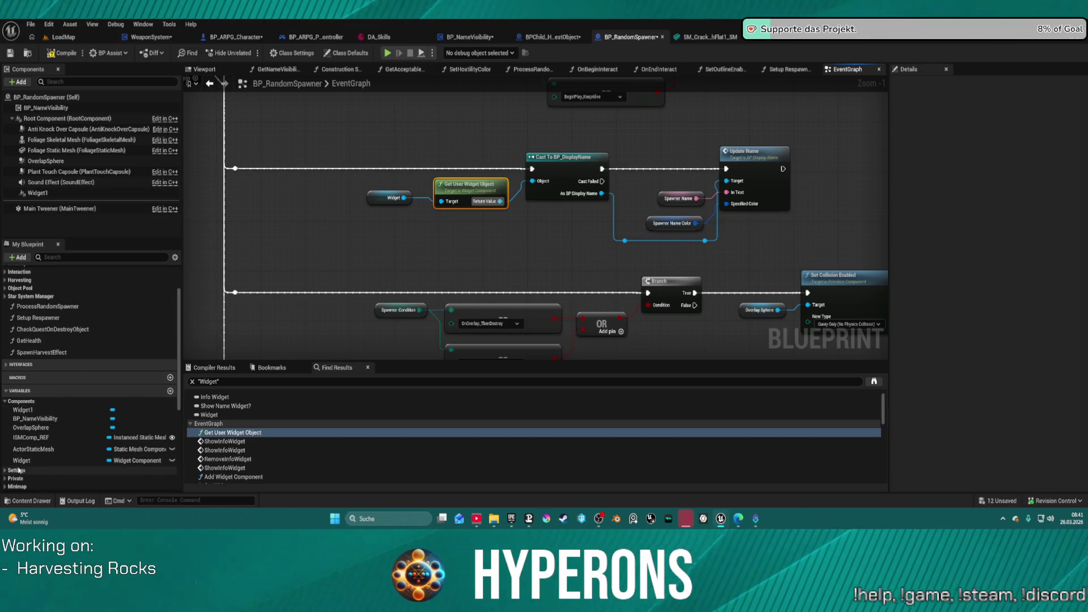
left_click(385, 197)
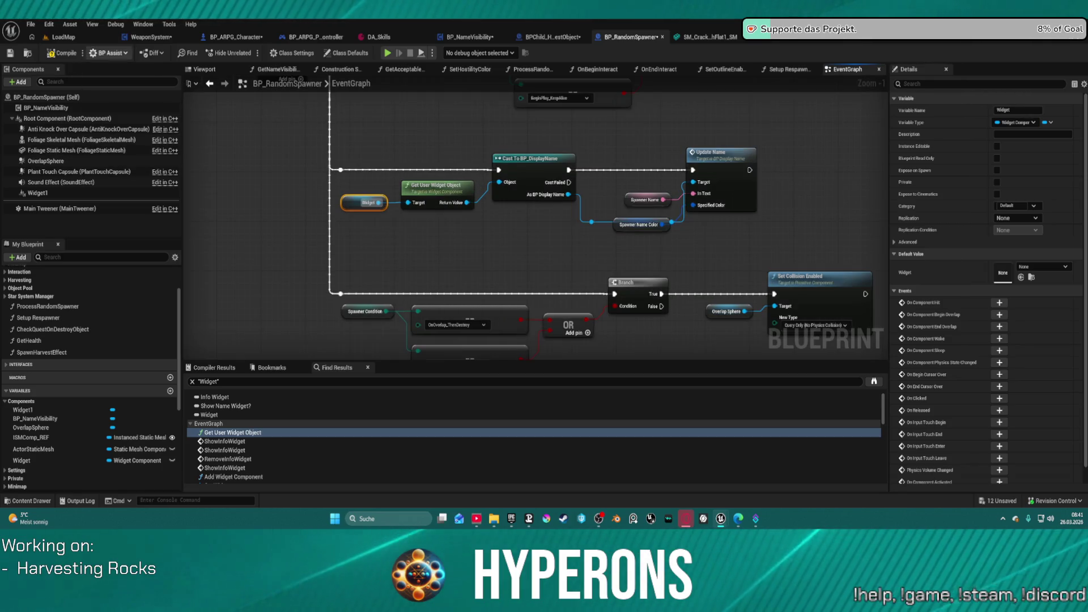
left_click(785, 36)
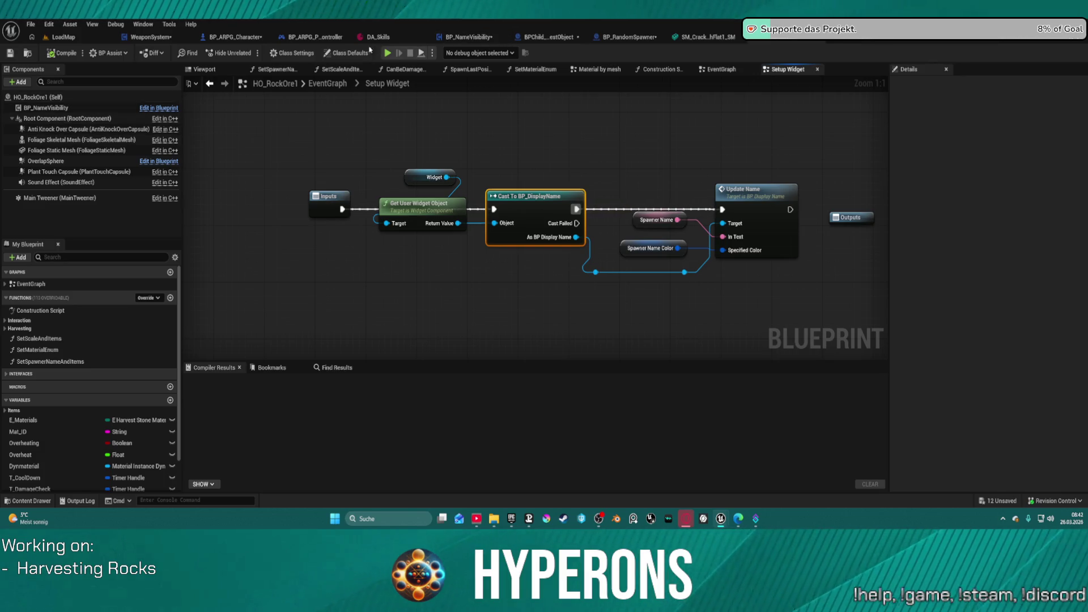
In BP_RandomSpawner, jump from Compiler Results to the node causing the Spawn Transform error.
scroll(85, 340, "down", 2)
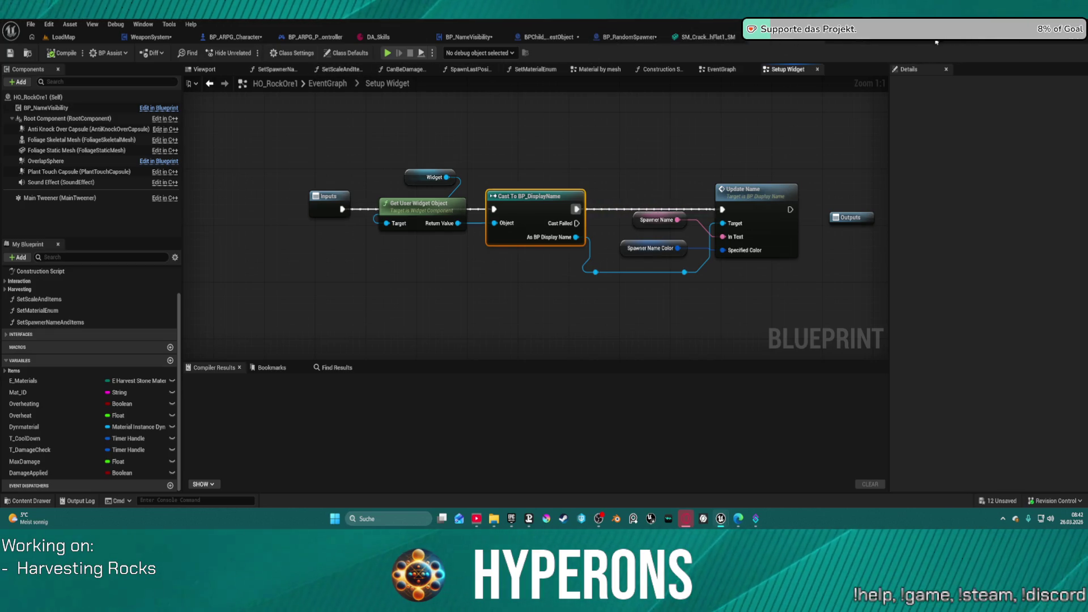
left_click(635, 36)
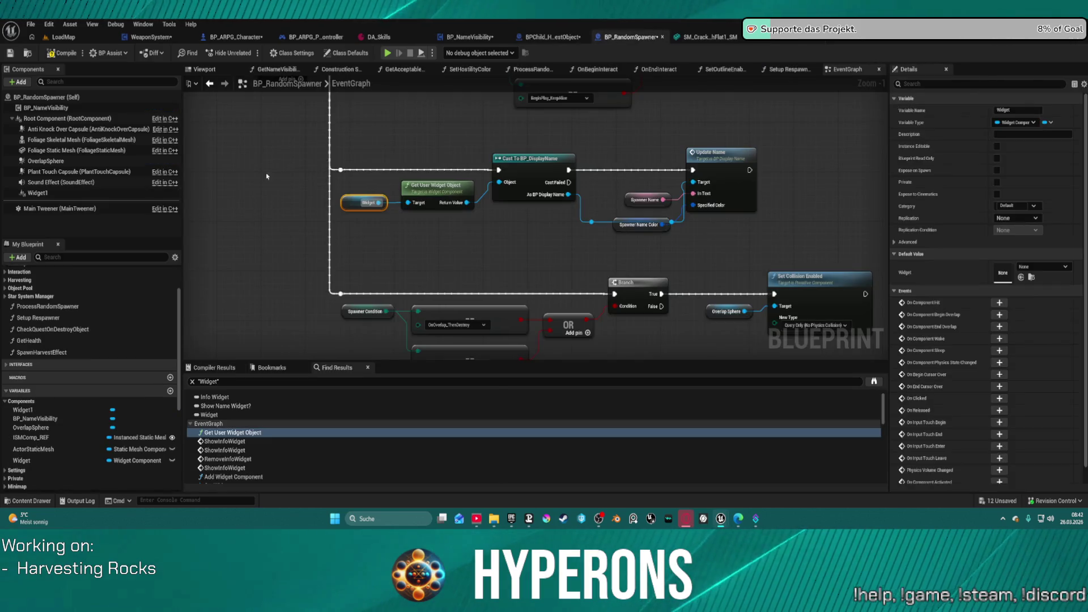
left_click(272, 367)
left_click(214, 367)
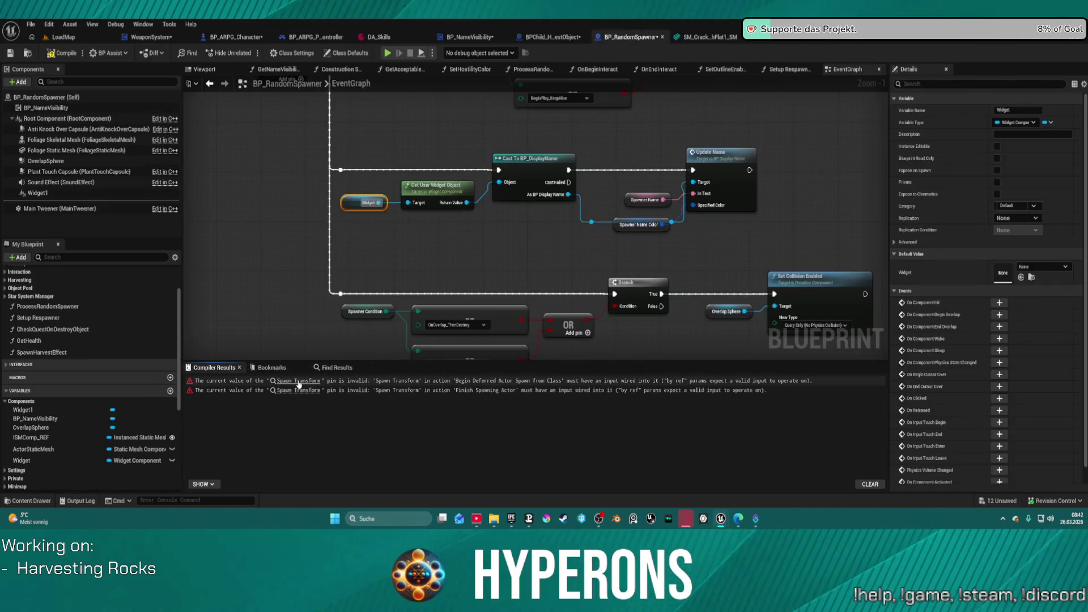
left_click(299, 381)
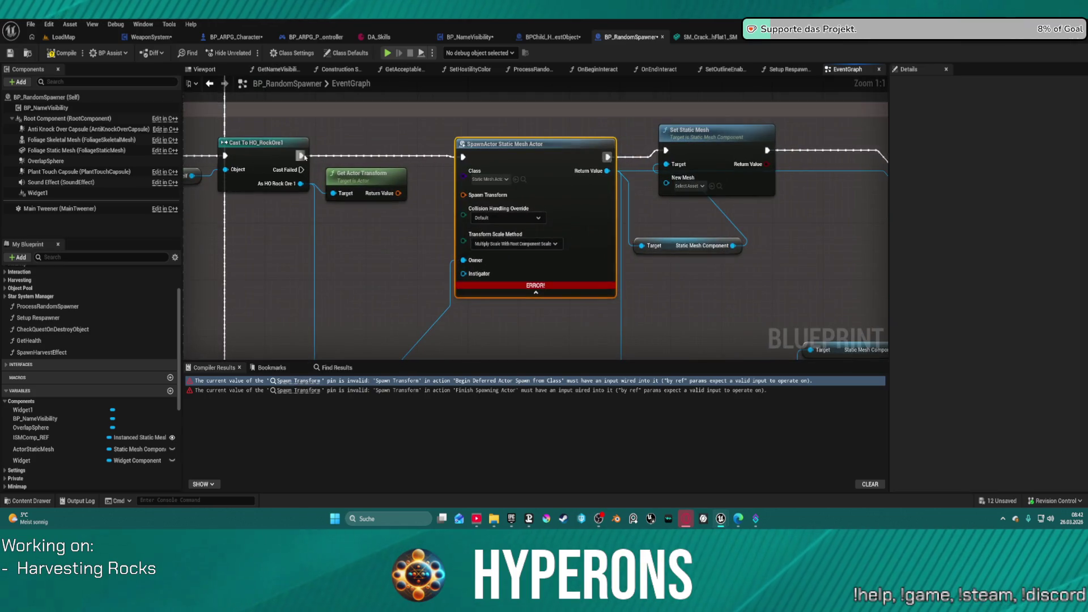
Wire Set Static Mesh's execution into Set Mobility and launch a play test.
mouse_move(767, 150)
left_mouse_down()
mouse_move(955, 151)
mouse_move(714, 194)
mouse_move(737, 178)
left_mouse_up()
left_click(345, 164)
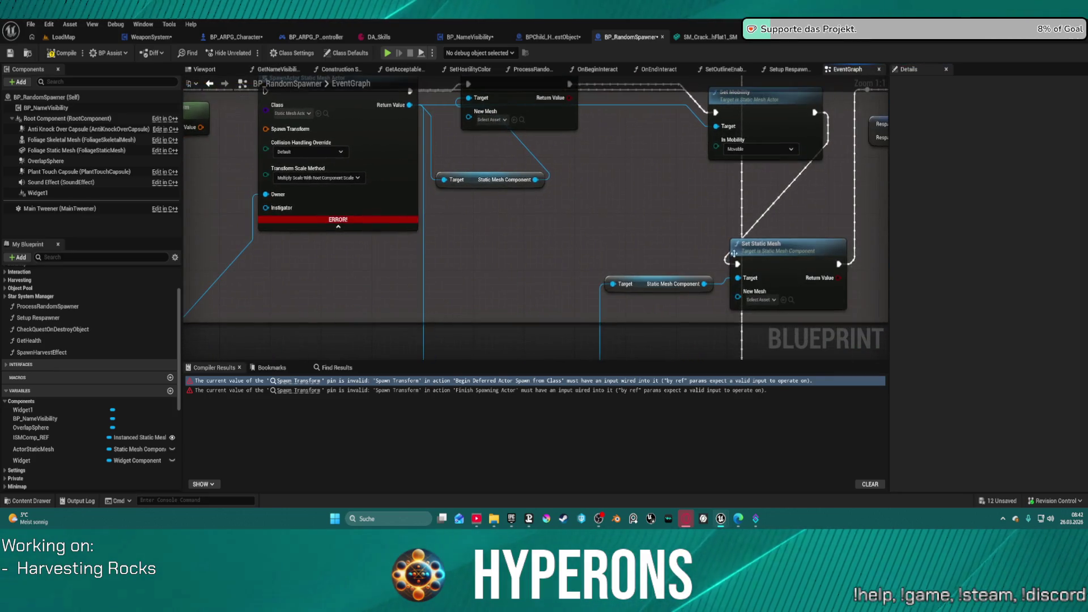
left_click_drag(363, 100, 363, 104)
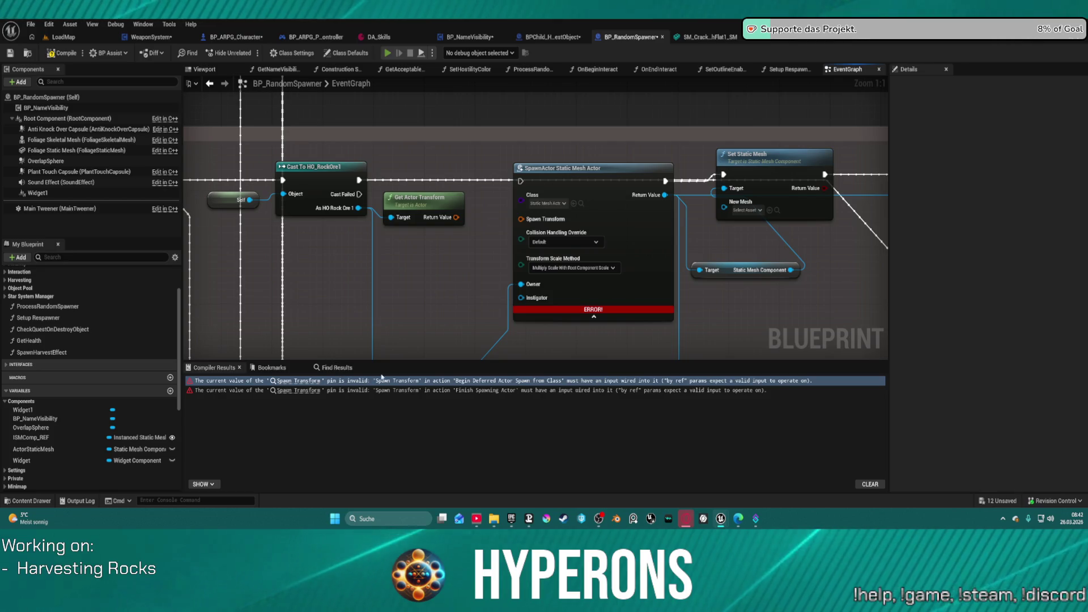
key("alt+p")
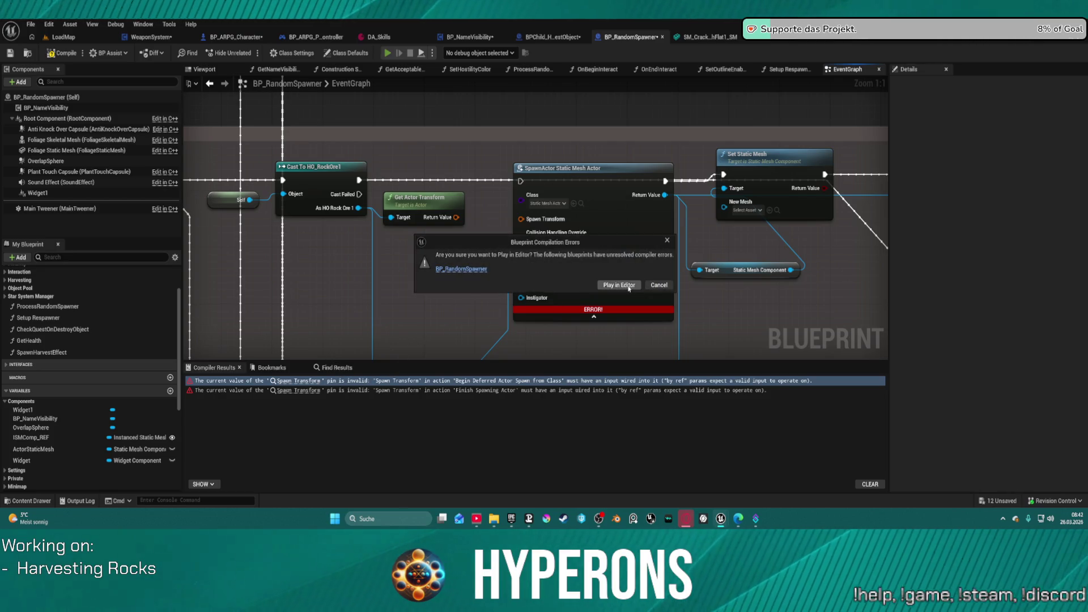
Dismiss the compile-errors warning, recompile BP_RandomSpawner, and bring the SpawnActor node area into view.
left_click(658, 285)
key("F7")
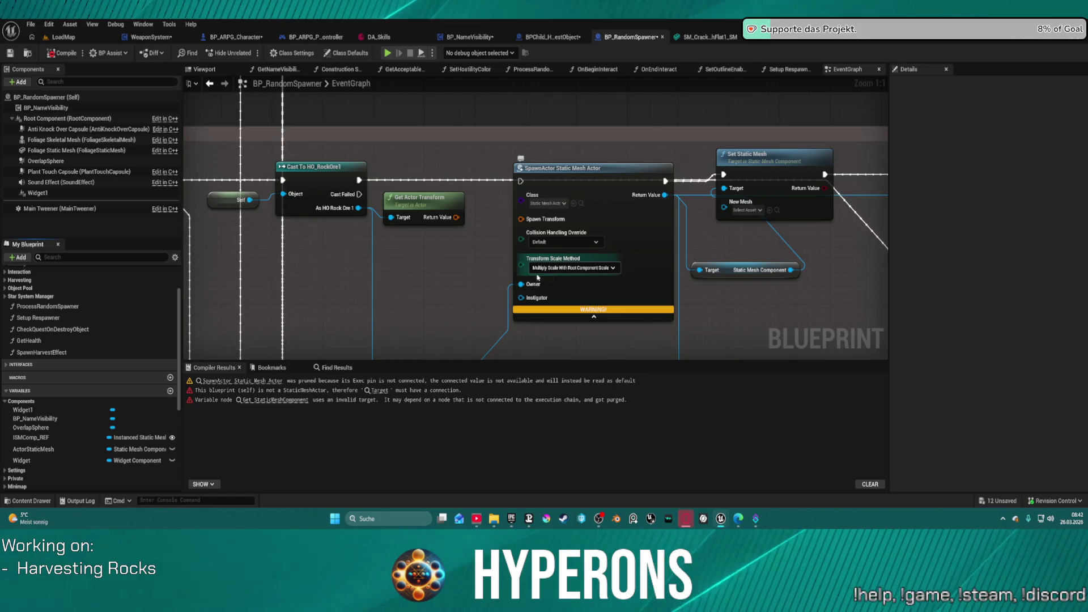
scroll(478, 149, "down", 2)
mouse_move(478, 149)
left_mouse_down()
mouse_move(526, 230)
mouse_move(514, 235)
left_mouse_up()
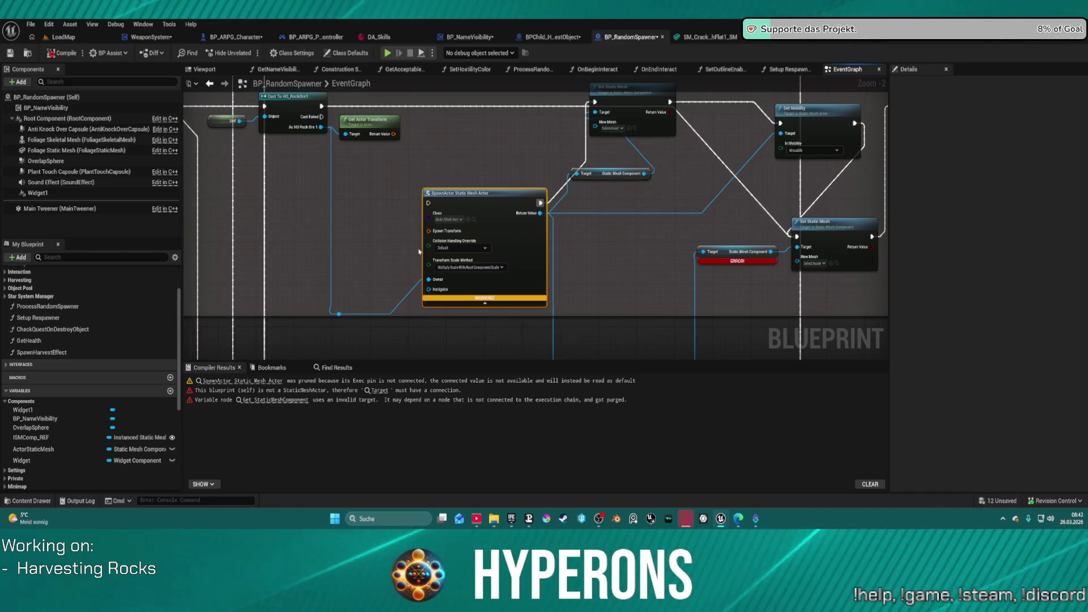
left_click_drag(670, 248, 526, 264)
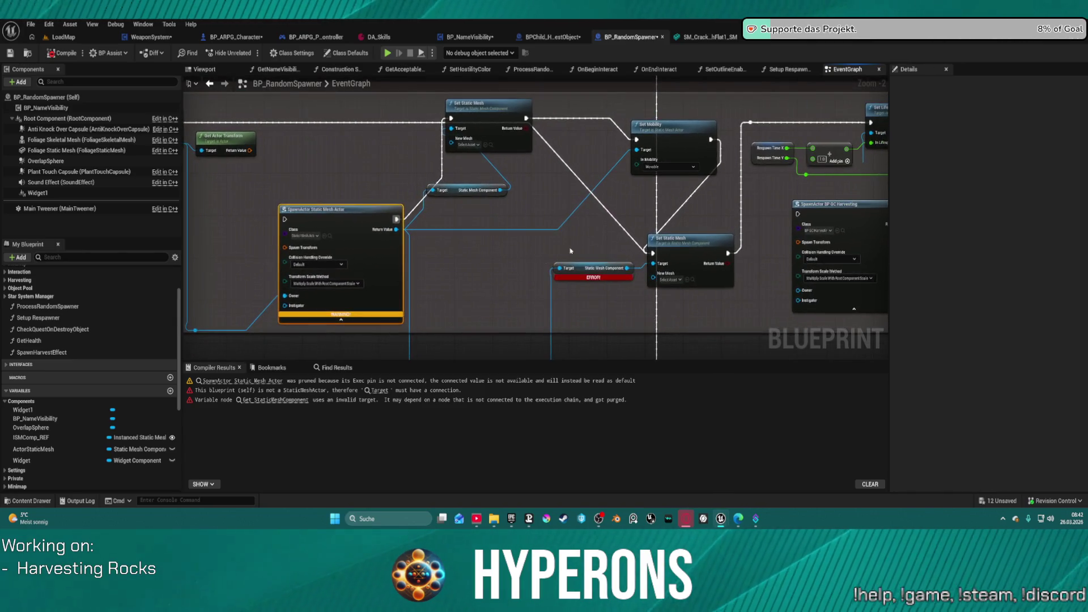
Move Set Static Mesh down, wire execution back to the cast node, and Play in Editor.
mouse_move(498, 125)
left_mouse_down()
mouse_move(507, 203)
mouse_move(496, 230)
mouse_move(527, 218)
left_mouse_up()
mouse_move(749, 127)
left_mouse_down()
mouse_move(187, 131)
mouse_move(337, 122)
left_mouse_up()
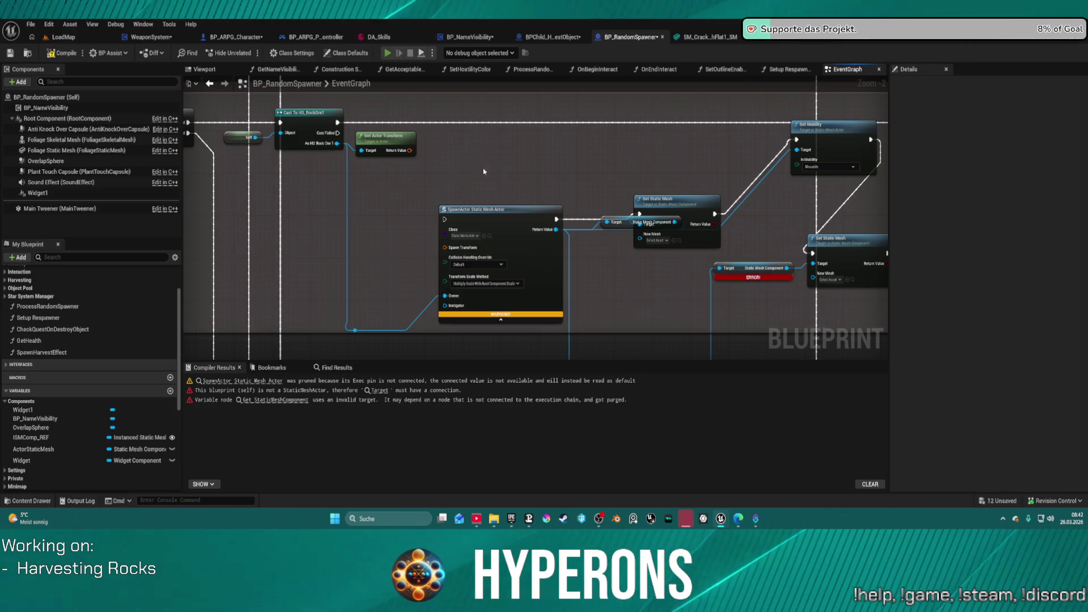
key("alt+p")
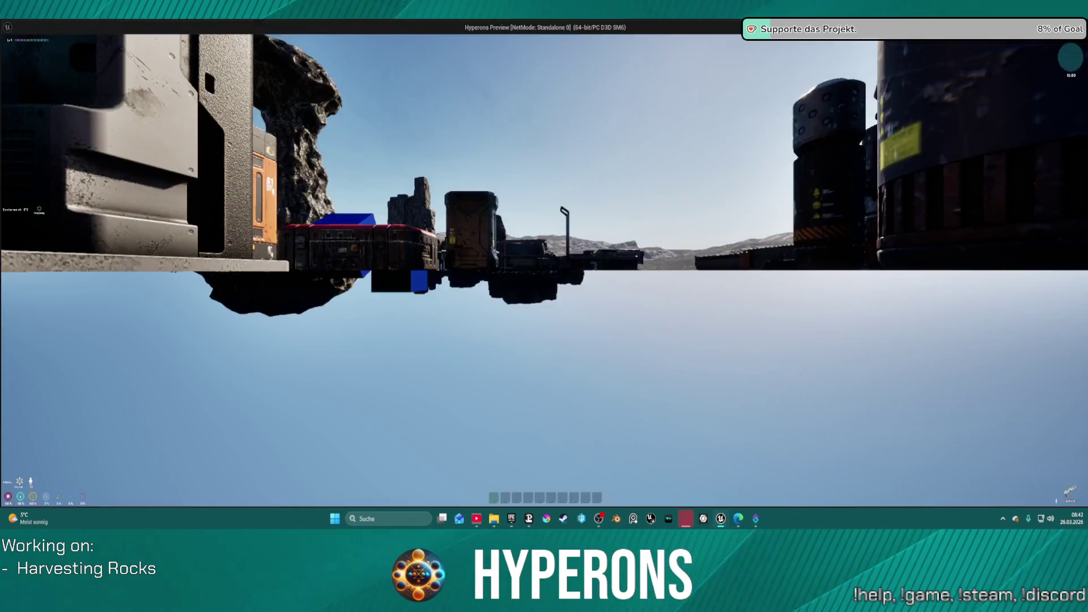
Walk the character around the rock, soldier group and building, then end the play session.
key("w")
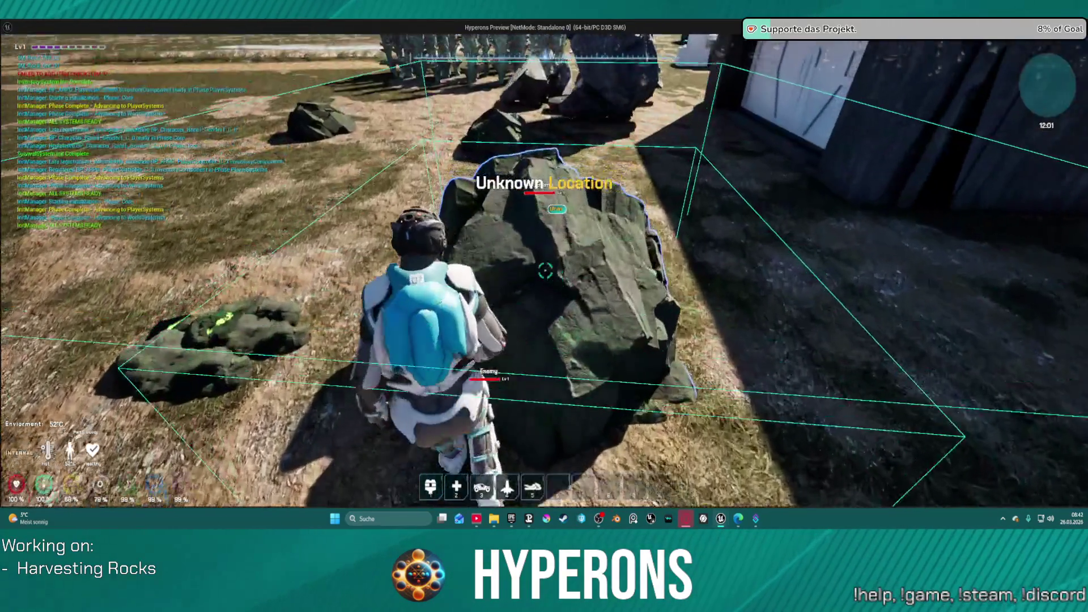
key("s")
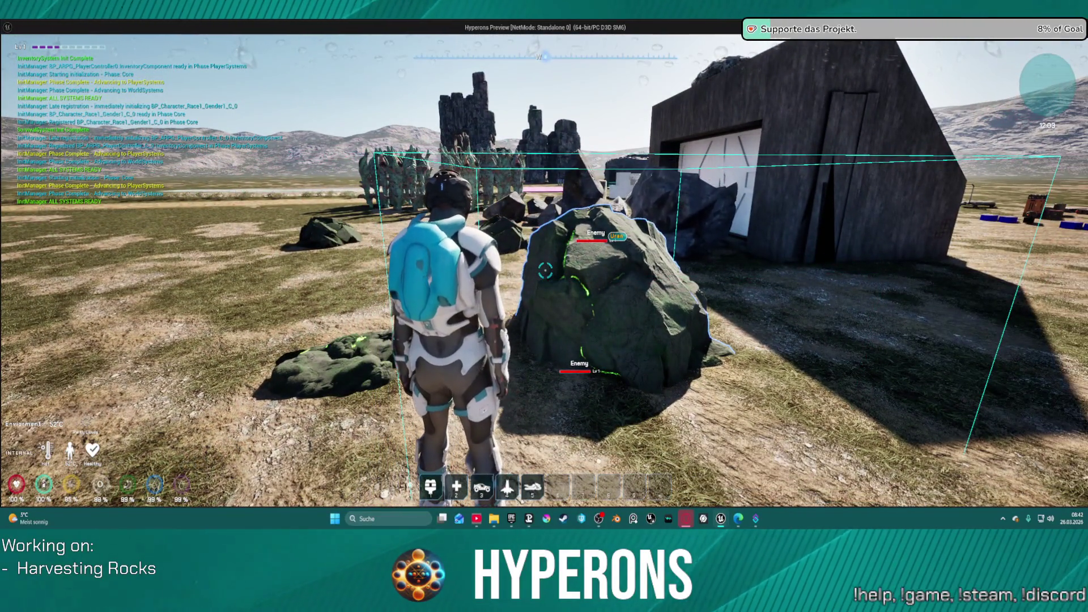
key("w")
key("s")
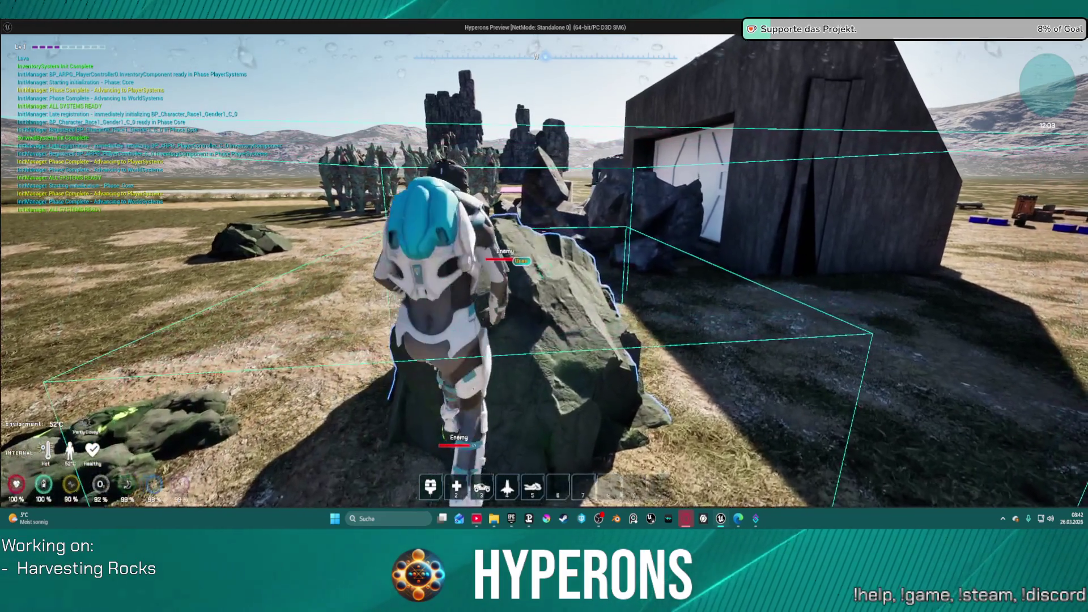
key("w")
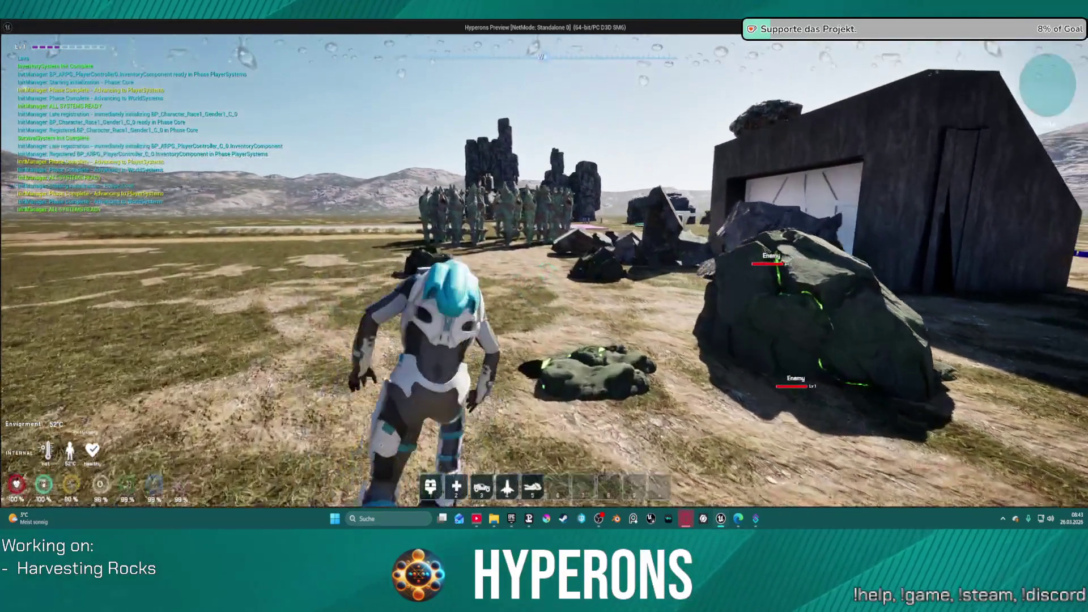
key("w")
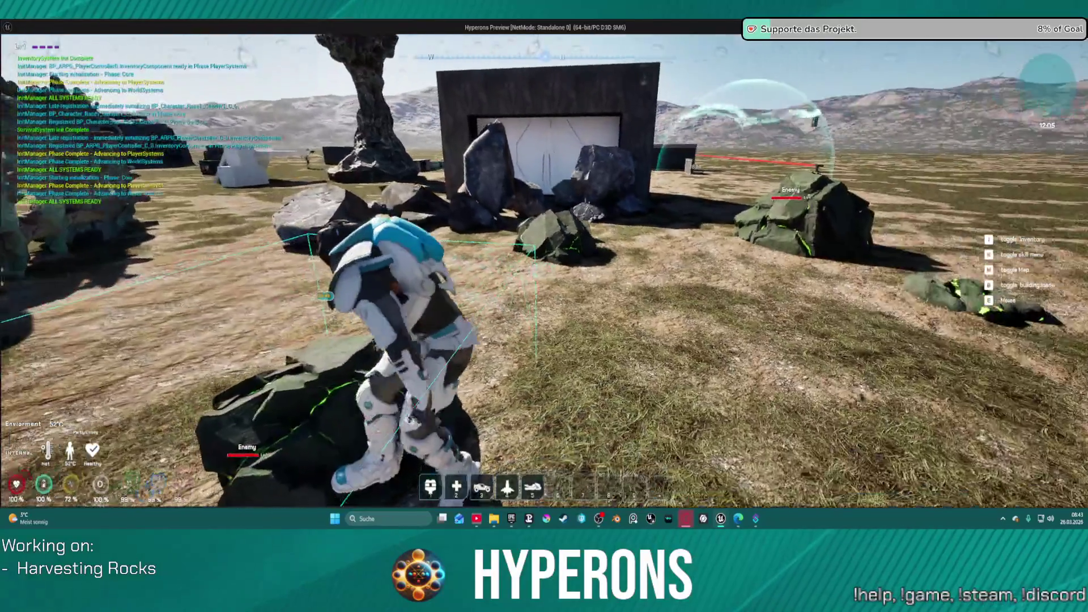
key("w")
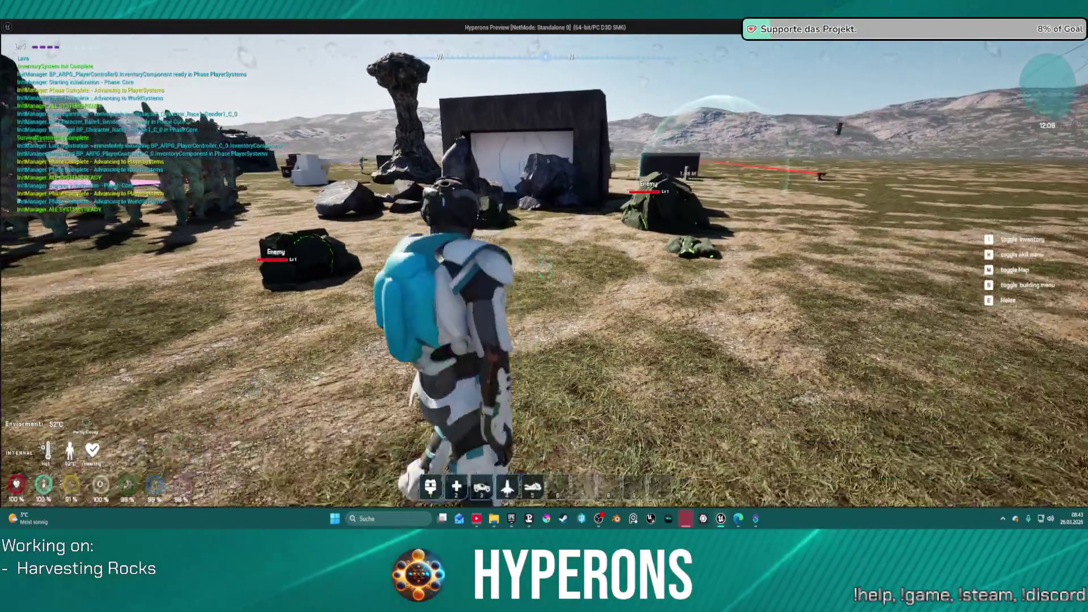
key("Escape")
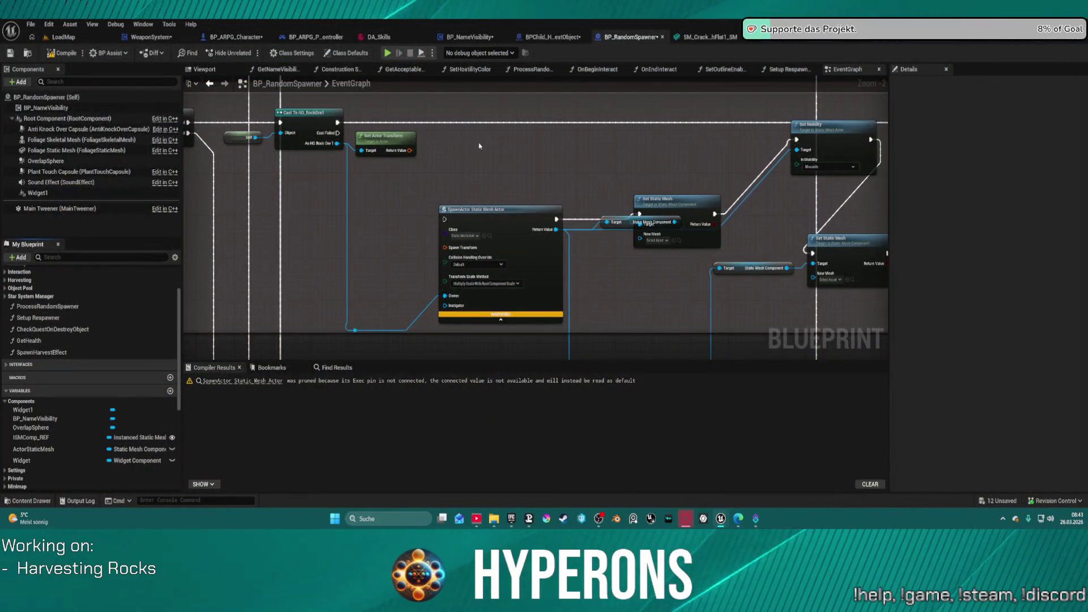
left_click(860, 41)
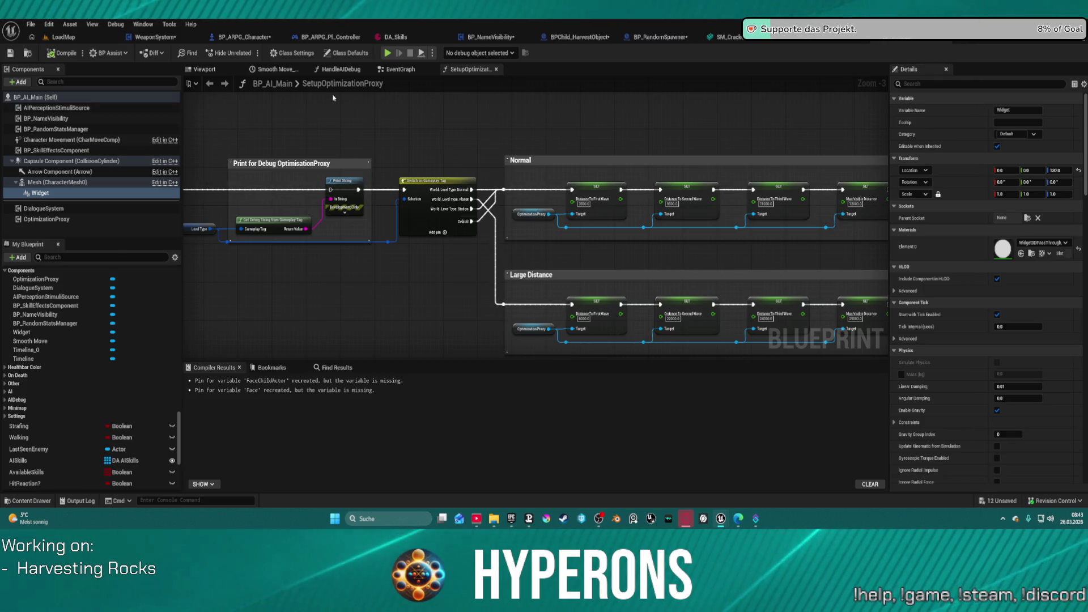
In BP_AI_Main's EventGraph, zoom and pan to center the Handle AIDamage Taken call.
left_click(40, 194)
scroll(382, 254, "down", 4)
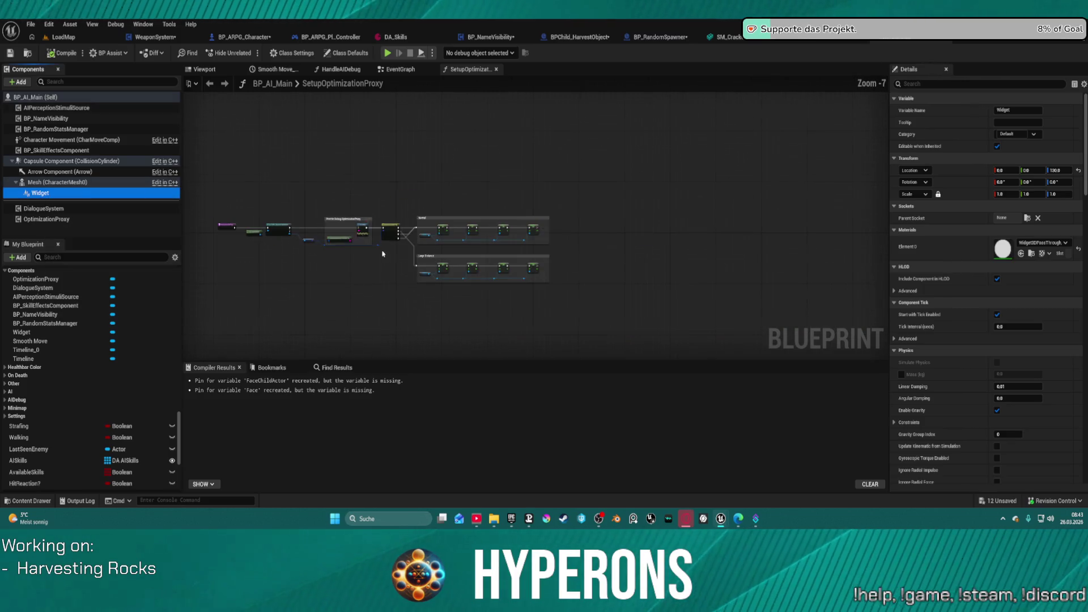
left_click(406, 73)
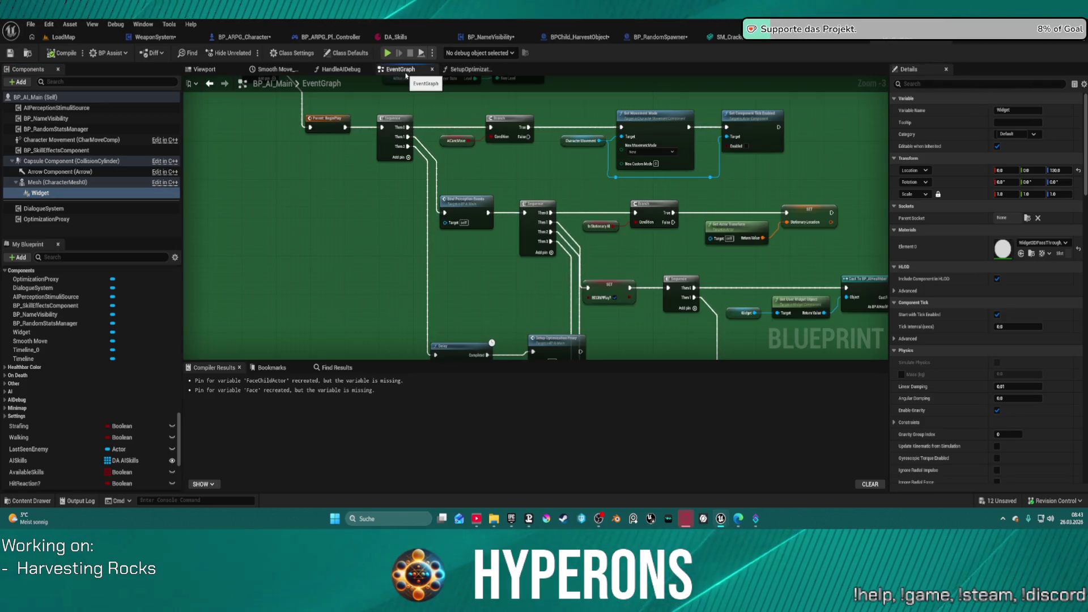
scroll(402, 212, "down", 9)
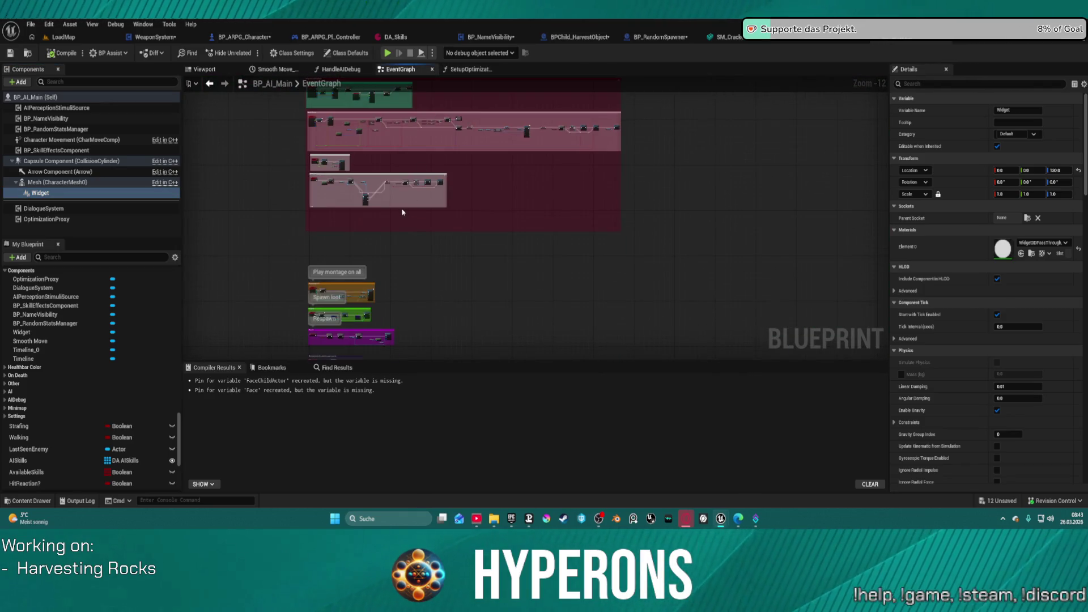
scroll(403, 213, "up", 1)
mouse_move(402, 233)
left_mouse_down()
mouse_move(417, 57)
mouse_move(384, 284)
left_mouse_up()
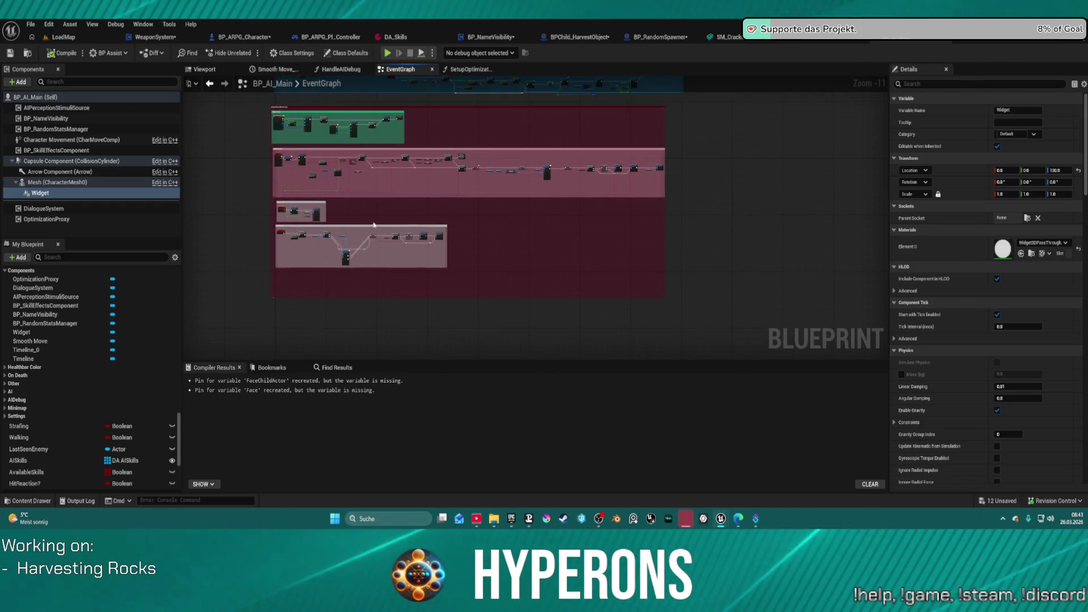
scroll(377, 119, "up", 11)
mouse_move(412, 147)
left_mouse_down()
mouse_move(439, 224)
mouse_move(473, 238)
mouse_move(618, 205)
mouse_move(632, 181)
mouse_move(657, 187)
left_mouse_up()
Open HandleAIDamageTaken and trace its Sequence, Branch, Is AIActive and On Death Spawn Items logic.
double_click(657, 187)
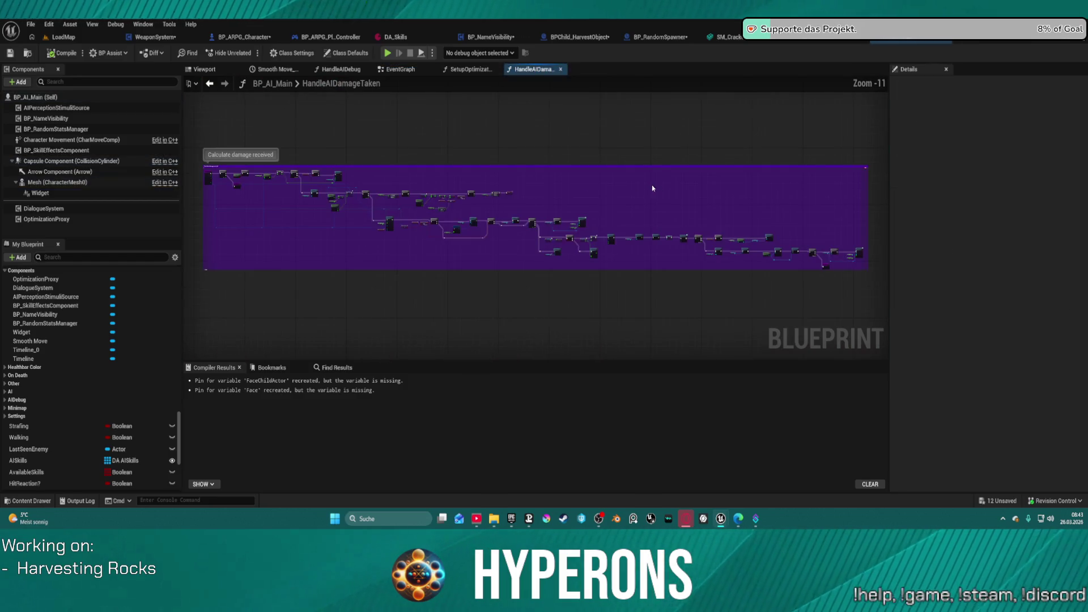
scroll(379, 223, "up", 10)
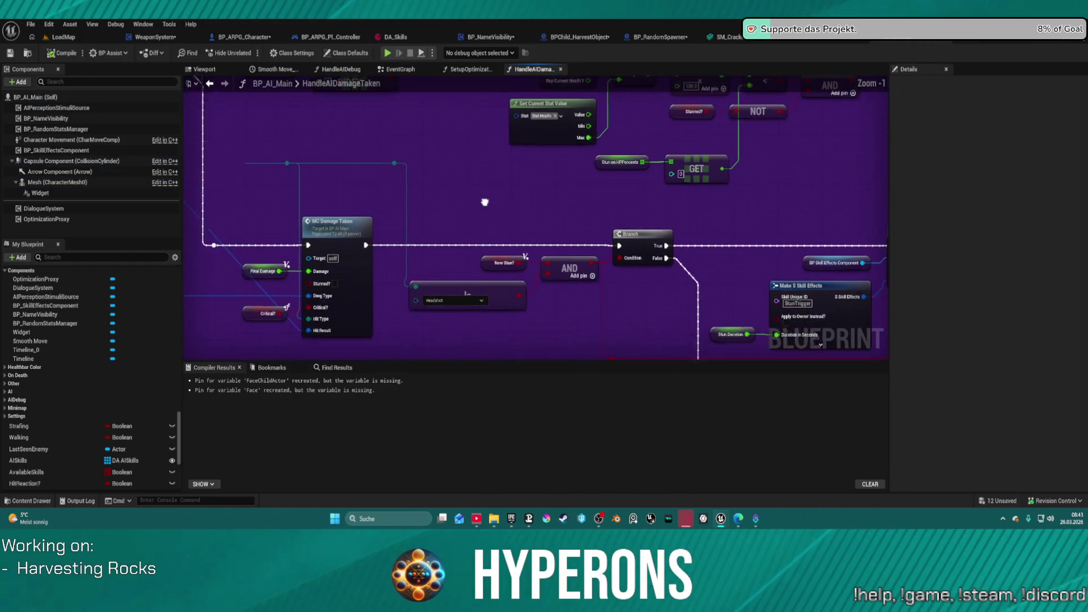
left_click_drag(467, 200, 187, 193)
mouse_move(850, 340)
left_mouse_down()
mouse_move(793, 267)
mouse_move(728, 299)
mouse_move(630, 128)
mouse_move(352, 101)
mouse_move(108, 60)
left_mouse_up()
left_click_drag(207, 194, 6, 192)
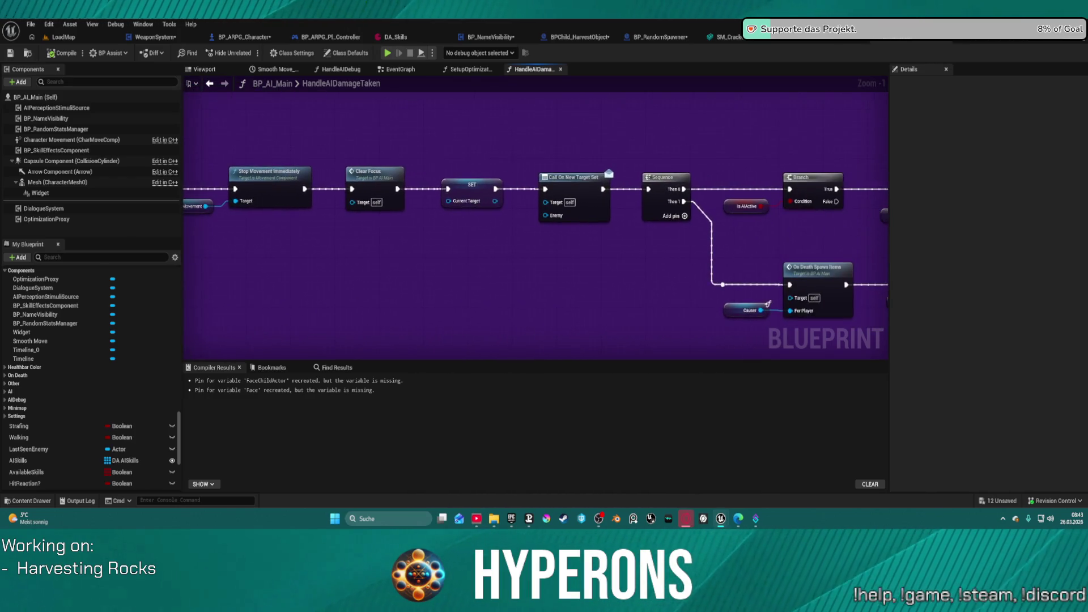
left_click_drag(725, 139, 45, 85)
Review Calculate damage received through Skill on Target Damaged to Handle Aggressive, then filter members by 'damage'.
mouse_move(836, 229)
left_mouse_down()
mouse_move(783, 224)
mouse_move(844, 113)
mouse_move(970, 90)
left_mouse_up()
left_click_drag(533, 213, 861, 310)
mouse_move(692, 325)
left_mouse_down()
mouse_move(600, 243)
mouse_move(690, 291)
mouse_move(284, 262)
mouse_move(290, 284)
mouse_move(631, 471)
left_mouse_up()
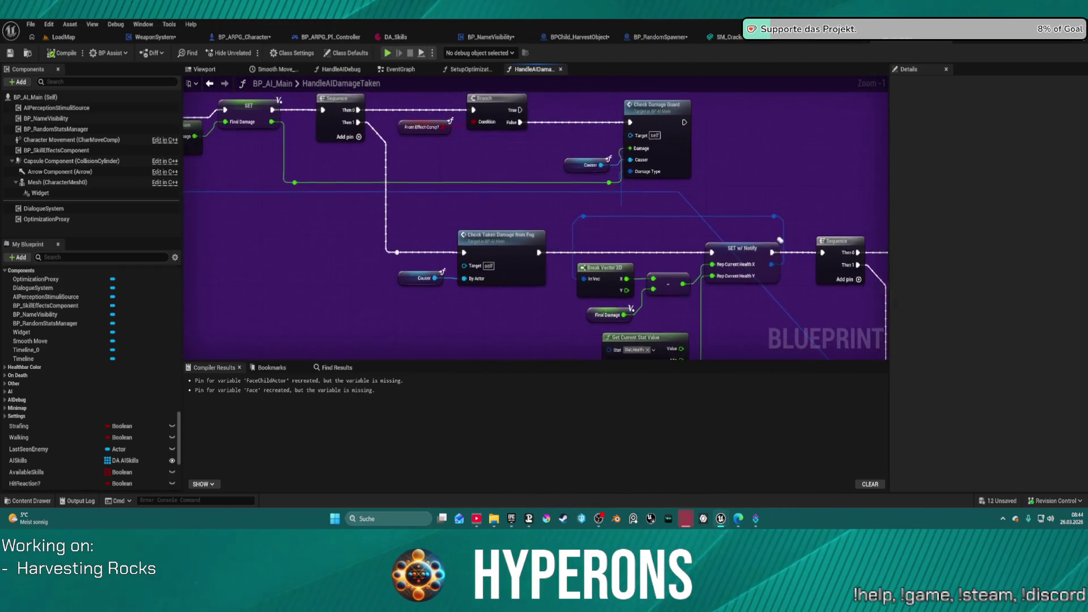
left_click_drag(886, 359, 889, 363)
mouse_move(382, 196)
left_mouse_down()
mouse_move(680, 253)
mouse_move(901, 264)
left_mouse_up()
mouse_move(632, 199)
left_mouse_down()
mouse_move(629, 85)
mouse_move(656, 202)
mouse_move(578, 183)
mouse_move(533, 193)
mouse_move(465, 238)
left_mouse_up()
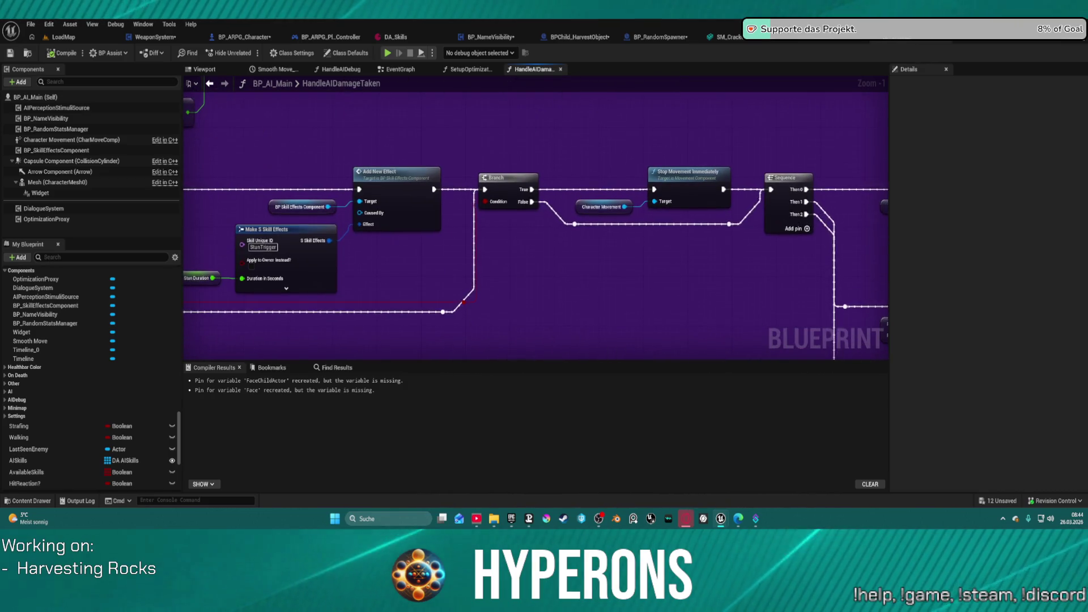
left_click_drag(793, 226, 221, 176)
mouse_move(567, 255)
left_mouse_down()
mouse_move(558, 178)
mouse_move(540, 255)
mouse_move(558, 248)
mouse_move(386, 142)
mouse_move(398, 144)
left_mouse_up()
left_click_drag(266, 162, 739, 186)
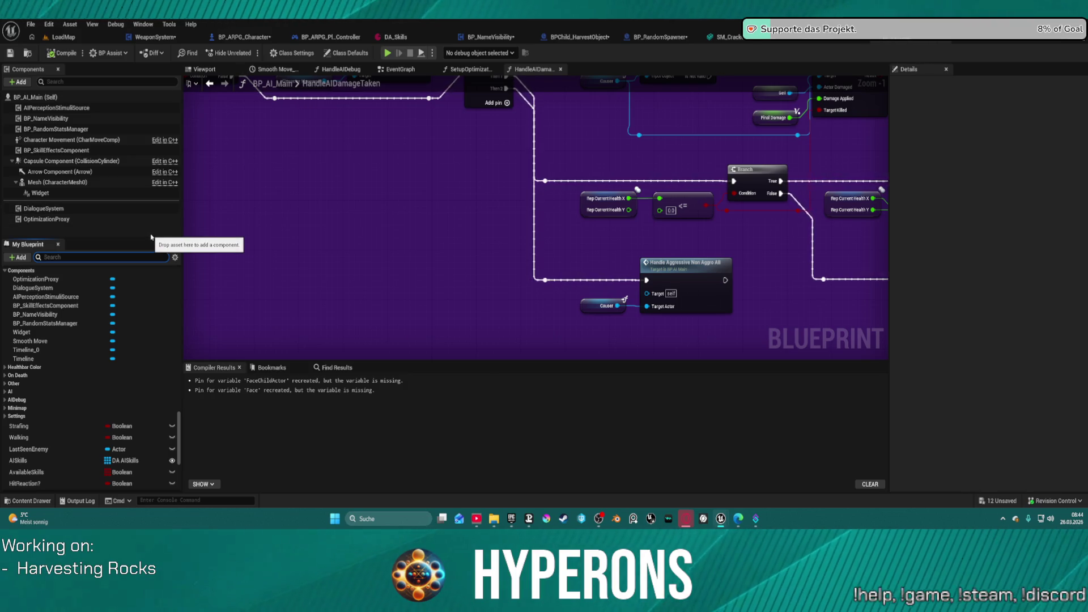
key("BackSpace")
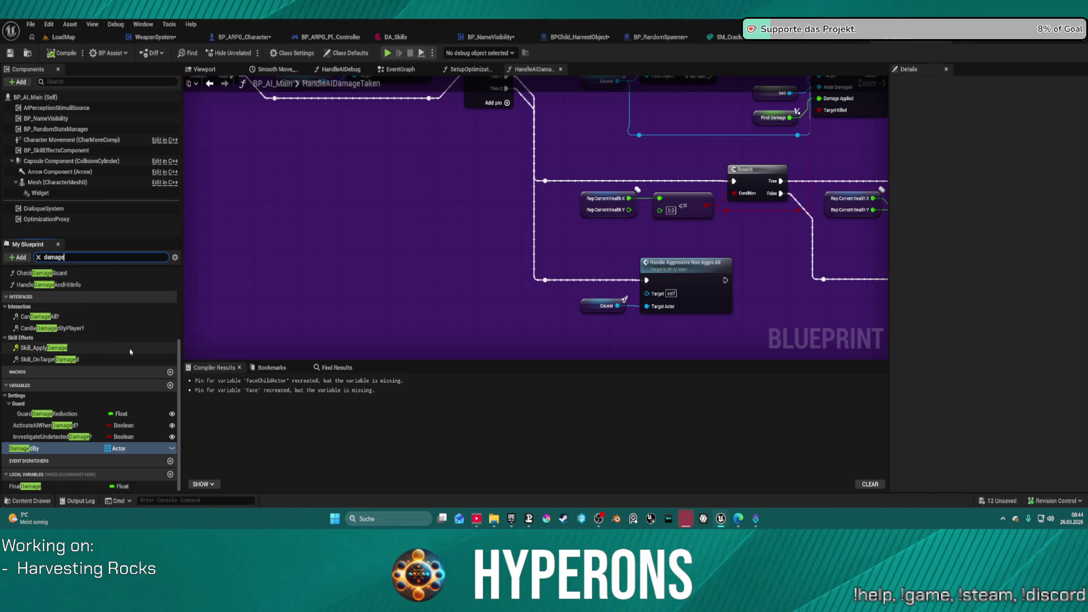
Filter members by 'damage', review Client_DamageTaken's distance check and damage-number spawn, then reopen HandleAIDamageTaken.
scroll(128, 352, "up", 1)
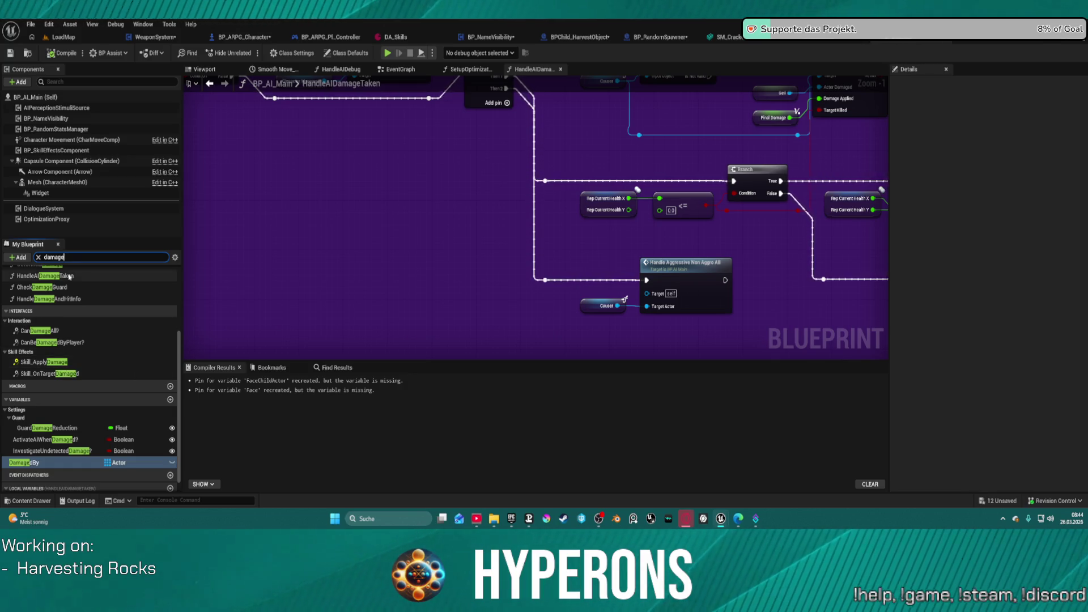
scroll(60, 340, "up", 5)
double_click(56, 301)
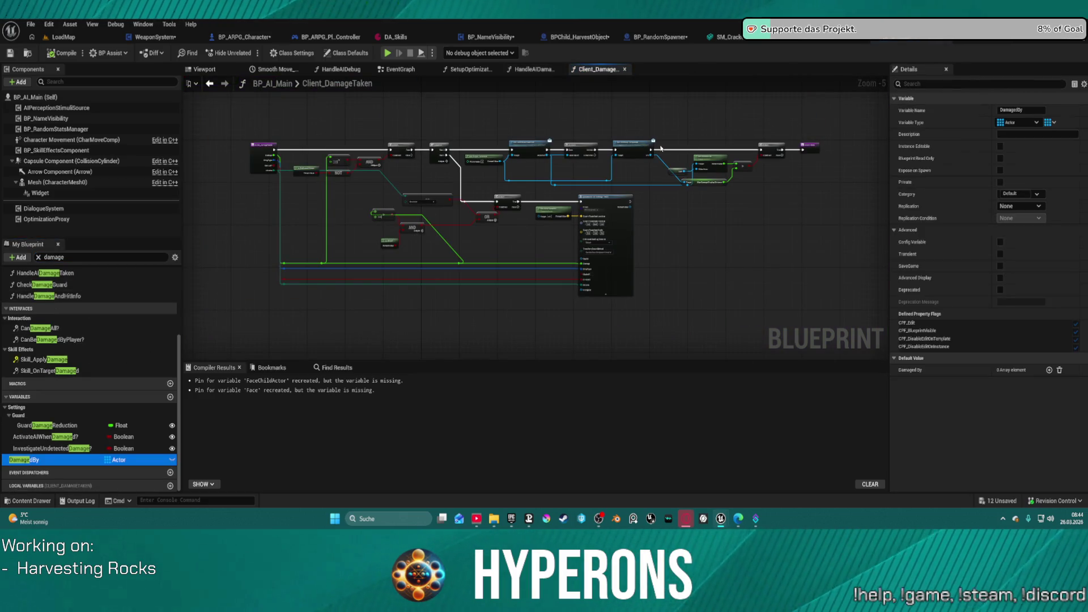
scroll(661, 149, "up", 4)
mouse_move(595, 181)
left_mouse_down()
mouse_move(652, 131)
mouse_move(862, 91)
left_mouse_up()
mouse_move(872, 173)
left_mouse_down()
mouse_move(305, 199)
mouse_move(478, 212)
left_mouse_up()
scroll(33, 288, "up", 2)
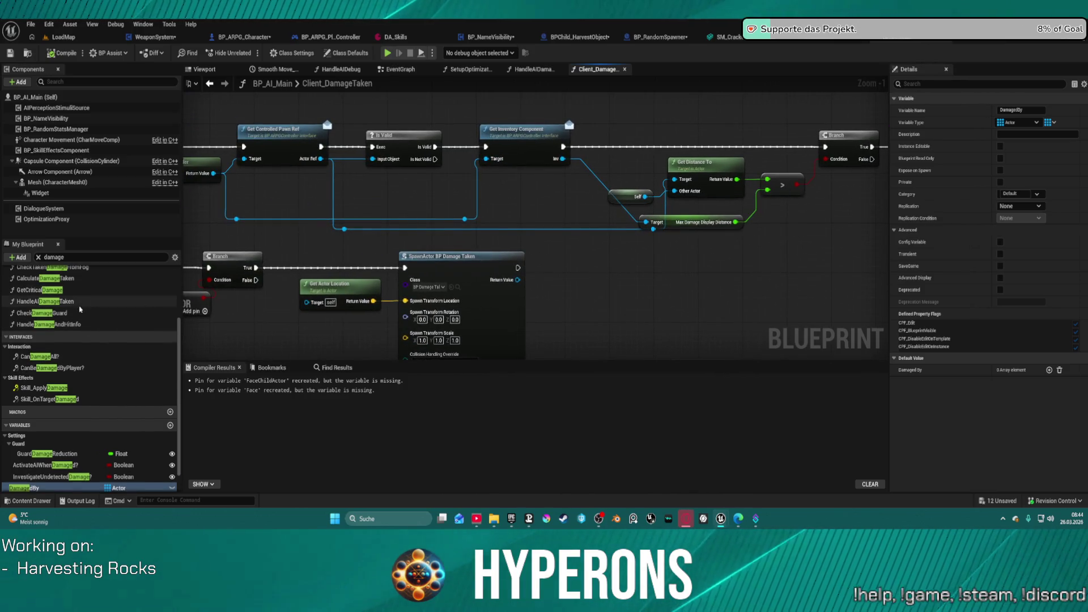
double_click(75, 302)
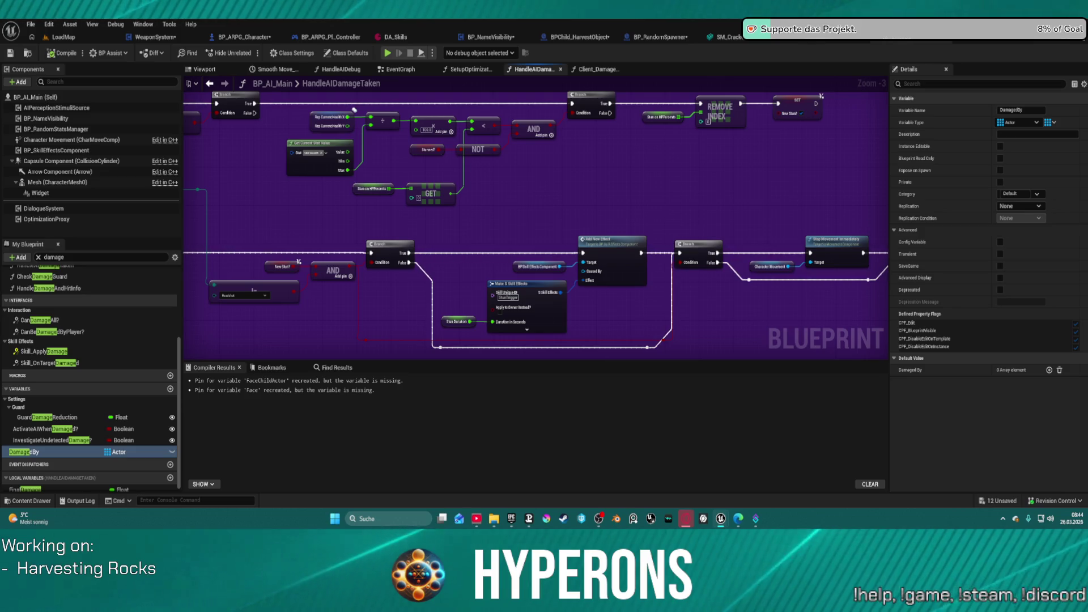
Find all references to the Widget component by name.
right_click(45, 194)
mouse_move(97, 217)
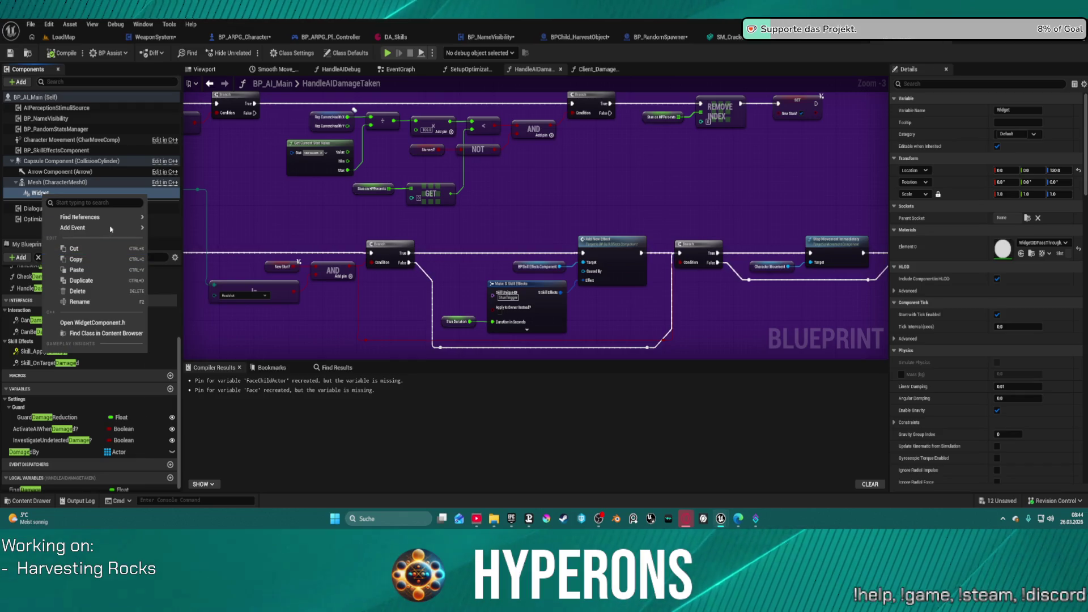
mouse_move(137, 220)
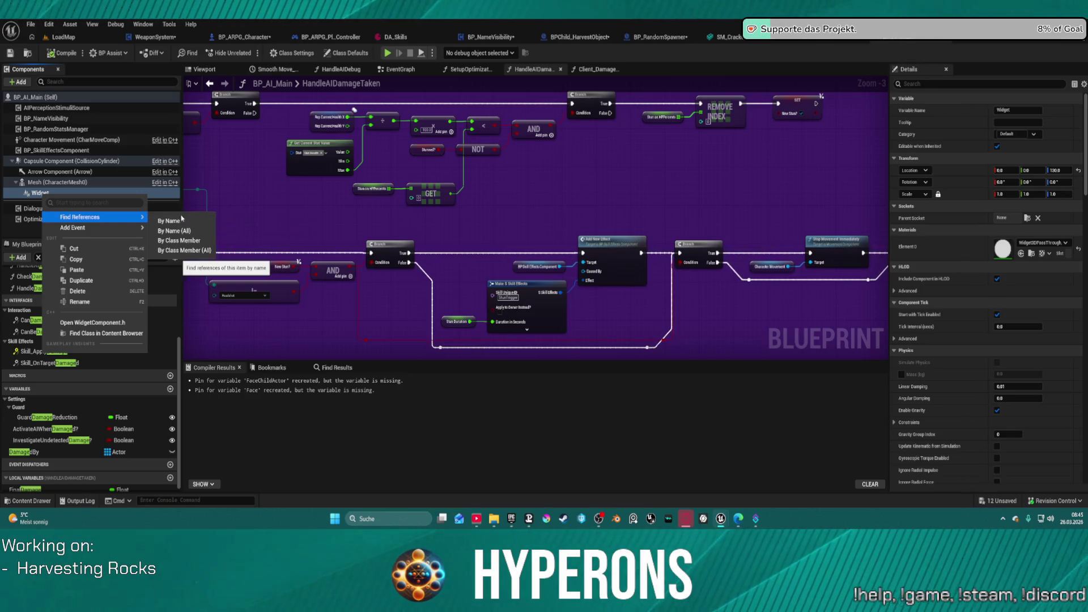
left_click(169, 221)
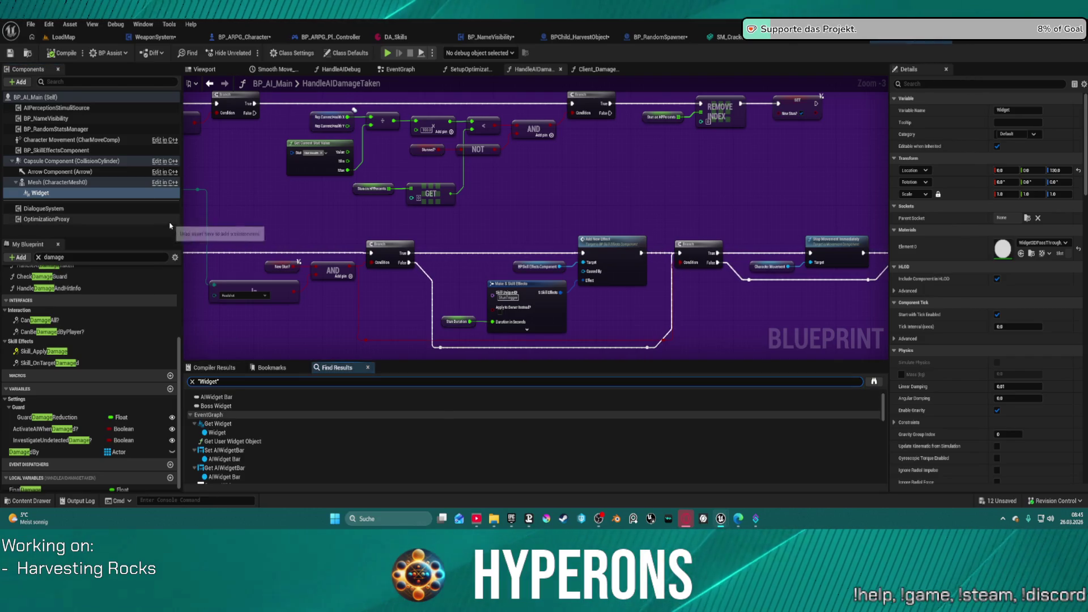
Inspect the SET AIWidgetBar node and its following nodes, then return to the LoadMap level.
left_click(239, 451)
mouse_move(504, 292)
left_mouse_down()
mouse_move(368, 267)
mouse_move(321, 239)
mouse_move(6, 214)
mouse_move(445, 194)
mouse_move(85, 173)
left_mouse_up()
scroll(536, 219, "down", 2)
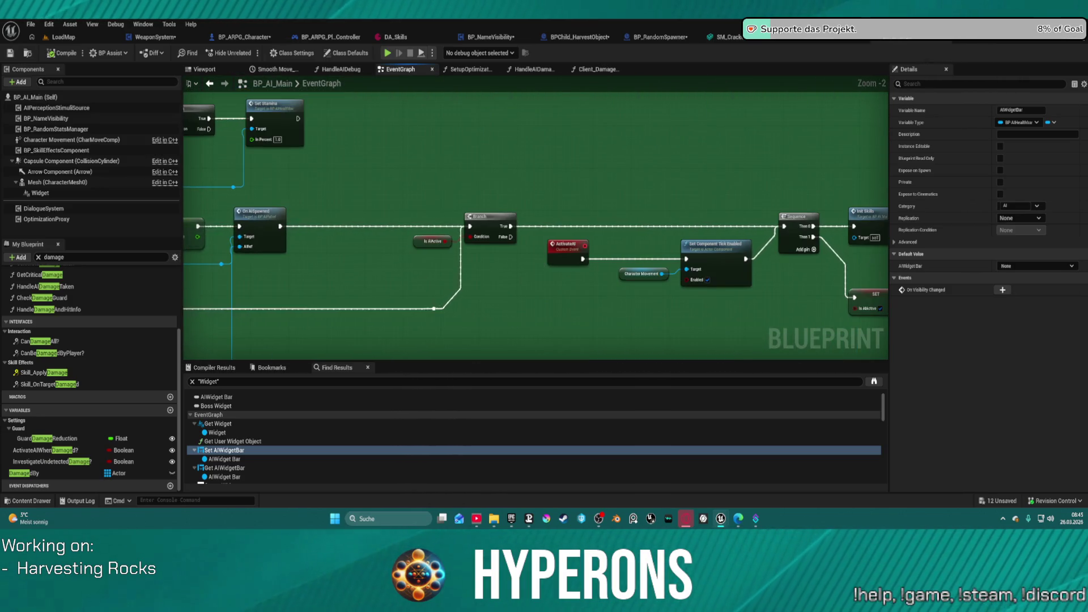
scroll(535, 218, "down", 5)
left_click_drag(850, 193, 387, 168)
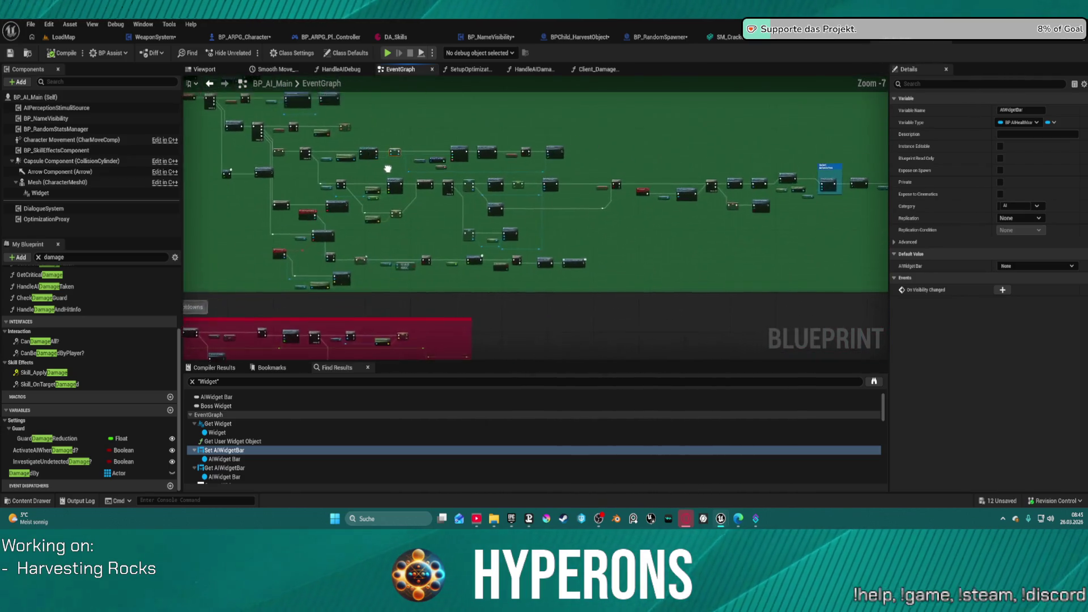
scroll(388, 168, "up", 5)
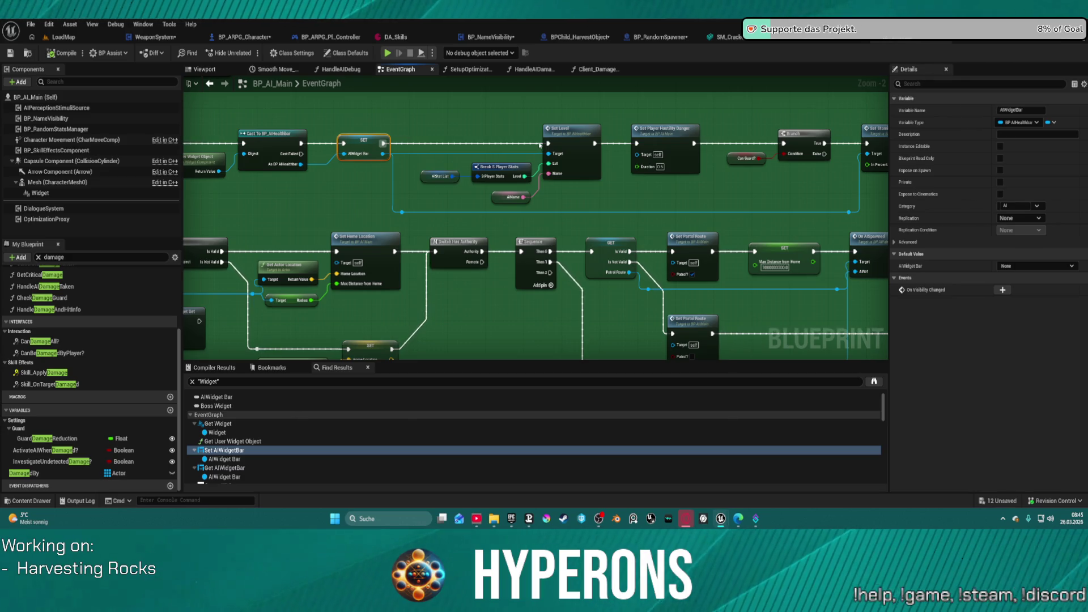
mouse_move(648, 185)
left_mouse_down()
mouse_move(457, 175)
mouse_move(593, 182)
left_mouse_up()
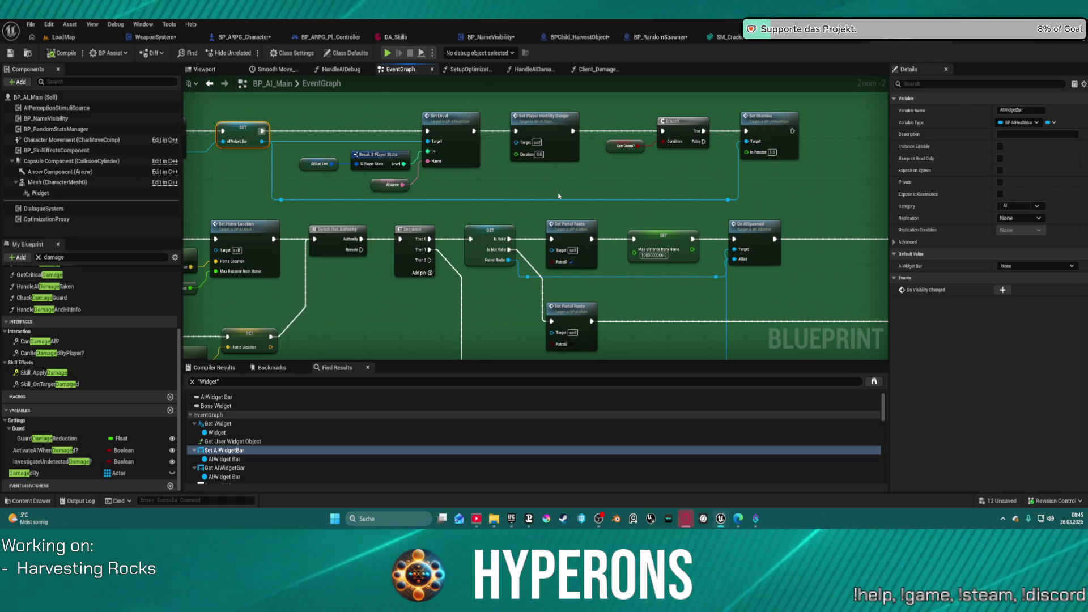
left_click(63, 37)
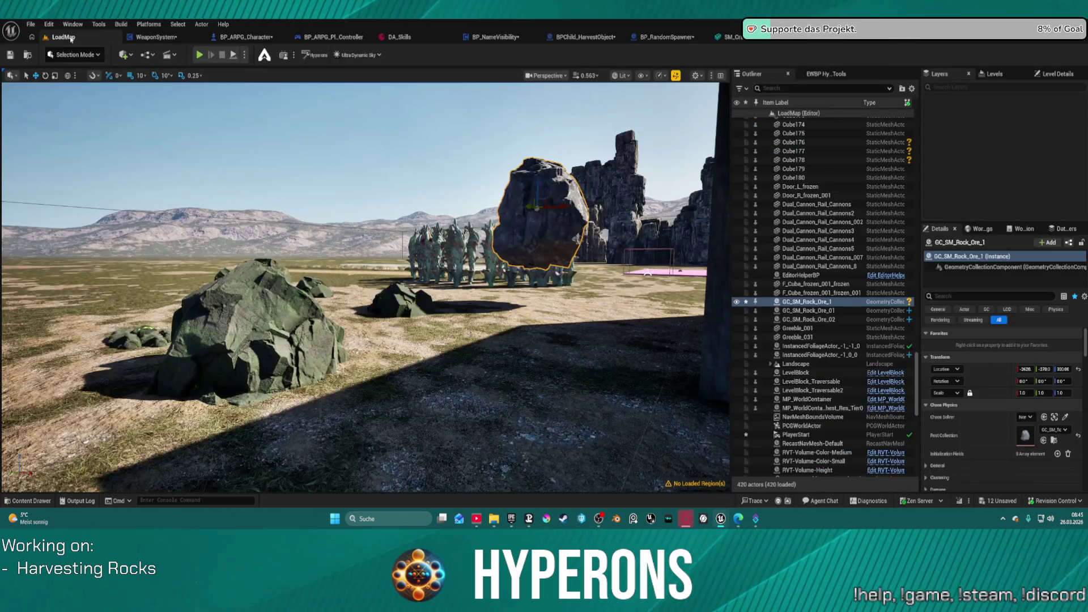
Delete the GC_SM_Rock_Ore_1 rock from LoadMap, then select Widget1 in BP_RandomSpawner.
key("s")
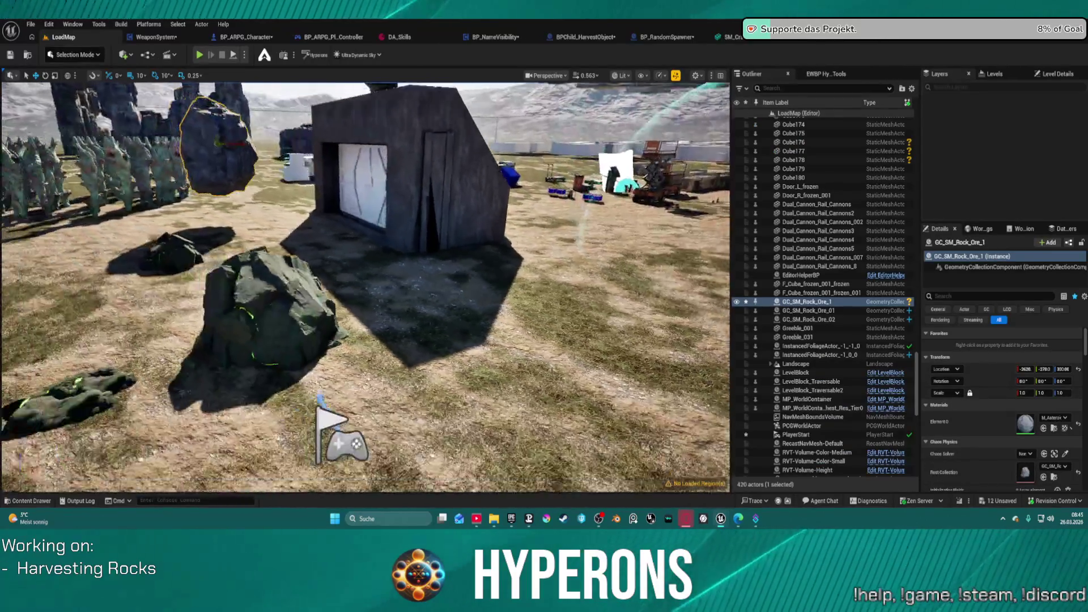
key("s")
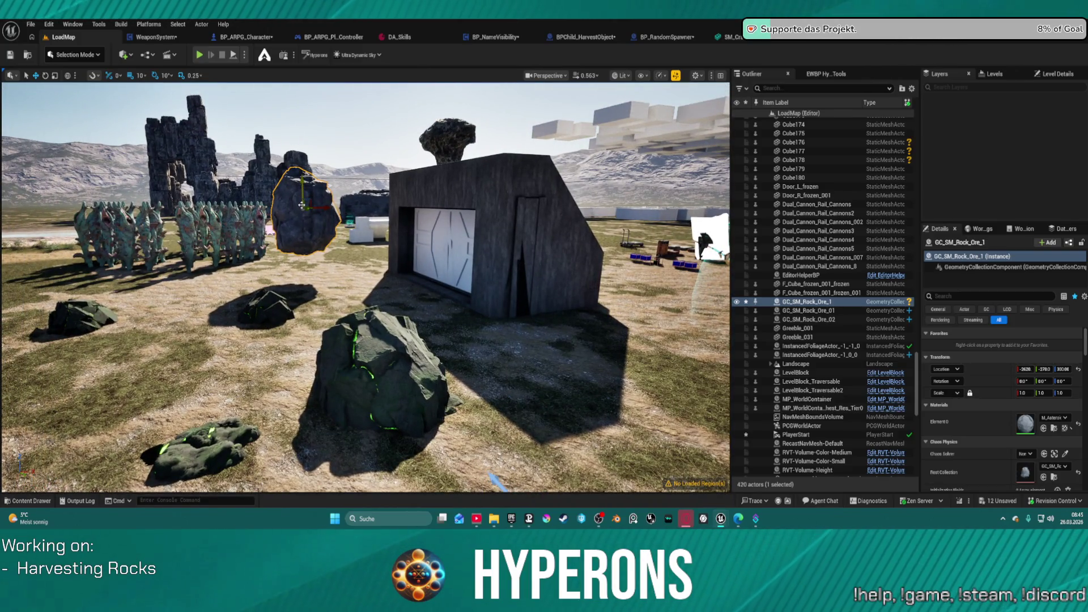
key("Delete")
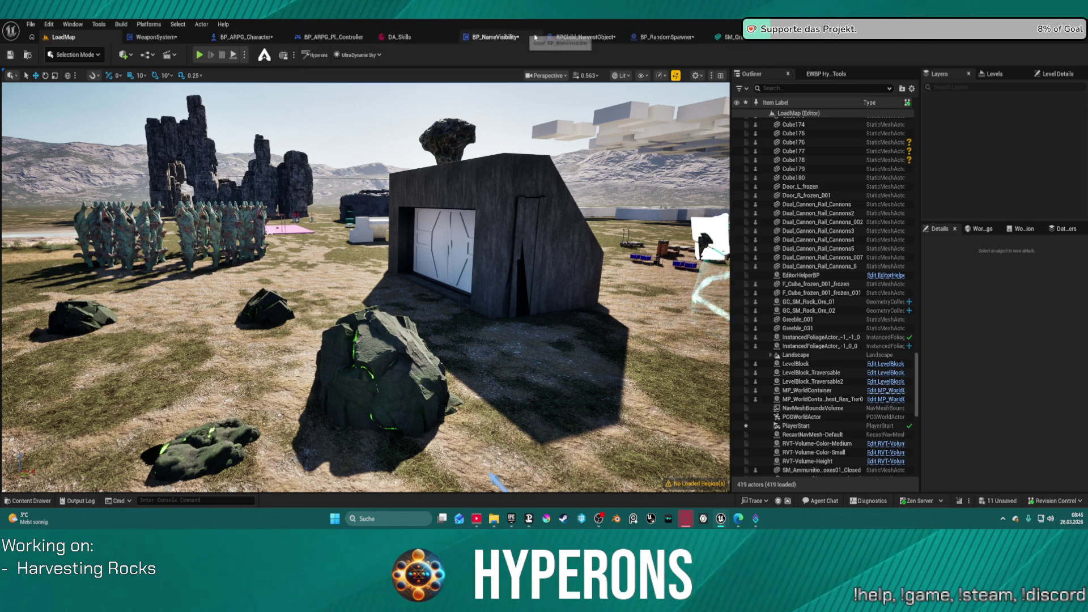
left_click(635, 38)
left_click(68, 194)
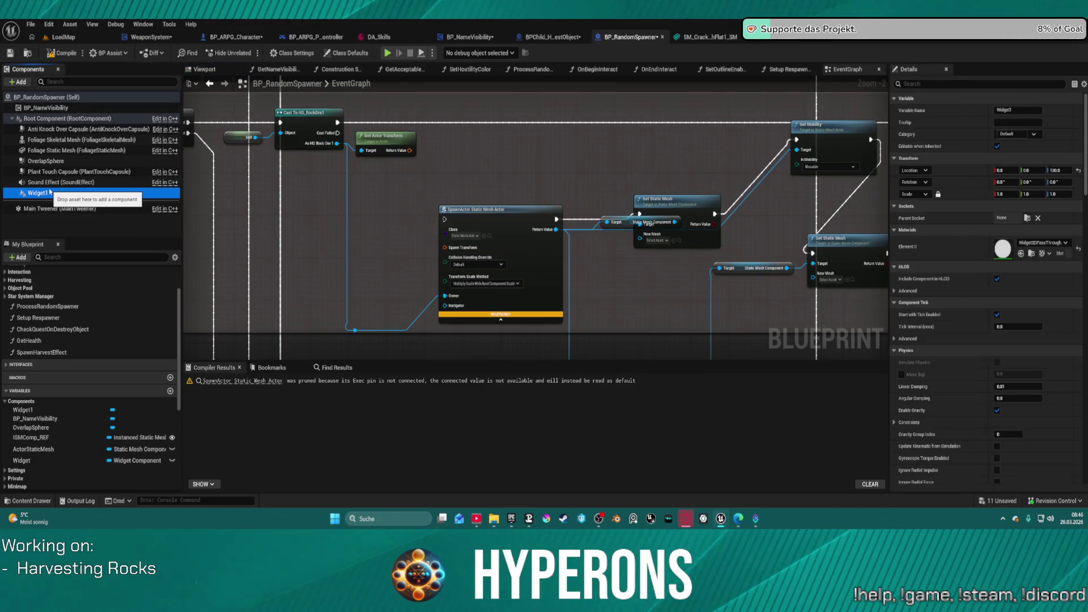
Delete Widget1 and compile, then run and jump the character among the rocks before ending the test.
key("Delete")
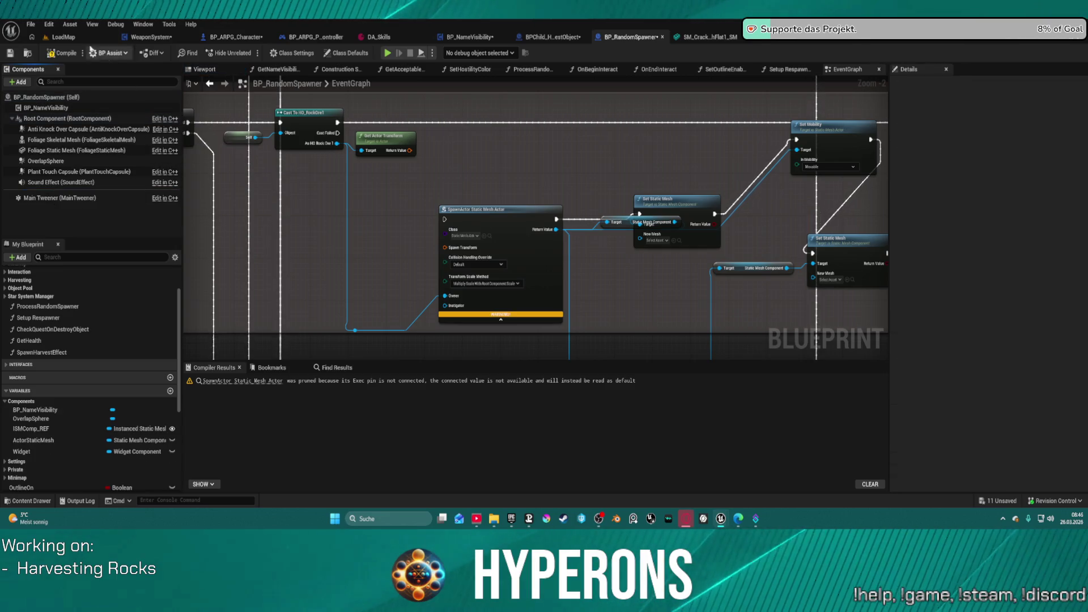
key("F7")
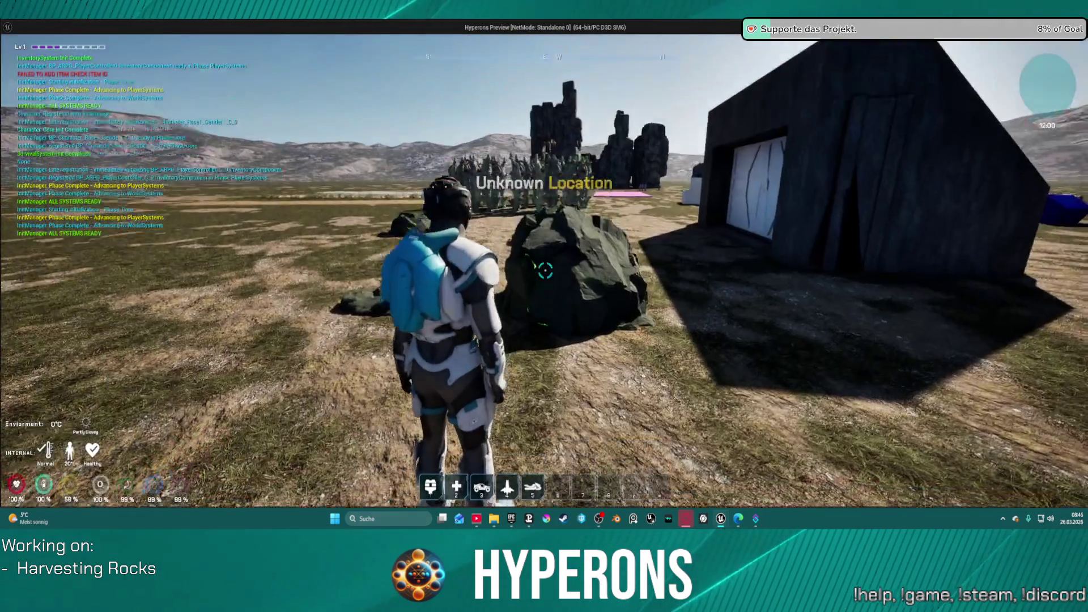
key("a")
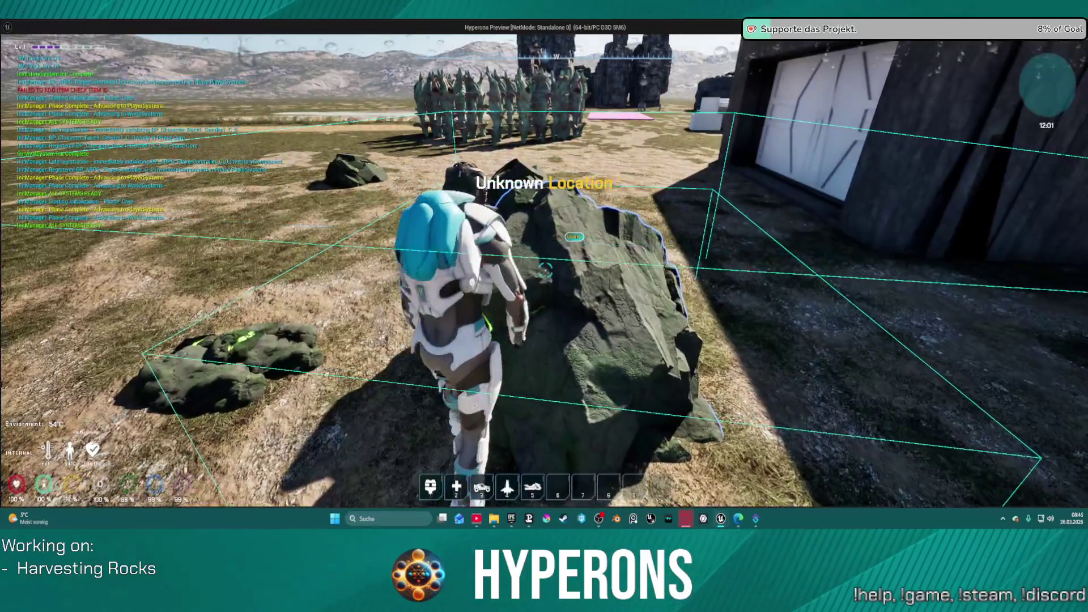
key("w")
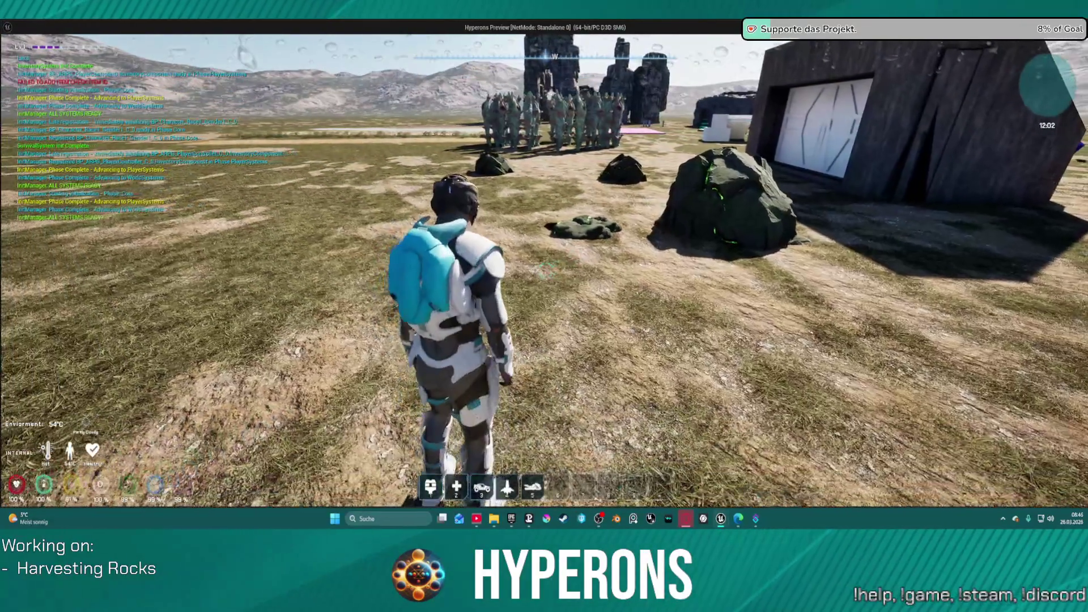
key("w")
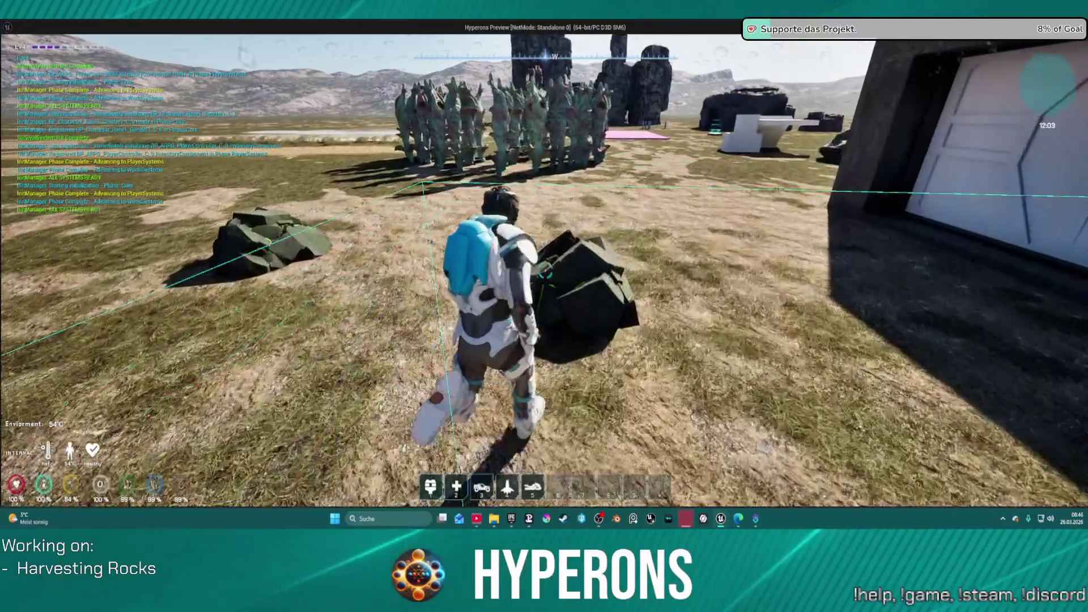
key("w")
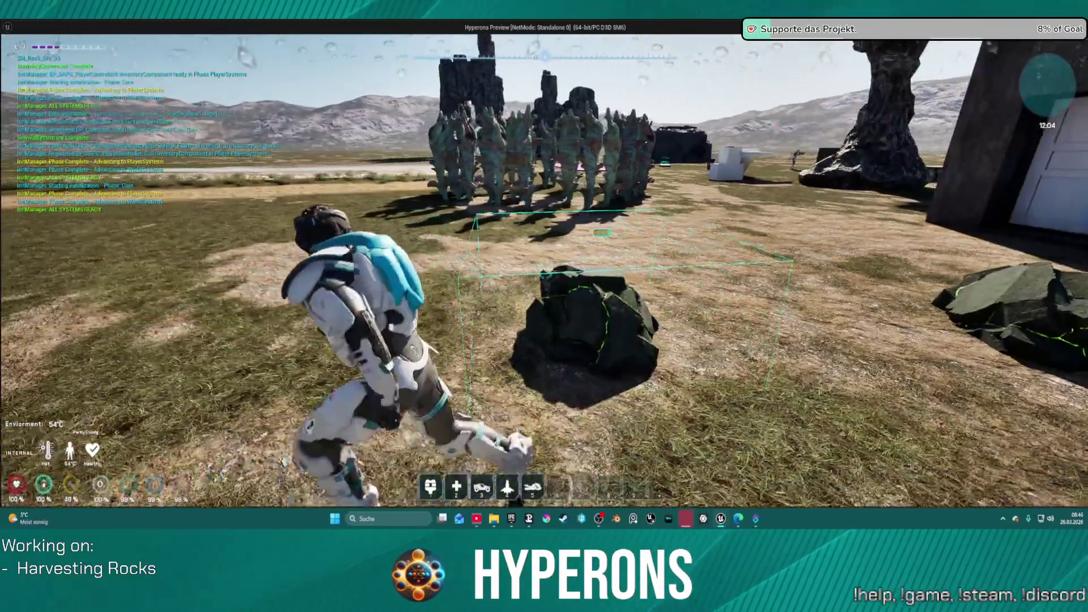
key("w")
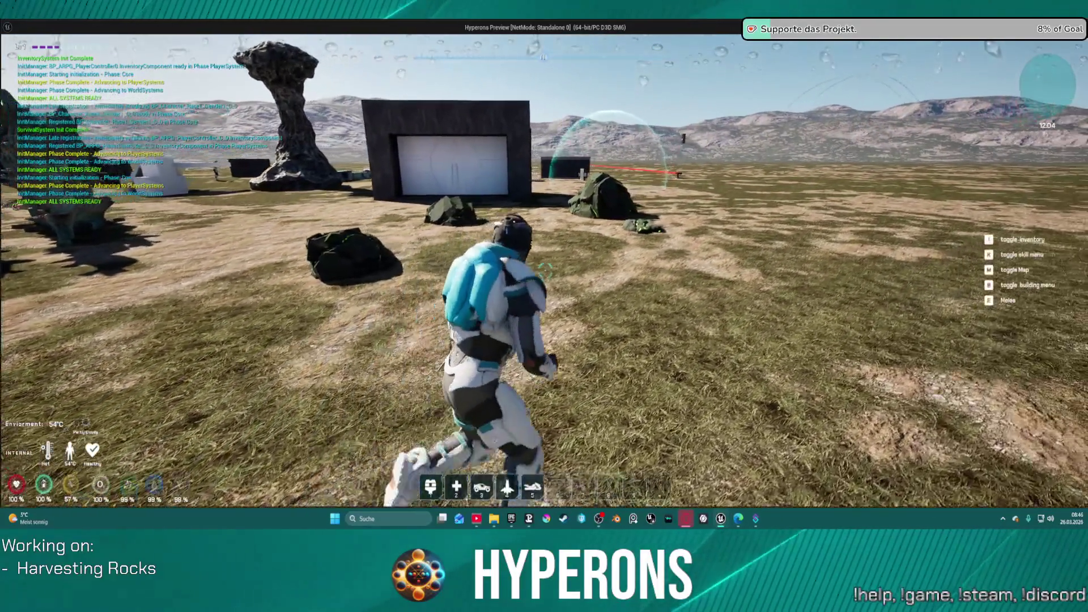
key("space")
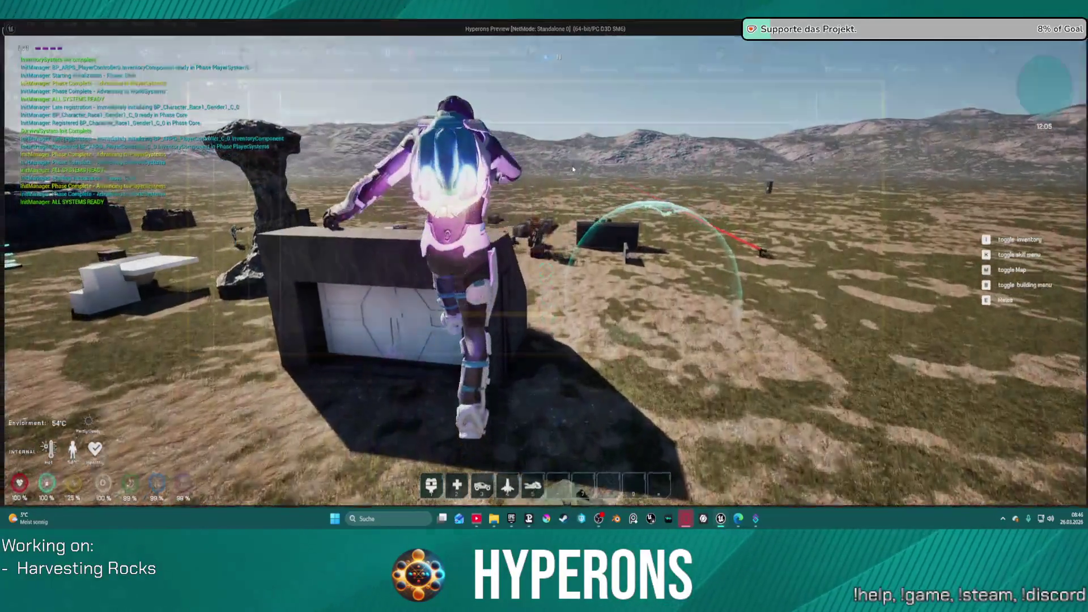
key("Escape")
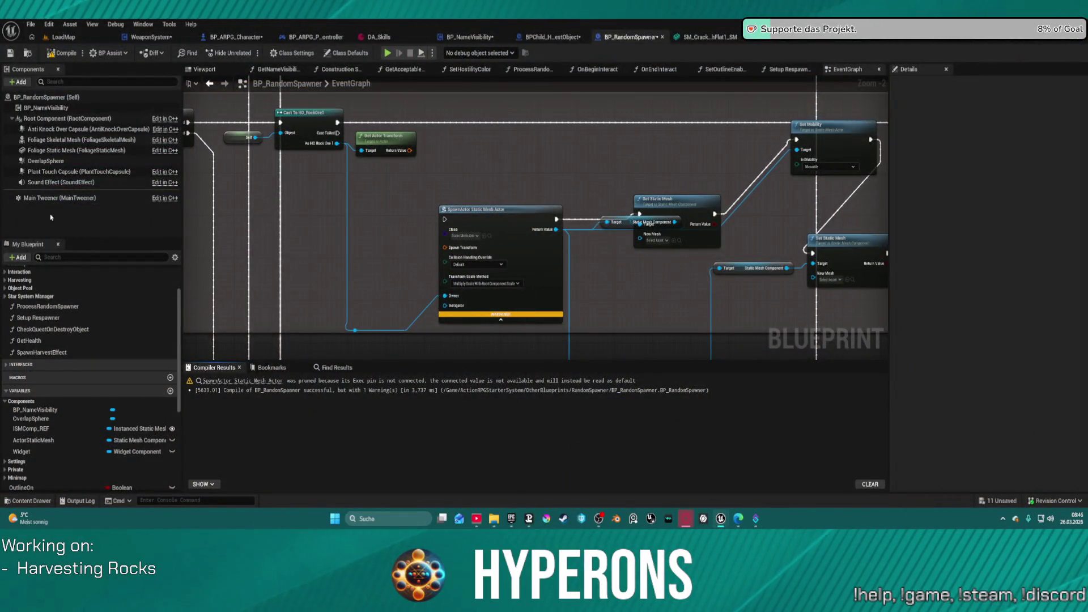
Paste a new Widget1 component into BP_RandomSpawner and check its material and User Interface widget class.
left_click(72, 101)
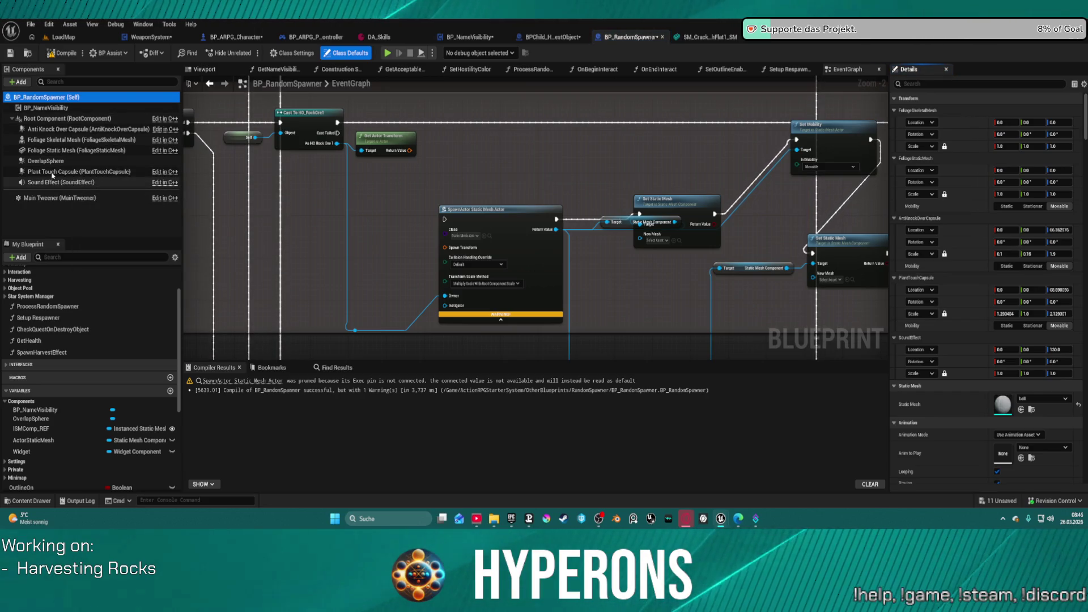
key("ctrl+v")
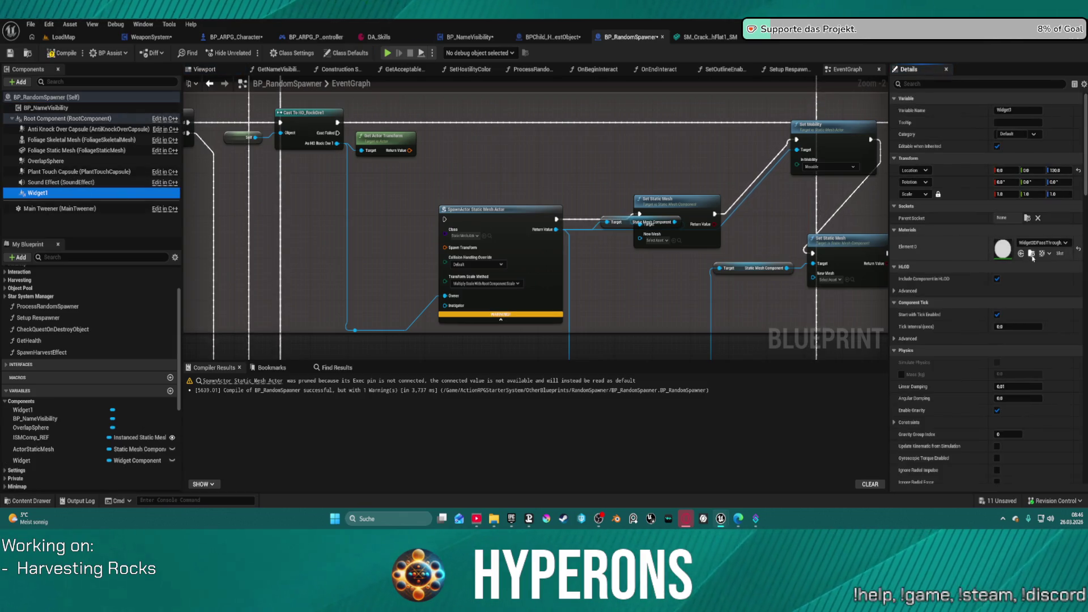
left_click(1032, 254)
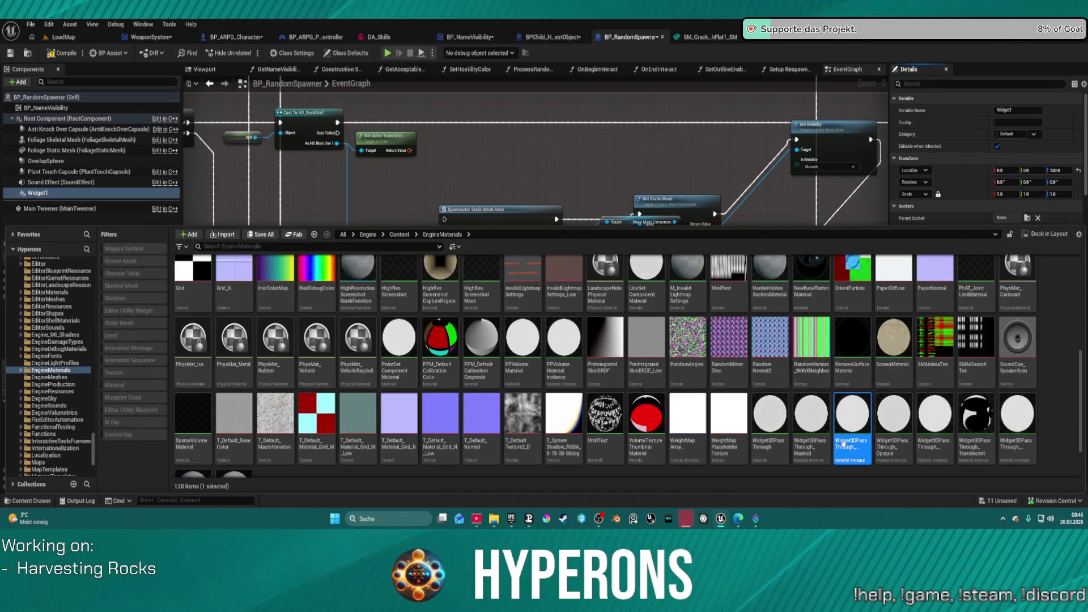
mouse_move(854, 403)
left_mouse_down()
mouse_move(839, 369)
mouse_move(601, 352)
mouse_move(68, 200)
left_mouse_up()
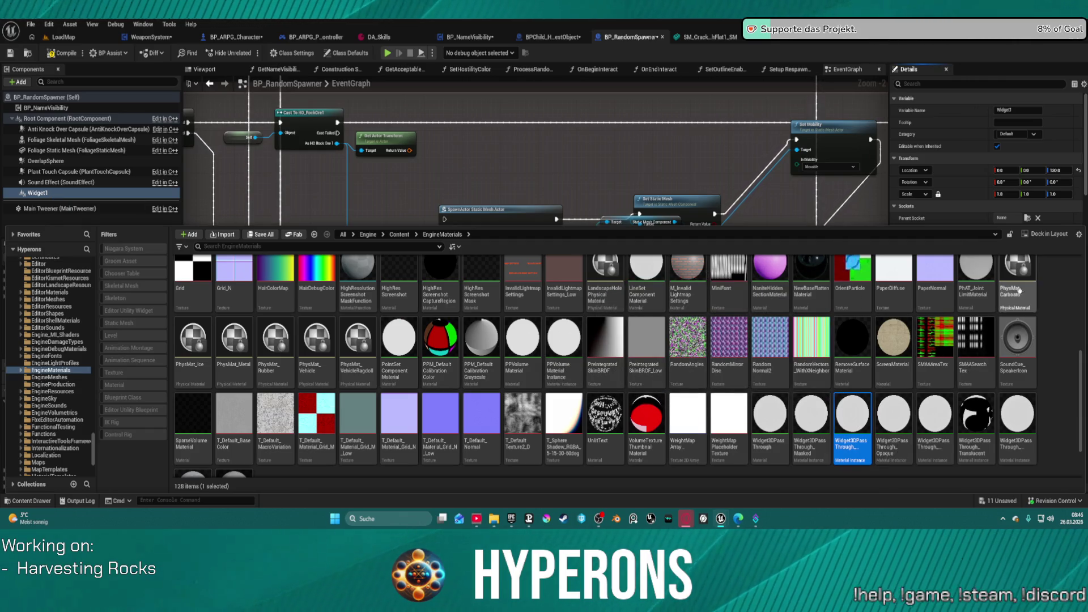
left_click(1057, 317)
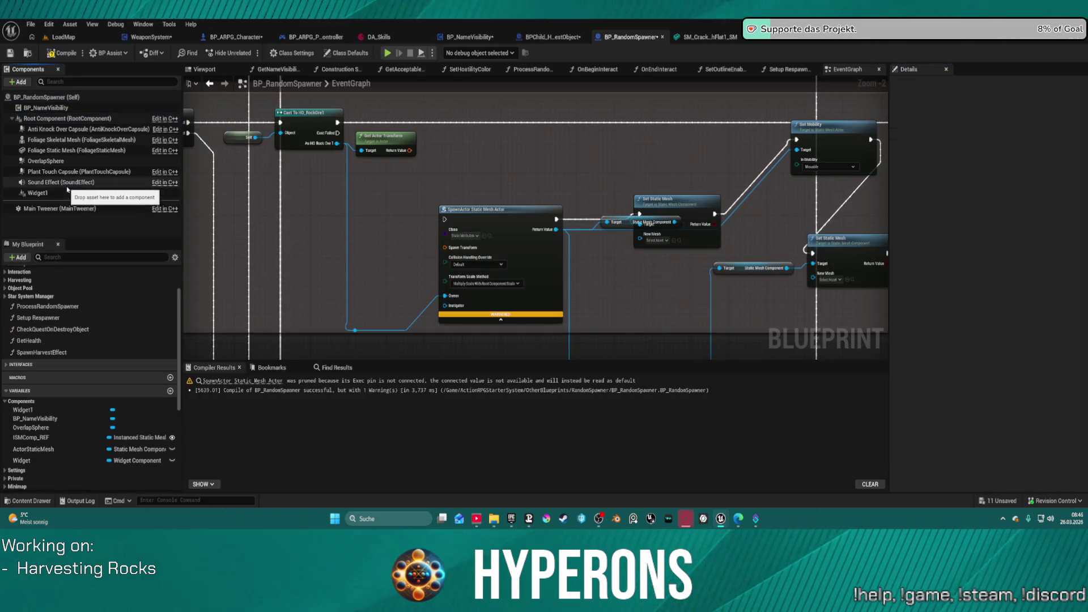
left_click(45, 194)
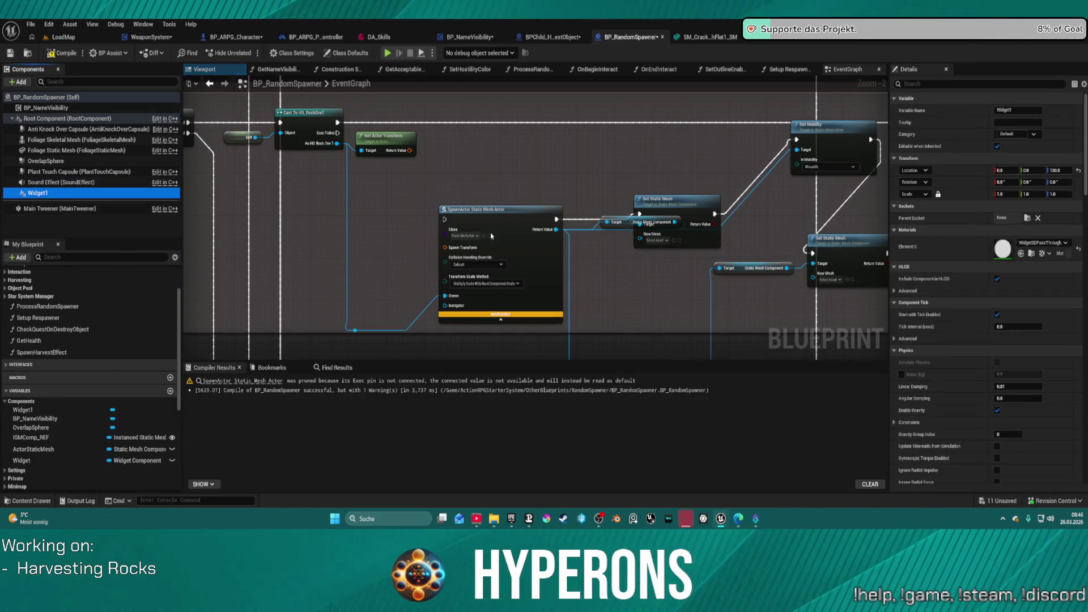
scroll(966, 336, "down", 5)
scroll(969, 335, "down", 8)
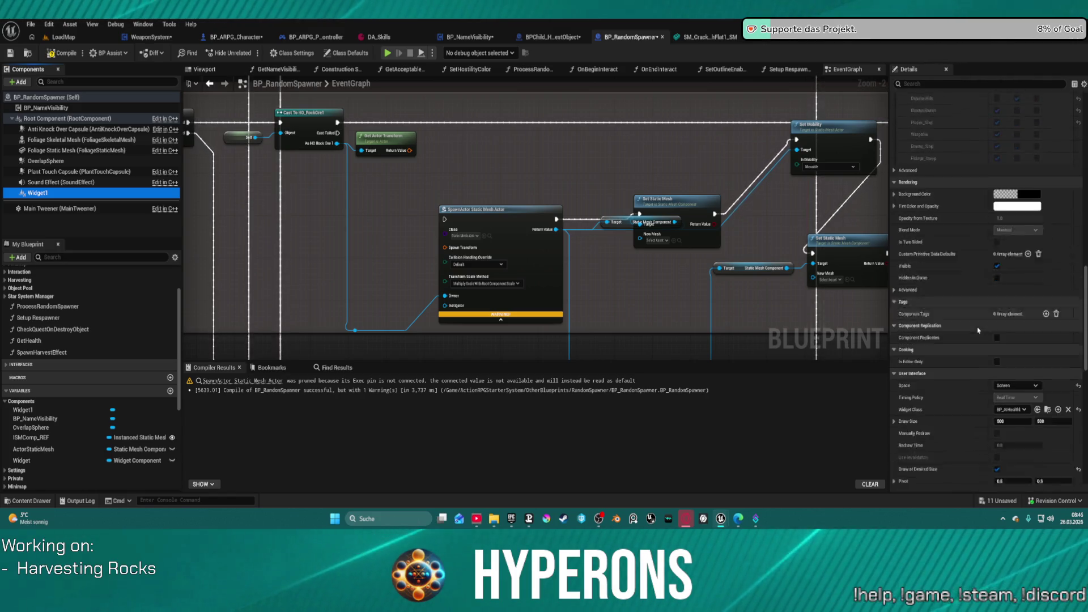
scroll(978, 331, "down", 1)
left_click(1048, 367)
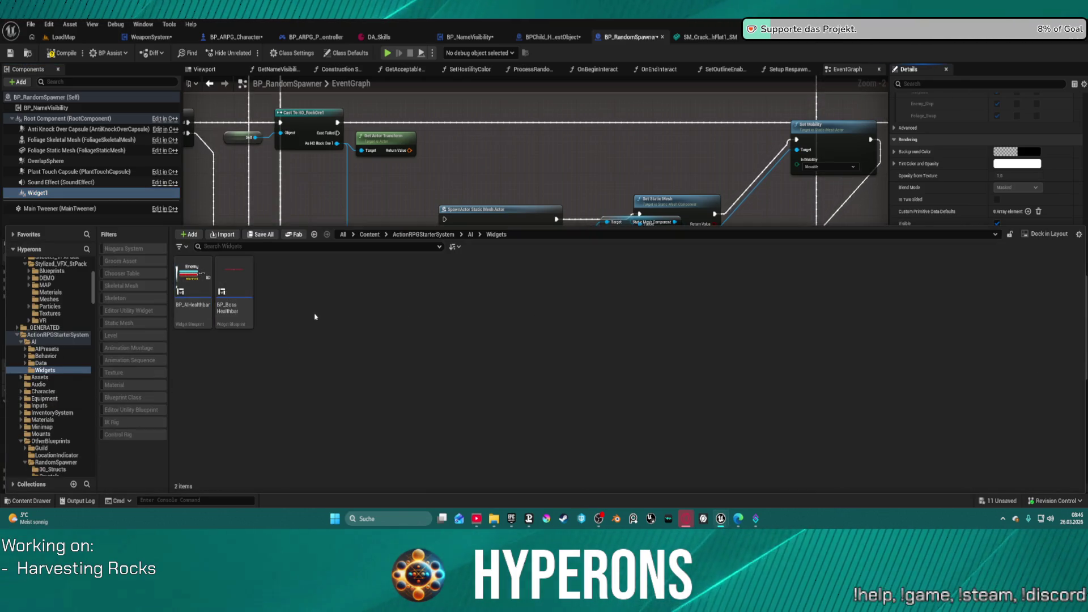
Duplicate BP_AIHealthbar in AI/Widgets and rename the copy BP_ObjectHealthbar.
right_click(196, 317)
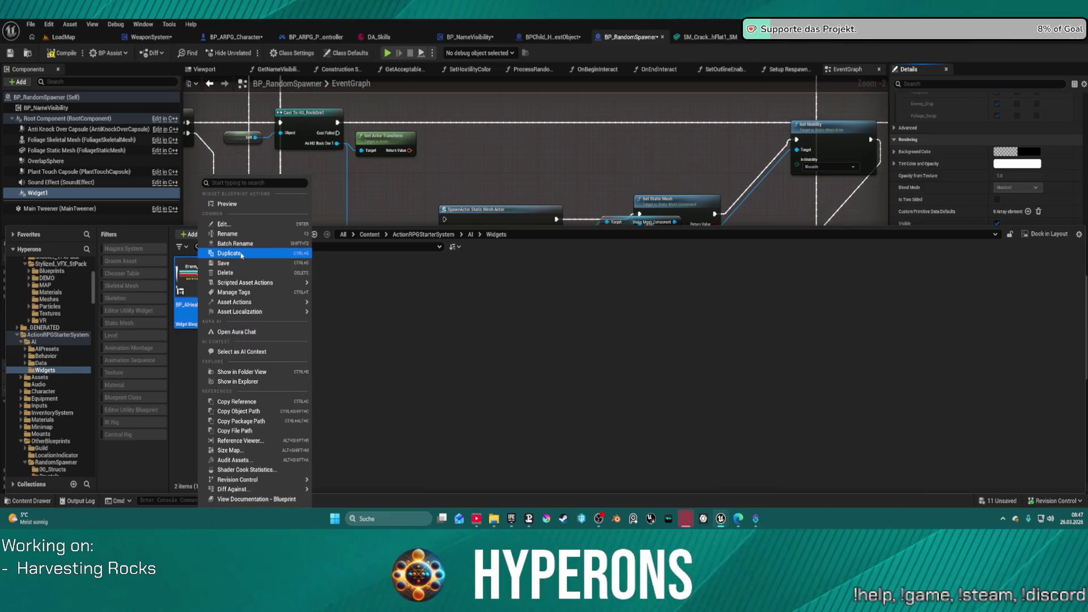
left_click(241, 256)
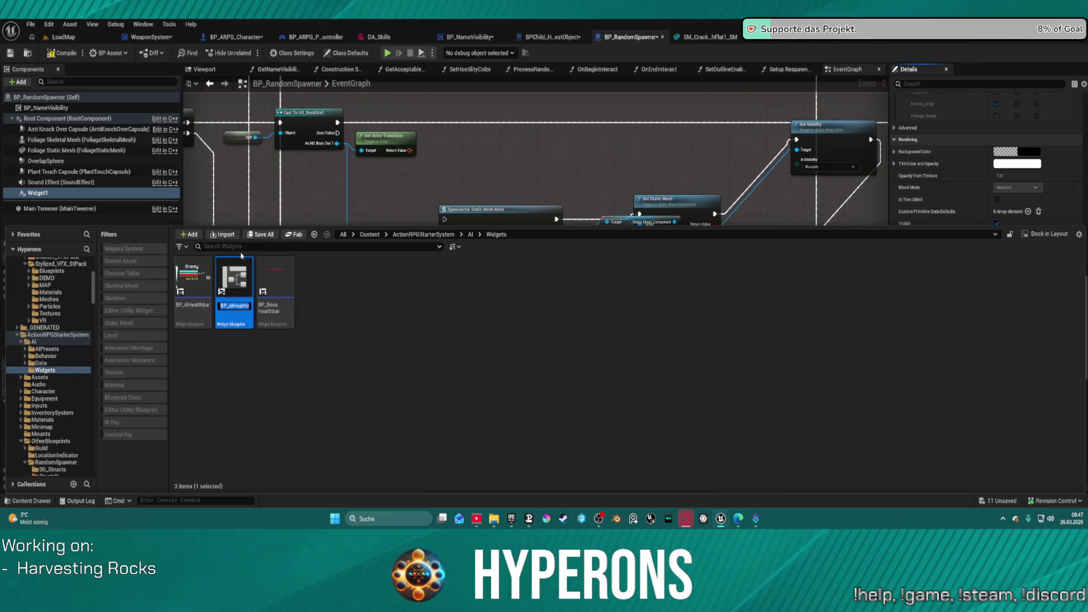
left_click(386, 293)
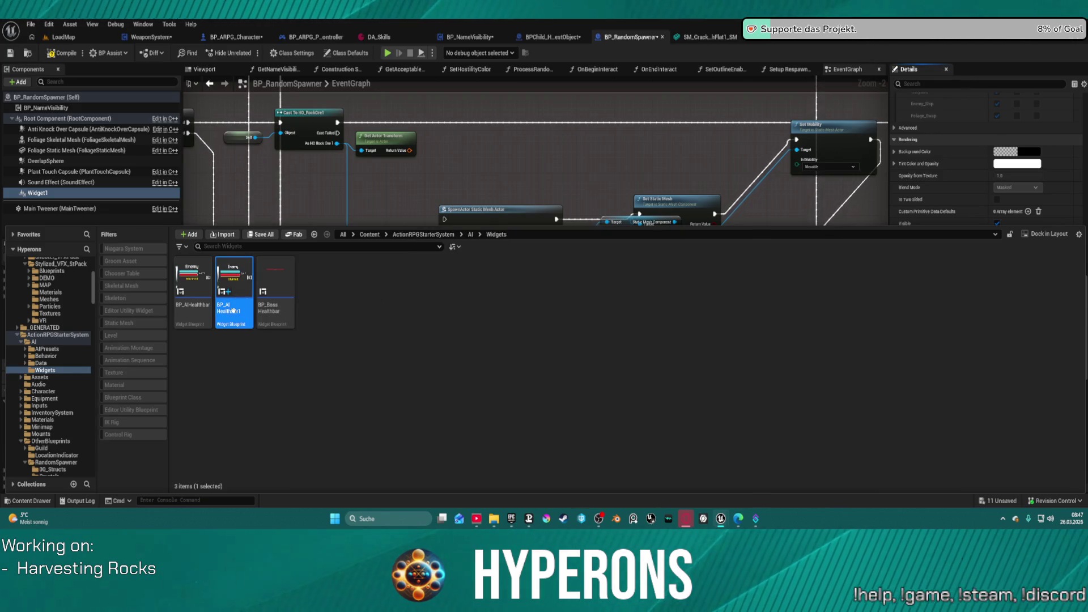
key("F2")
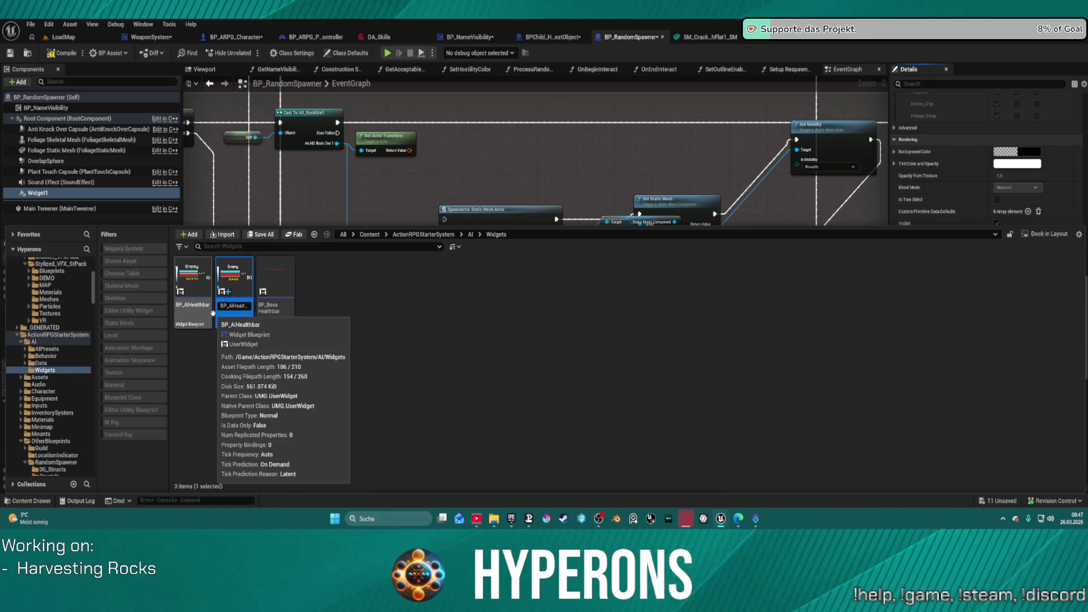
double_click(237, 306)
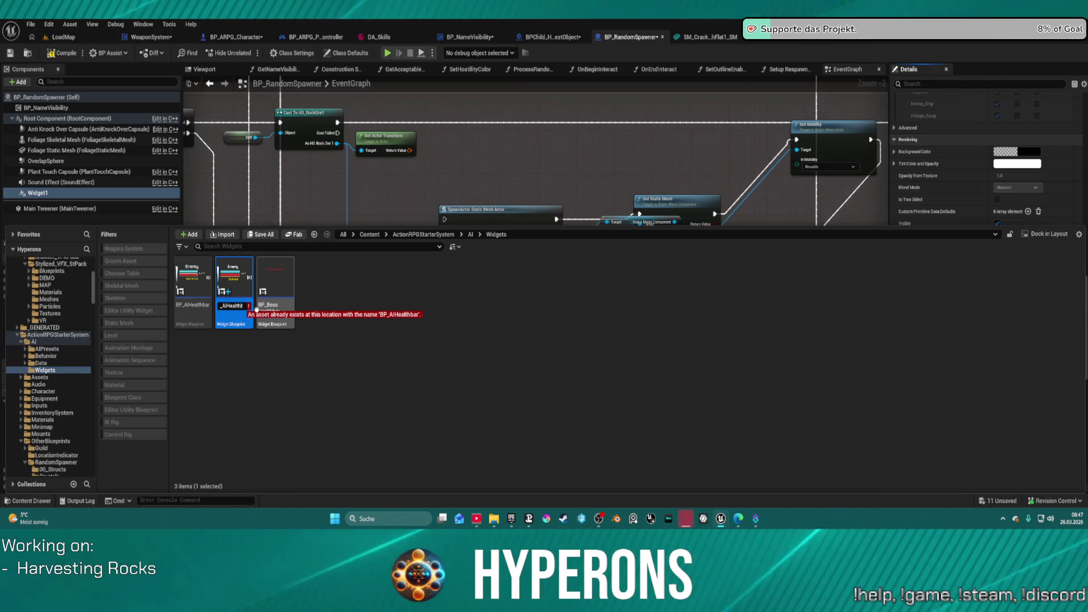
key("Delete")
key("Delete")
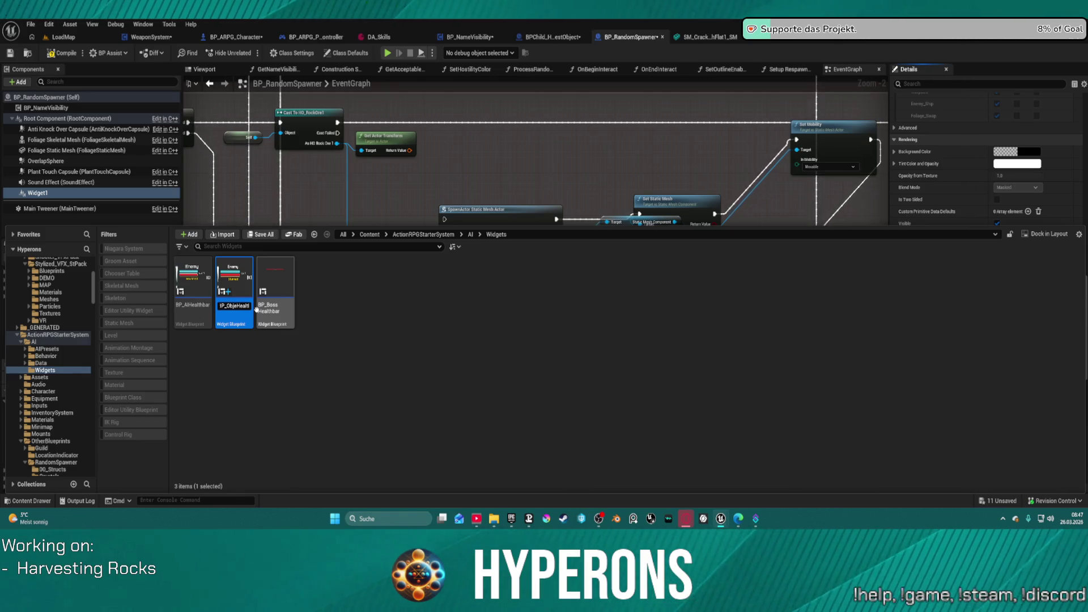
type("ct")
key("Return")
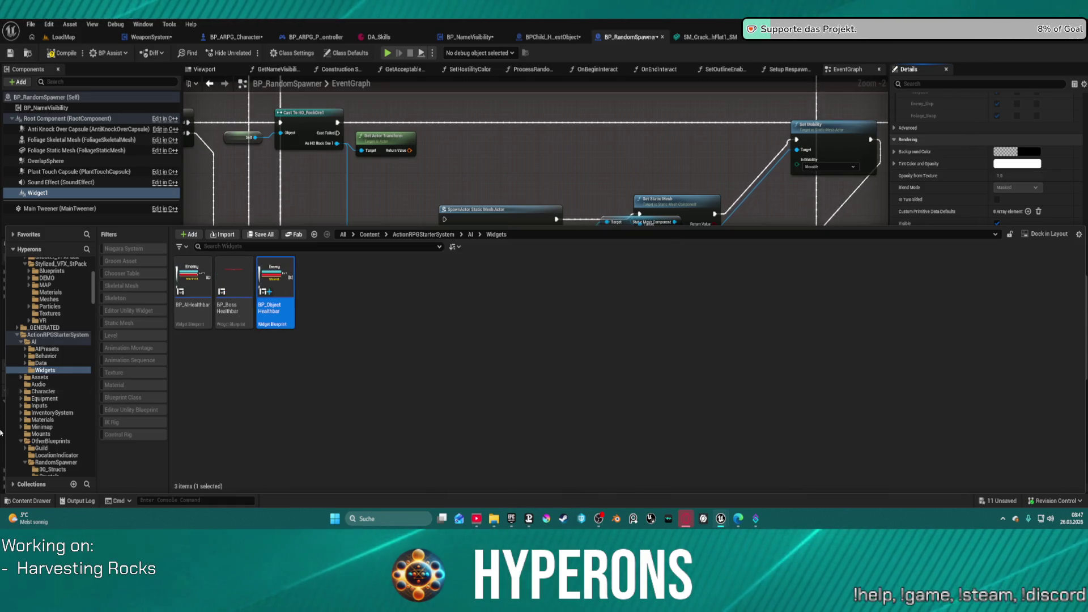
scroll(57, 408, "down", 10)
Browse the BuildingSystem folder's System, UI, Meshes, Materials and Interfaces subfolders.
scroll(58, 407, "down", 10)
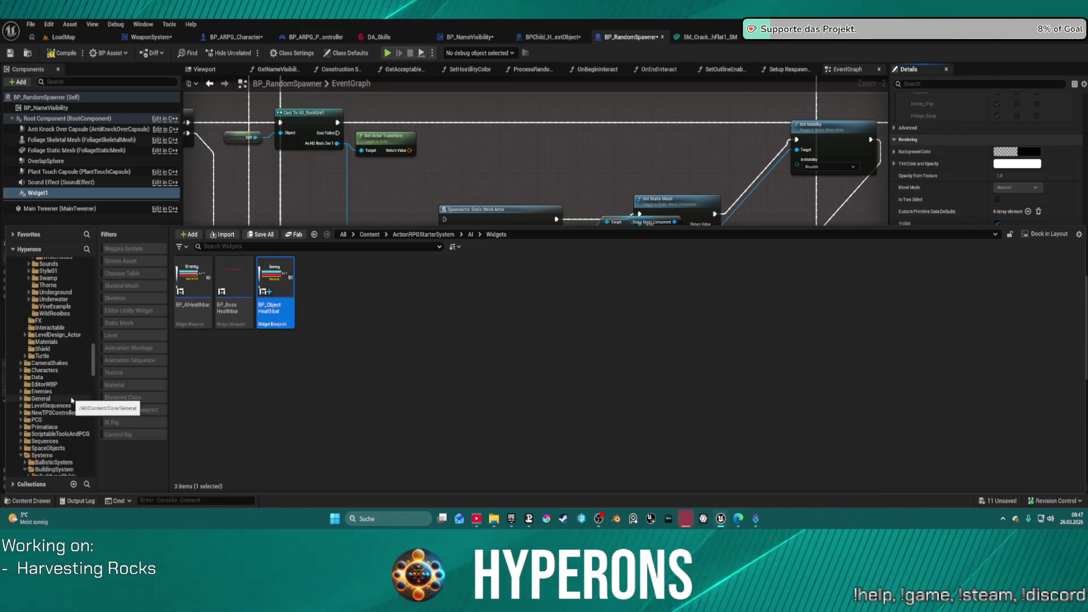
scroll(72, 400, "down", 5)
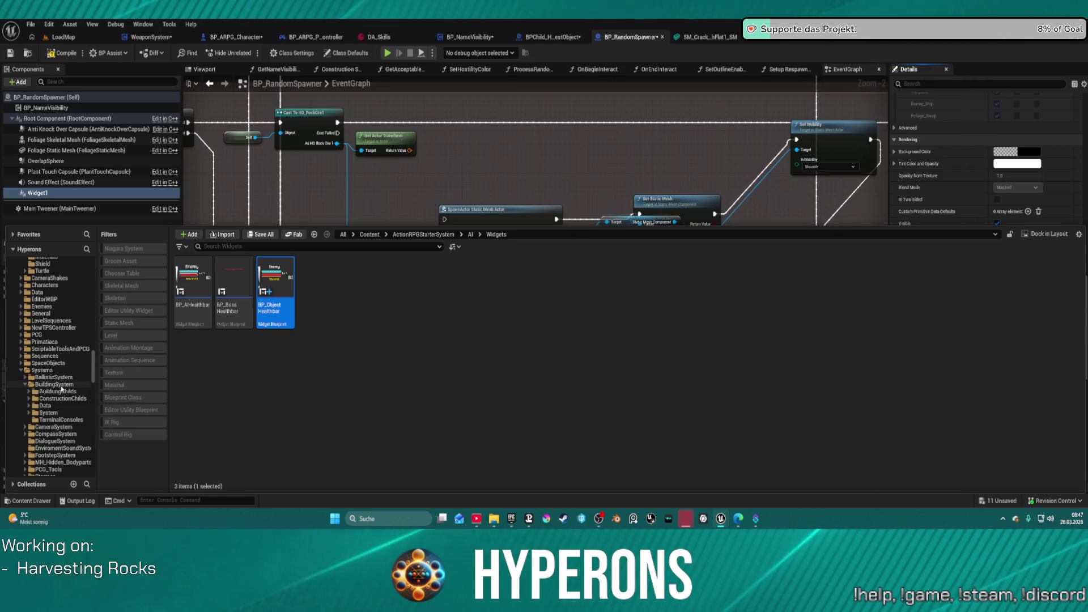
left_click(54, 384)
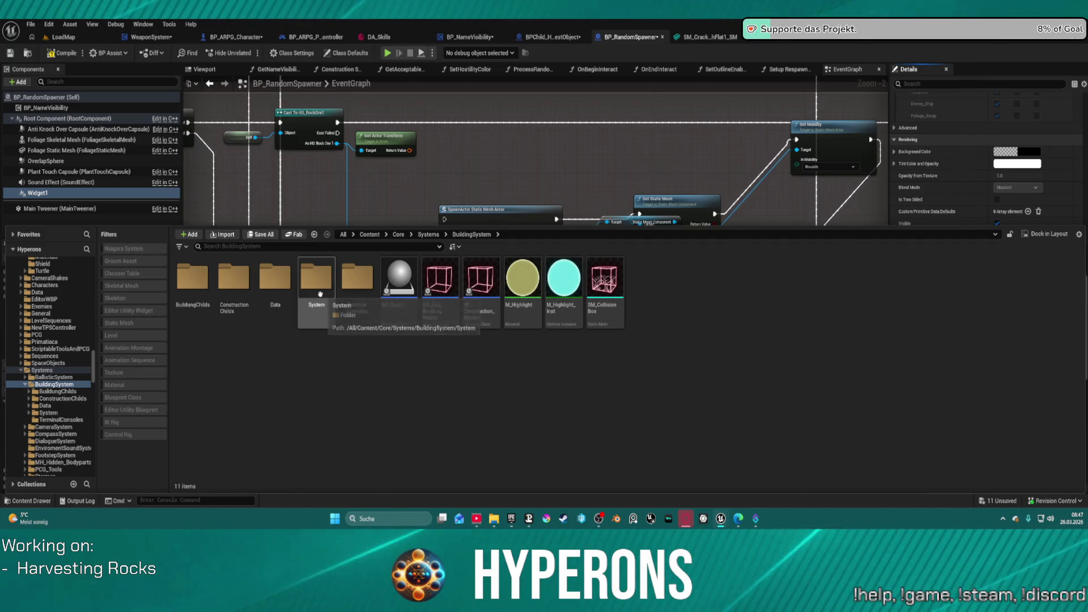
left_click(321, 294)
double_click(320, 294)
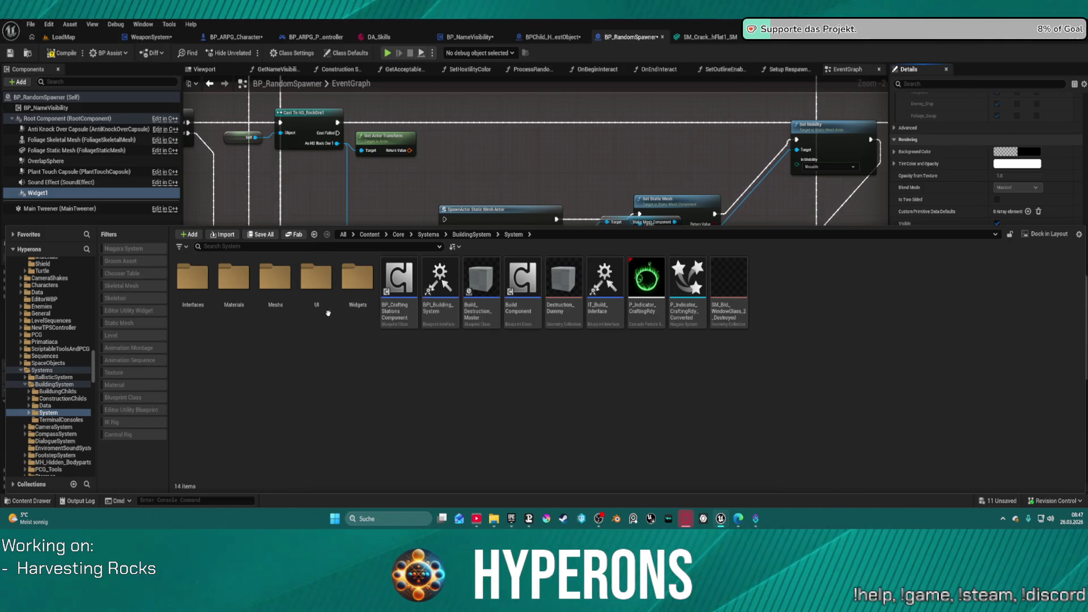
double_click(328, 312)
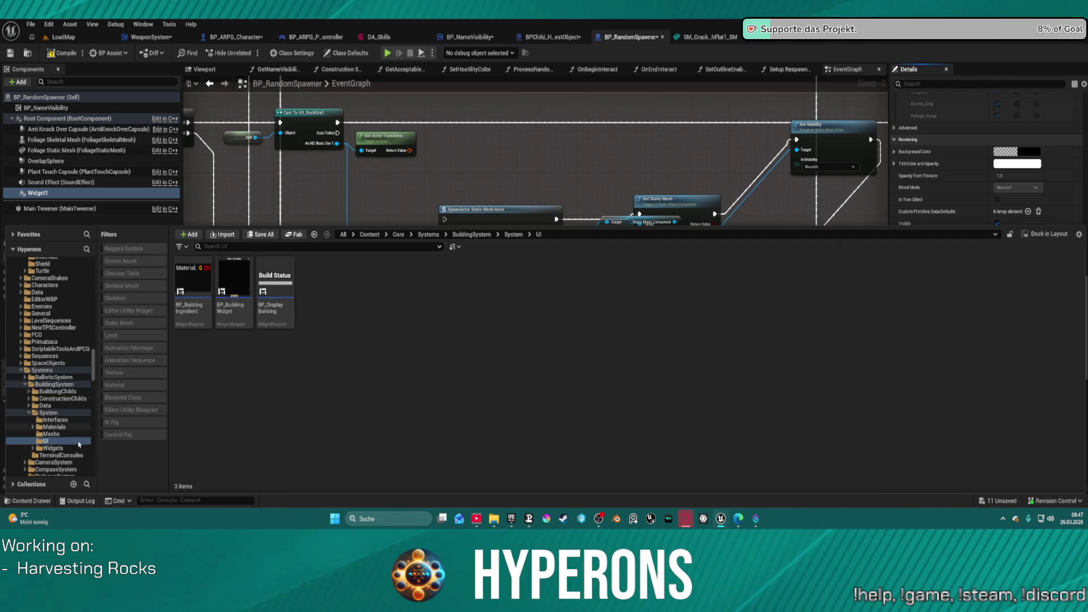
left_click(52, 434)
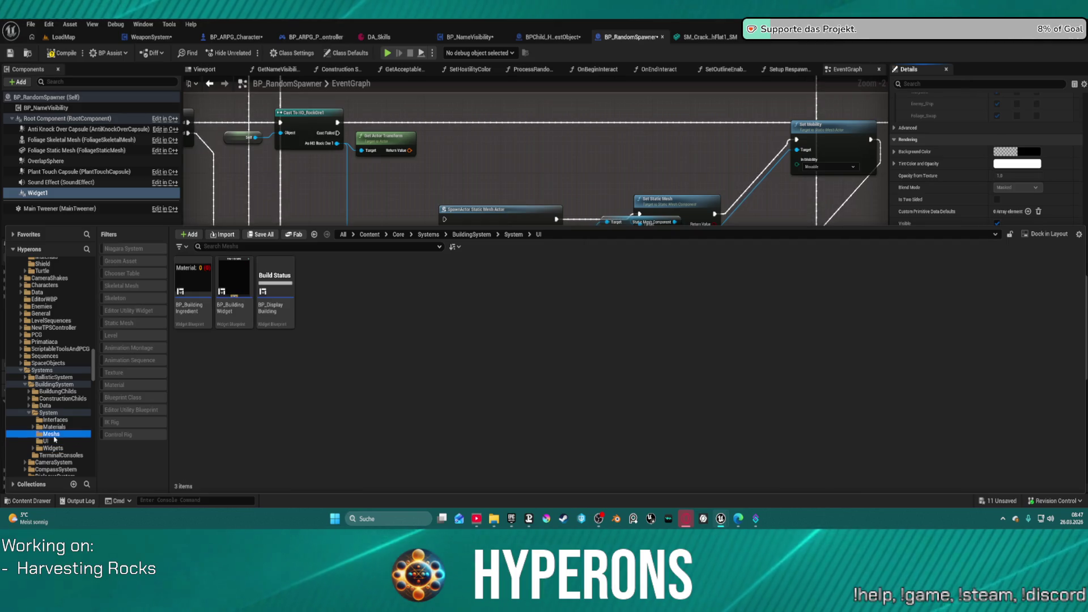
left_click(54, 427)
left_click(59, 420)
left_click(61, 413)
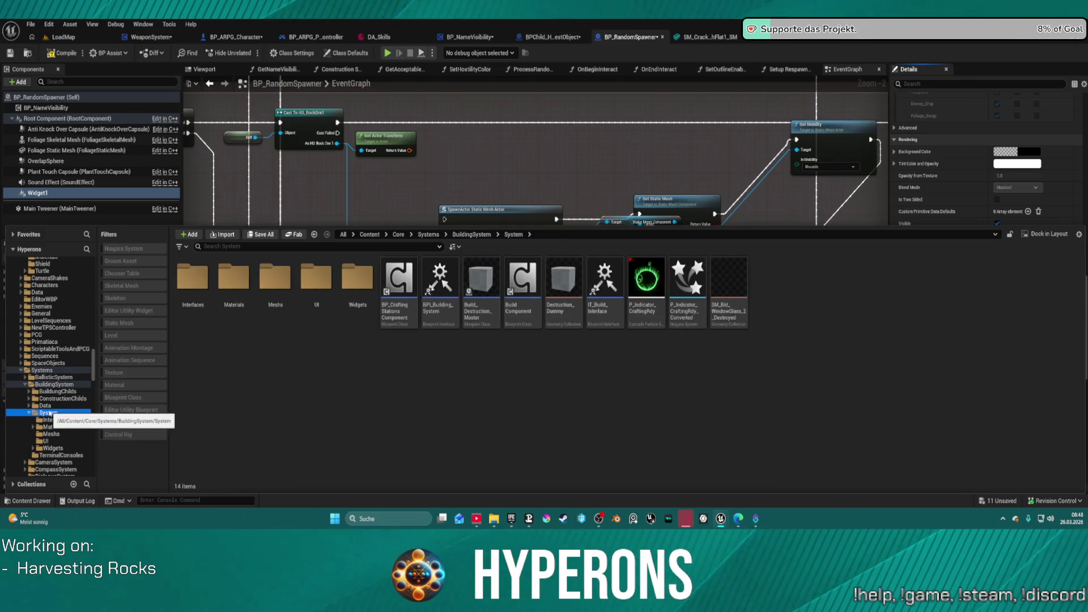
left_click(51, 406)
left_click(57, 398)
left_click(64, 384)
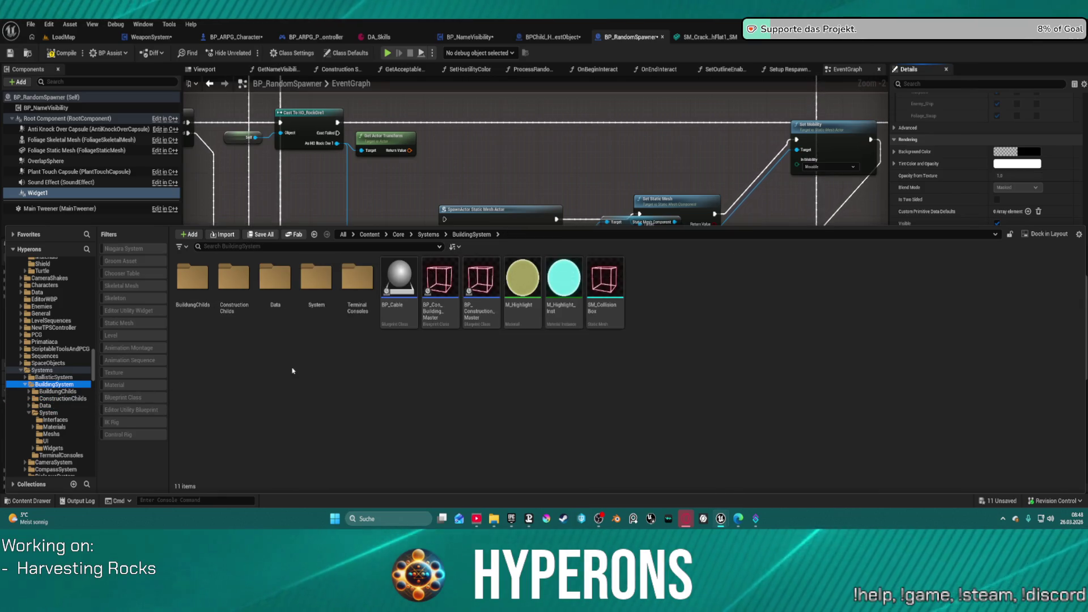
Move the Set Mobility node beside Set Static Mesh in the graph.
left_click(559, 184)
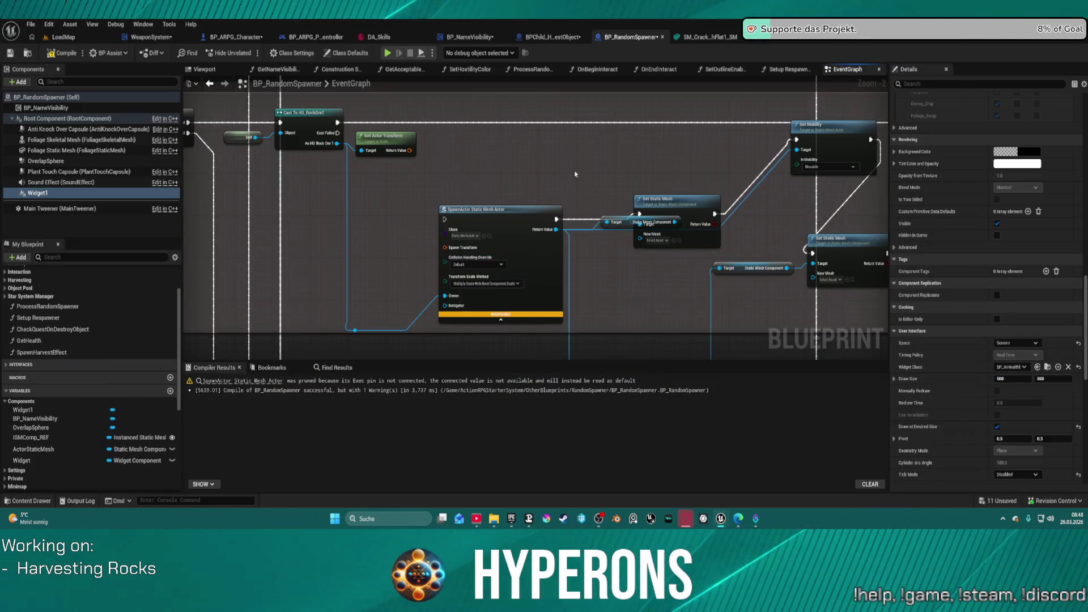
left_click(821, 247)
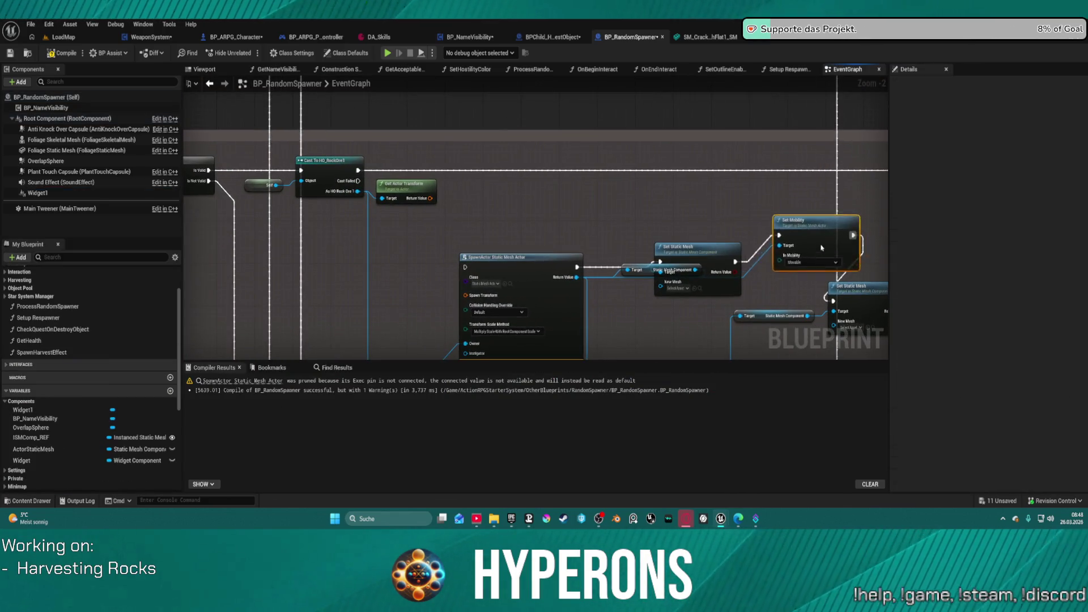
left_click_drag(822, 248, 801, 267)
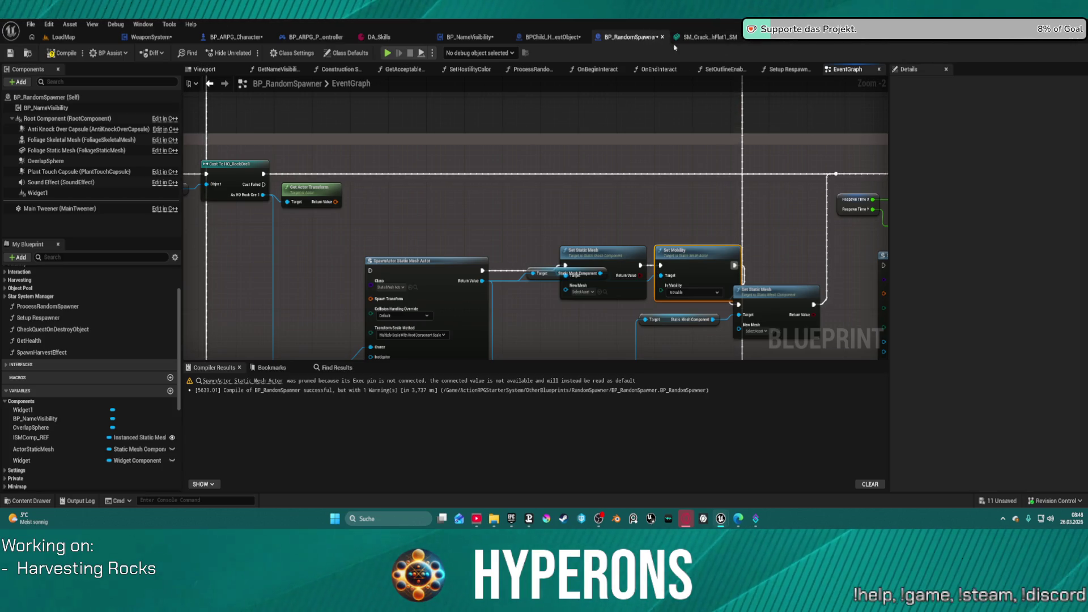
Reopen the content drawer and navigate back to the AI Widgets folder.
key("ctrl+space")
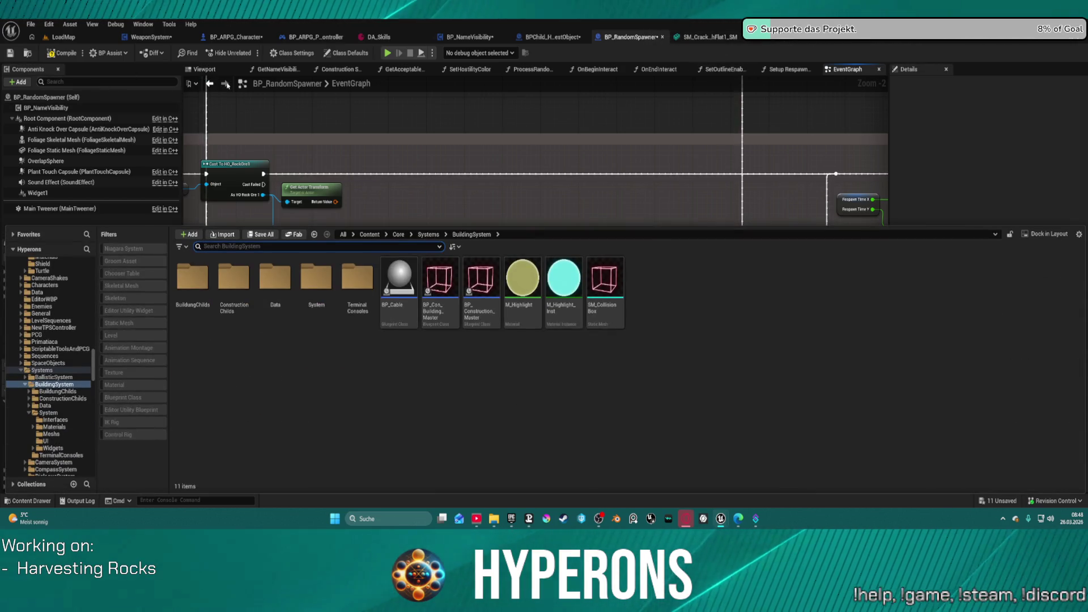
left_click(313, 235)
key("Down")
key("Down")
key("Down")
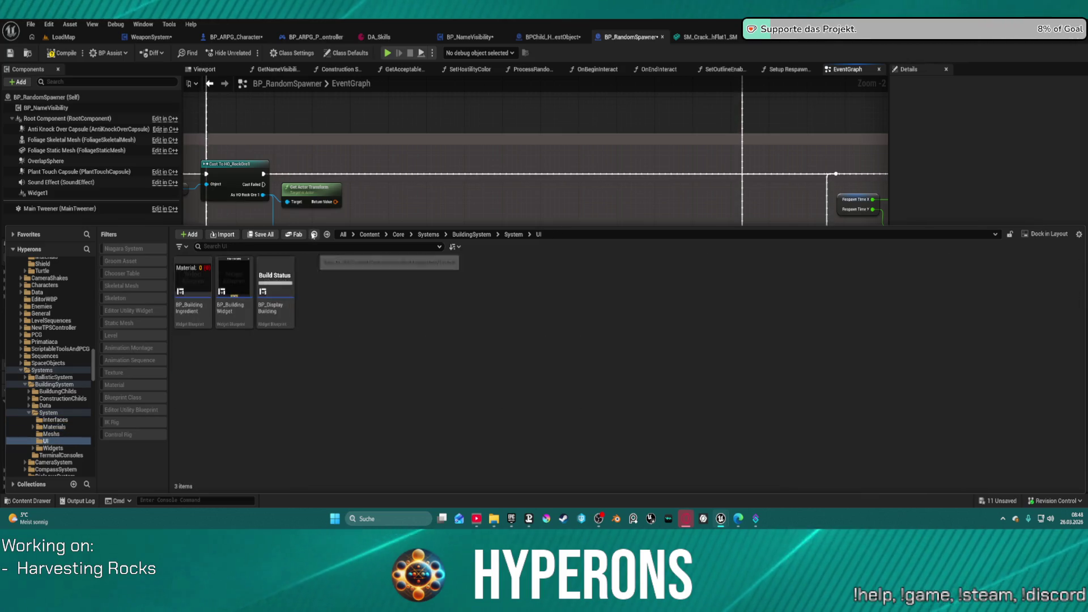
left_click(313, 236)
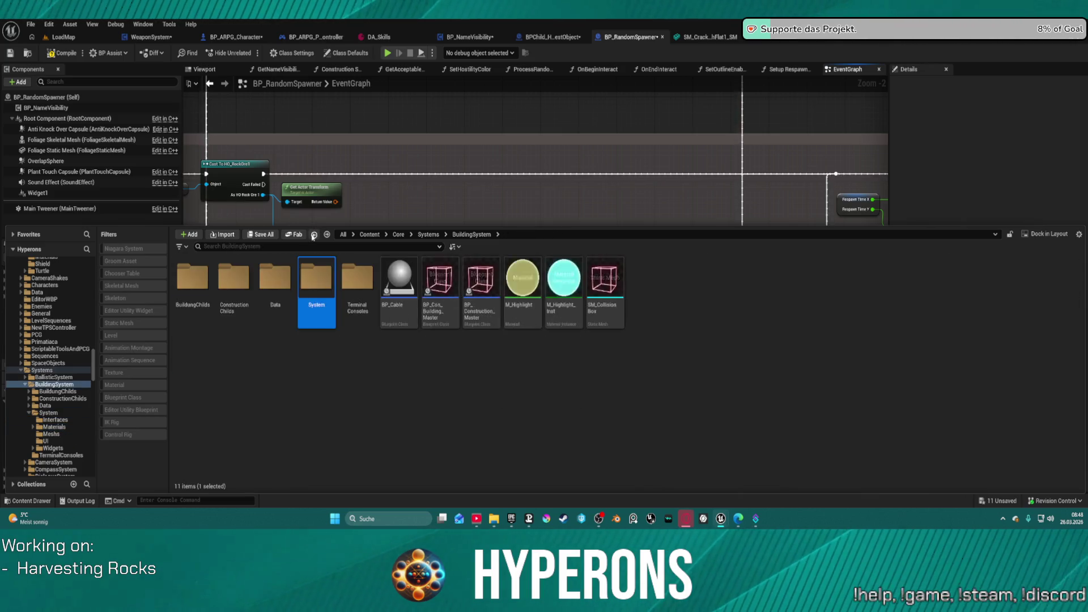
left_click(313, 236)
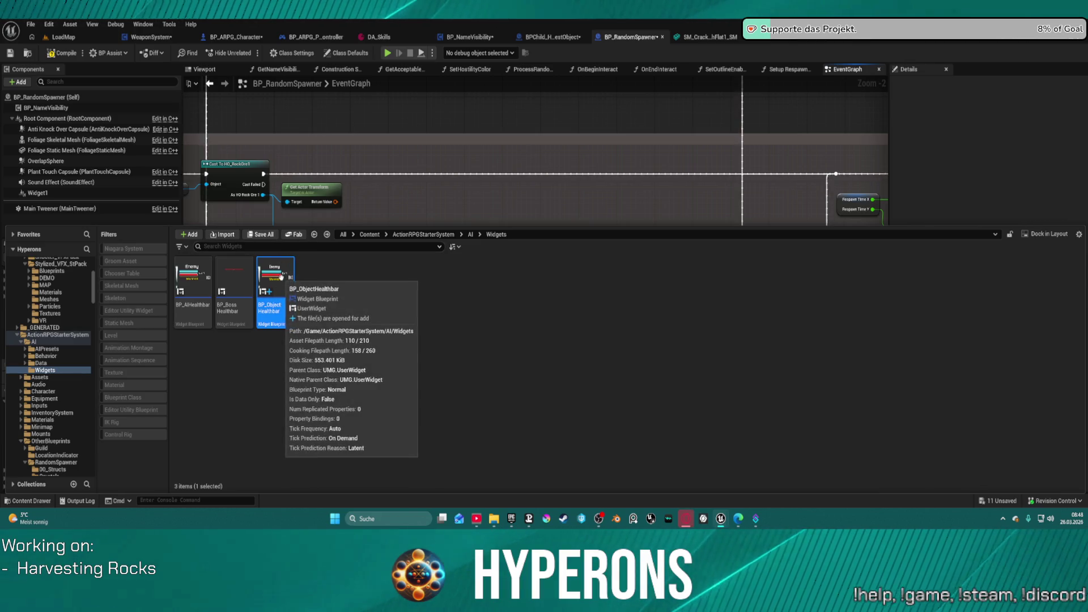
Open BP_ObjectHealthbar's event graph and survey its comment groups.
double_click(282, 277)
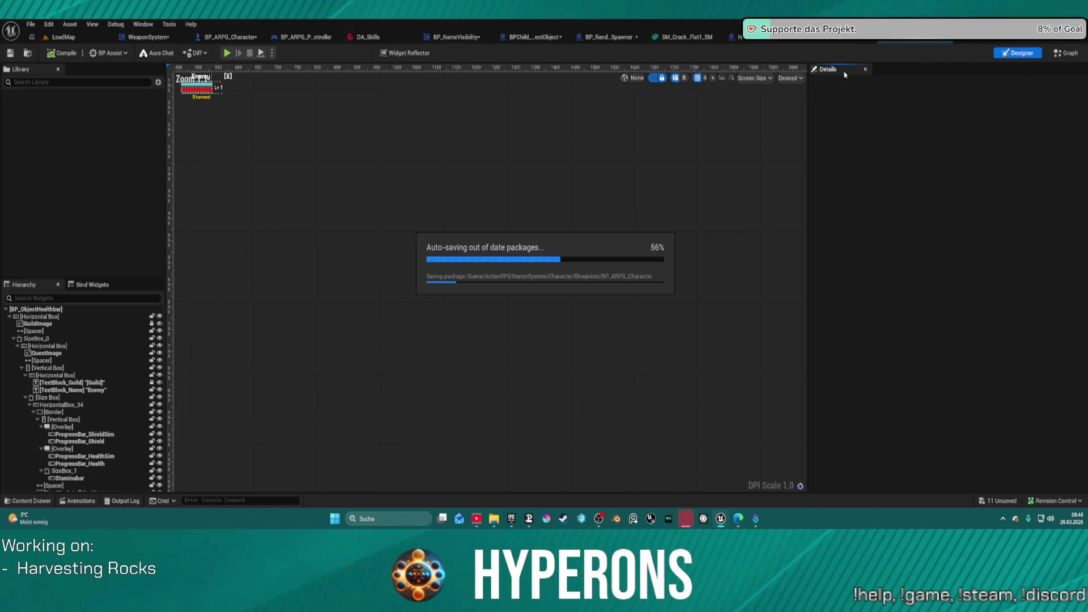
left_click(1070, 53)
scroll(567, 170, "up", 6)
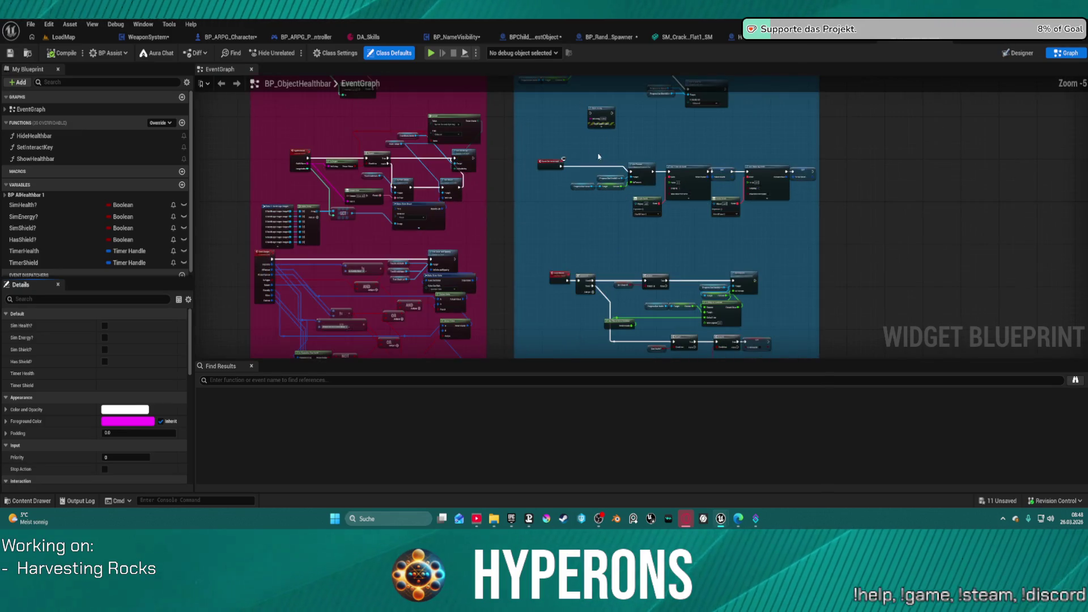
mouse_move(695, 138)
left_mouse_down()
mouse_move(835, 162)
mouse_move(772, 253)
left_mouse_up()
scroll(834, 163, "down", 1)
scroll(772, 253, "down", 3)
mouse_move(684, 281)
left_mouse_down()
mouse_move(631, 224)
mouse_move(526, 228)
mouse_move(505, 271)
left_mouse_up()
scroll(526, 229, "up", 4)
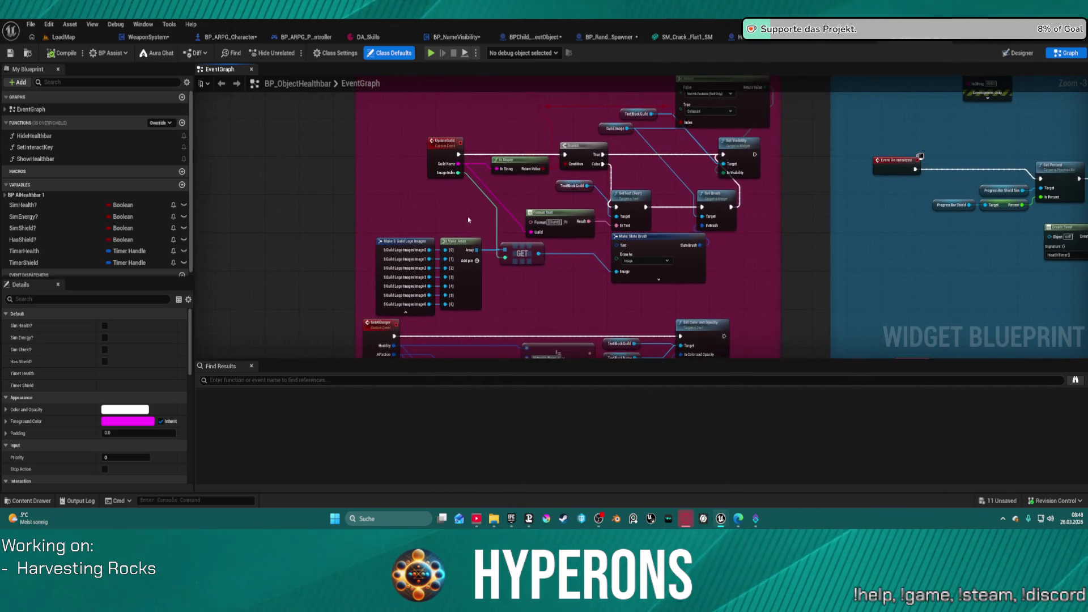
Delete most pink-group nodes and the lower Shield Progressbar nodes.
left_click_drag(384, 146, 758, 313)
key("Delete")
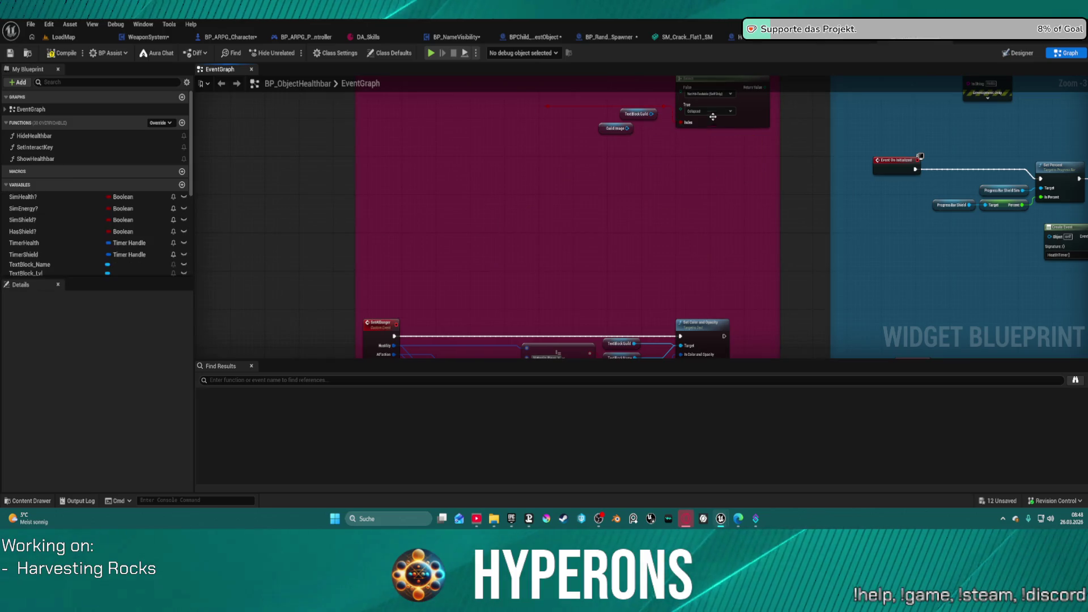
left_click_drag(467, 175, 642, 253)
scroll(629, 255, "down", 3)
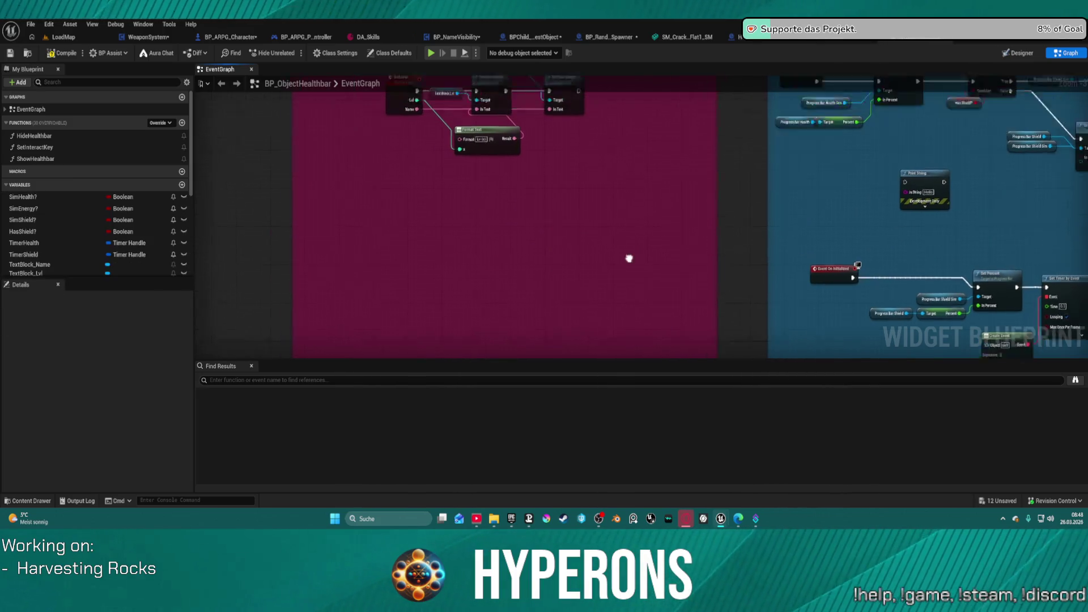
scroll(680, 215, "up", 3)
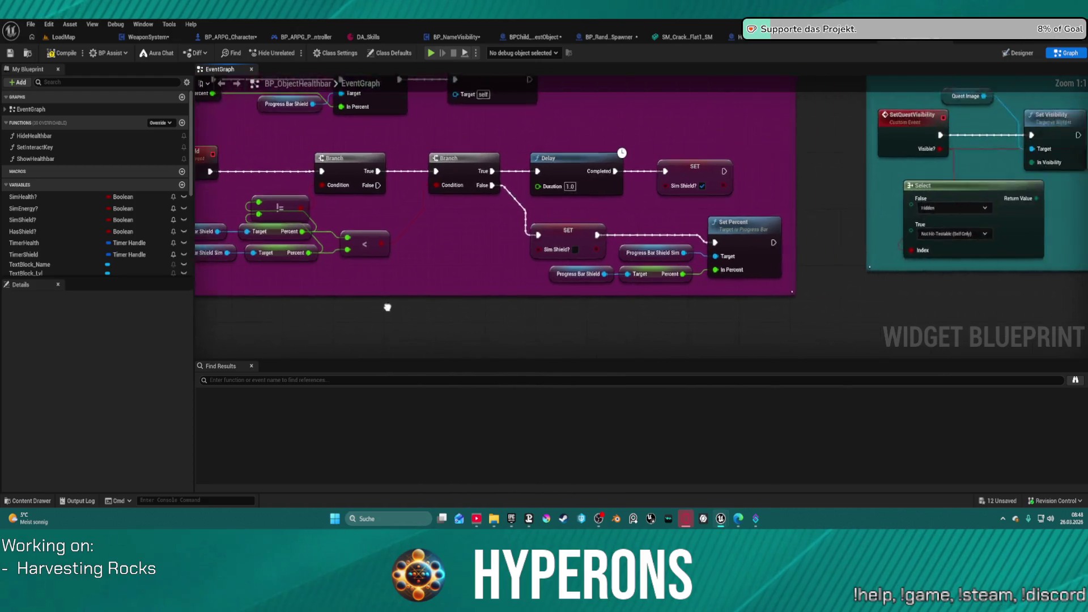
left_click_drag(394, 312, 558, 299)
mouse_move(402, 182)
left_mouse_down()
mouse_move(716, 286)
mouse_move(799, 292)
left_mouse_up()
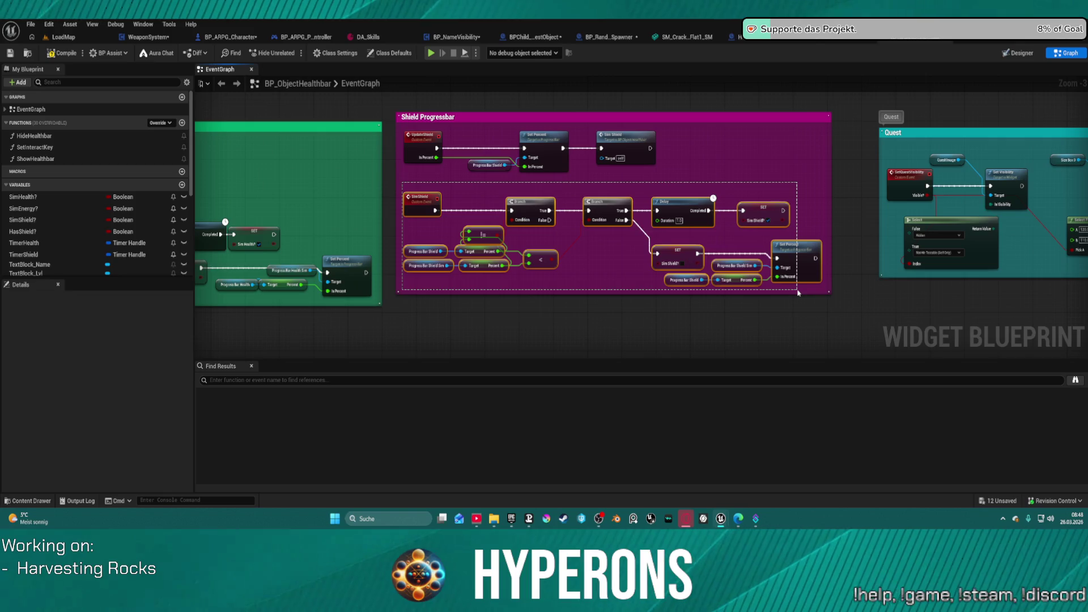
key("Delete")
Review the remaining Health Progressbar, Event On Initialized and HealthTimer logic.
mouse_move(543, 218)
left_mouse_down()
mouse_move(604, 233)
mouse_move(929, 203)
left_mouse_up()
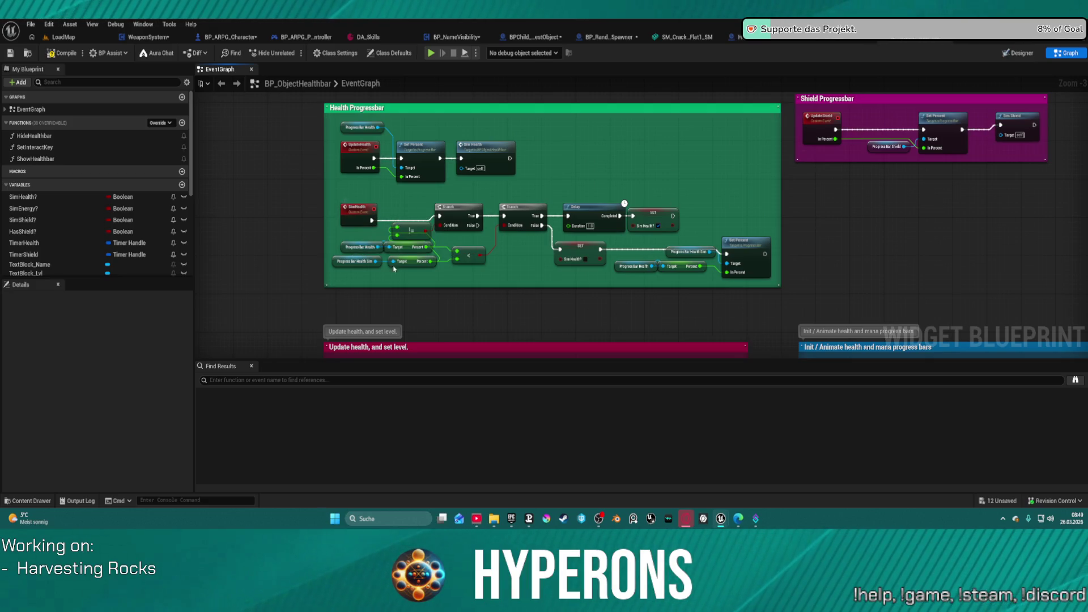
scroll(454, 215, "down", 5)
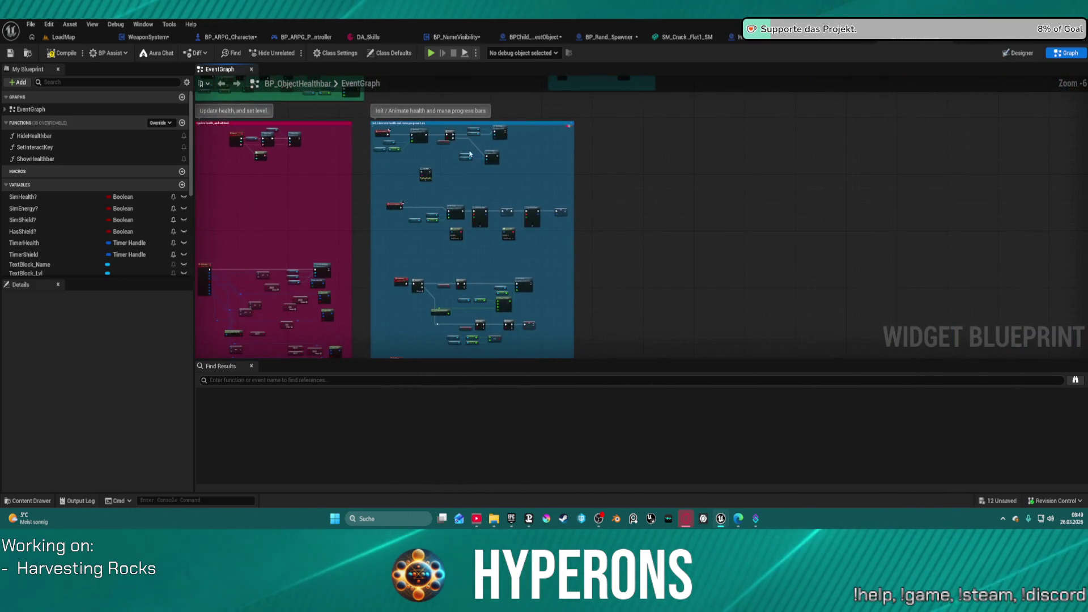
scroll(454, 215, "up", 5)
mouse_move(543, 228)
left_mouse_down()
mouse_move(548, 136)
mouse_move(525, 17)
left_mouse_up()
left_click_drag(667, 161, 623, 166)
mouse_move(504, 259)
left_mouse_down()
mouse_move(467, 245)
mouse_move(502, 168)
mouse_move(550, 209)
mouse_move(776, 207)
mouse_move(647, 275)
mouse_move(515, 146)
mouse_move(409, 65)
mouse_move(419, 33)
mouse_move(479, 1)
mouse_move(530, 255)
left_mouse_up()
scroll(530, 255, "down", 1)
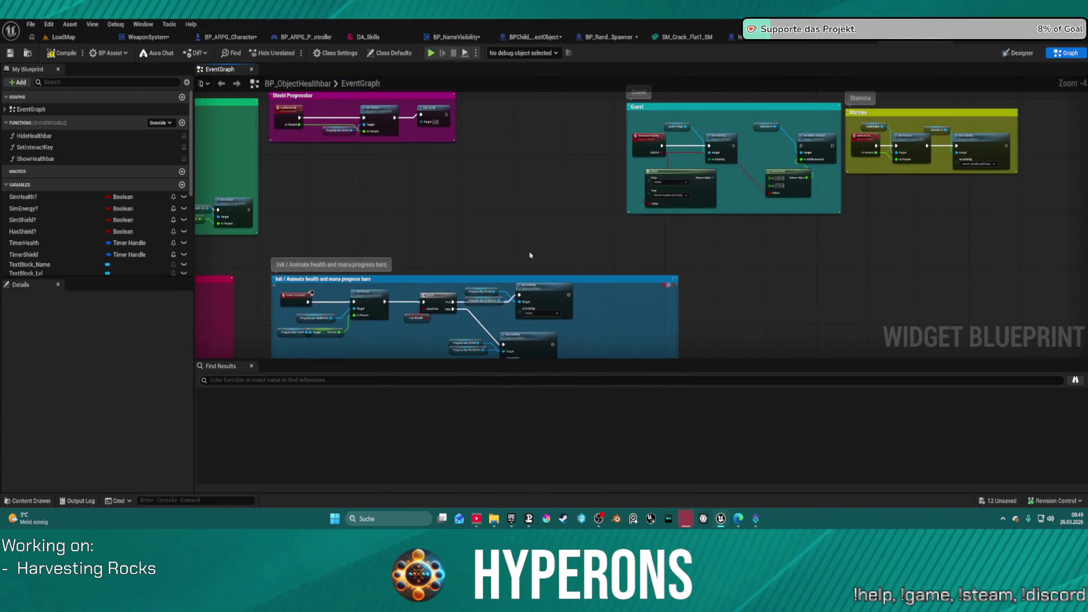
Delete the Quest and Stamina groups with their nodes, then return to the Designer.
mouse_move(655, 80)
left_mouse_down()
mouse_move(543, 138)
mouse_move(777, 317)
mouse_move(730, 297)
left_mouse_up()
scroll(696, 248, "up", 3)
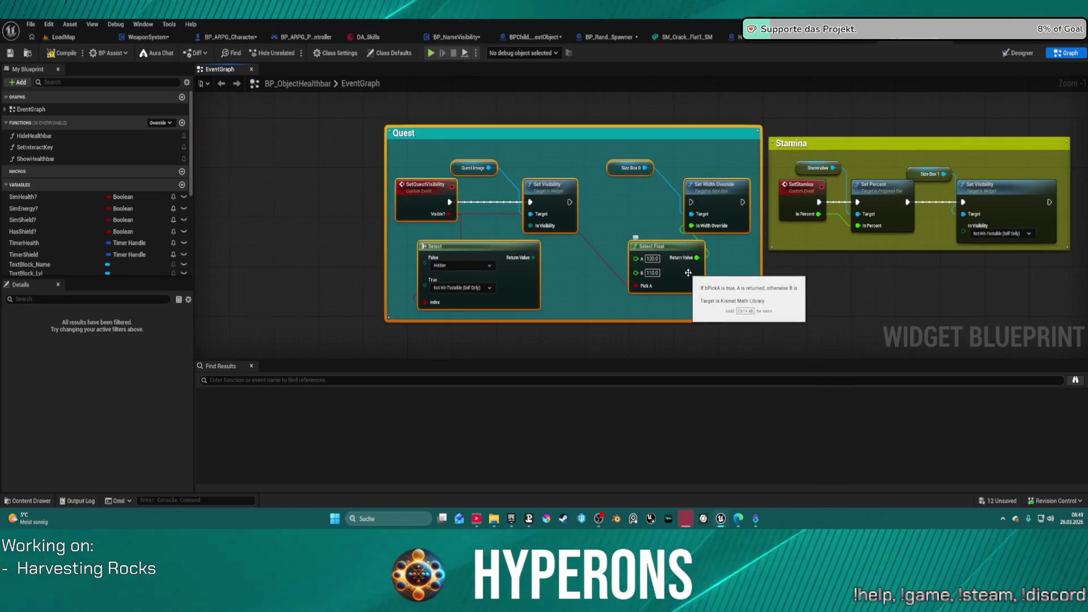
key("Delete")
mouse_move(1025, 266)
left_mouse_down()
mouse_move(881, 178)
mouse_move(727, 130)
left_mouse_up()
key("Delete")
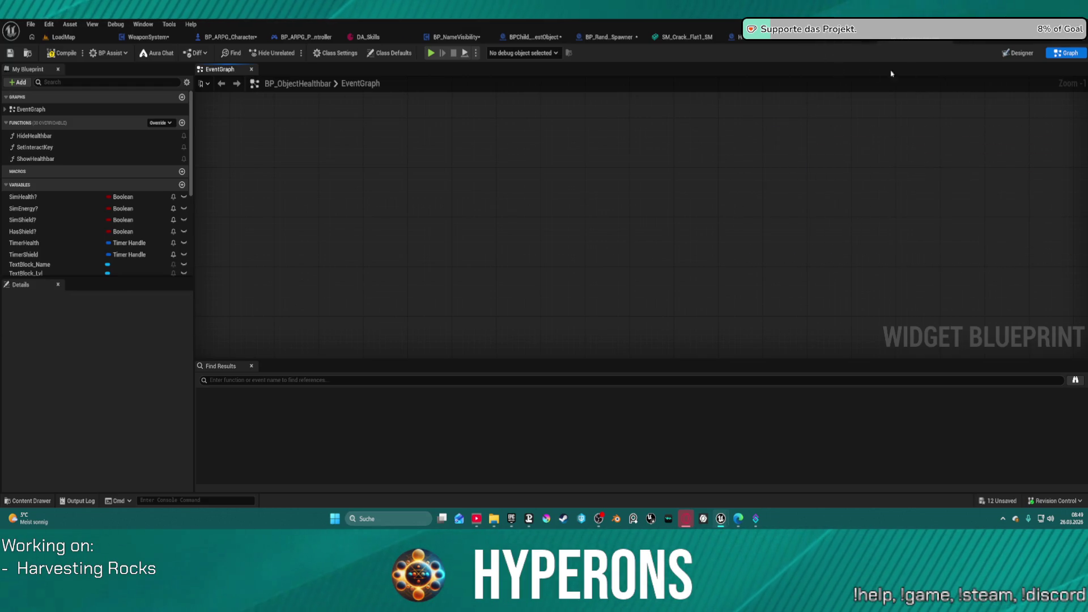
key("ctrl+shift+d")
scroll(544, 317, "up", 7)
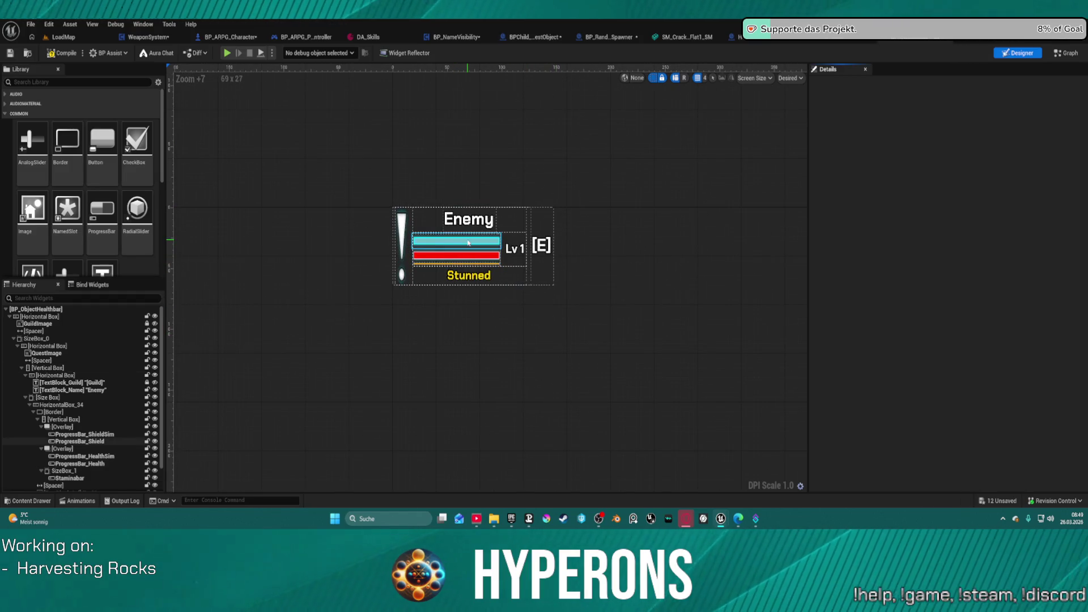
Delete the ProgressBar_Shield and ProgressBar_ShieldSim bars from the widget.
left_click(468, 243)
key("Delete")
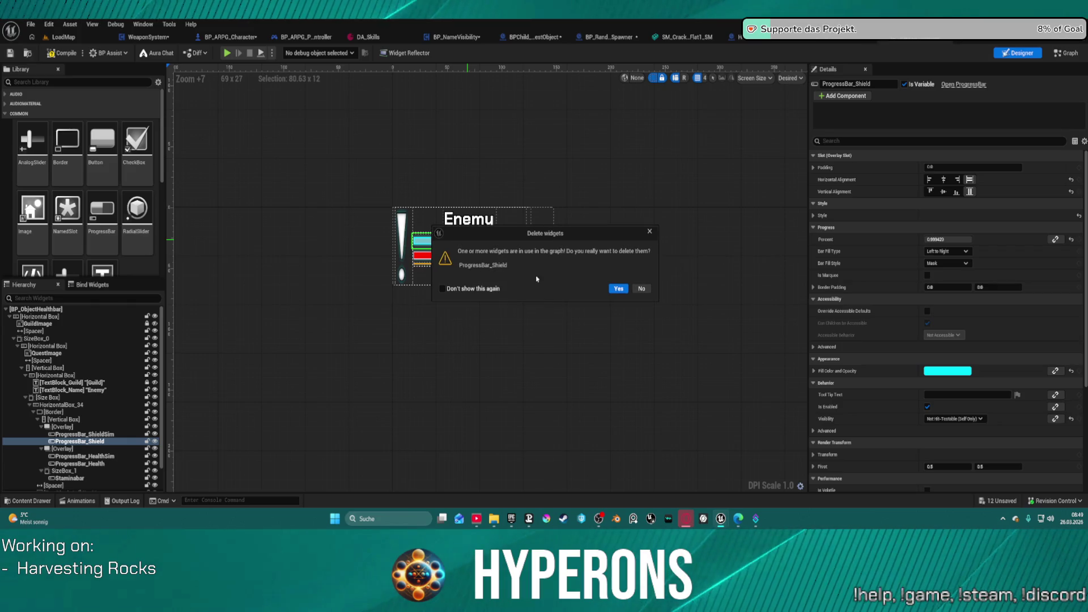
left_click(619, 290)
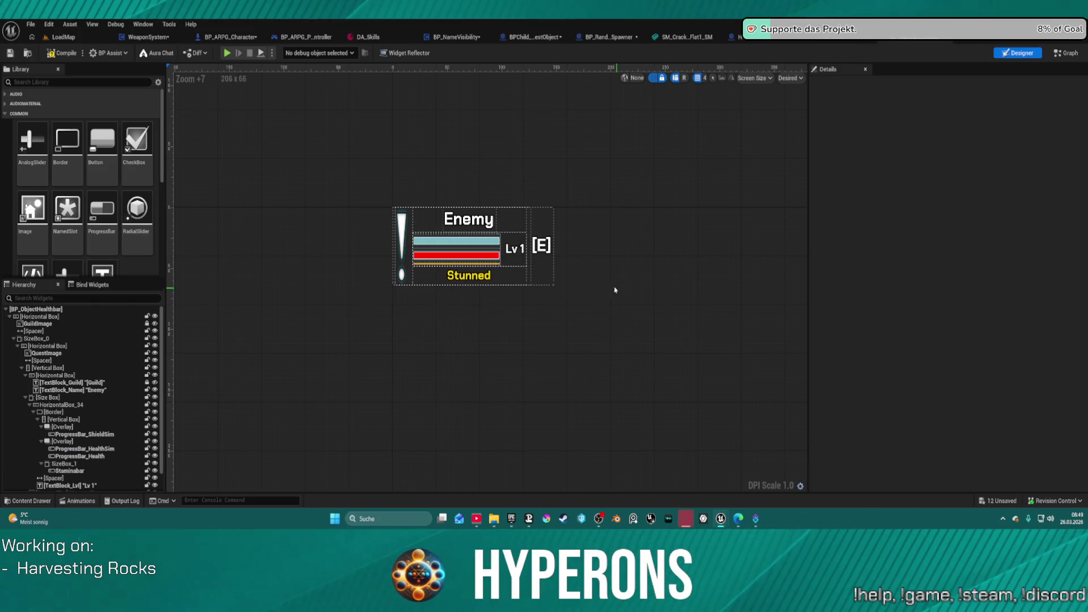
left_click(479, 243)
key("Delete")
left_click(619, 289)
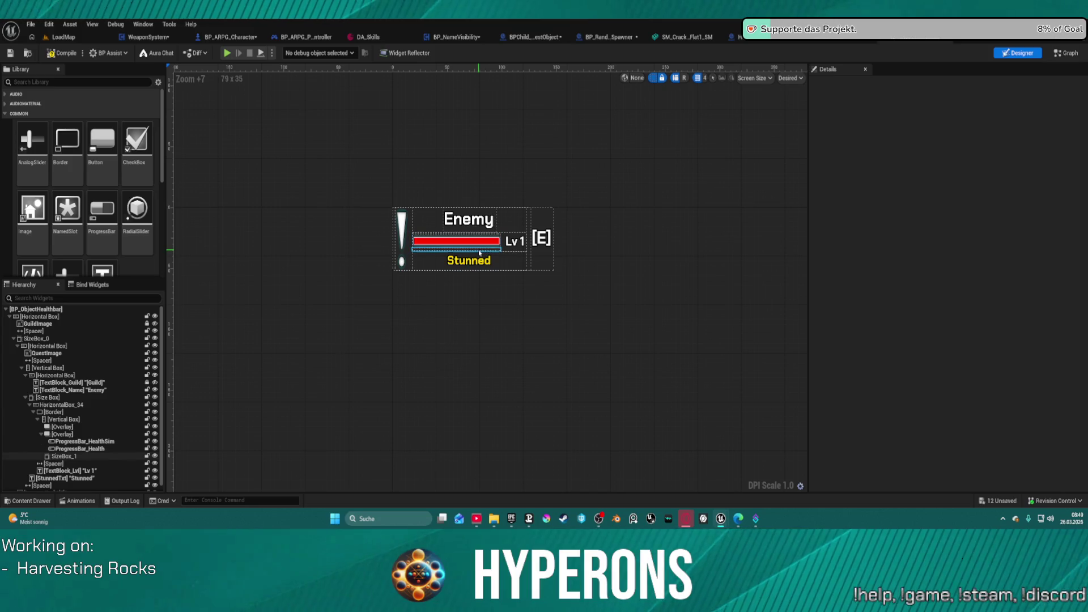
Delete the Enemy name, Lv 1 level and [E] interact key texts.
left_click(484, 221)
key("Delete")
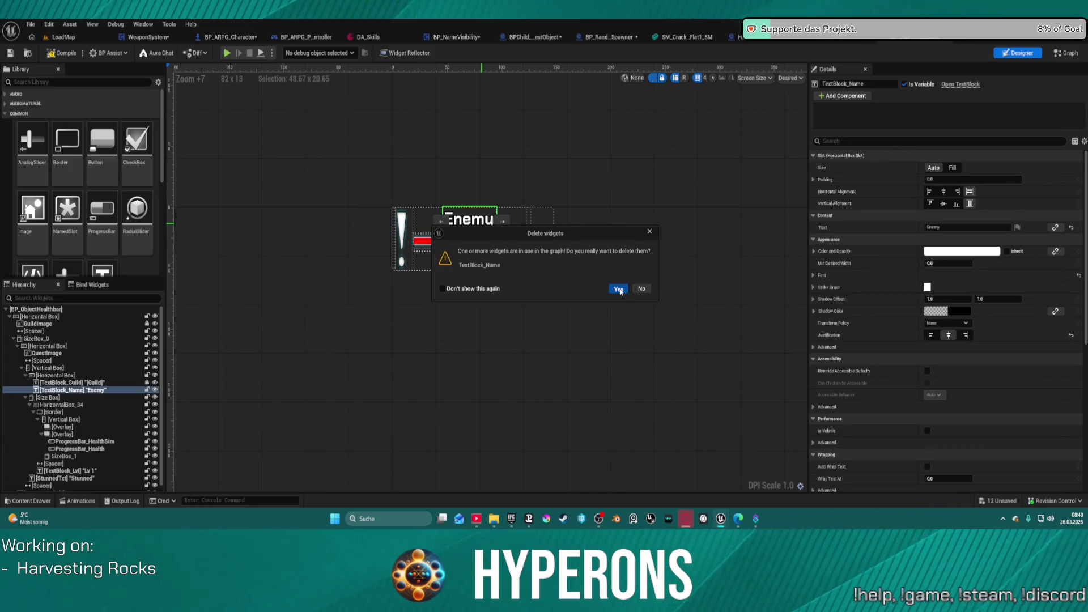
left_click(619, 290)
left_click(516, 217)
key("Delete")
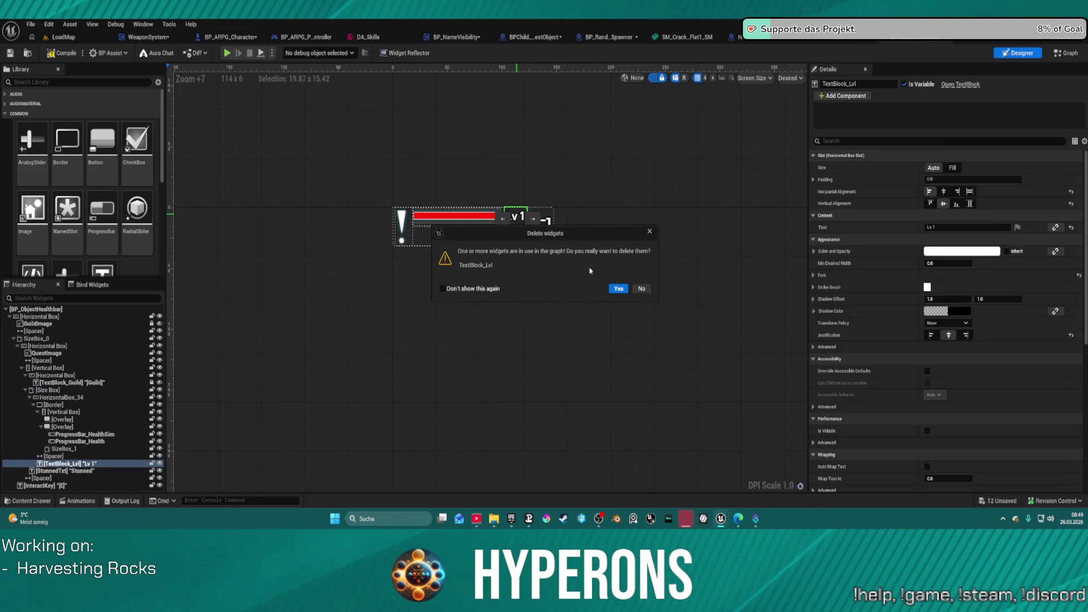
left_click(624, 290)
left_click(542, 220)
key("Delete")
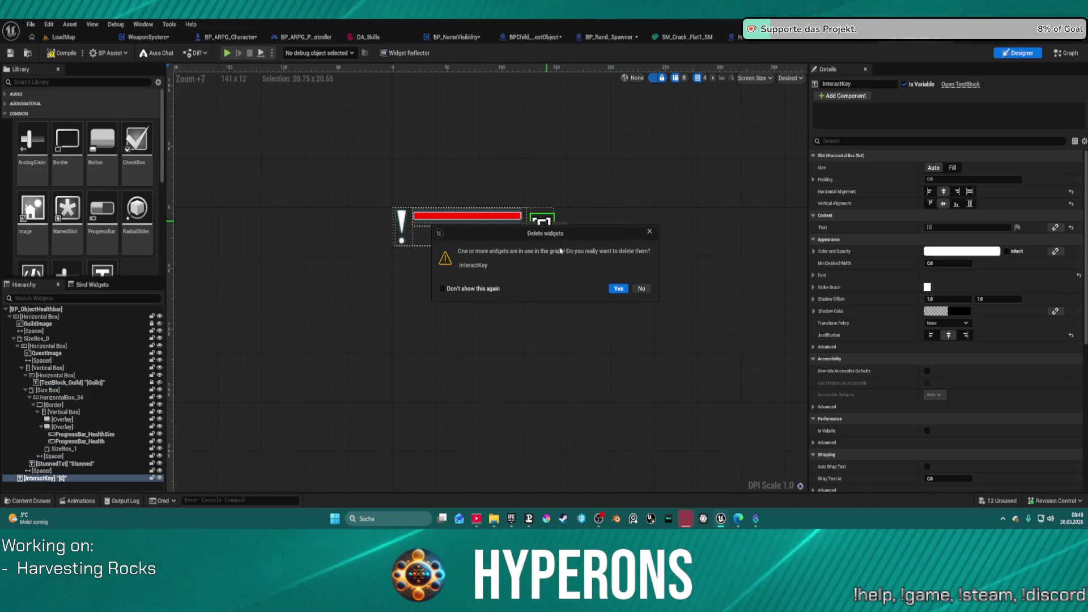
left_click(619, 289)
Remove the exclamation quest image and compile the widget blueprint.
left_click(465, 239)
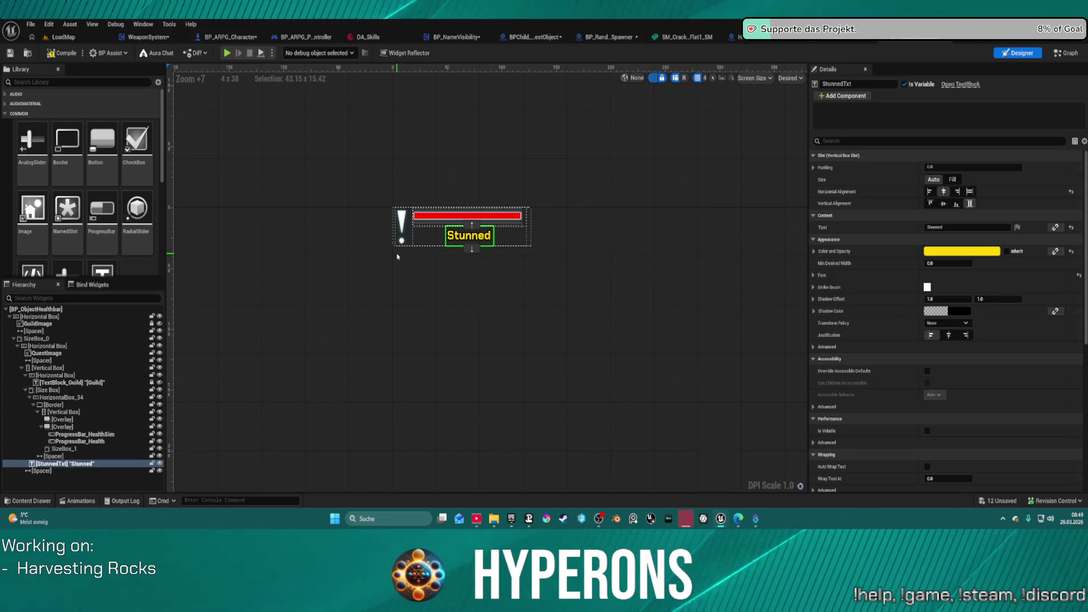
left_click(402, 227)
key("Delete")
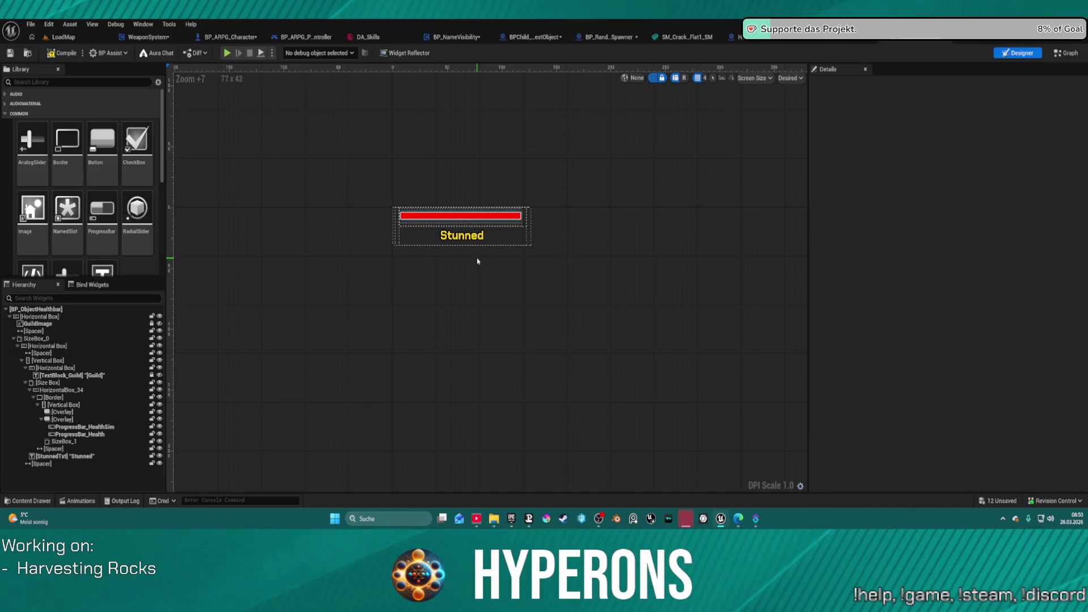
key("F7")
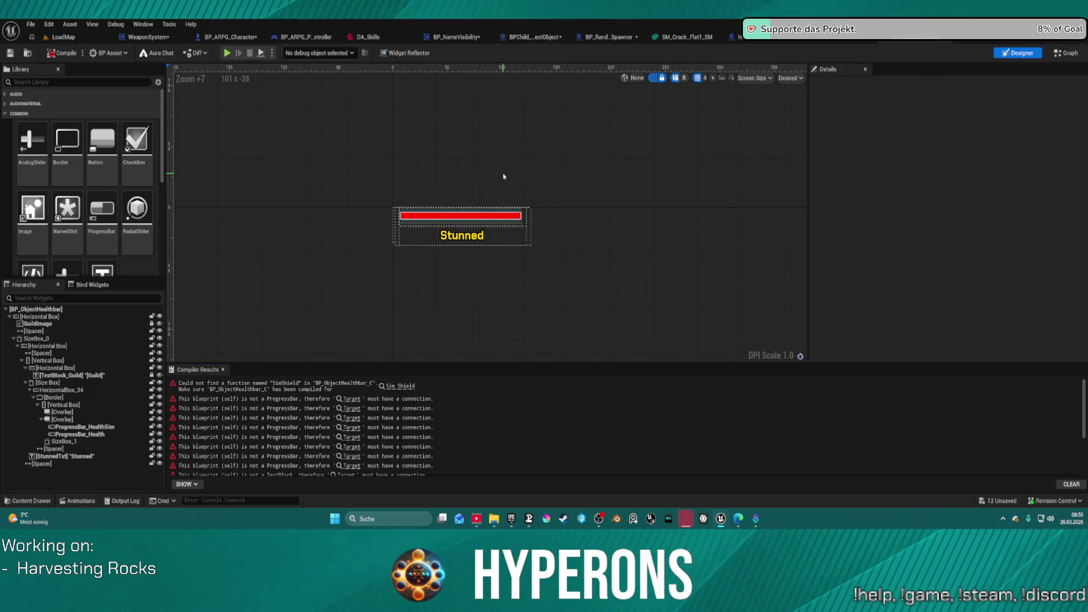
Undo the earlier removals to restore the ProgressBar_Shield and ProgressBar_ShieldSim bars, keeping the border.
key("ctrl+z")
key("ctrl+z")
key("ctrl+z")
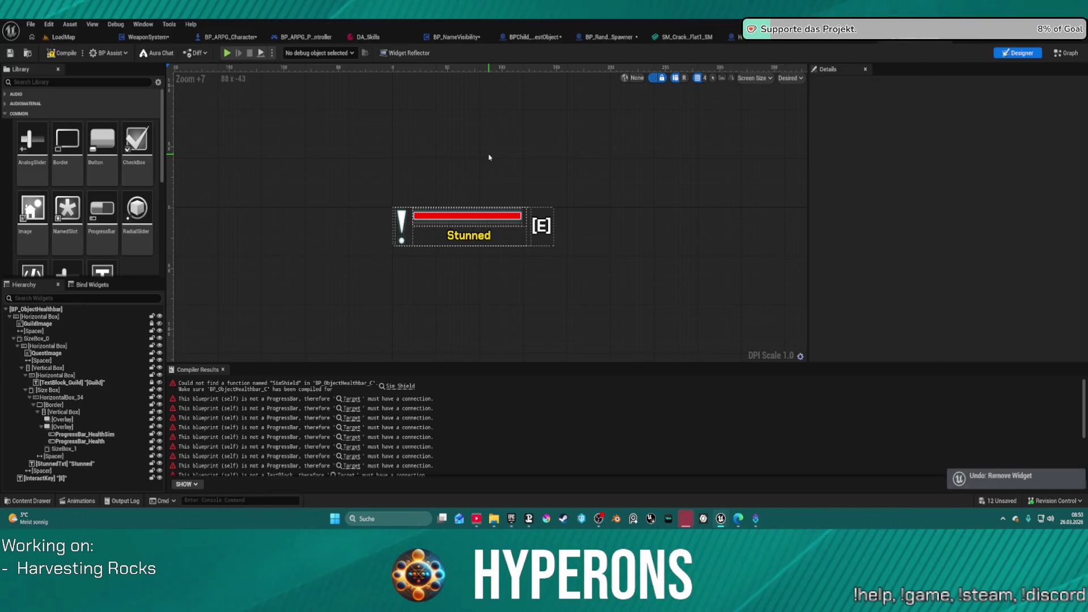
key("ctrl+z")
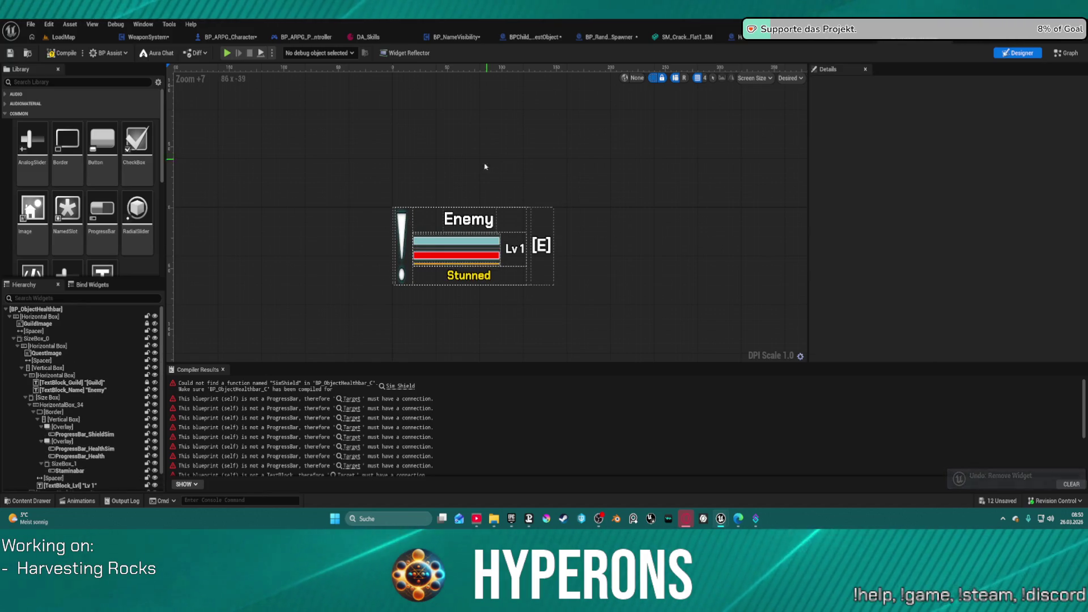
key("ctrl+z")
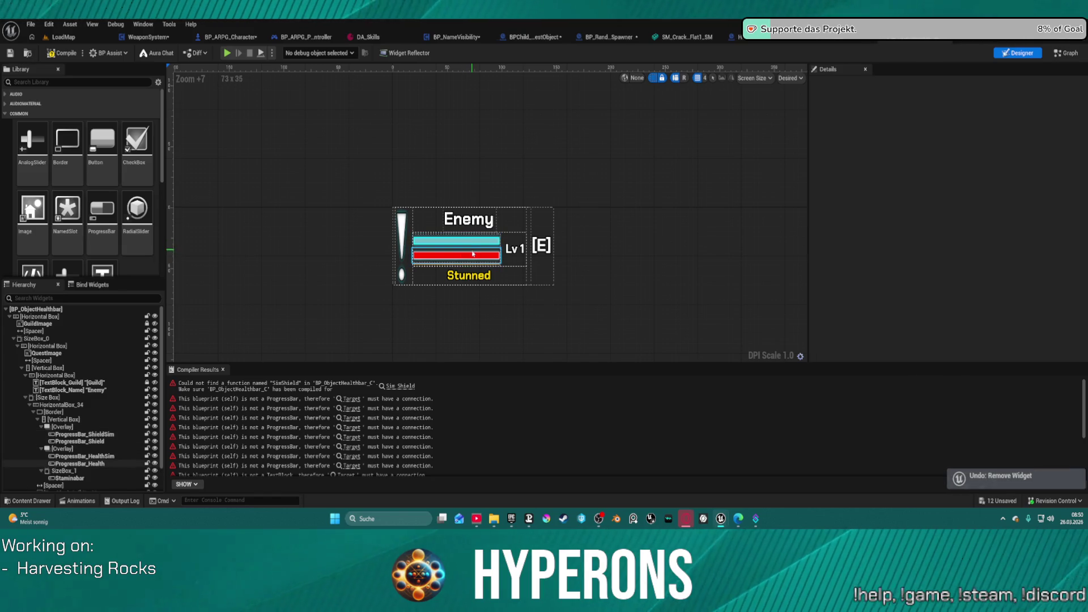
left_click(469, 268)
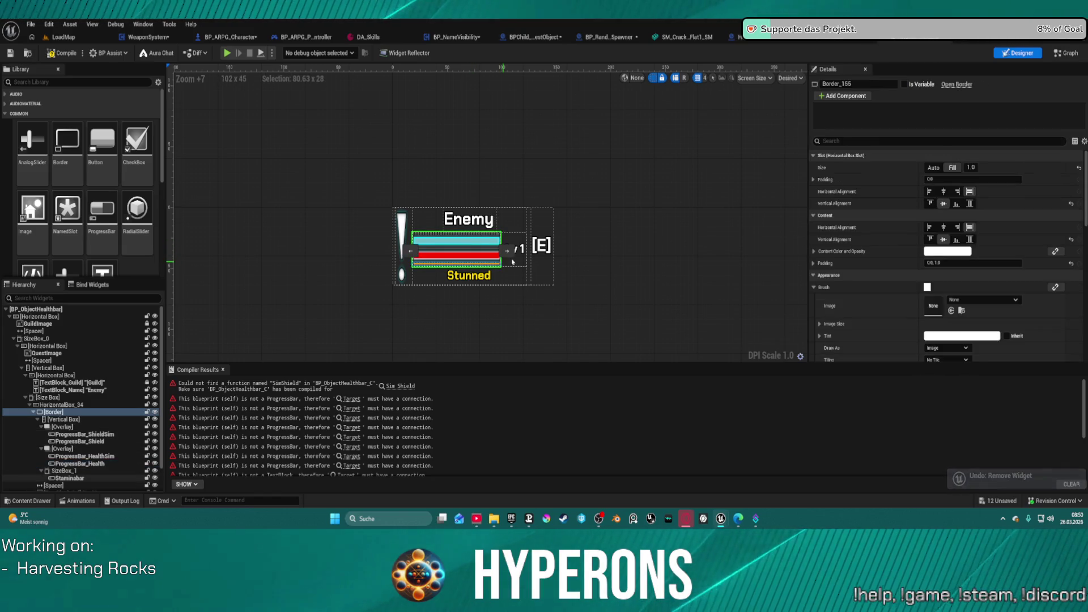
key("Delete")
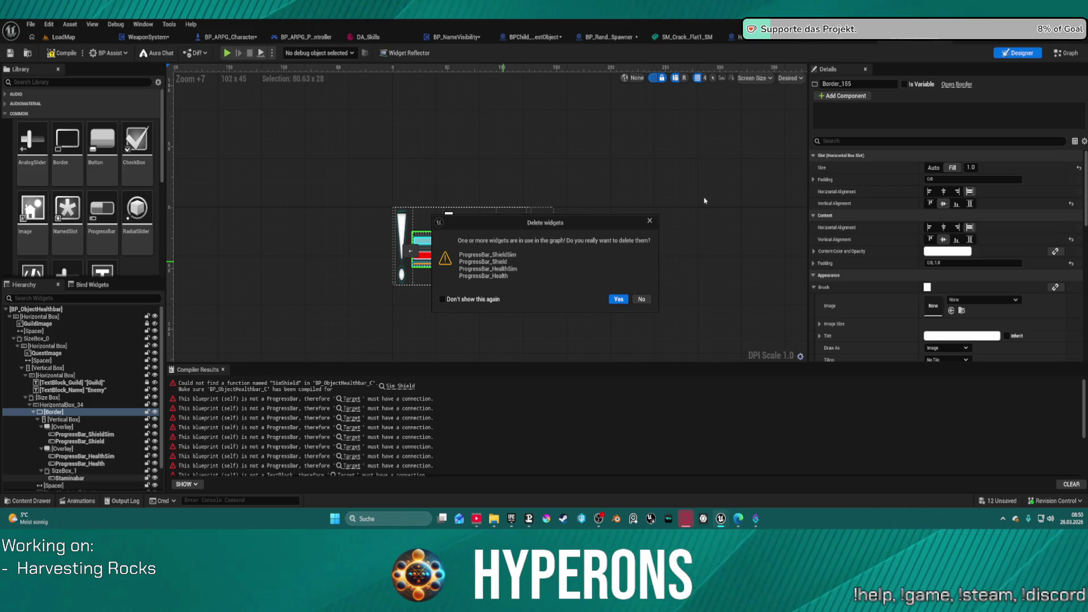
key("Escape")
Delete the Lv 1 level text and the [E] interact key prompt from the widget.
left_click(486, 266)
left_click(514, 248)
key("Delete")
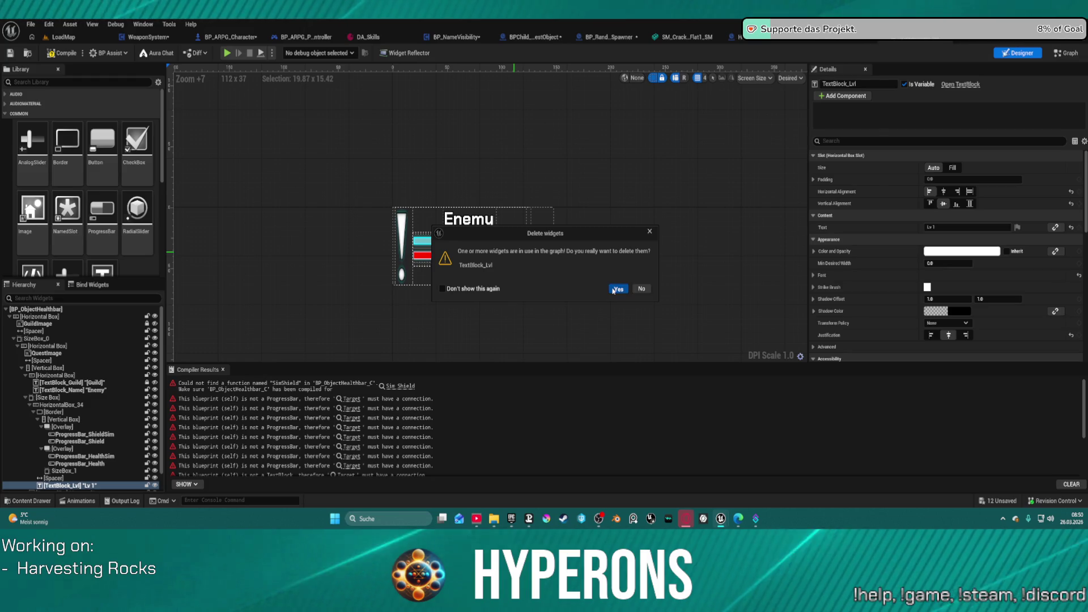
left_click(616, 290)
left_click(544, 245)
key("Delete")
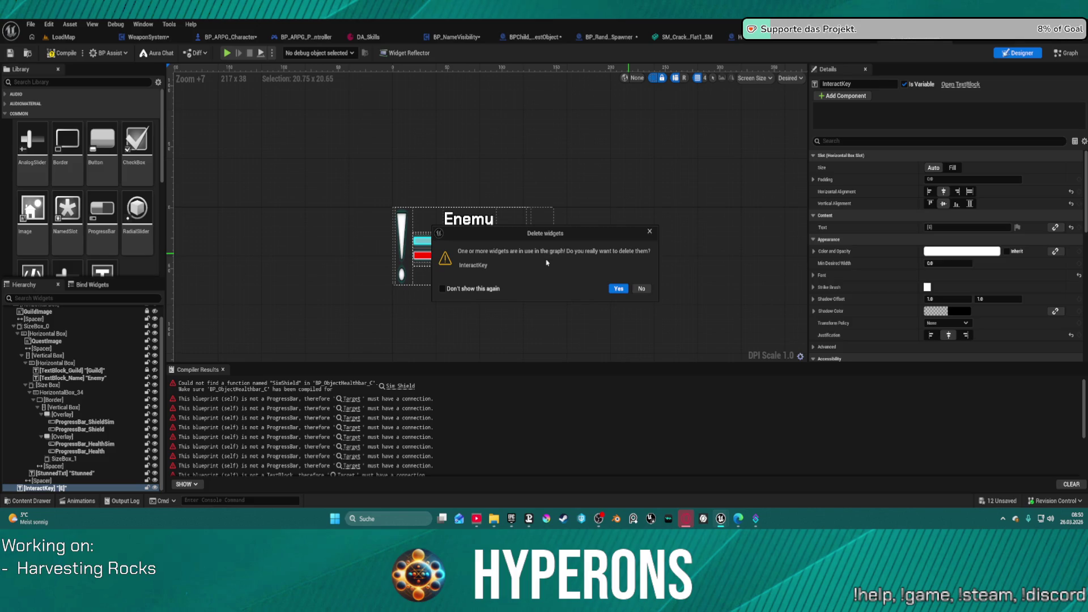
key("Escape")
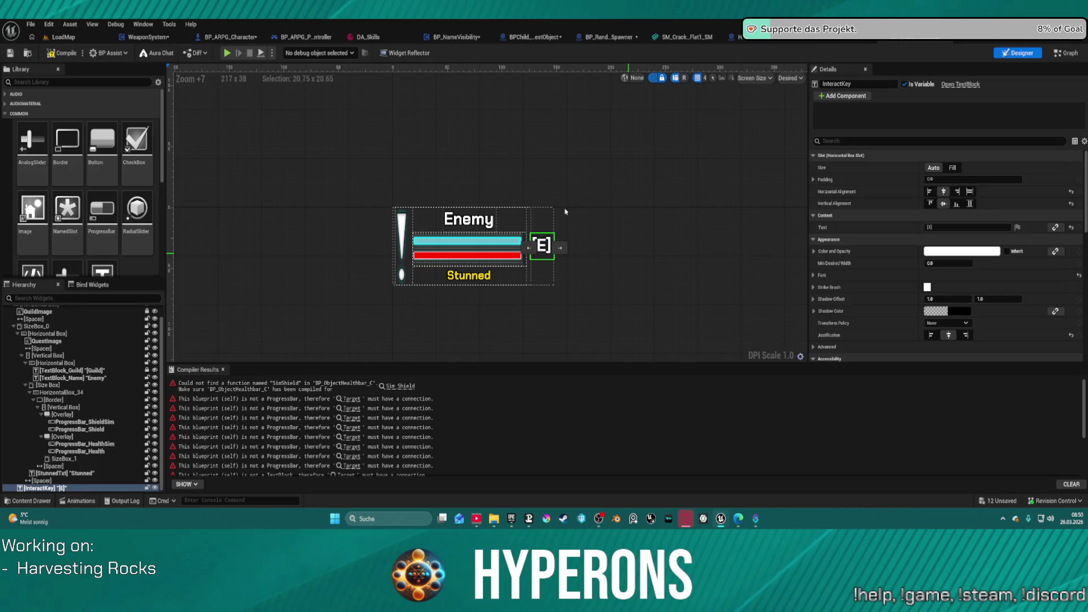
key("Delete")
Delete the Enemy name text, the Stunned text and the exclamation-mark quest image.
left_click(469, 221)
key("Delete")
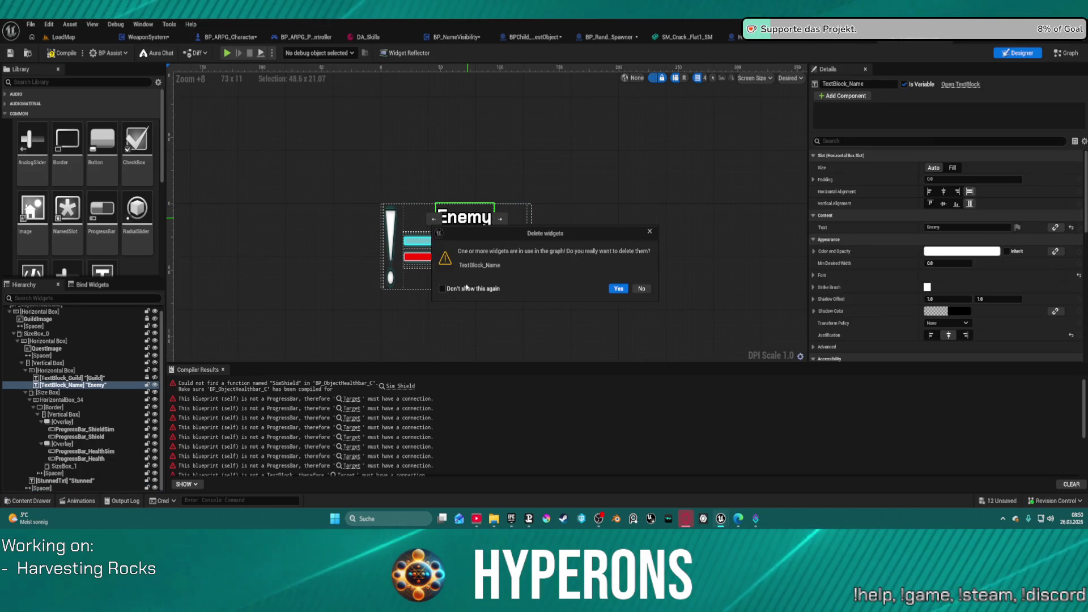
left_click(616, 288)
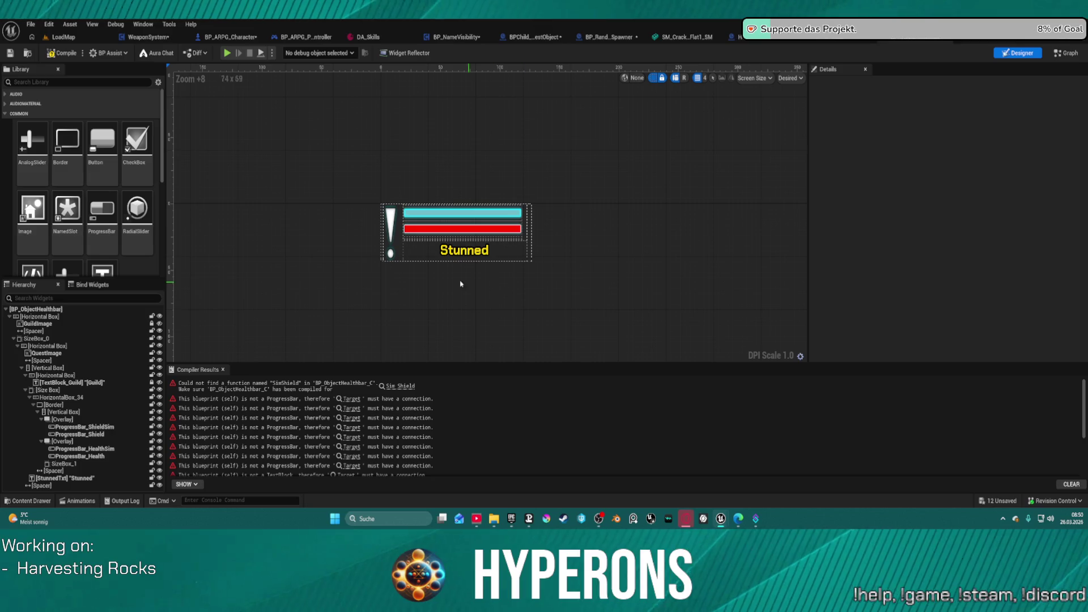
left_click(465, 261)
key("Delete")
left_click(391, 230)
key("Delete")
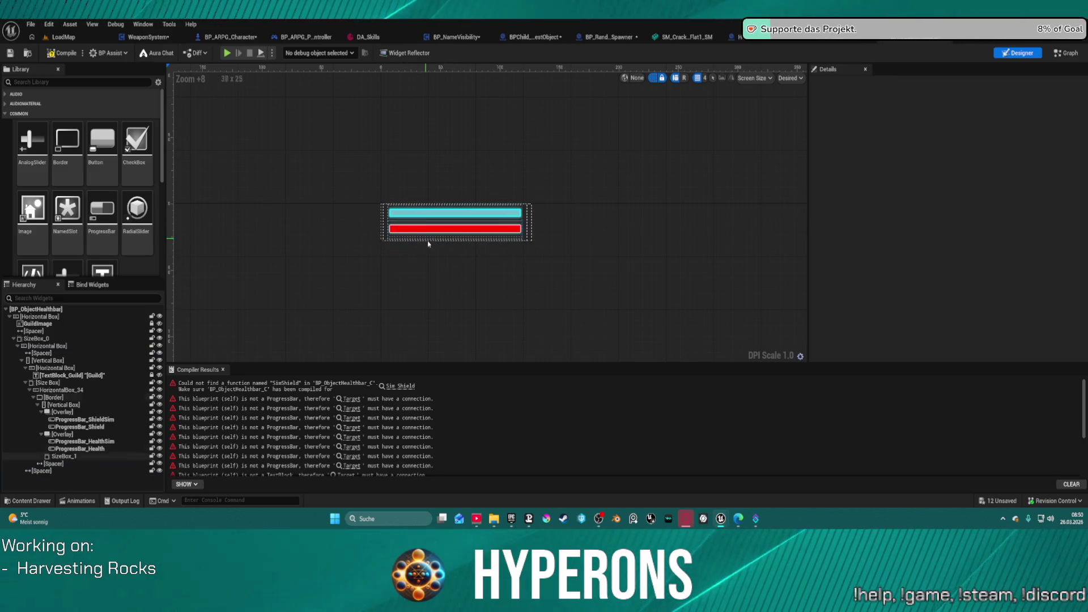
Move the bars' Size Box out of the Vertical Box into the Horizontal Box.
left_click(16, 339)
left_click(15, 339)
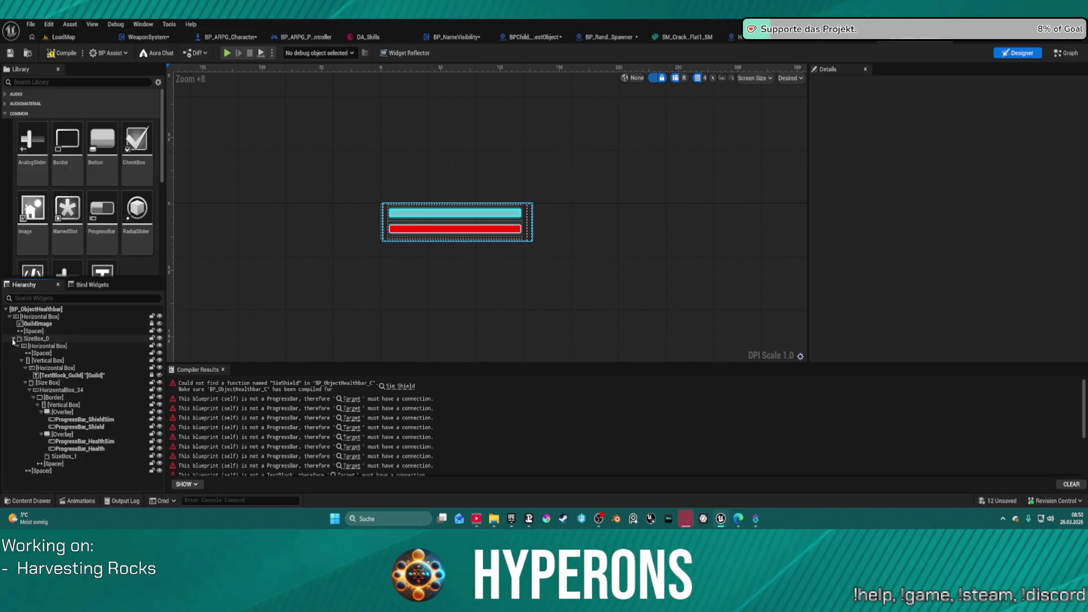
left_click(57, 368)
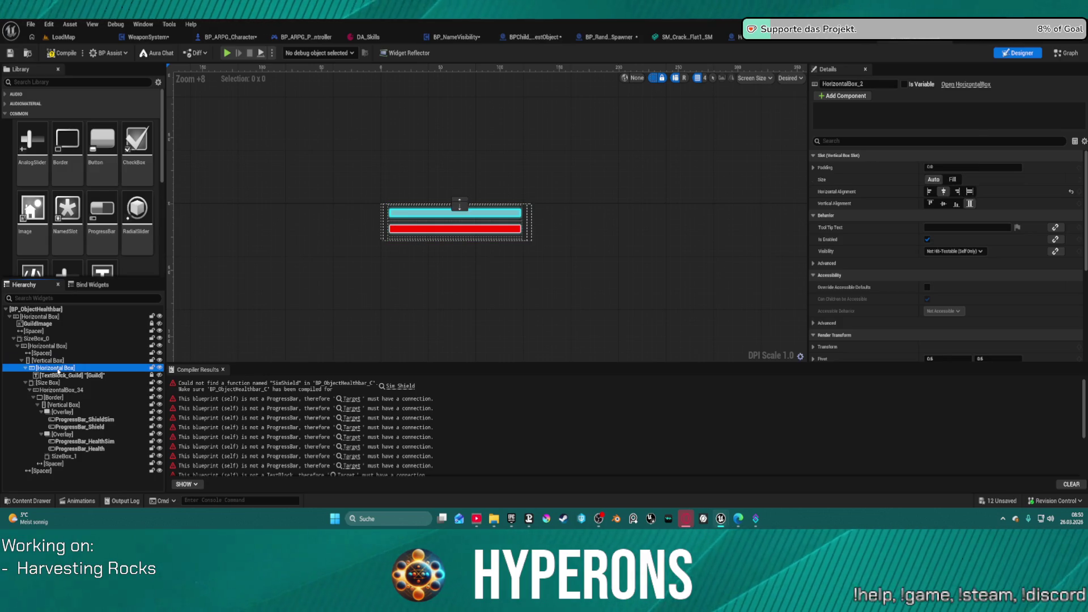
left_click(59, 383)
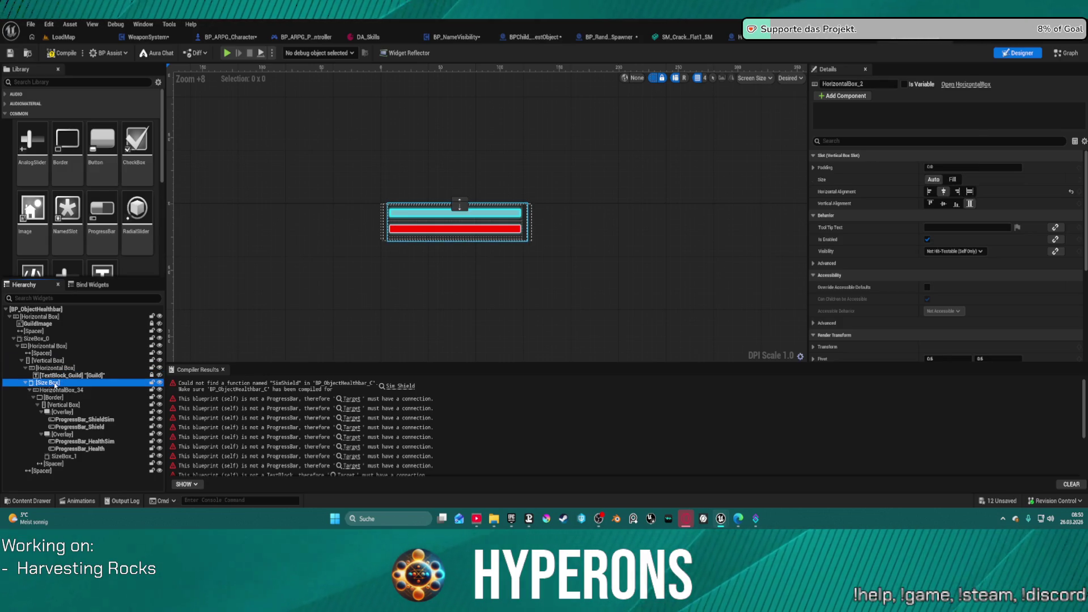
left_click(59, 390)
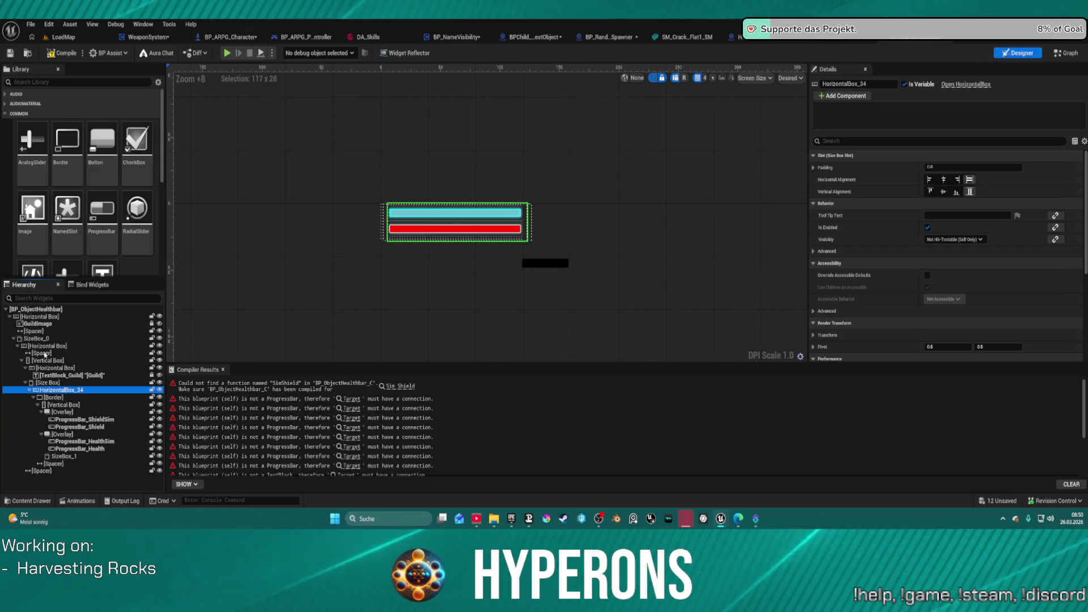
left_click_drag(59, 391, 42, 346)
left_click_drag(48, 383, 42, 344)
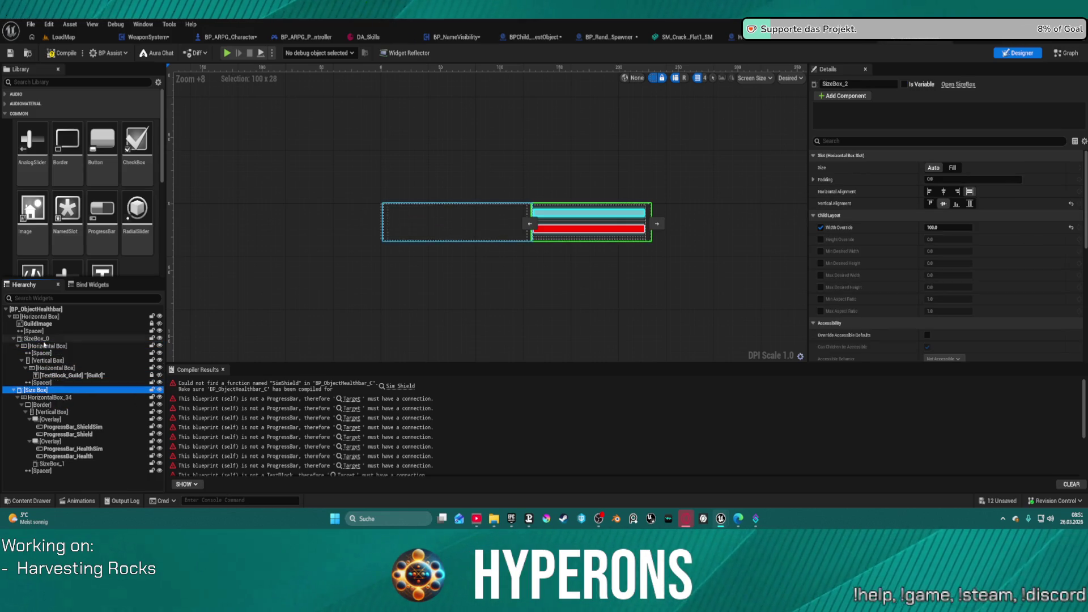
Delete the Vertical Box wrapper, the Spacer under the Guild text and TextBlock_Guild.
left_click(57, 382)
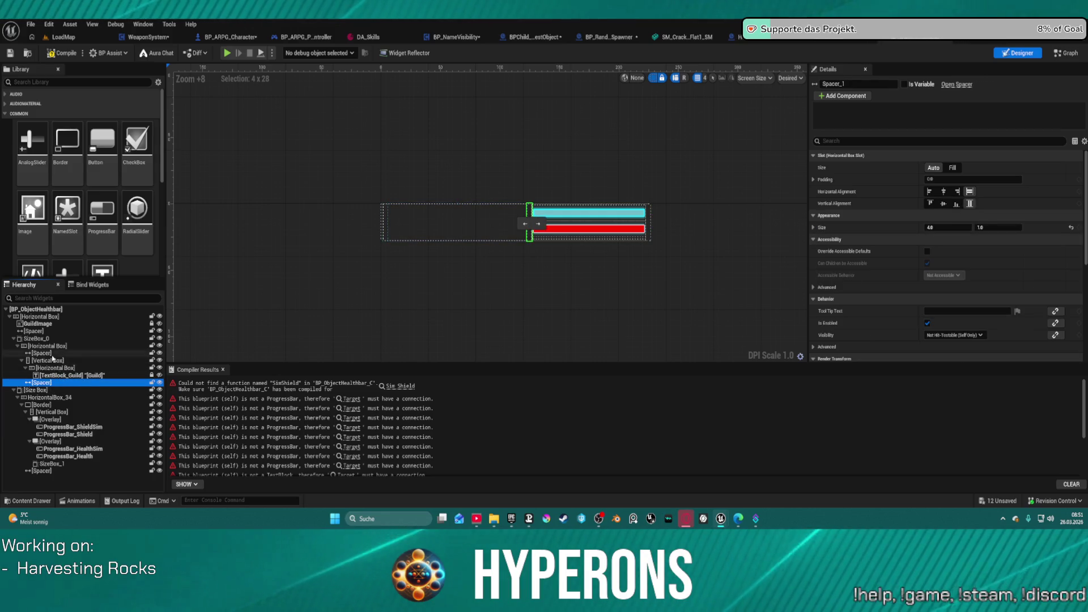
left_click(62, 361)
key("Delete")
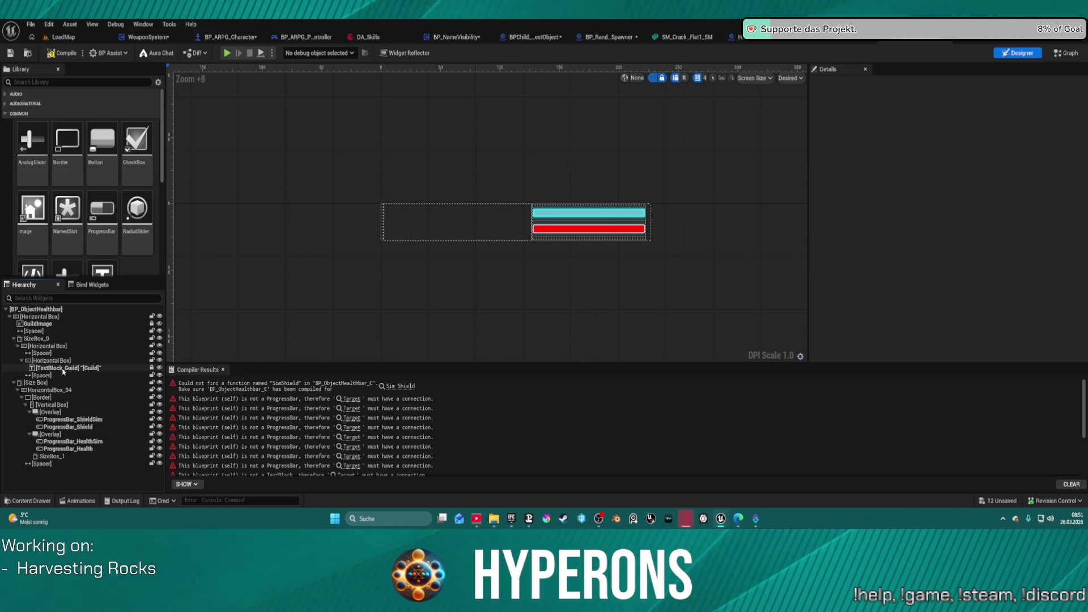
left_click(63, 369)
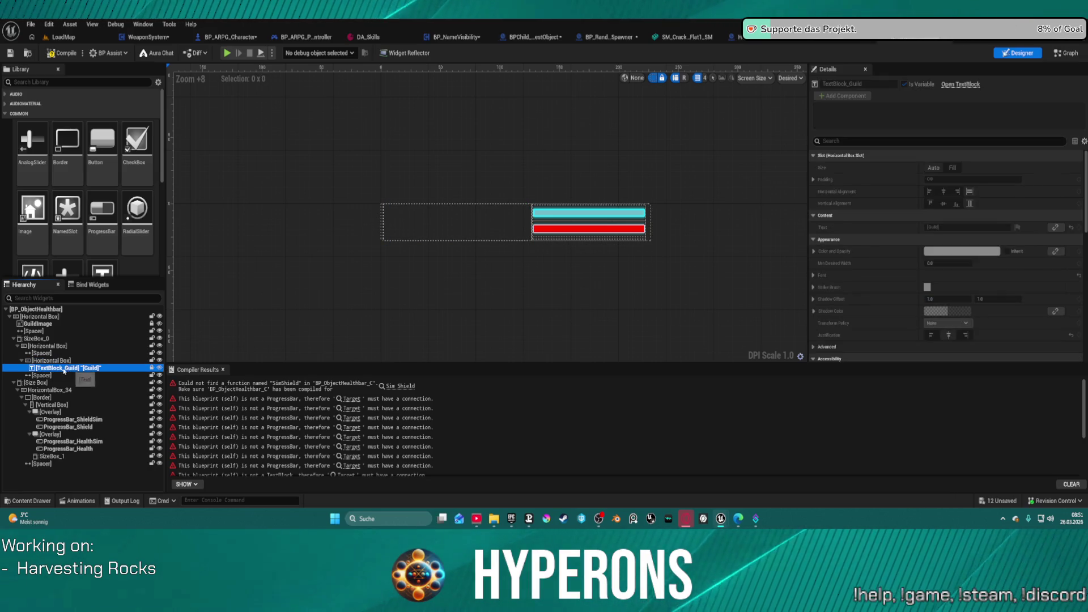
left_click(50, 376)
key("Delete")
left_click(49, 367)
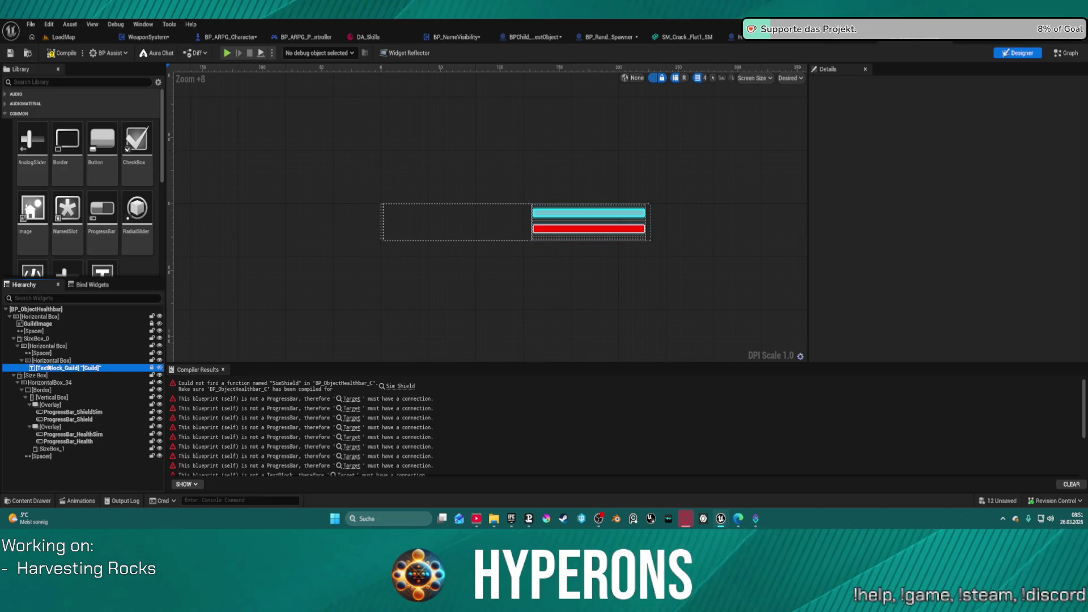
left_click(49, 361)
key("Delete")
Delete the leftover inner Spacer, the empty Horizontal Box and the empty SizeBox_0.
left_click(50, 354)
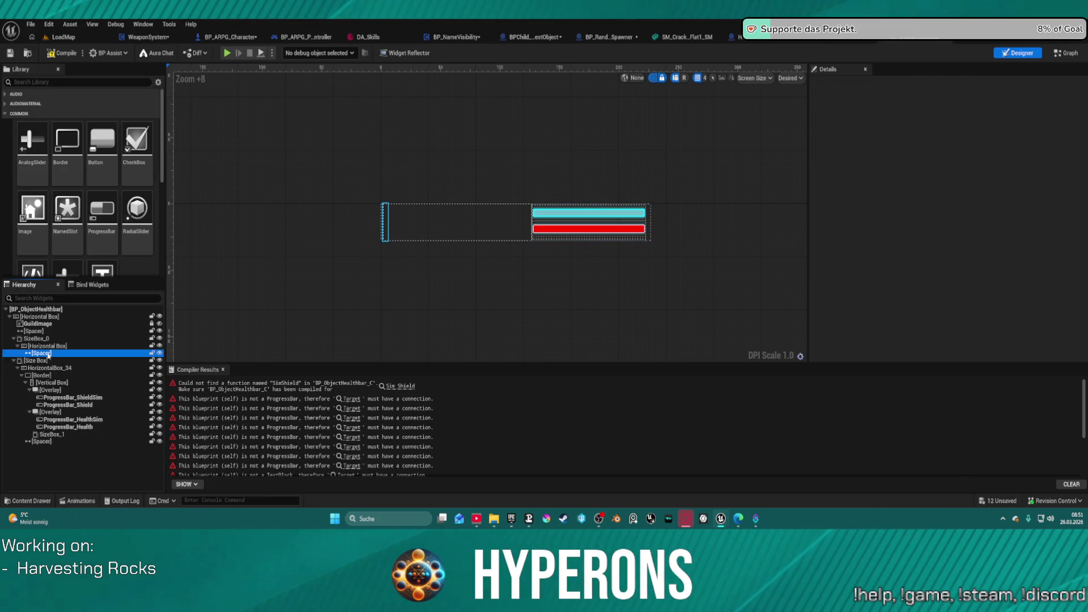
key("Delete")
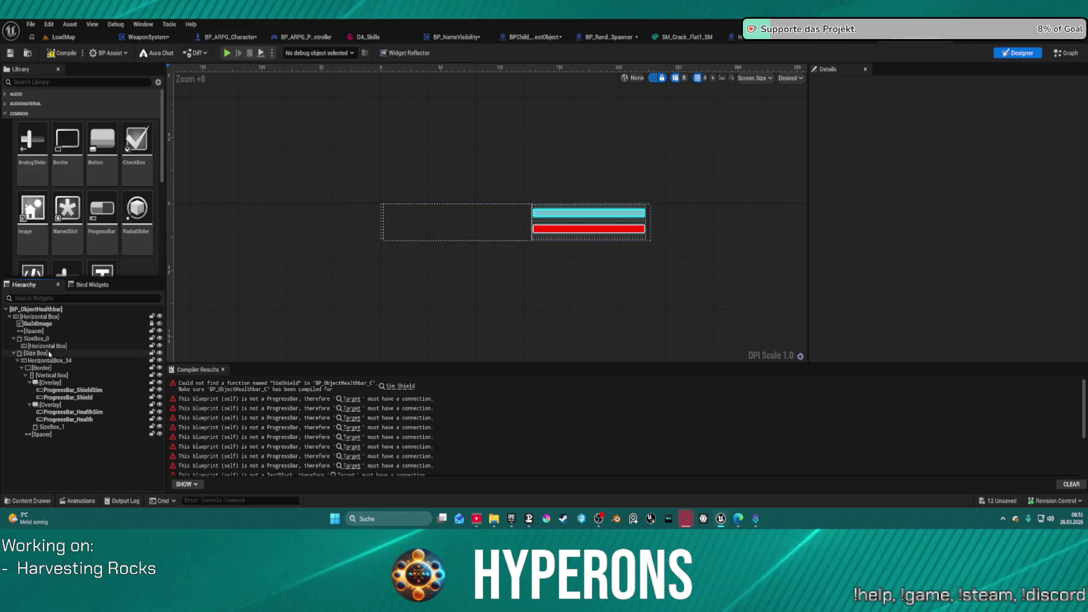
left_click(50, 347)
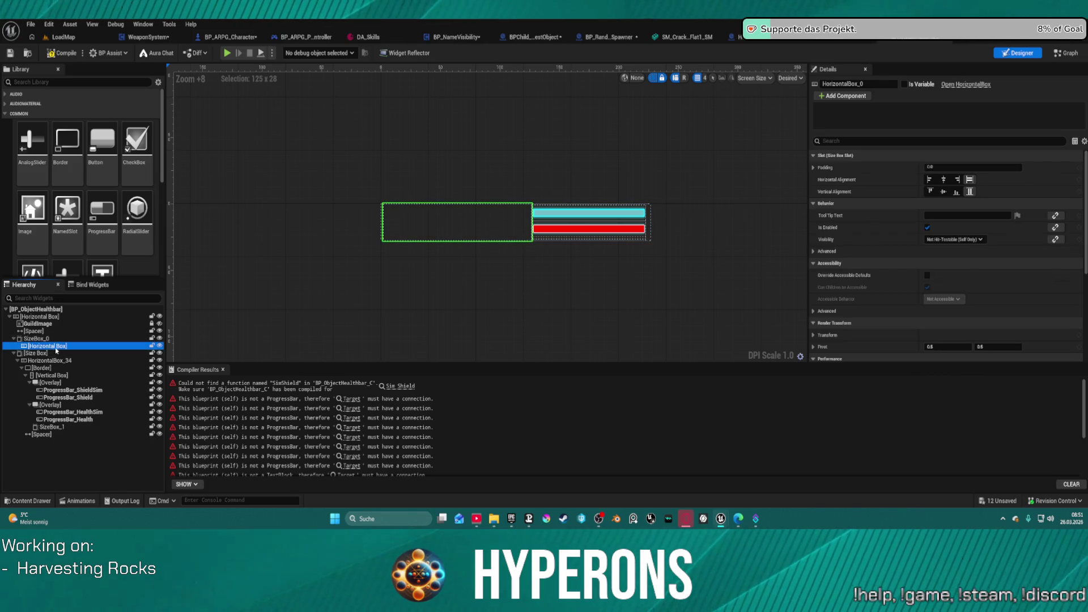
key("Delete")
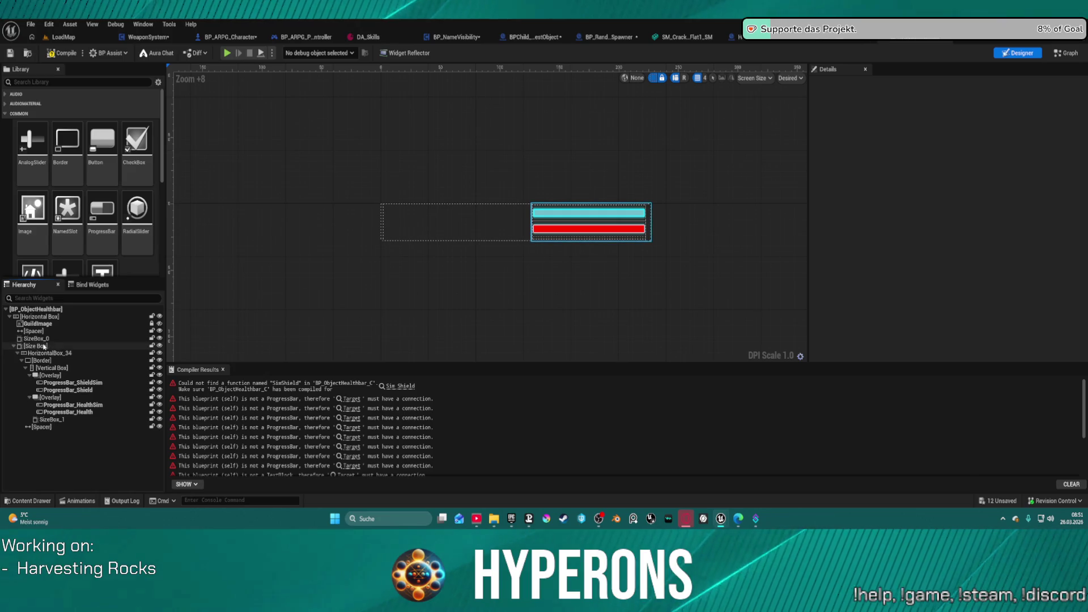
left_click(43, 339)
key("Delete")
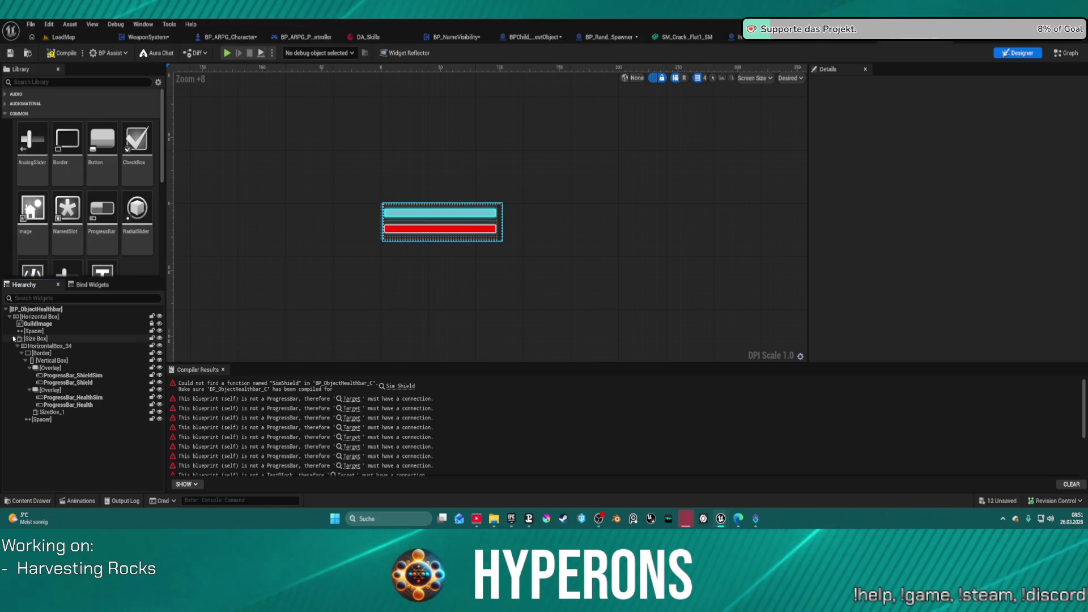
Delete the GuildImage and both remaining Spacers, then fit the widget and switch to Graph.
left_click(34, 324)
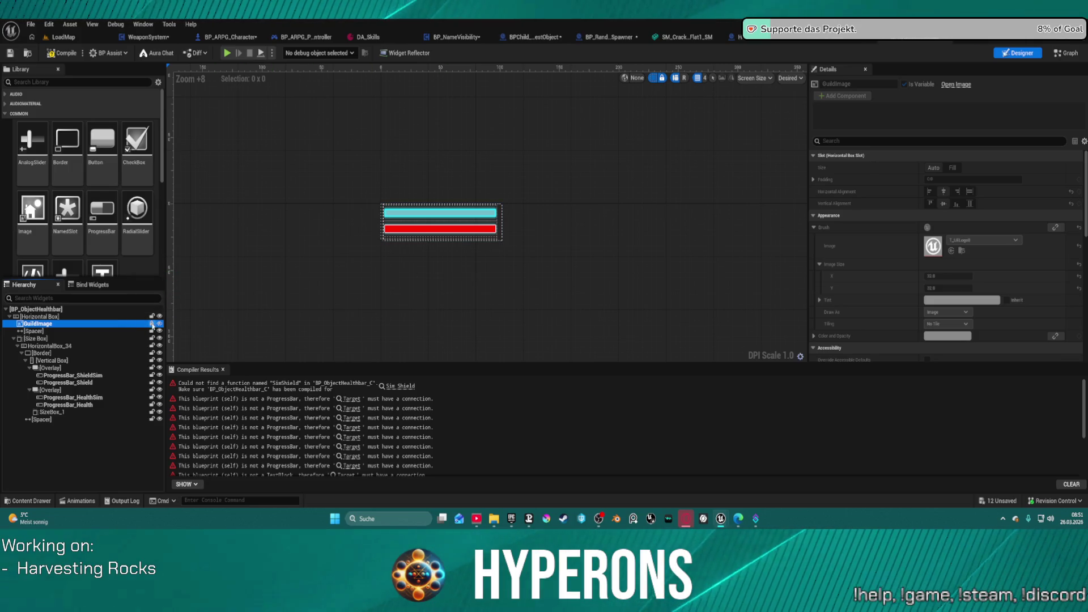
key("Delete")
left_click(39, 325)
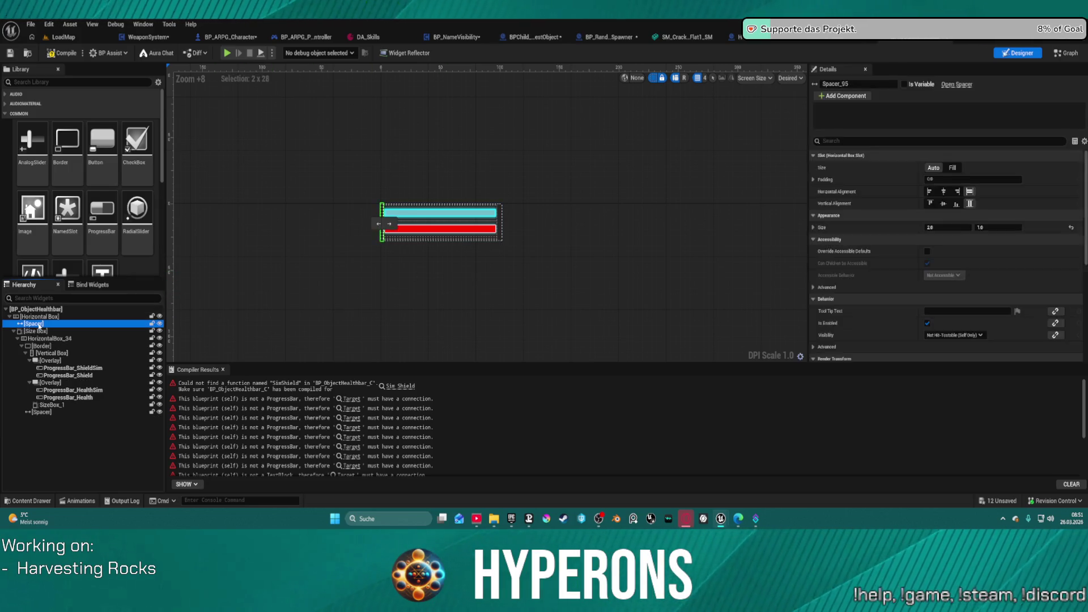
key("Delete")
left_click(39, 405)
key("Delete")
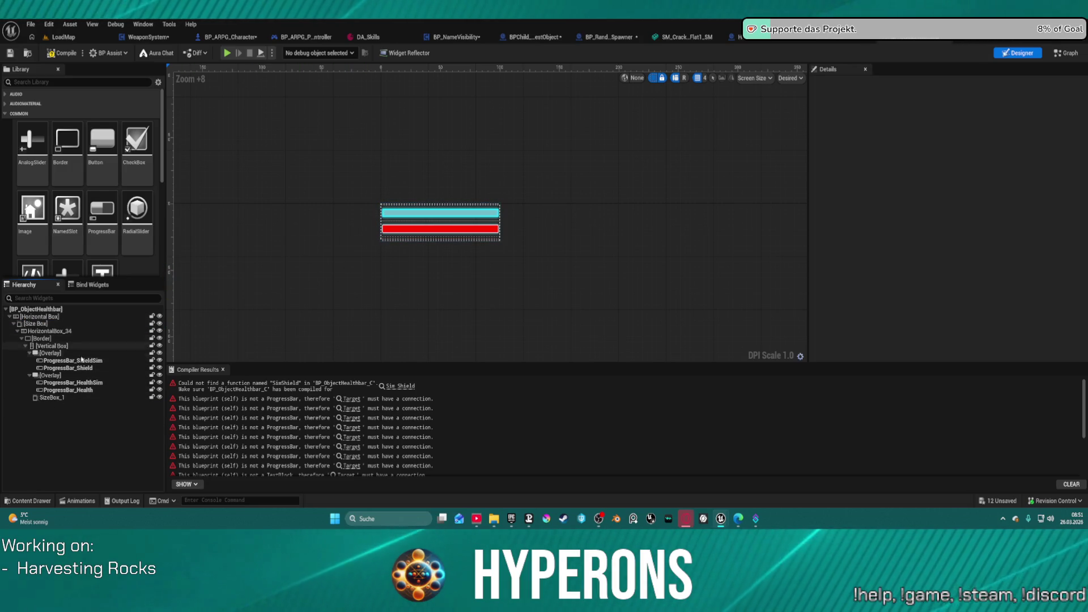
left_click(18, 331)
key("Home")
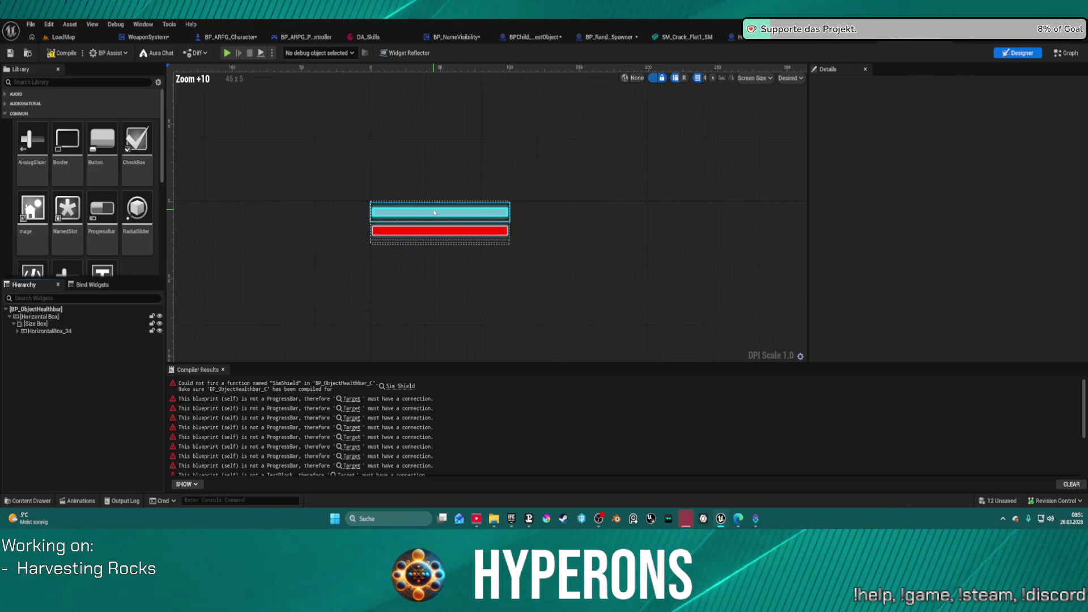
left_click(1065, 53)
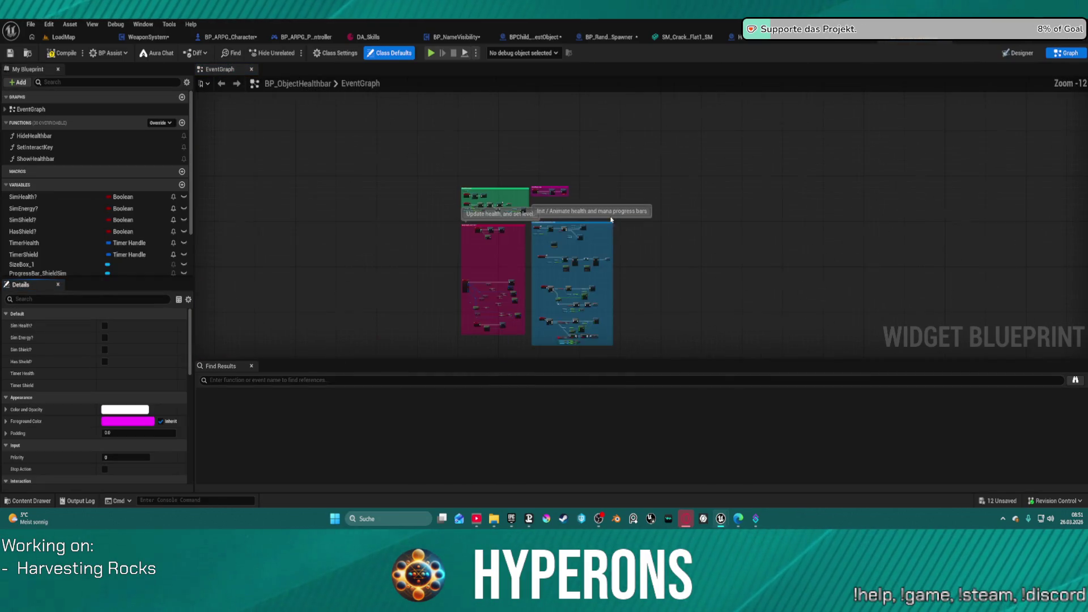
Delete the level-text nodes in the Update health box, recompile and inspect the compiler errors.
scroll(268, 108, "up", 2)
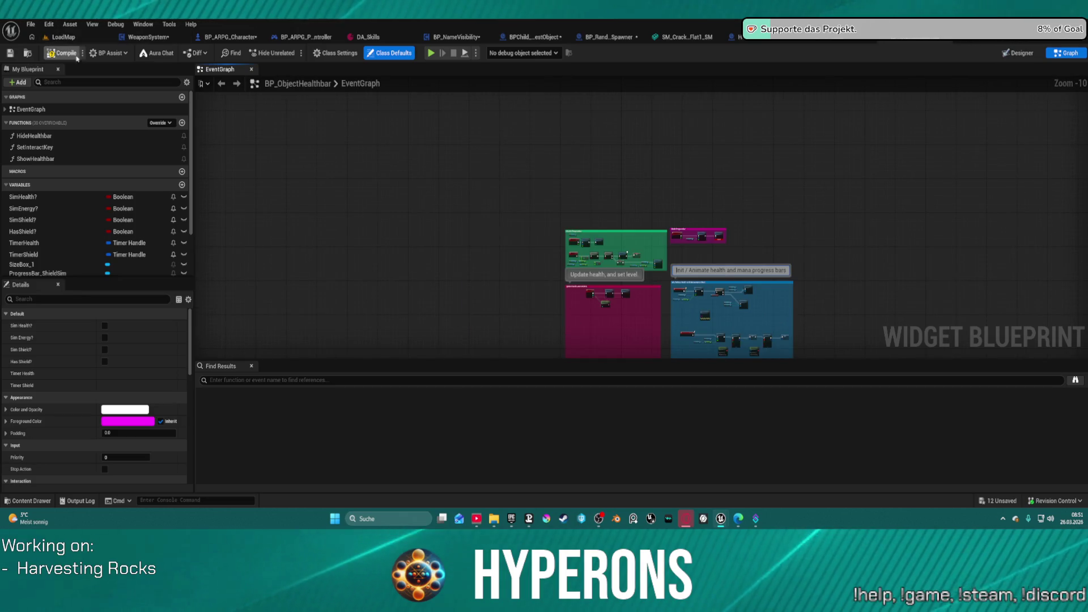
key("F7")
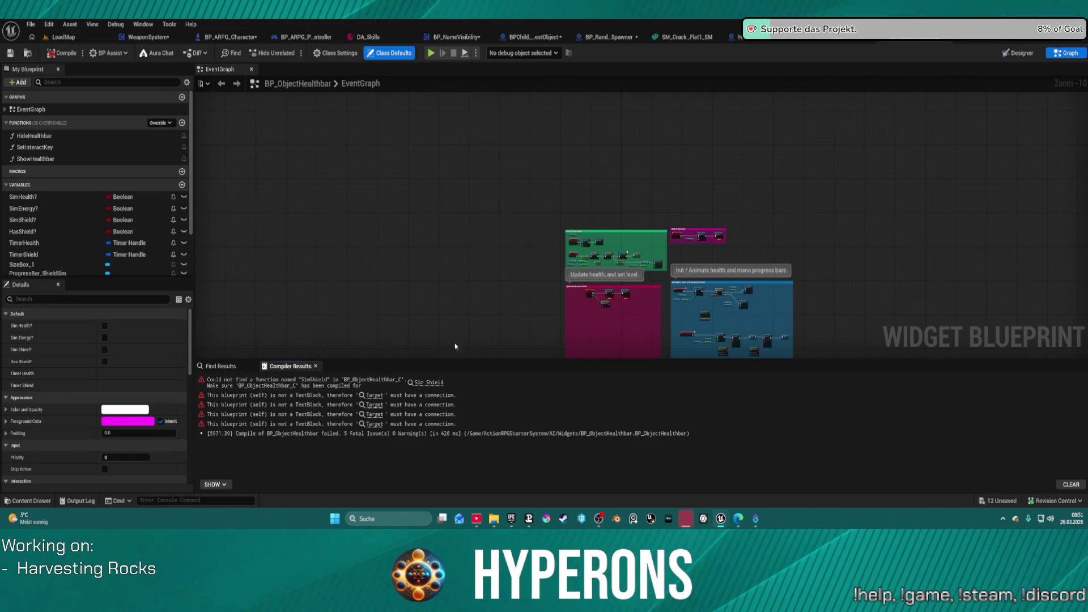
scroll(607, 260, "up", 5)
scroll(606, 182, "up", 4)
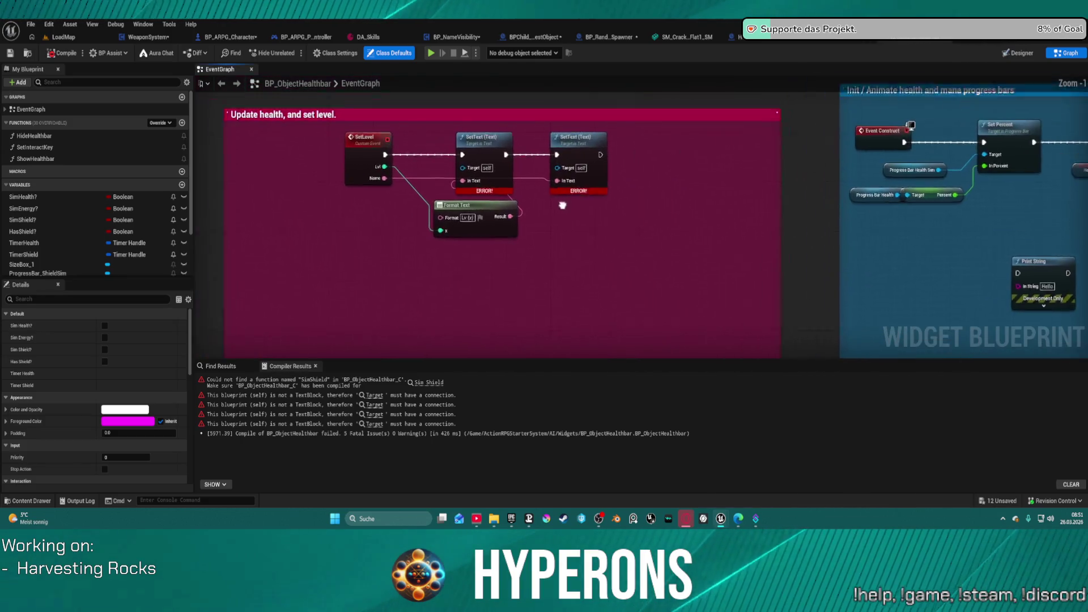
mouse_move(326, 137)
left_mouse_down()
mouse_move(607, 238)
mouse_move(486, 87)
left_mouse_up()
key("Delete")
scroll(579, 248, "down", 3)
mouse_move(566, 255)
left_mouse_down()
mouse_move(530, 130)
mouse_move(425, 91)
left_mouse_up()
left_click_drag(501, 329, 365, 405)
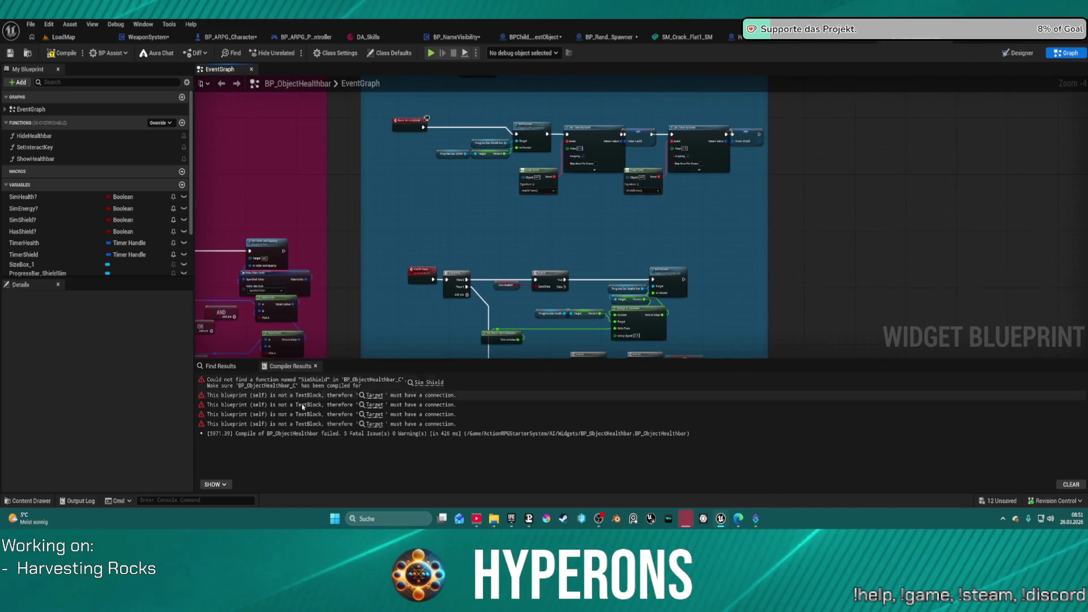
left_click(62, 53)
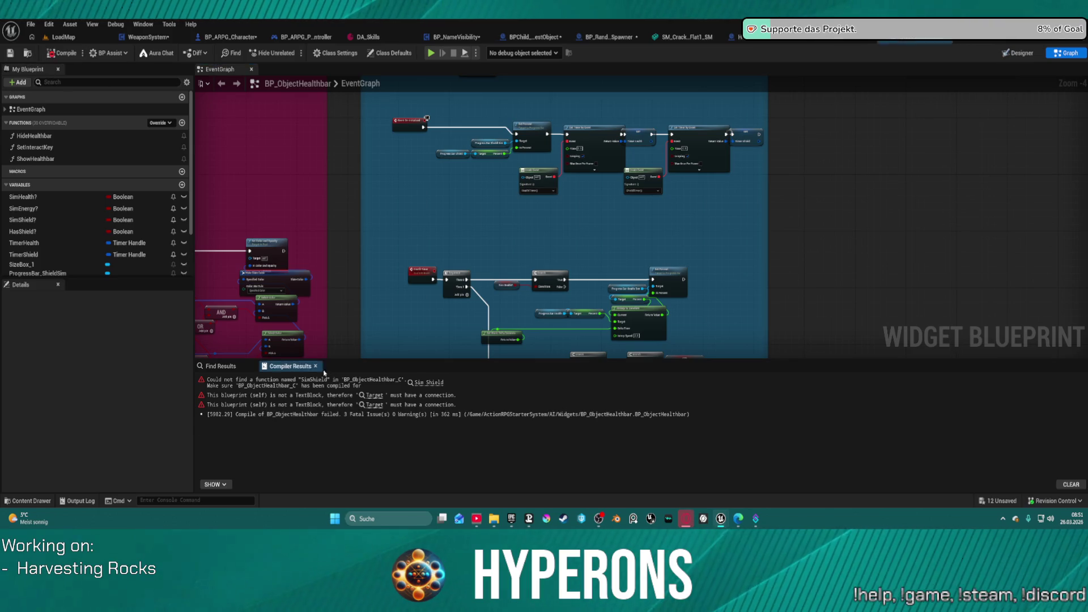
left_click(397, 383)
left_click(428, 382)
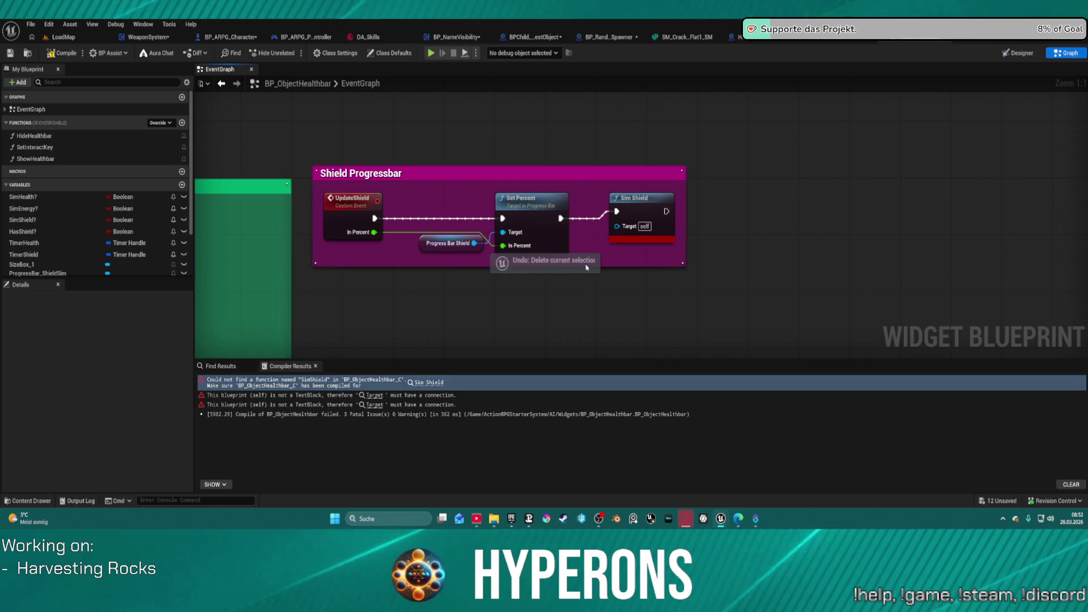
Undo in the Designer to bring back TextBlock_Lvl, then return to the event graph.
key("ctrl+z")
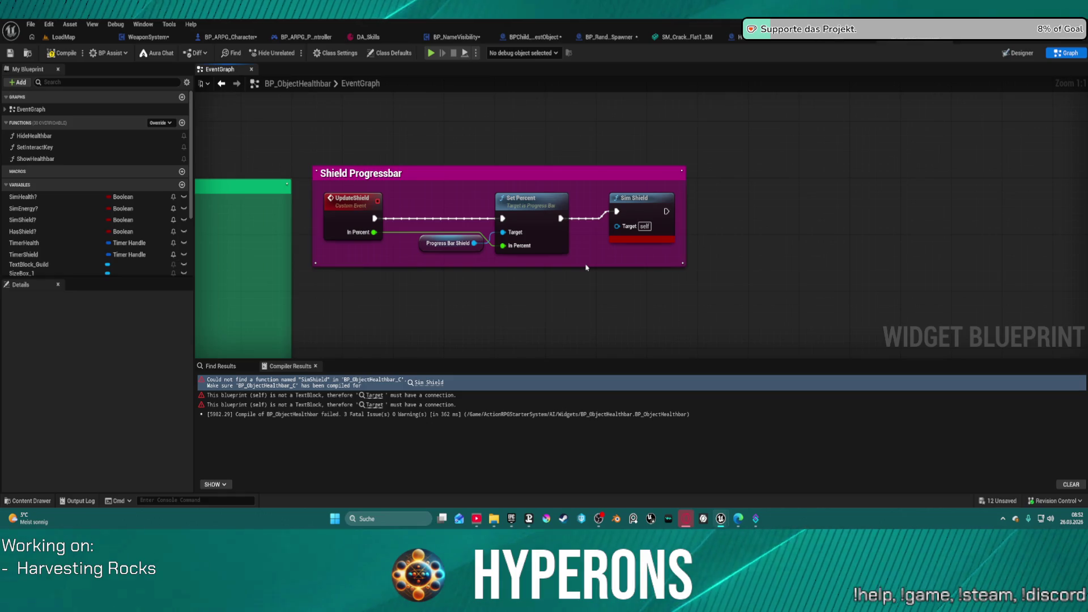
left_click(1023, 53)
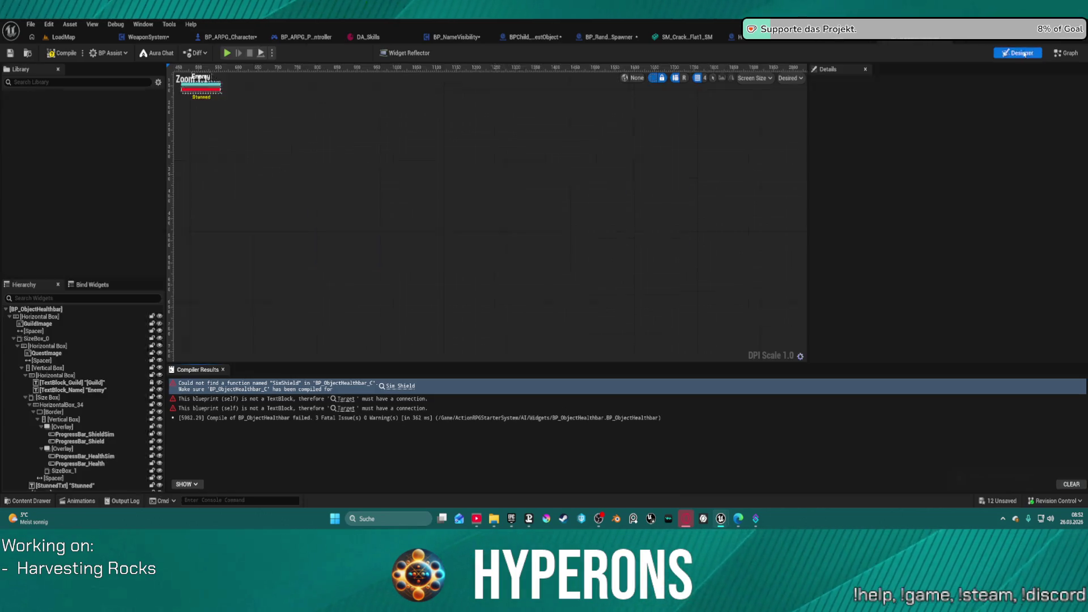
key("ctrl+z")
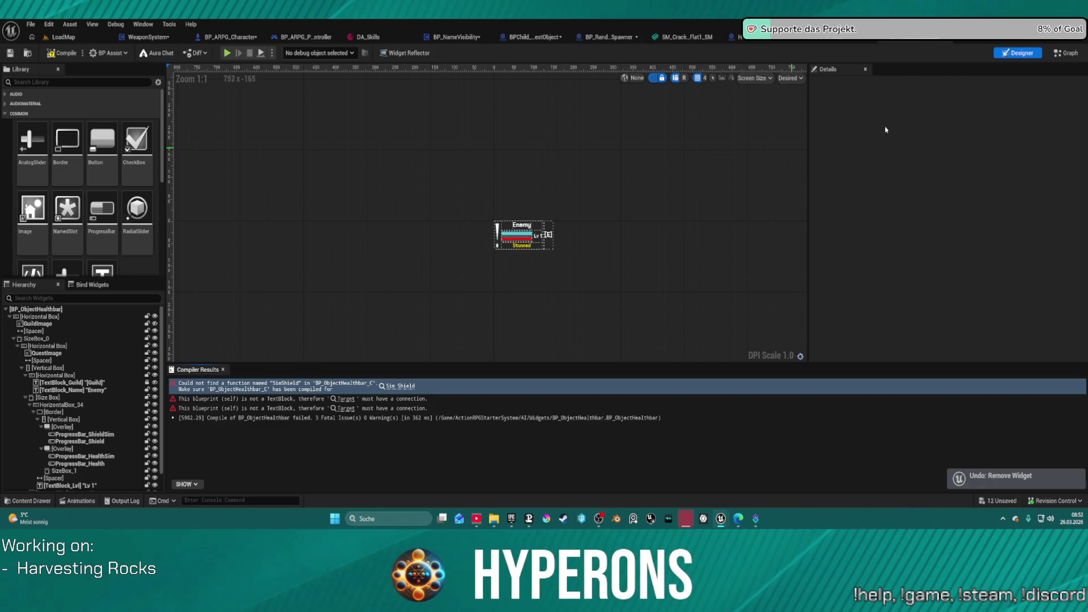
left_click(1070, 52)
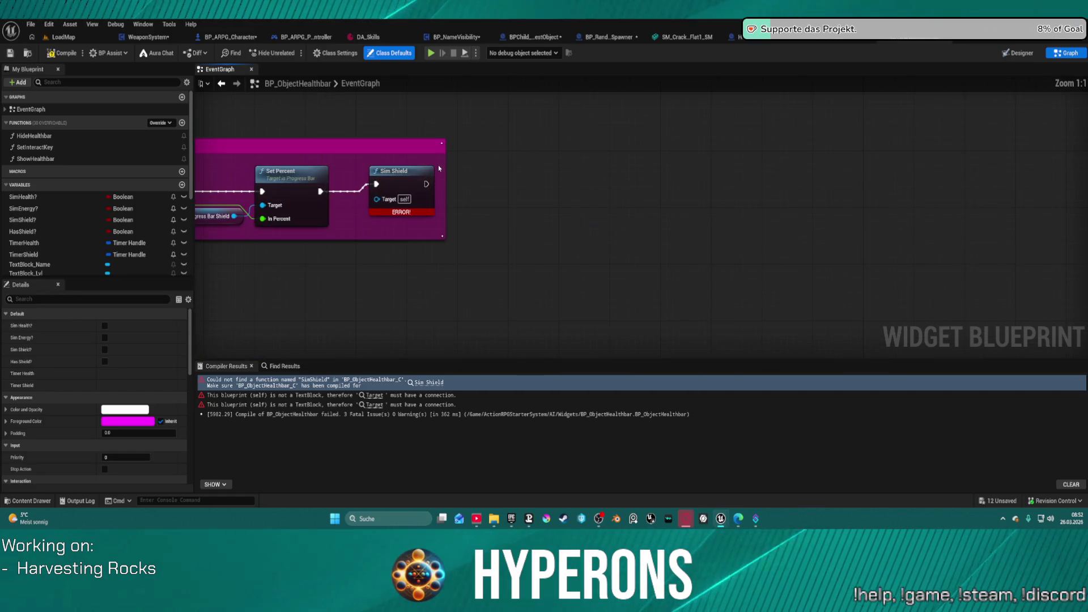
Undo to restore the Sim Shield call, then delete the Quest and Stamina sections.
key("ctrl+z")
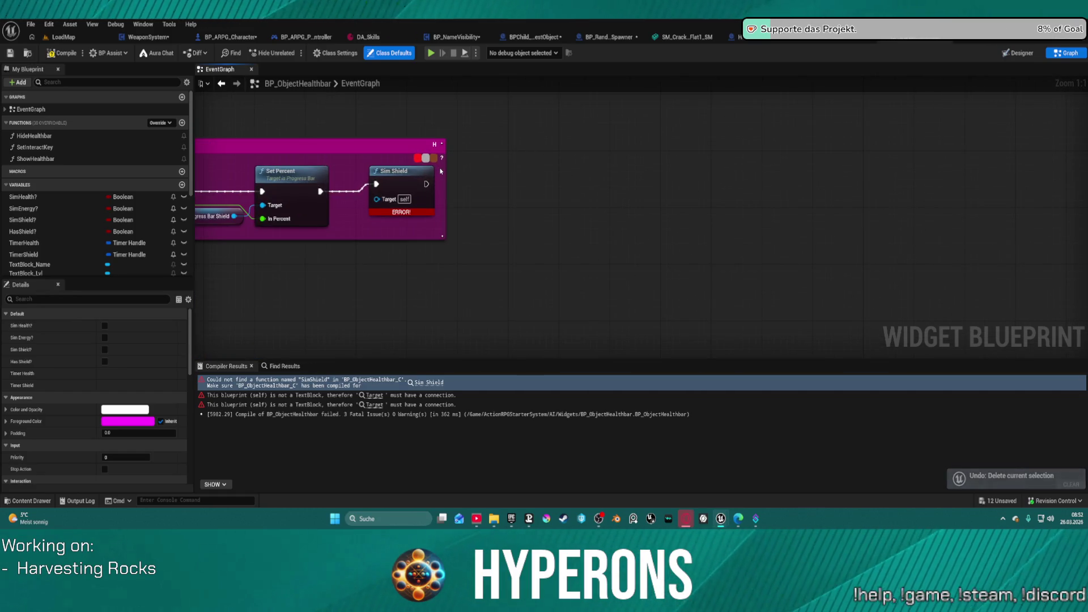
key("ctrl+z")
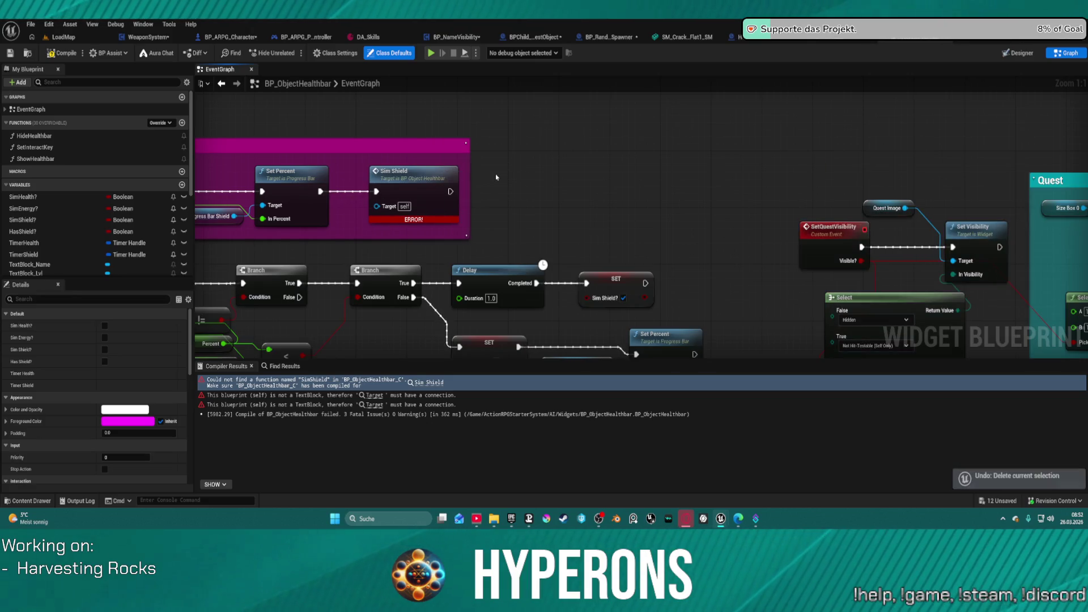
scroll(497, 178, "down", 2)
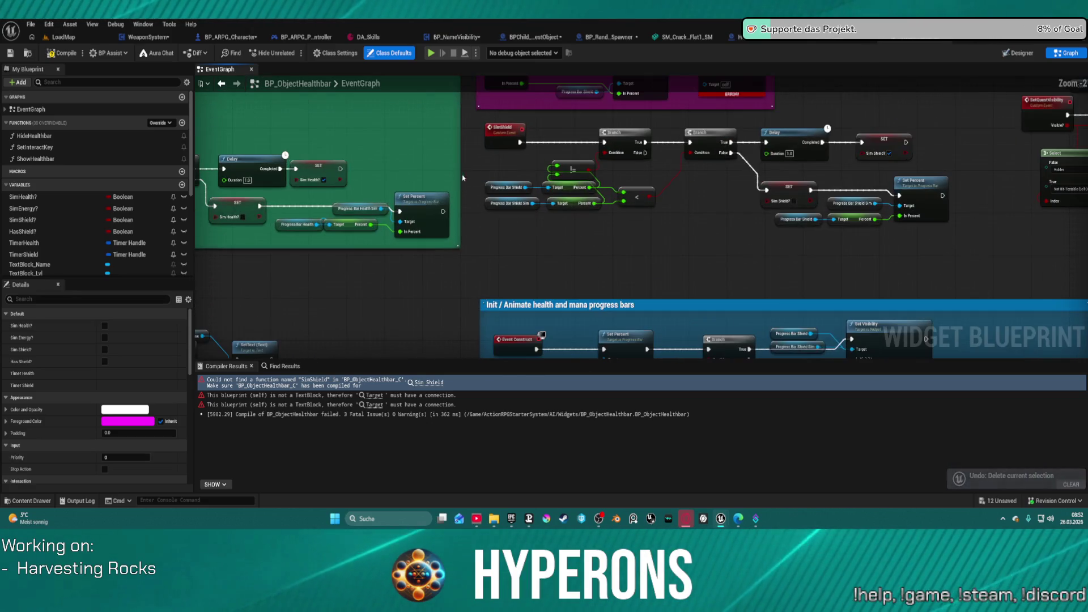
scroll(463, 177, "down", 2)
scroll(625, 156, "up", 2)
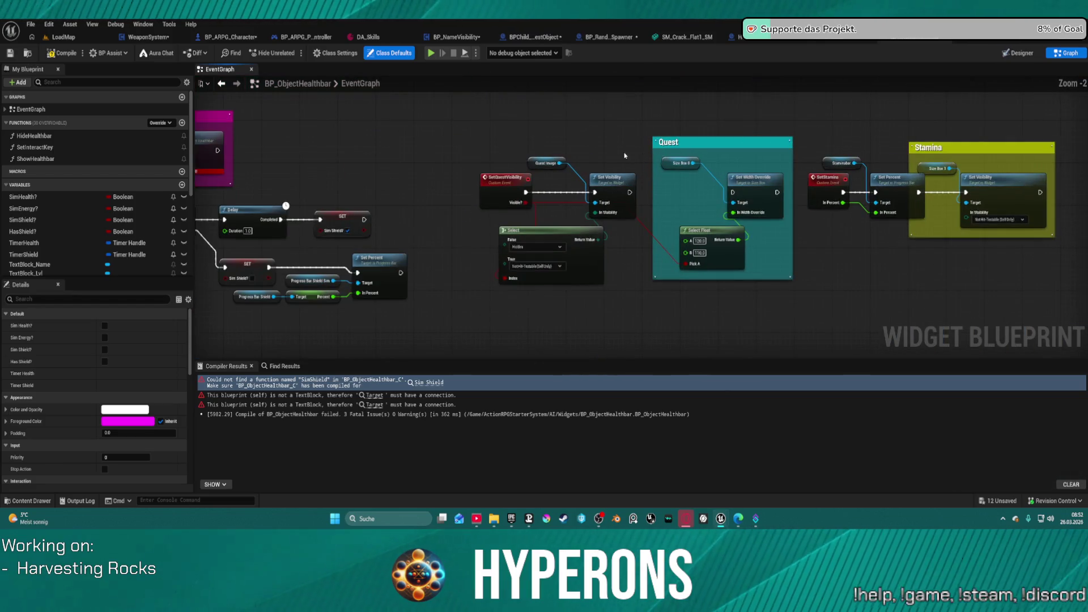
mouse_move(472, 131)
left_mouse_down()
mouse_move(802, 291)
mouse_move(1072, 306)
left_mouse_up()
key("Delete")
Wrap the SetLevel nodes in a Health Progressbar comment.
scroll(752, 281, "down", 2)
scroll(826, 127, "up", 3)
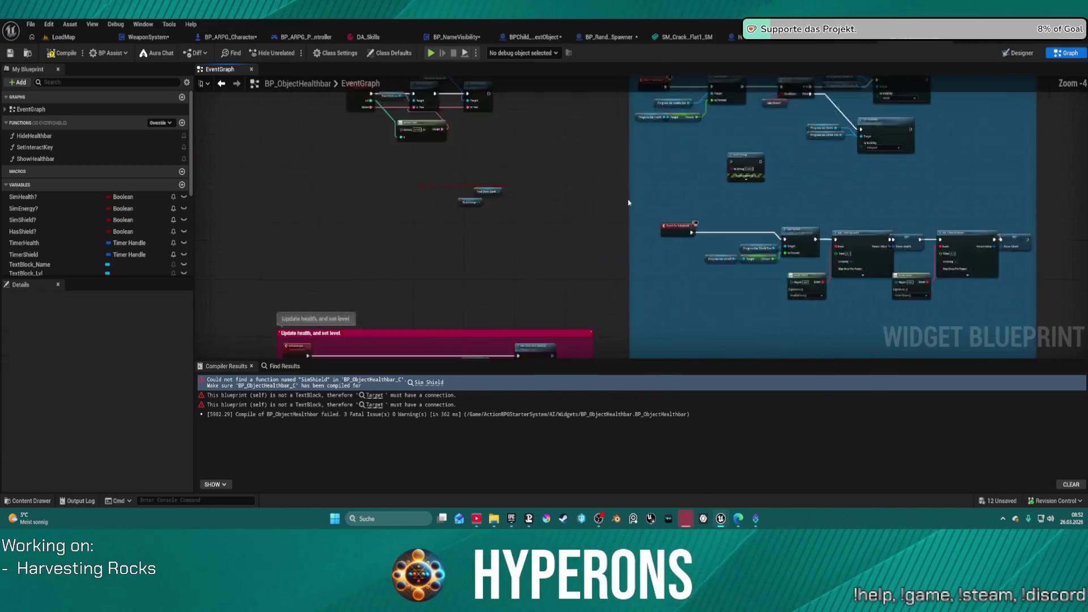
left_click_drag(546, 293, 546, 289)
mouse_move(624, 217)
left_mouse_down()
mouse_move(518, 164)
mouse_move(477, 196)
mouse_move(454, 195)
mouse_move(454, 72)
left_mouse_up()
left_click_drag(439, 158, 442, 79)
scroll(481, 199, "down", 6)
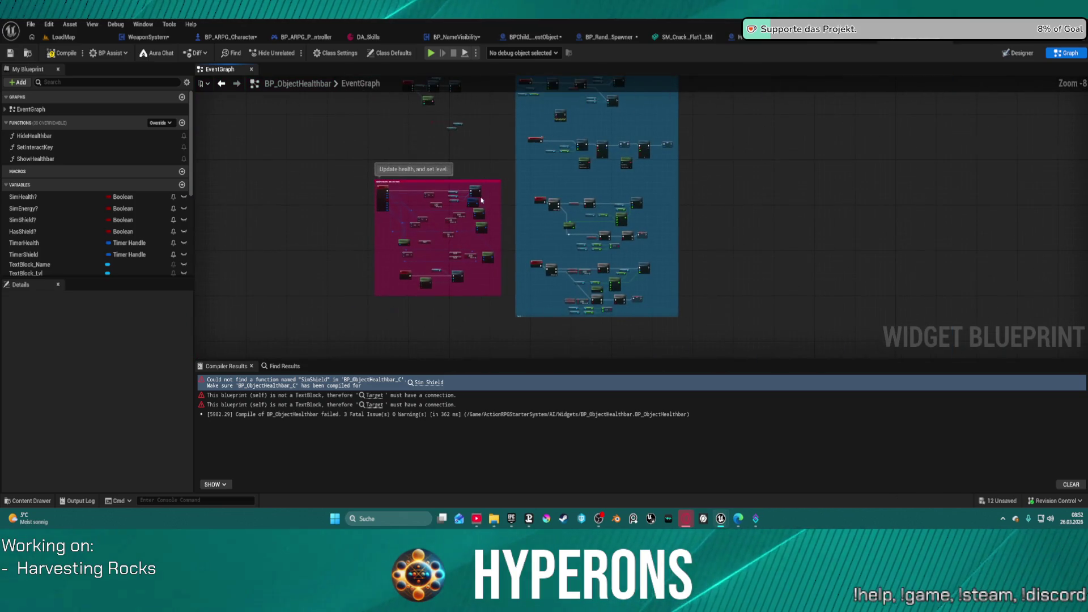
scroll(431, 233, "up", 3)
left_click_drag(408, 209, 418, 411)
scroll(398, 122, "up", 3)
mouse_move(340, 100)
left_mouse_down()
mouse_move(644, 343)
mouse_move(642, 332)
mouse_move(586, 352)
mouse_move(511, 329)
left_mouse_up()
key("c")
Compile the blueprint with F7 so the Sim Shield error clears.
scroll(634, 338, "down", 3)
scroll(731, 136, "up", 4)
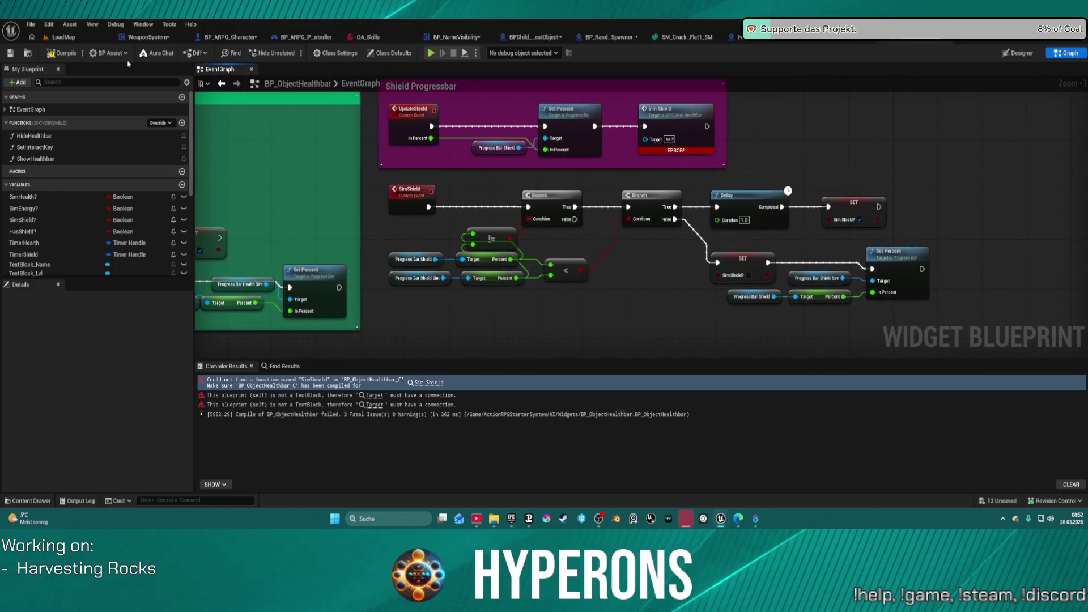
key("F7")
mouse_move(740, 310)
left_mouse_down()
mouse_move(680, 238)
mouse_move(379, 85)
left_mouse_up()
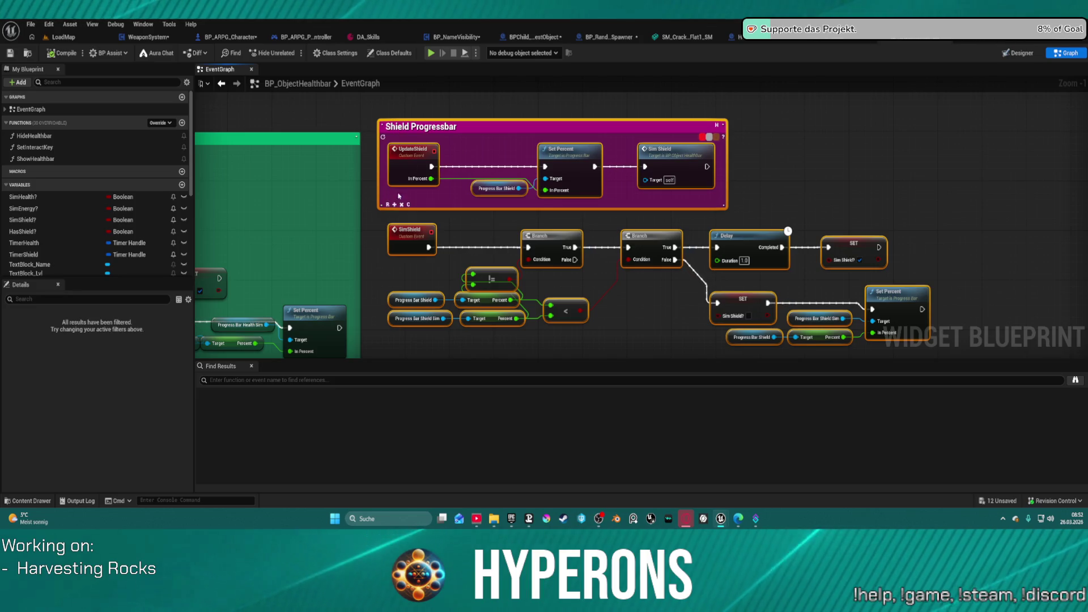
Wrap the shield nodes in a comment, undo the auto-formatting, and select each comment group in turn.
key("c")
scroll(549, 221, "down", 10)
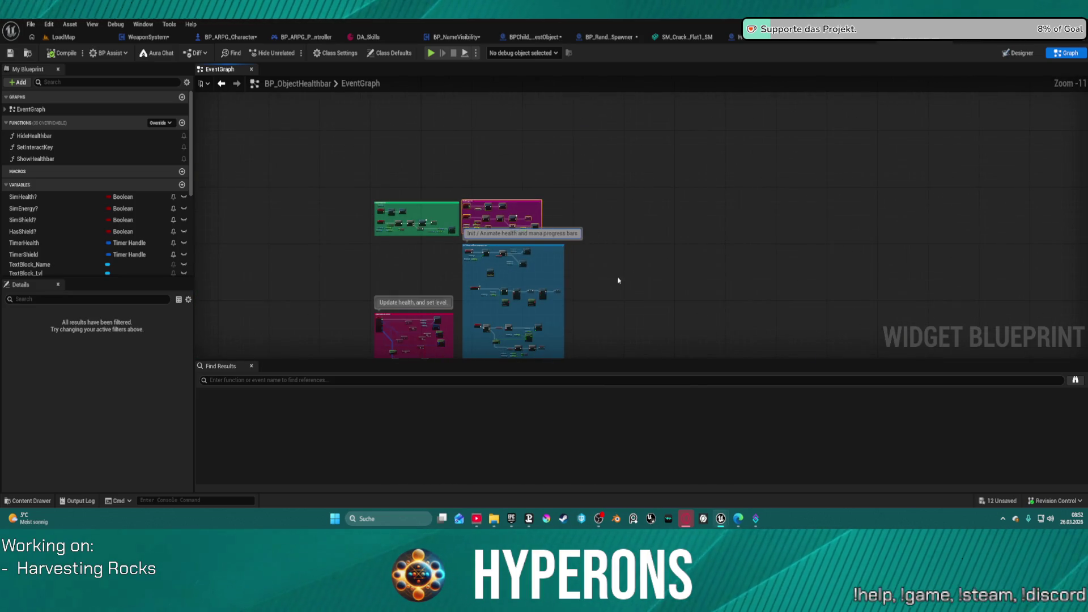
scroll(526, 141, "up", 3)
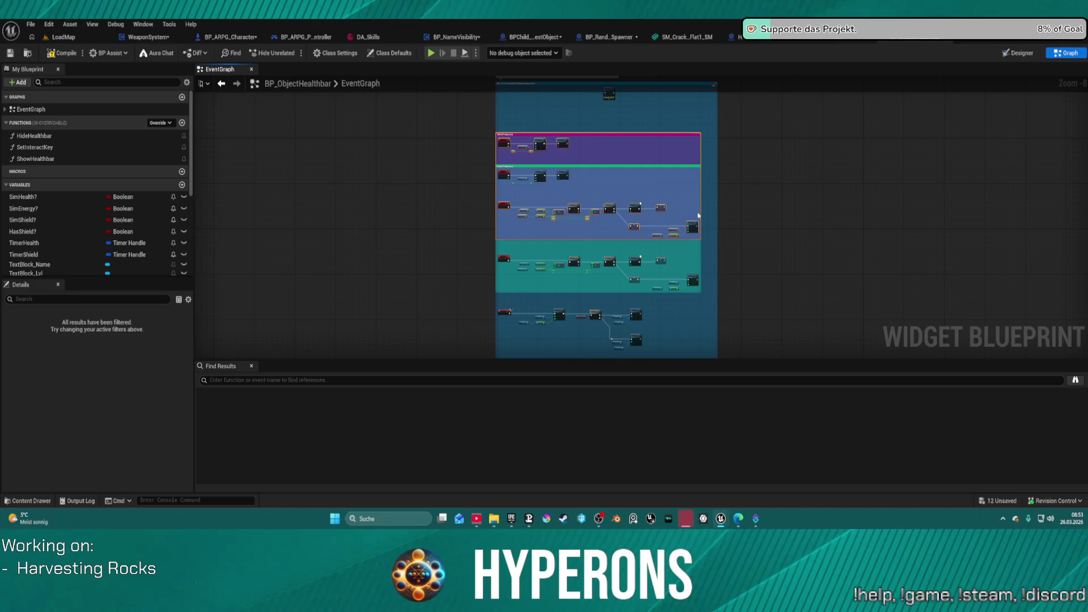
key("ctrl+z")
mouse_move(383, 143)
left_mouse_down()
mouse_move(529, 294)
mouse_move(492, 280)
left_mouse_up()
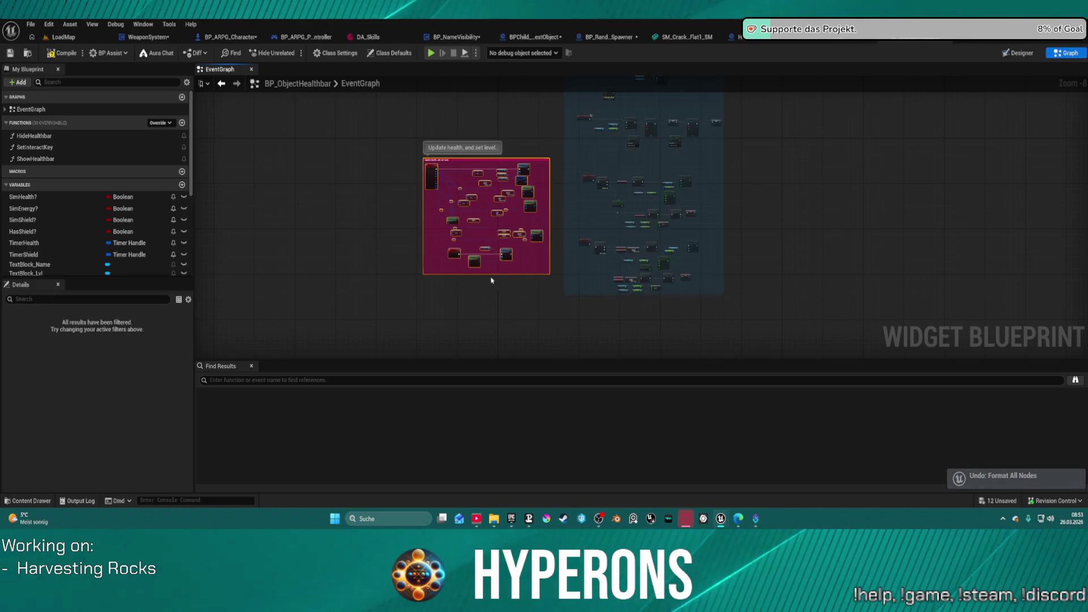
scroll(492, 280, "up", 5)
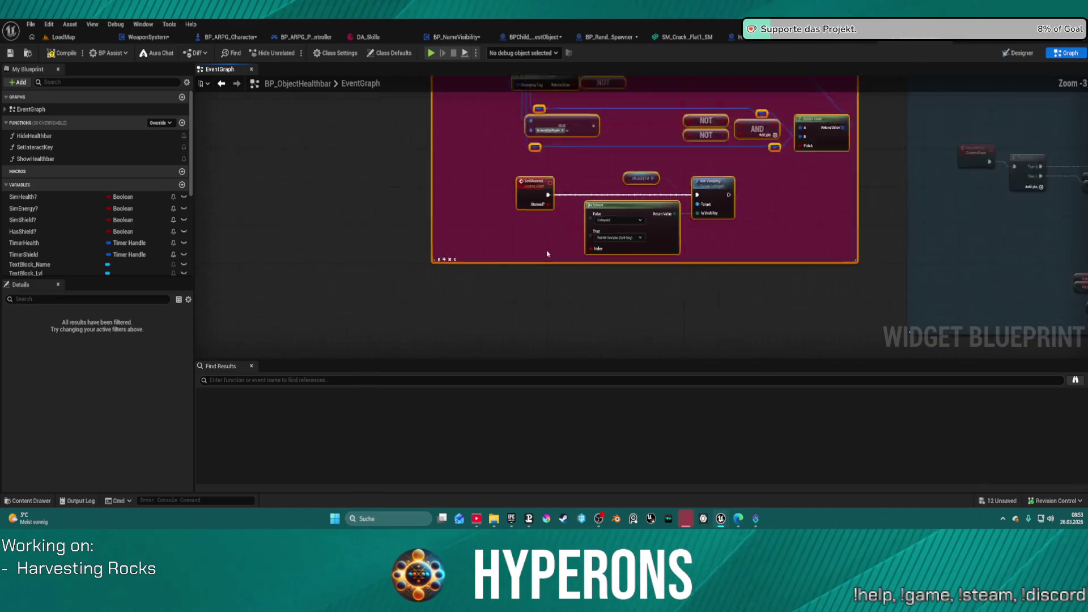
scroll(547, 254, "down", 9)
mouse_move(415, 271)
left_mouse_down()
mouse_move(321, 165)
mouse_move(319, 145)
left_mouse_up()
scroll(327, 261, "up", 10)
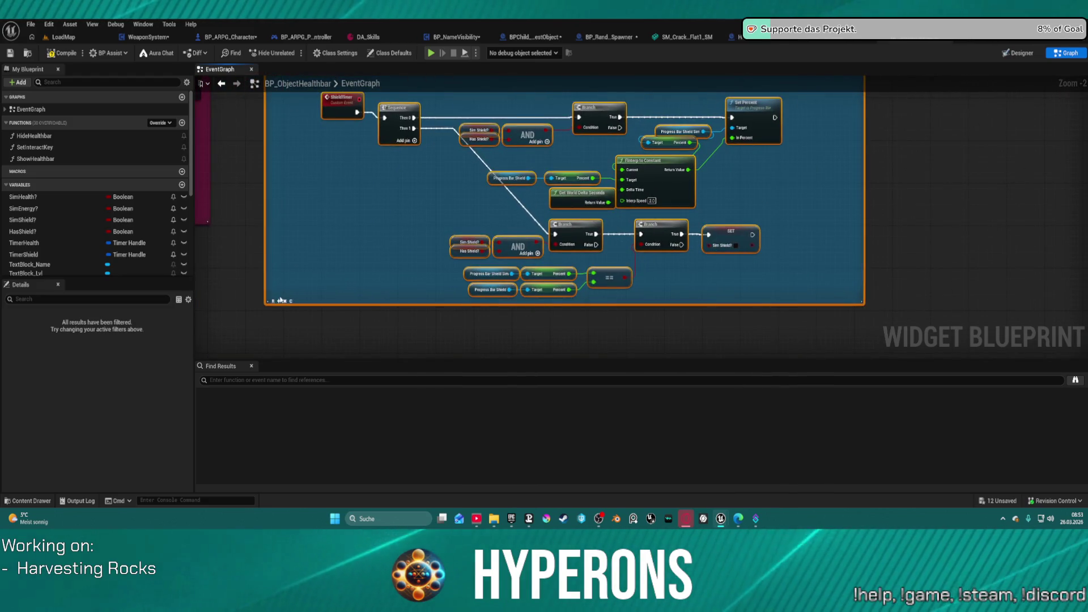
scroll(464, 124, "down", 4)
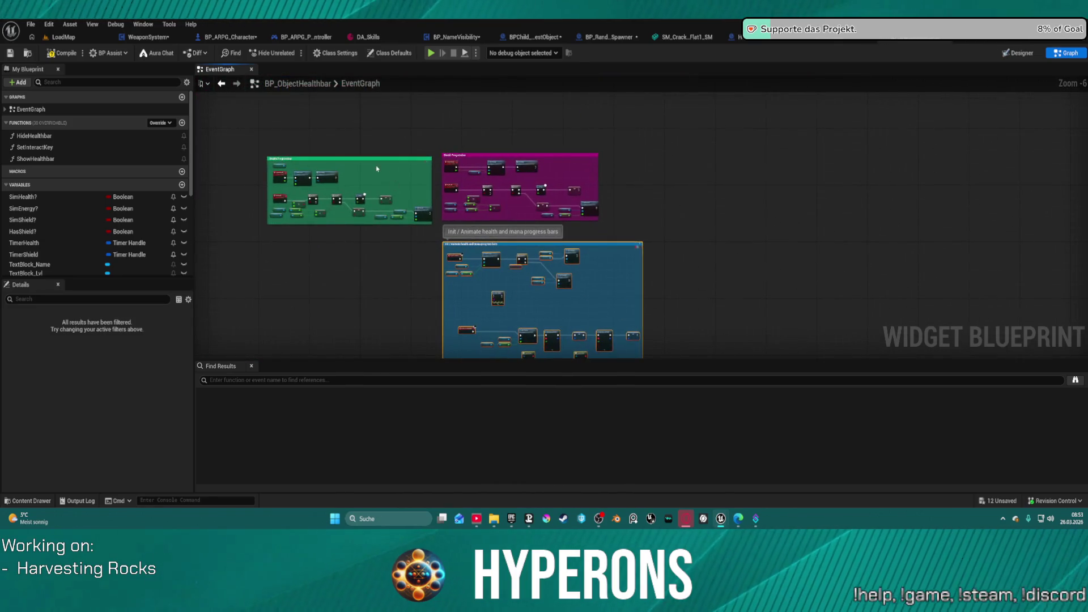
left_click_drag(262, 139, 437, 243)
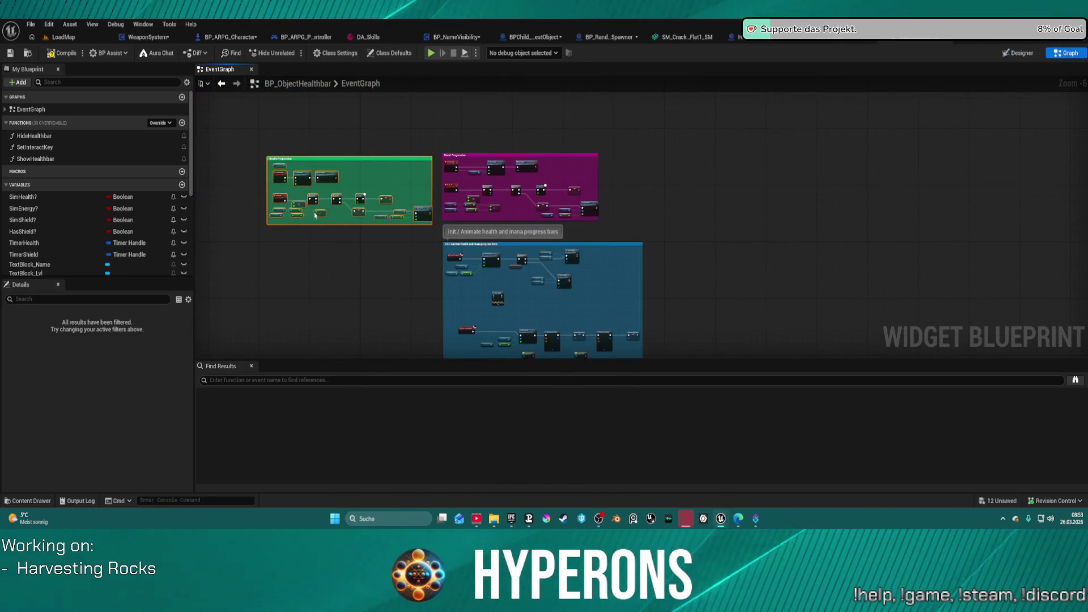
key("Home")
scroll(636, 291, "down", 4)
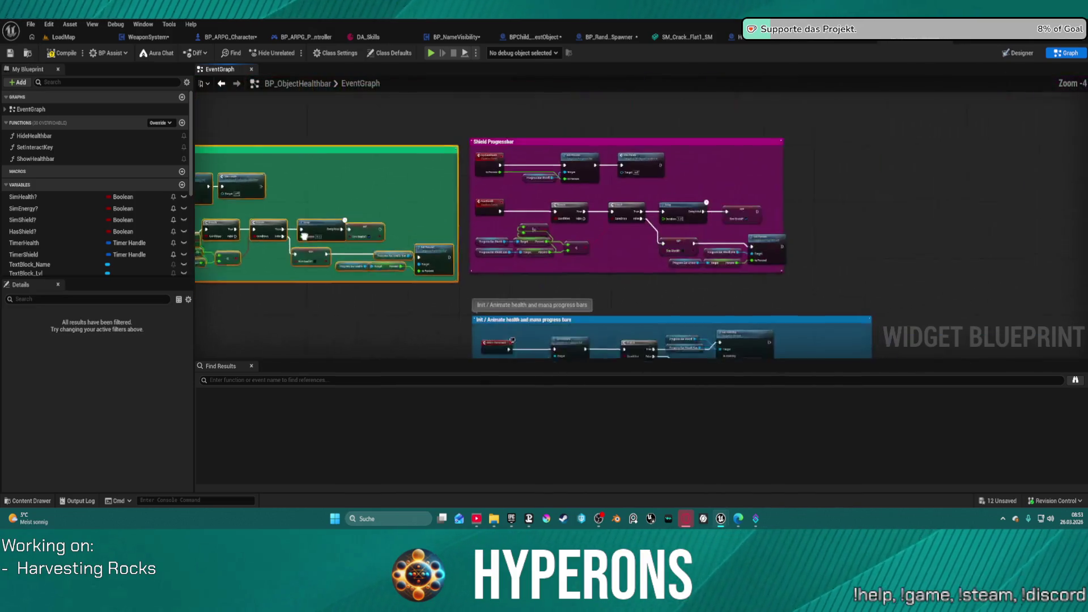
key("Home")
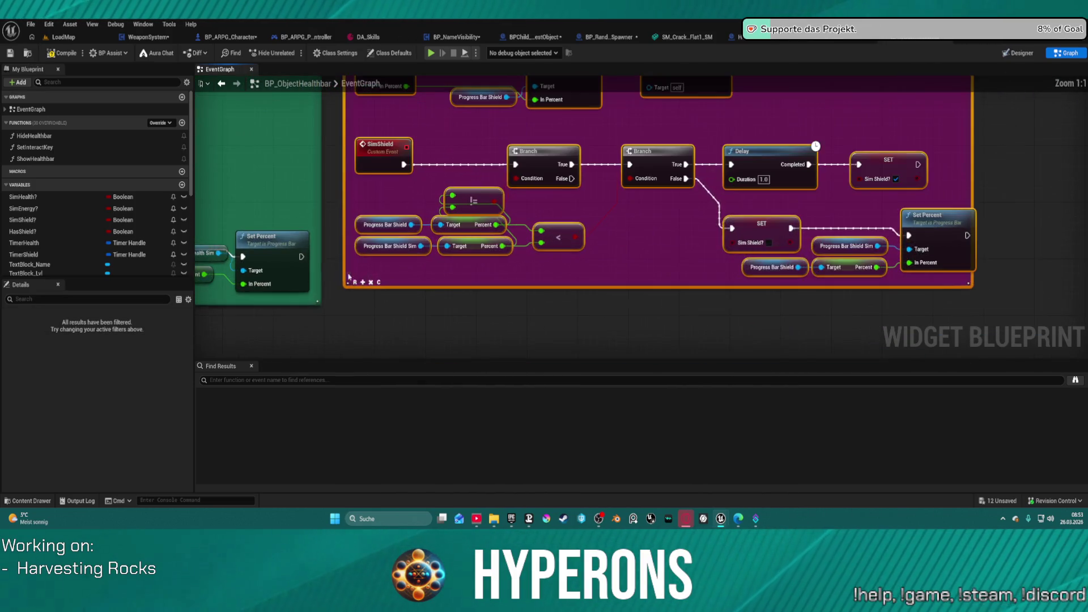
scroll(391, 299, "up", 1)
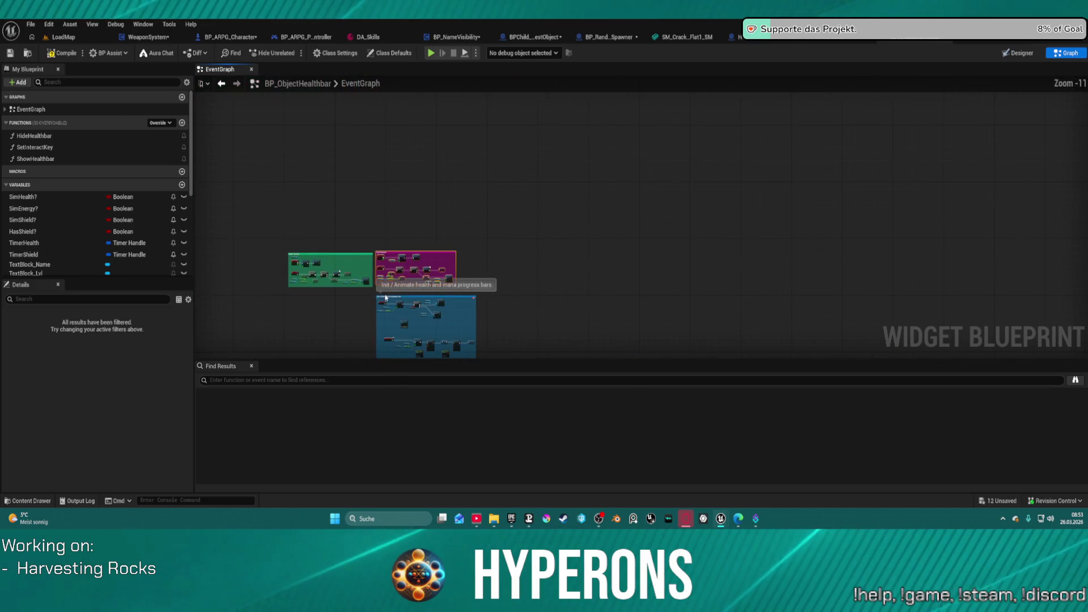
Move the blue Init comment group up and to the left, undoing the automatic formatting.
mouse_move(391, 299)
left_mouse_down()
mouse_move(391, 154)
mouse_move(329, 84)
left_mouse_up()
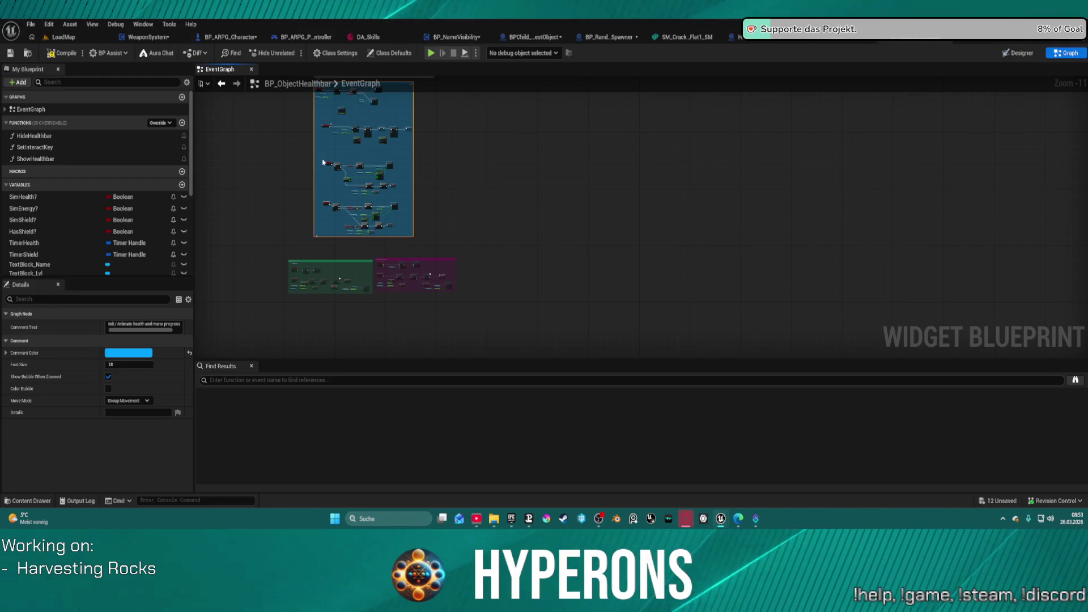
key("f")
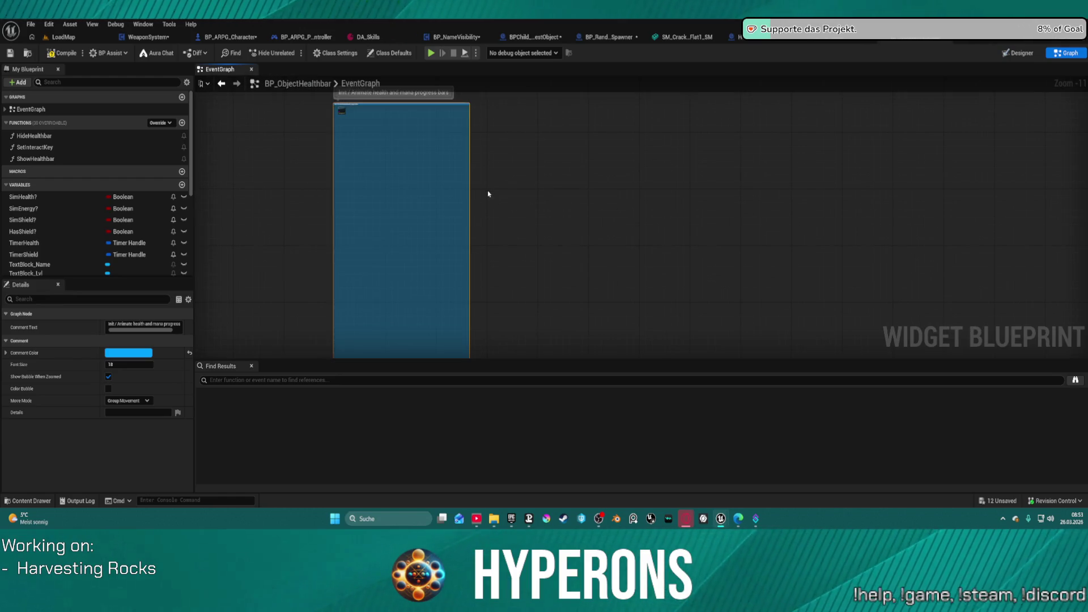
scroll(470, 190, "down", 1)
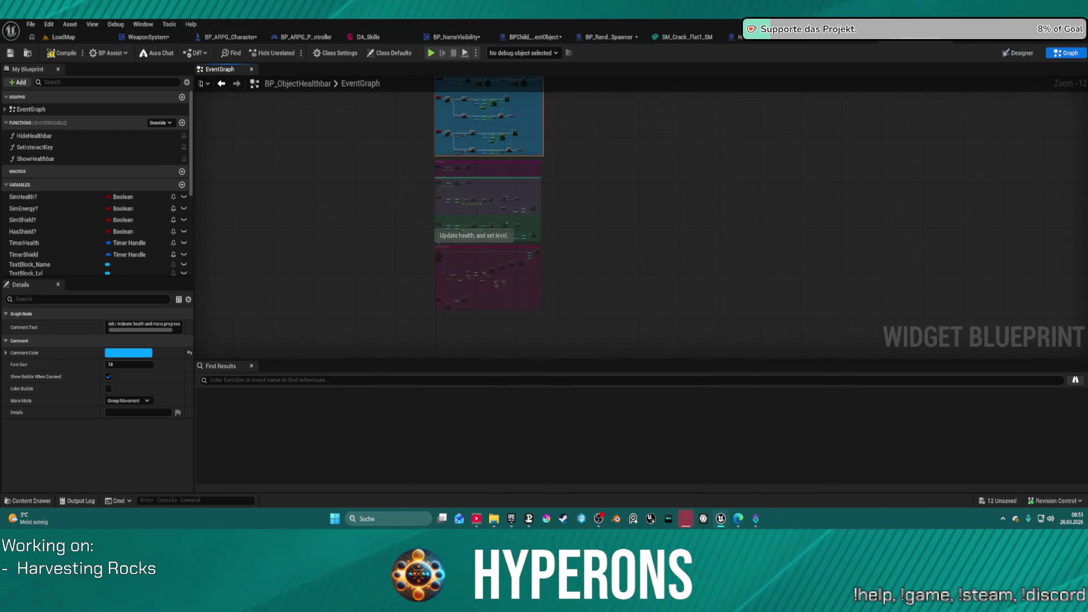
scroll(530, 119, "up", 8)
scroll(482, 151, "down", 4)
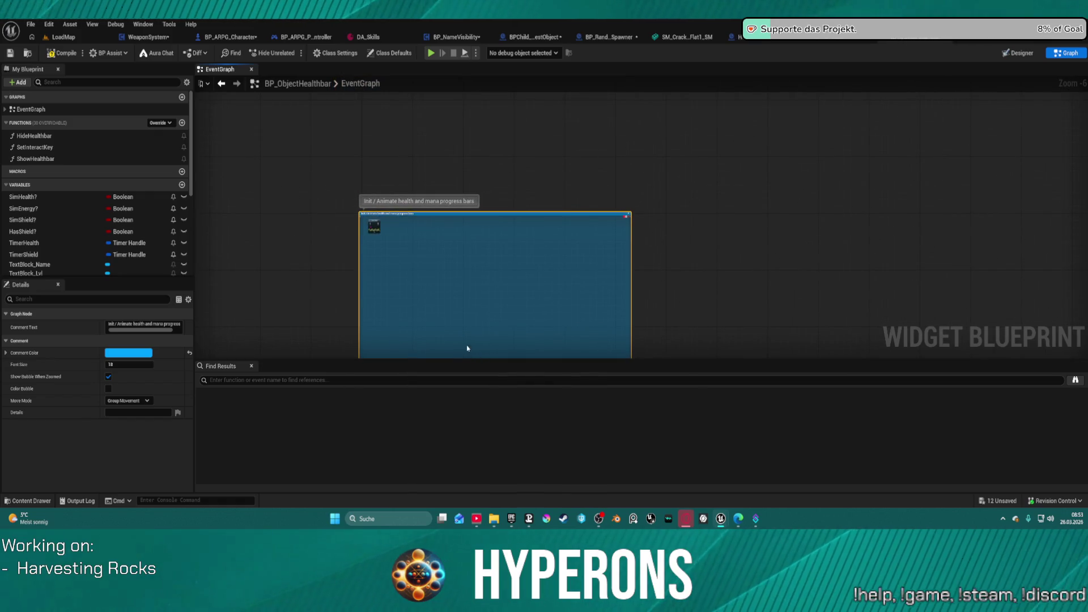
scroll(383, 235, "up", 4)
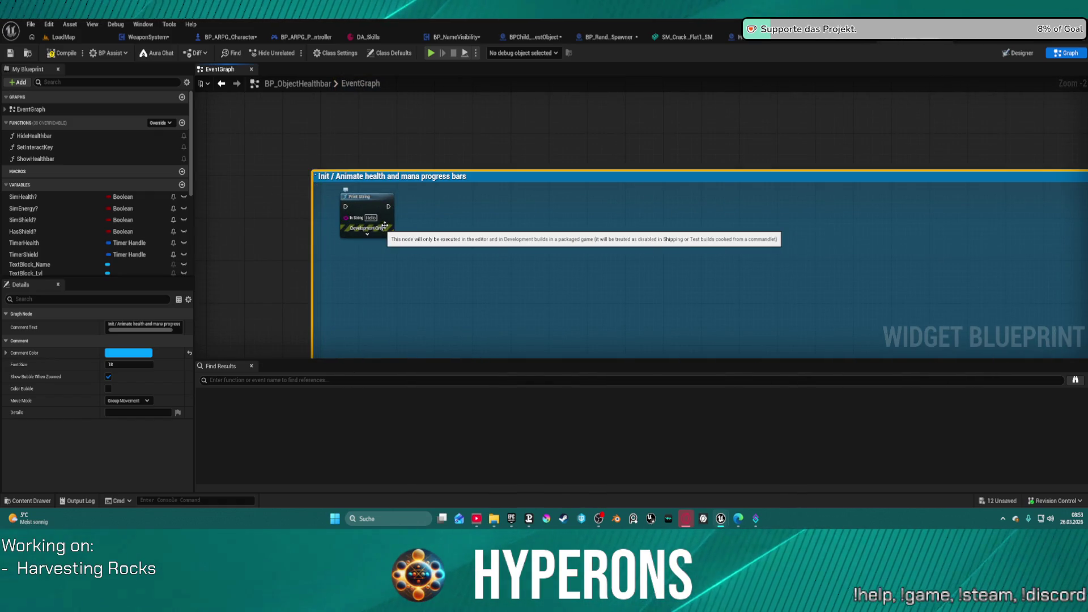
key("ctrl+z")
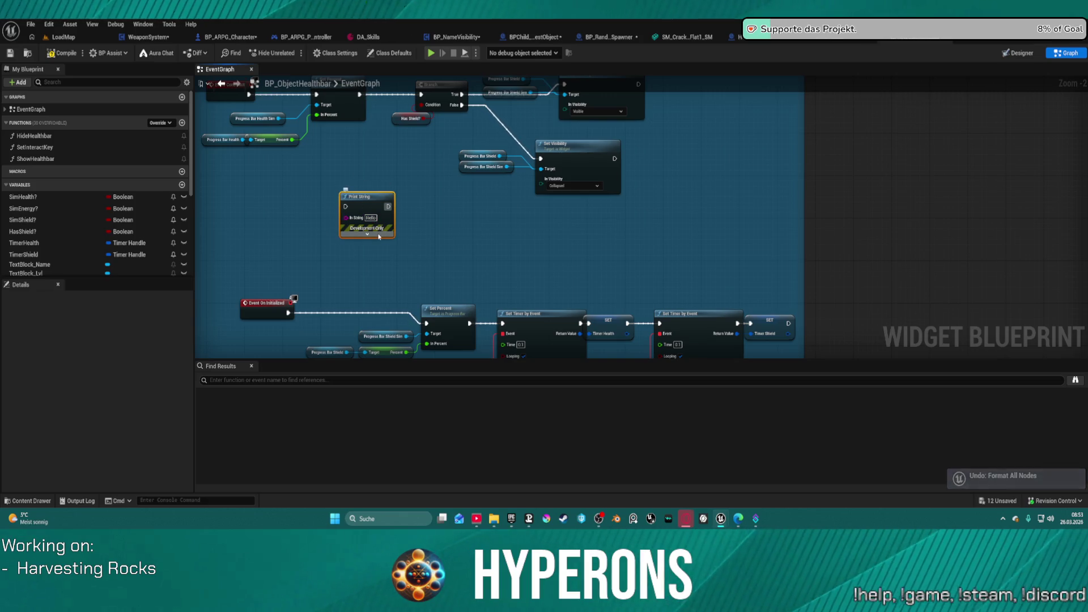
scroll(378, 236, "down", 7)
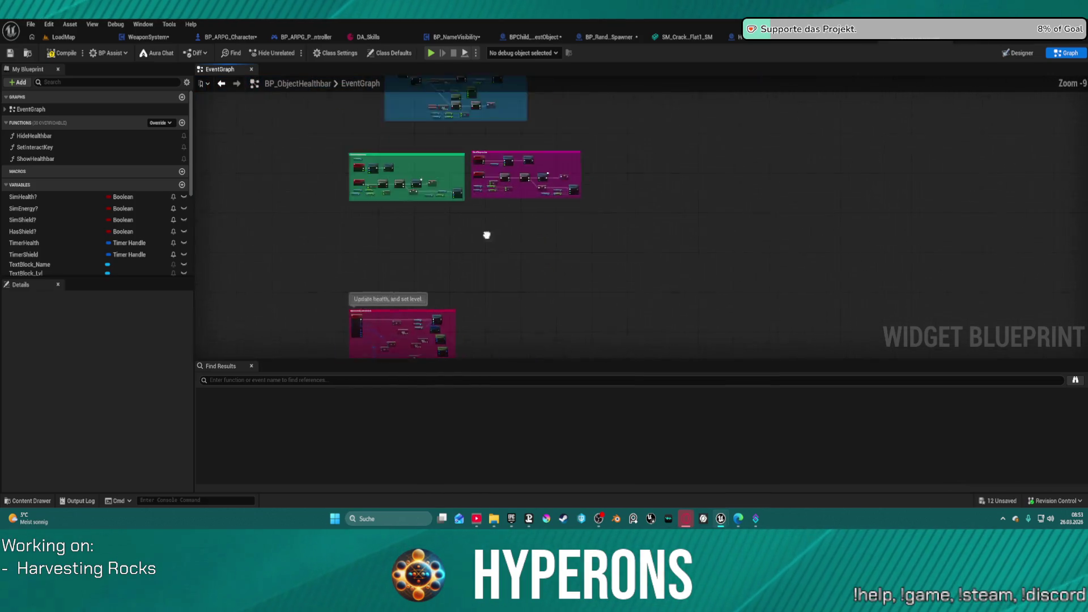
Shift the magenta comment group slightly right and nudge the lower comment group upward.
mouse_move(349, 187)
left_mouse_down()
mouse_move(467, 274)
mouse_move(479, 270)
left_mouse_up()
key("Home")
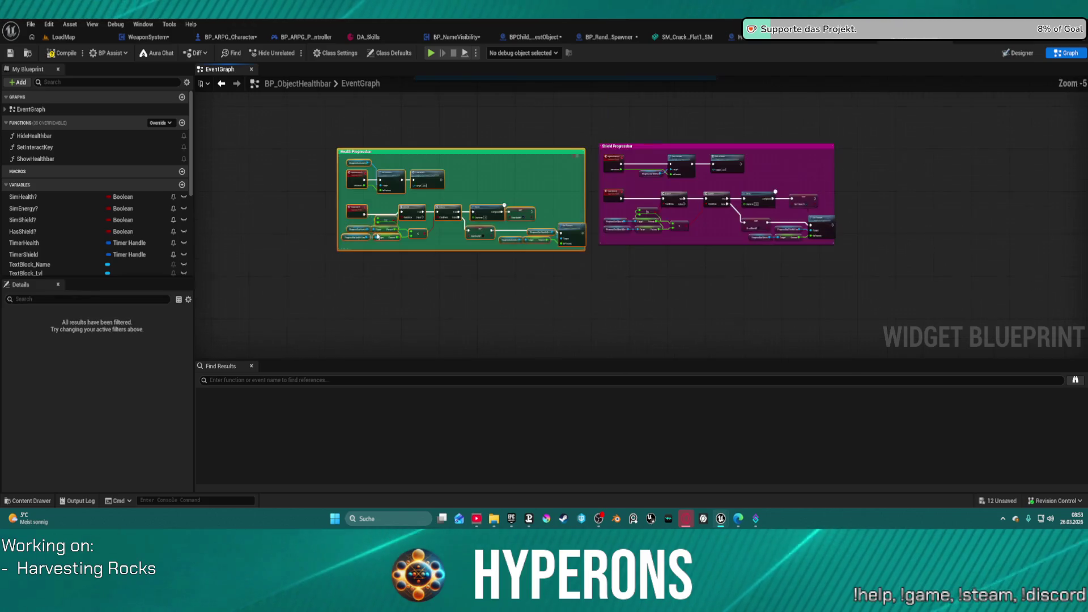
scroll(528, 258, "down", 6)
mouse_move(485, 197)
left_mouse_down()
mouse_move(510, 258)
mouse_move(606, 262)
left_mouse_up()
key("Home")
scroll(382, 248, "up", 2)
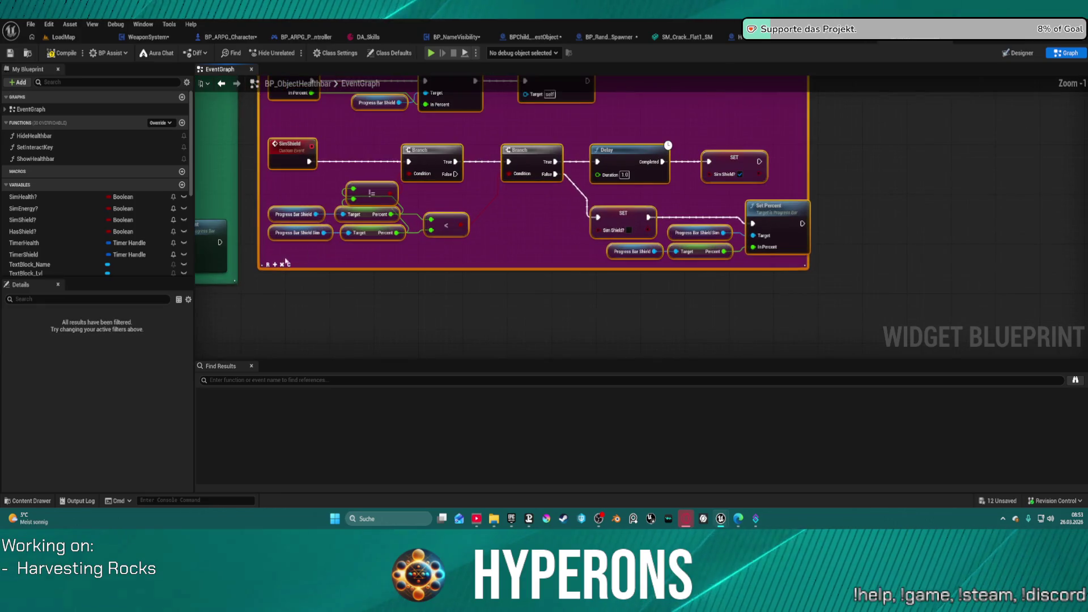
scroll(370, 266, "down", 6)
left_click_drag(349, 216, 385, 216)
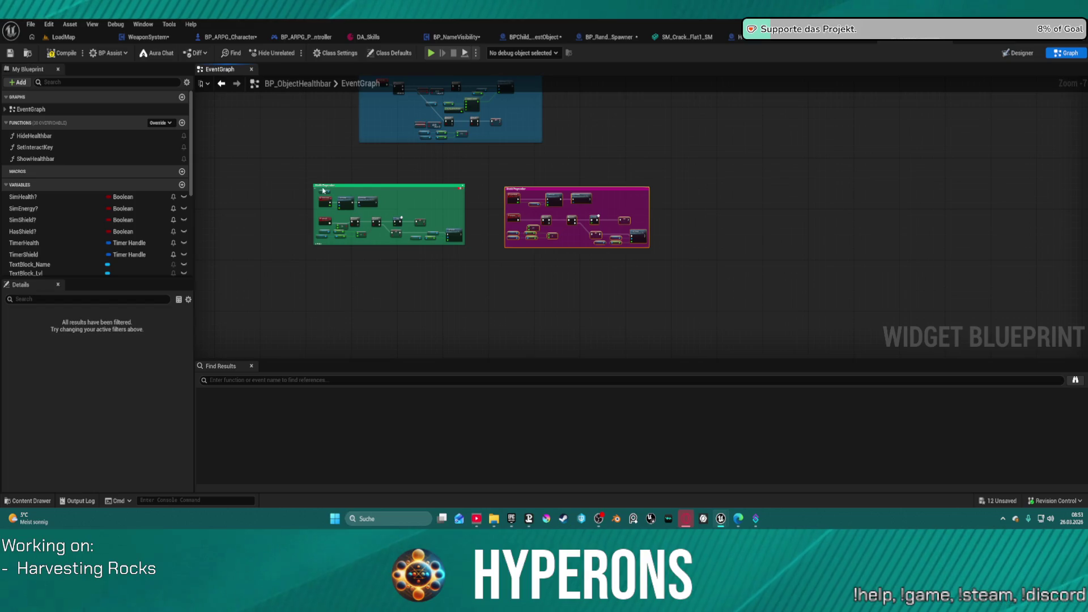
left_click(335, 190)
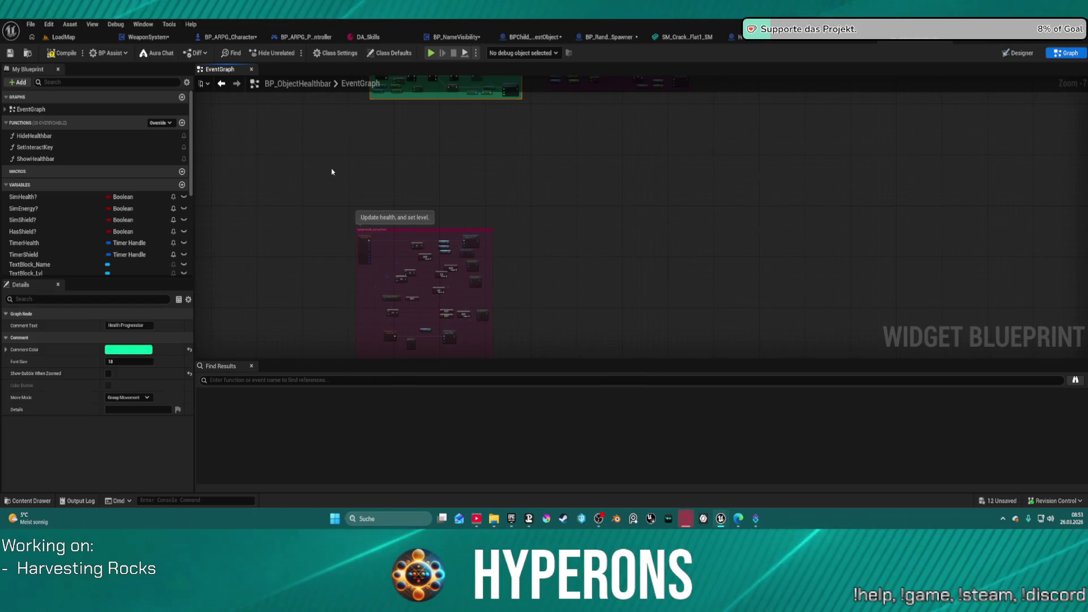
left_click_drag(330, 154, 522, 346)
mouse_move(395, 215)
left_mouse_down()
mouse_move(398, 183)
mouse_move(381, 180)
left_mouse_up()
scroll(397, 215, "up", 7)
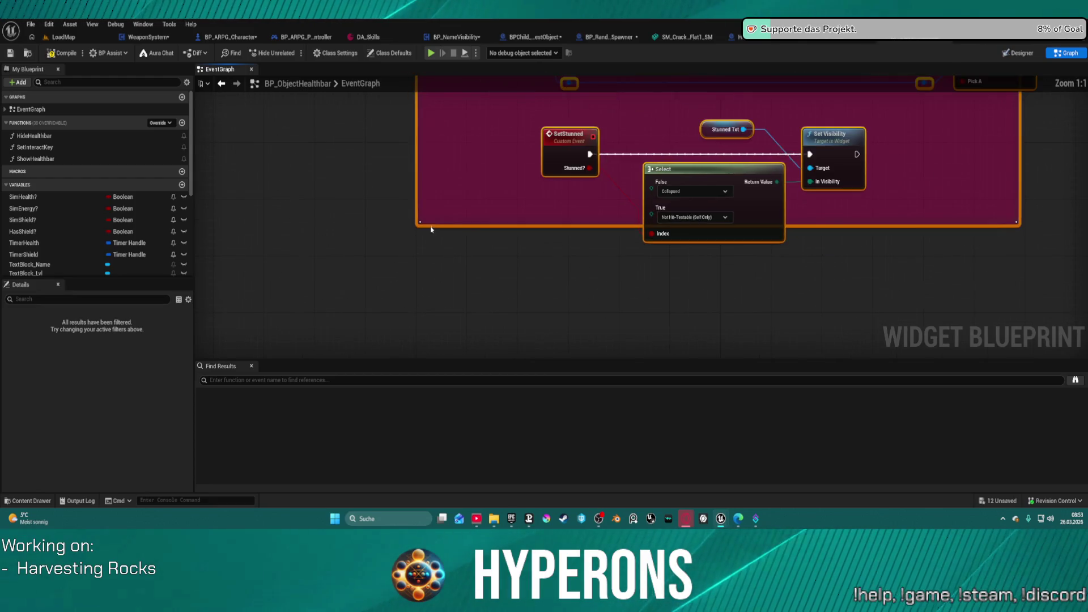
scroll(433, 224, "down", 13)
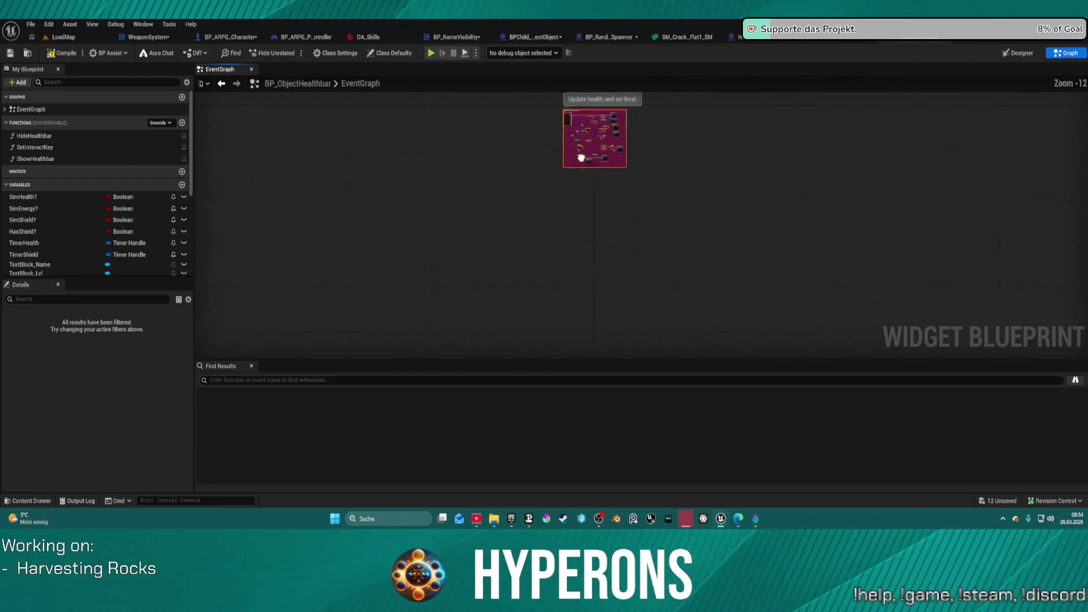
scroll(425, 271, "up", 11)
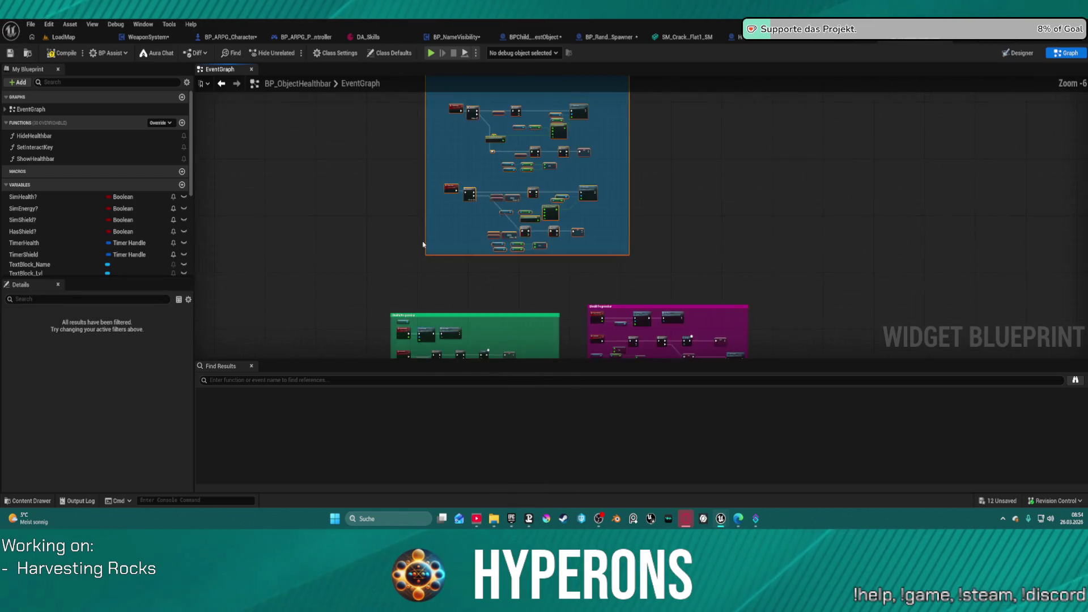
left_click(525, 340)
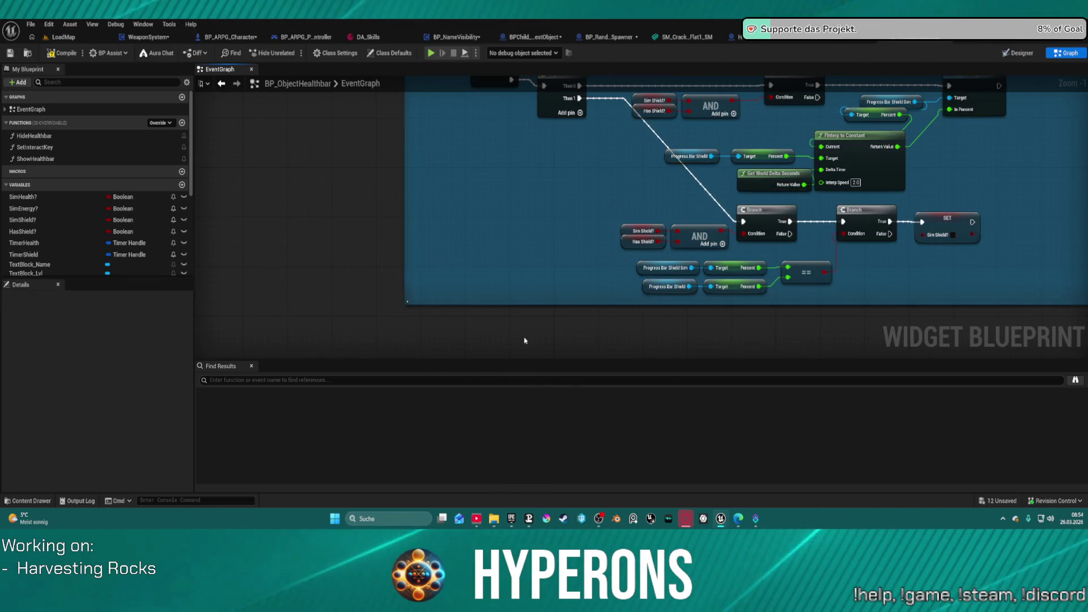
Move the Update health, and set level group down and place Health Progressbar below the pink group.
scroll(581, 301, "down", 10)
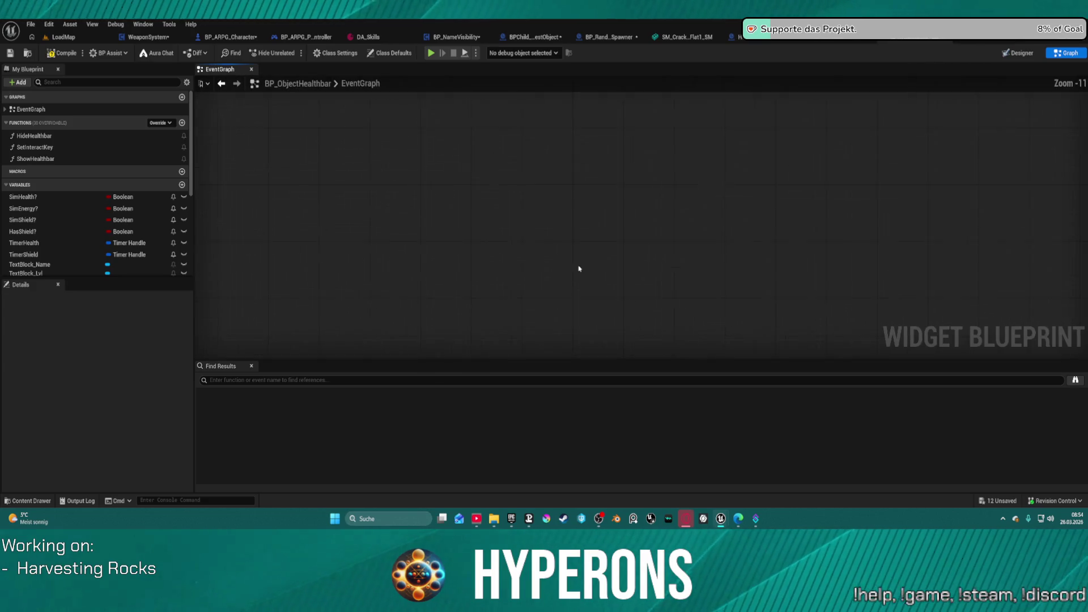
left_click_drag(644, 161, 578, 102)
scroll(669, 267, "up", 3)
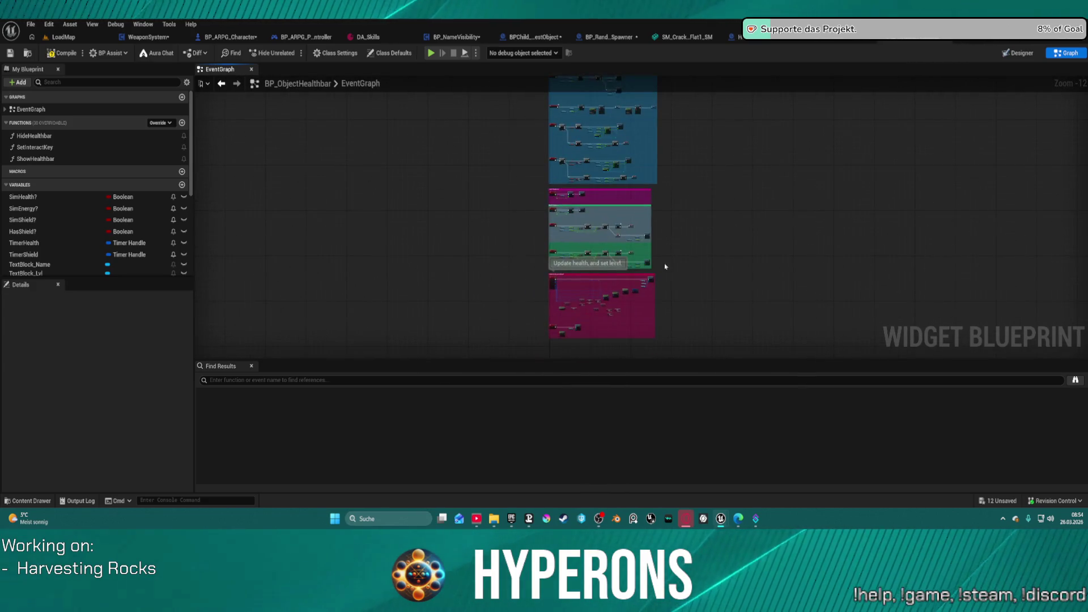
left_click_drag(636, 227, 632, 356)
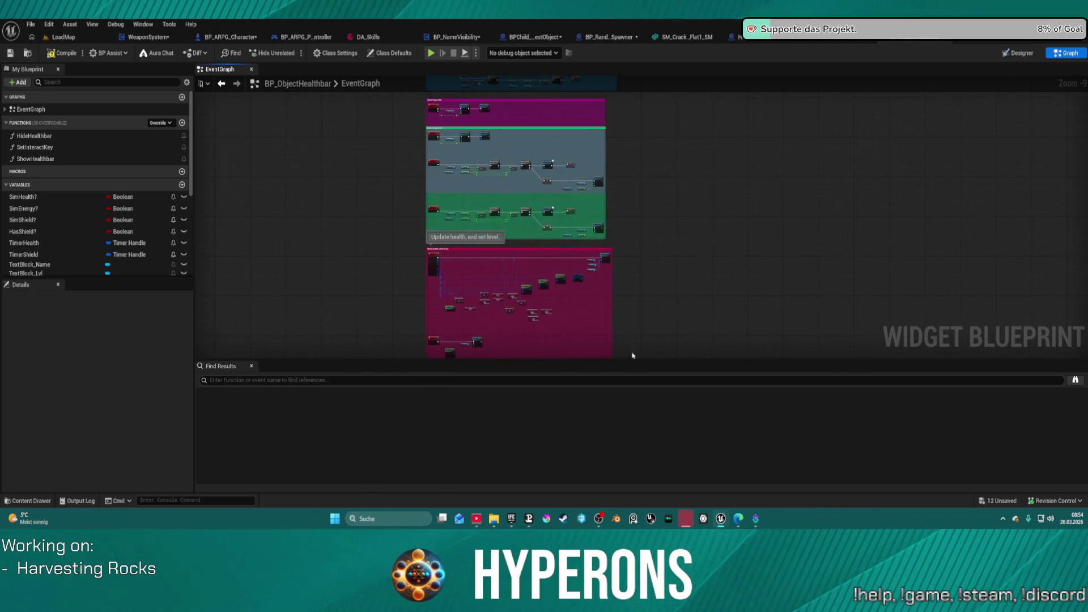
left_click_drag(437, 251, 437, 302)
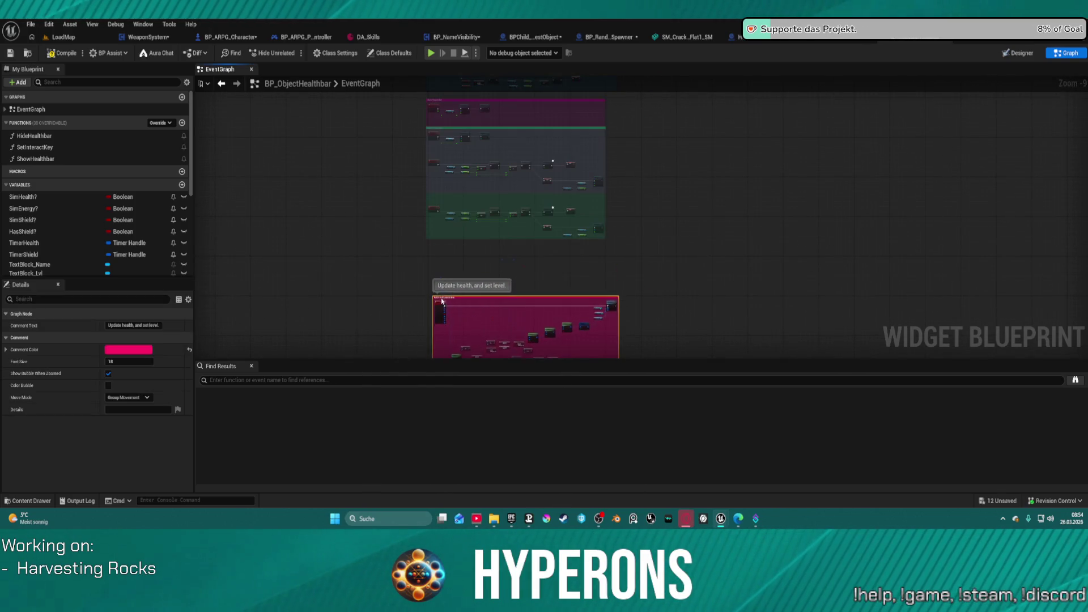
scroll(503, 276, "up", 4)
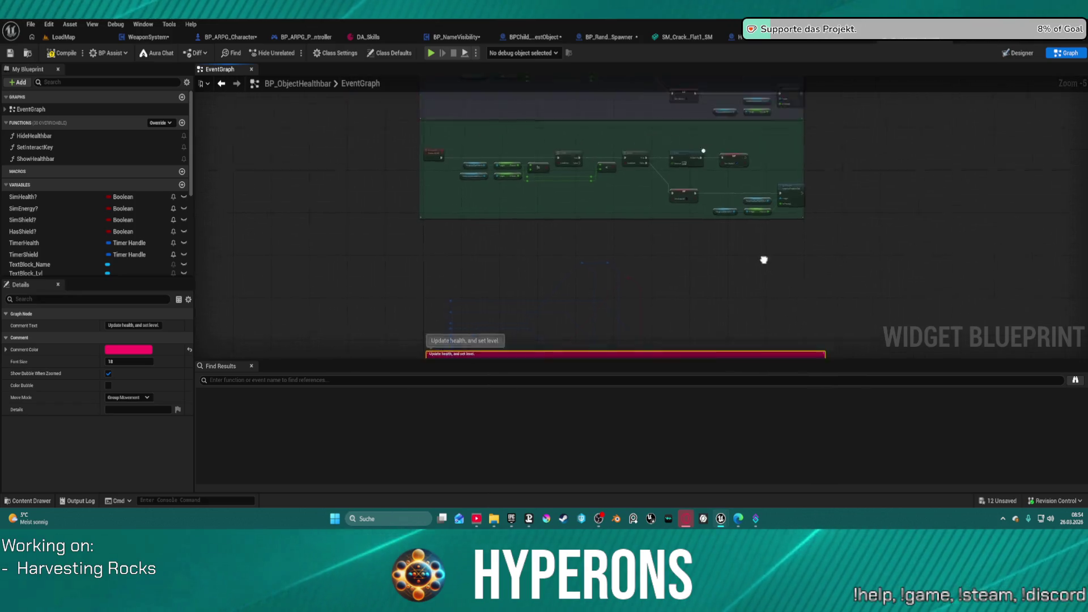
scroll(763, 260, "down", 3)
left_click_drag(537, 174, 537, 280)
scroll(567, 192, "up", 1)
scroll(566, 193, "up", 1)
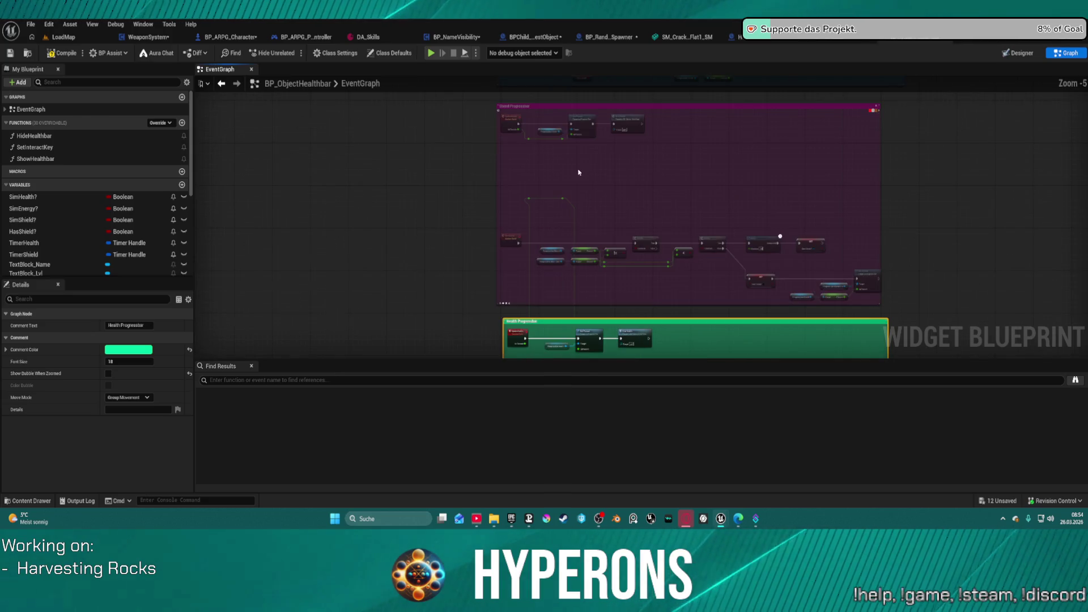
left_click(573, 187)
scroll(576, 124, "up", 1)
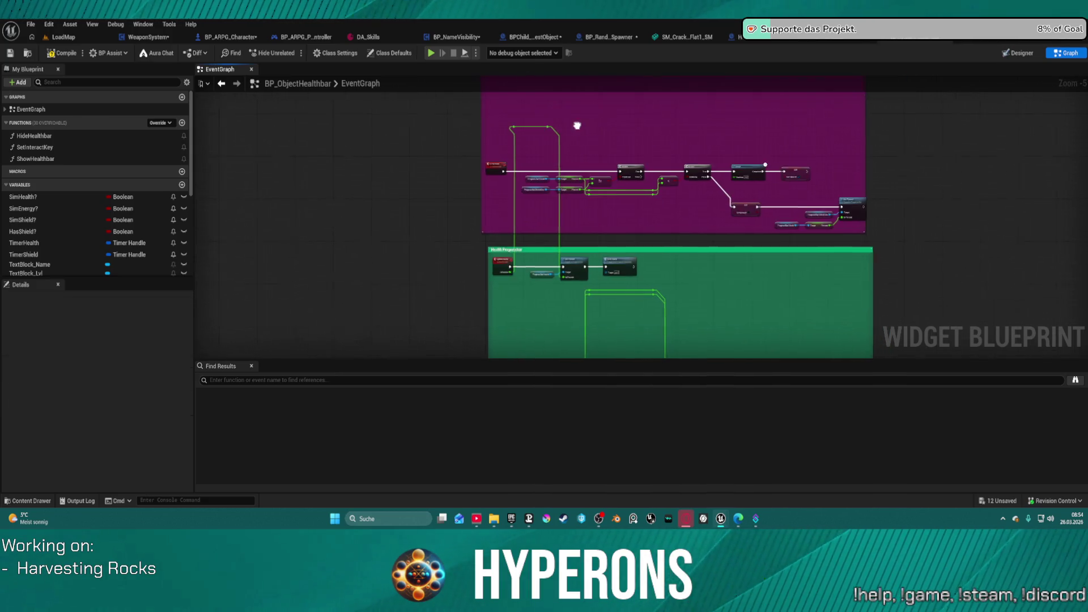
Lower the Update health, and set level group further and nudge the pink-group nodes upward.
double_click(499, 271)
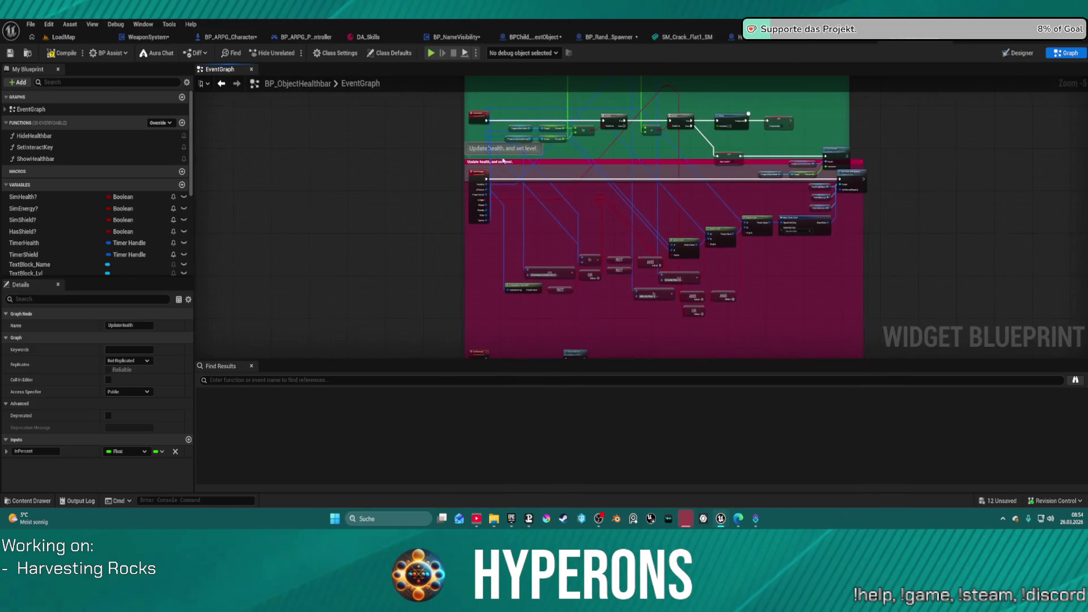
left_click_drag(529, 163, 526, 211)
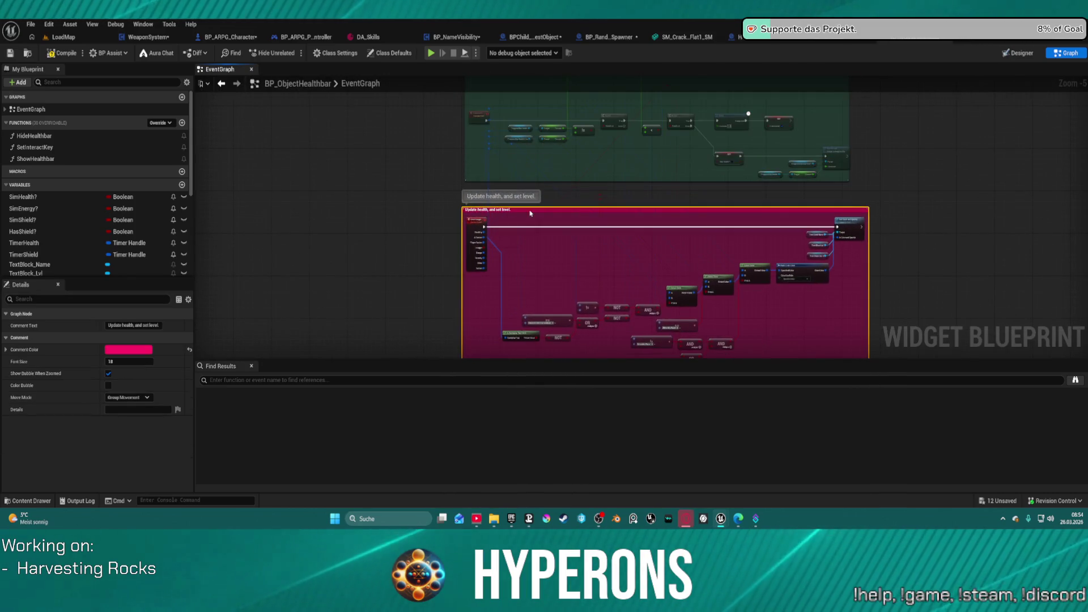
left_click(475, 224)
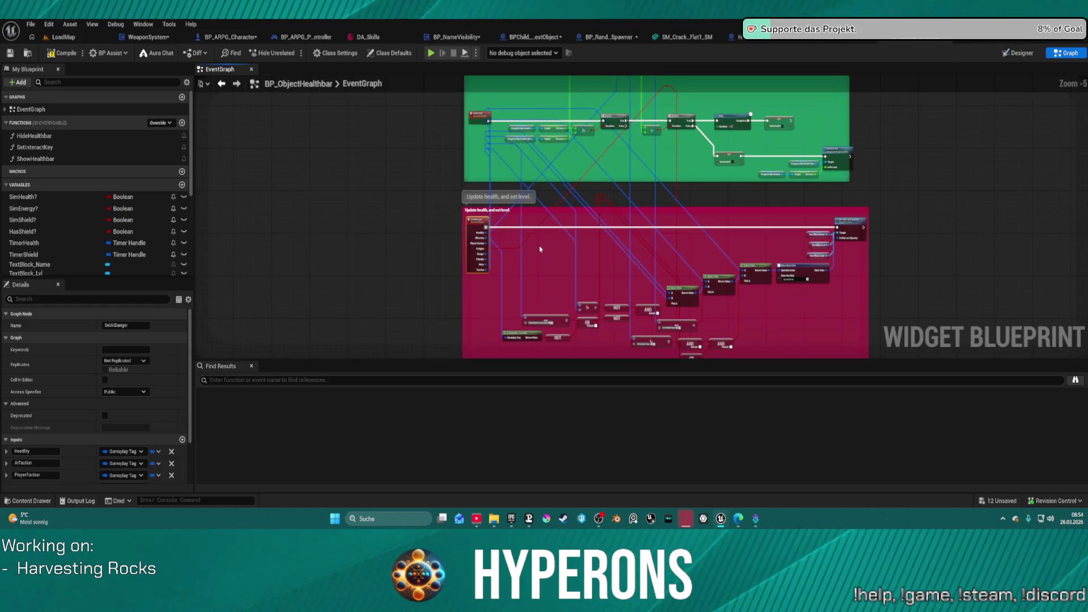
mouse_move(558, 210)
left_mouse_down()
mouse_move(565, 77)
mouse_move(543, 276)
left_mouse_up()
scroll(543, 276, "down", 2)
left_click_drag(530, 219, 510, 151)
scroll(521, 210, "up", 4)
left_click_drag(521, 209, 526, 217)
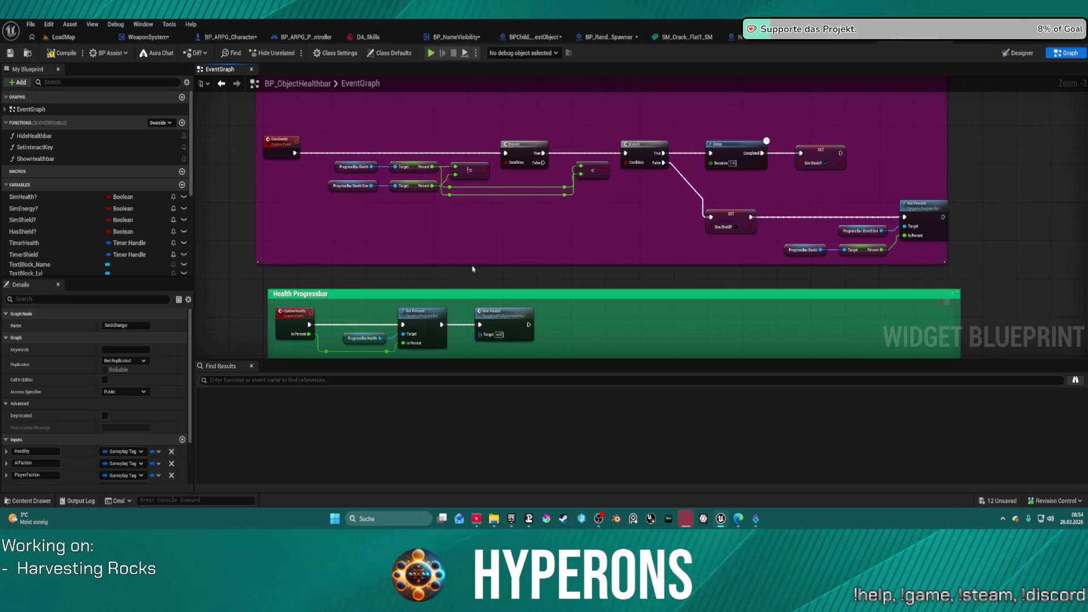
scroll(473, 269, "down", 4)
mouse_move(587, 263)
left_mouse_down()
mouse_move(614, 242)
mouse_move(616, 197)
left_mouse_up()
left_click_drag(518, 255, 397, 210)
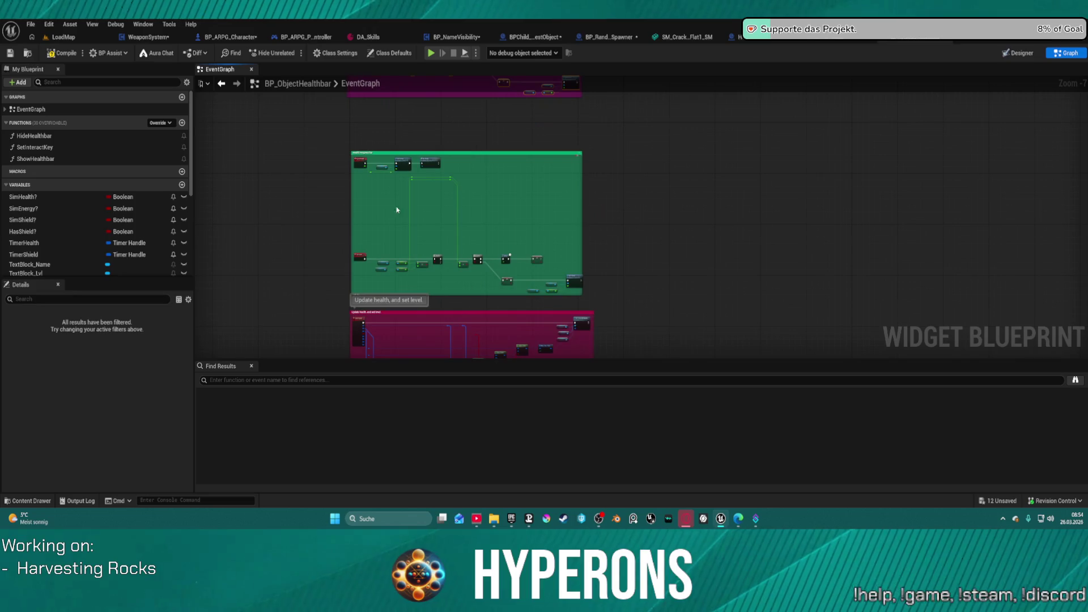
Move the Health Progressbar nodes and group up, then raise the Update health group right beneath it.
mouse_move(360, 245)
left_mouse_down()
mouse_move(605, 304)
mouse_move(582, 251)
mouse_move(590, 208)
mouse_move(572, 212)
left_mouse_up()
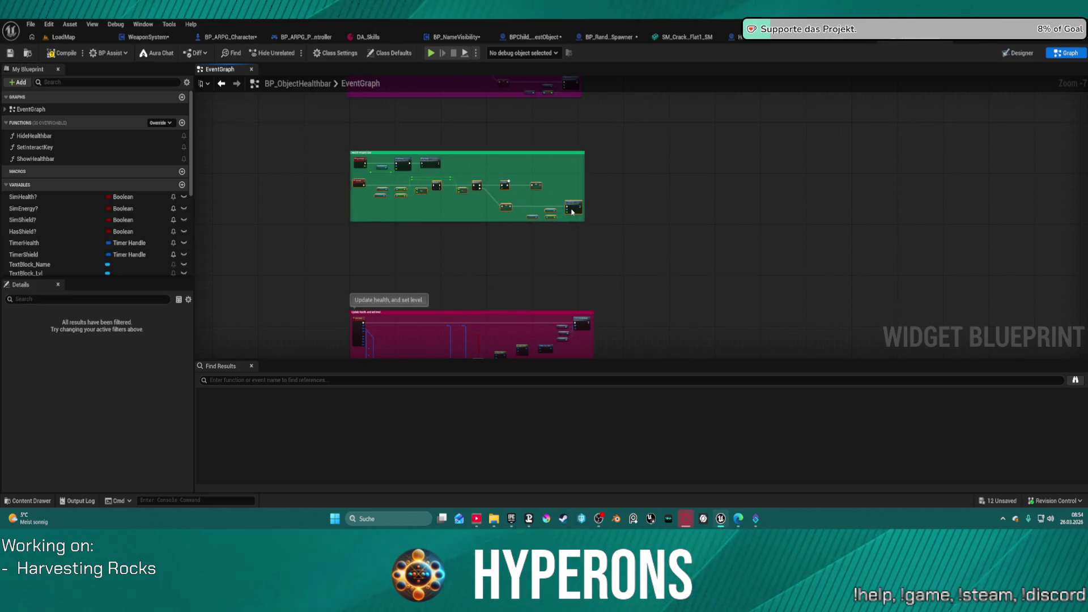
left_click(450, 143)
left_click_drag(372, 153, 371, 107)
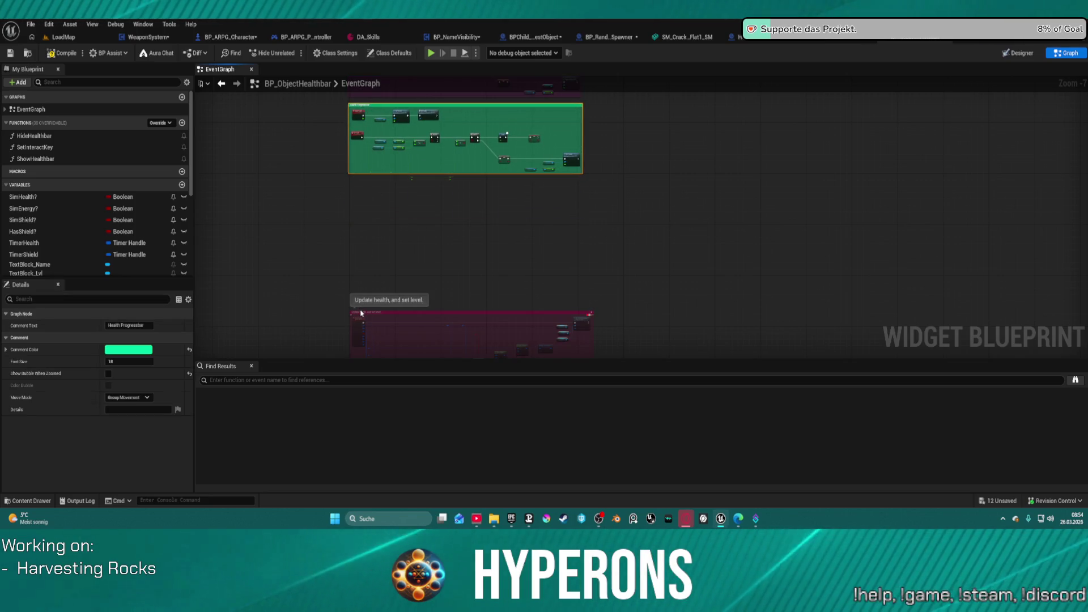
left_click_drag(360, 310, 363, 193)
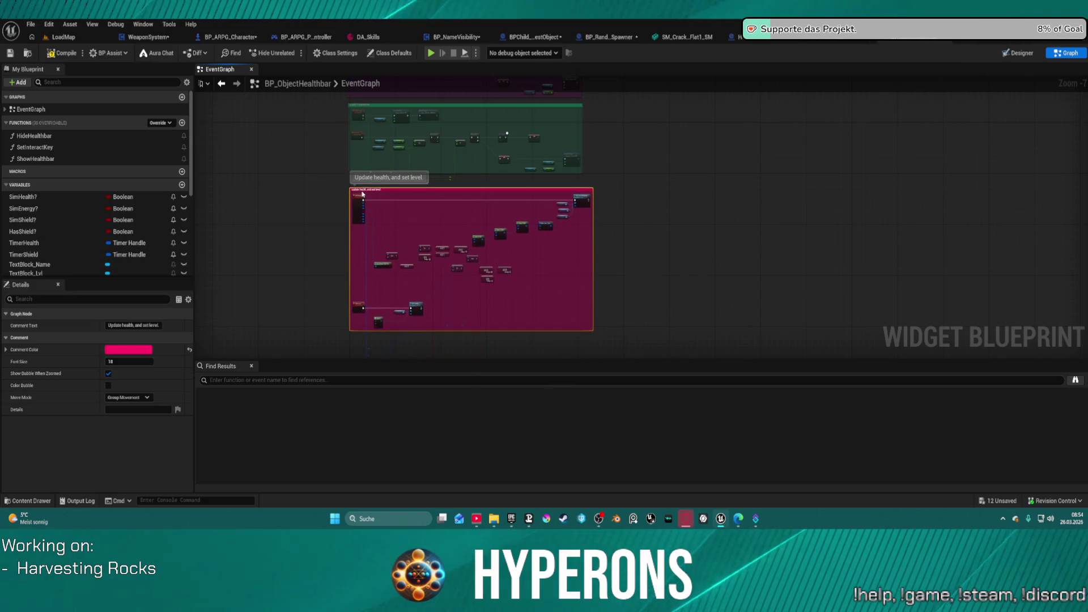
left_click(682, 208)
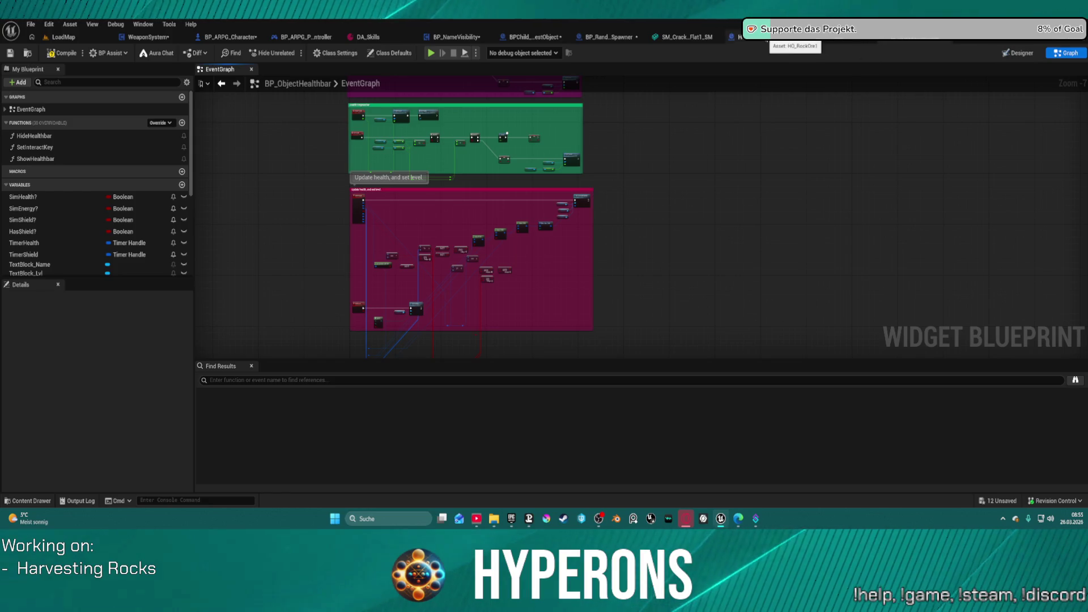
Review the tightened groups across the graph, then switch to the BP_AI_Main blueprint.
scroll(471, 122, "up", 6)
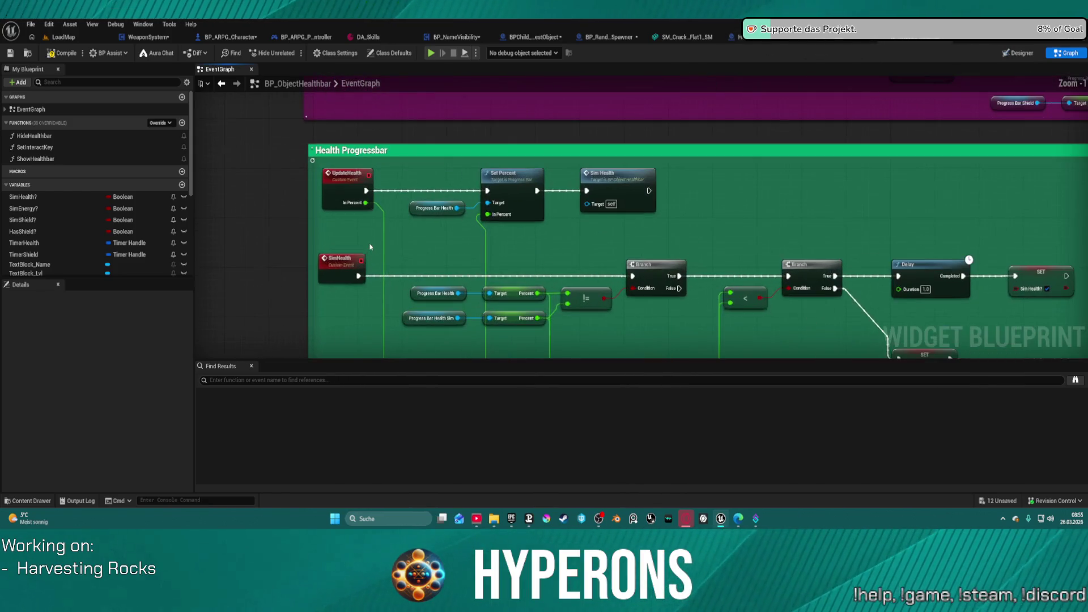
mouse_move(729, 251)
left_mouse_down()
mouse_move(726, 238)
mouse_move(687, 221)
mouse_move(649, 126)
left_mouse_up()
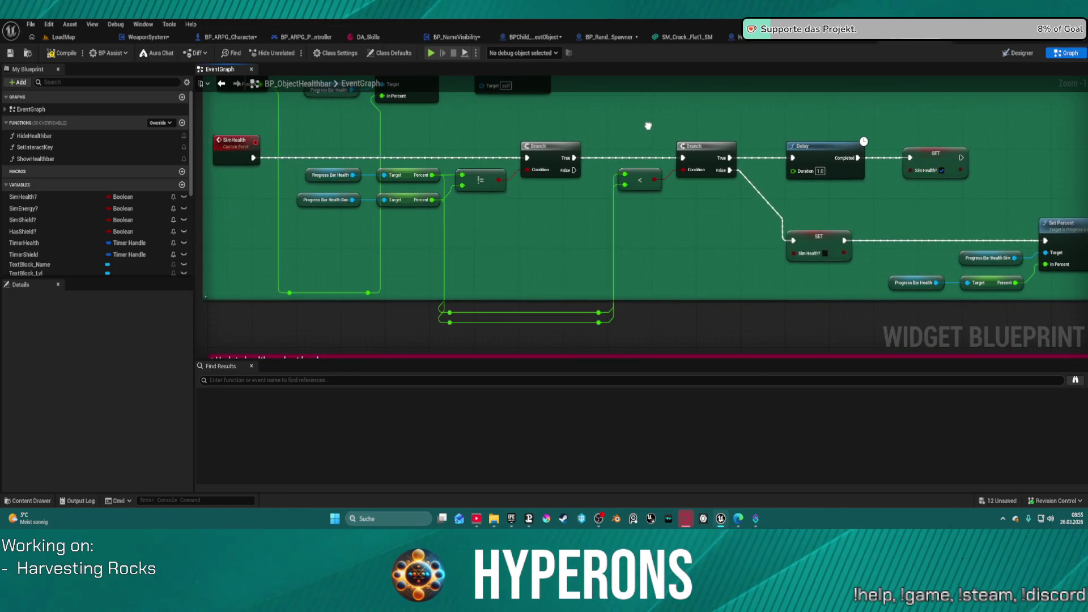
scroll(648, 126, "down", 4)
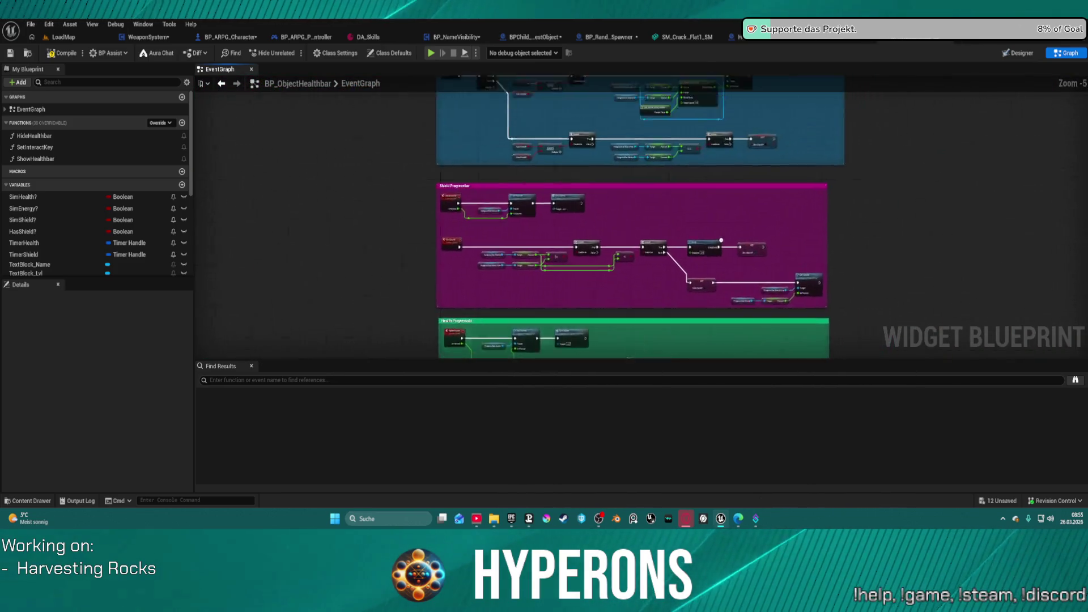
left_click_drag(484, 52, 484, 114)
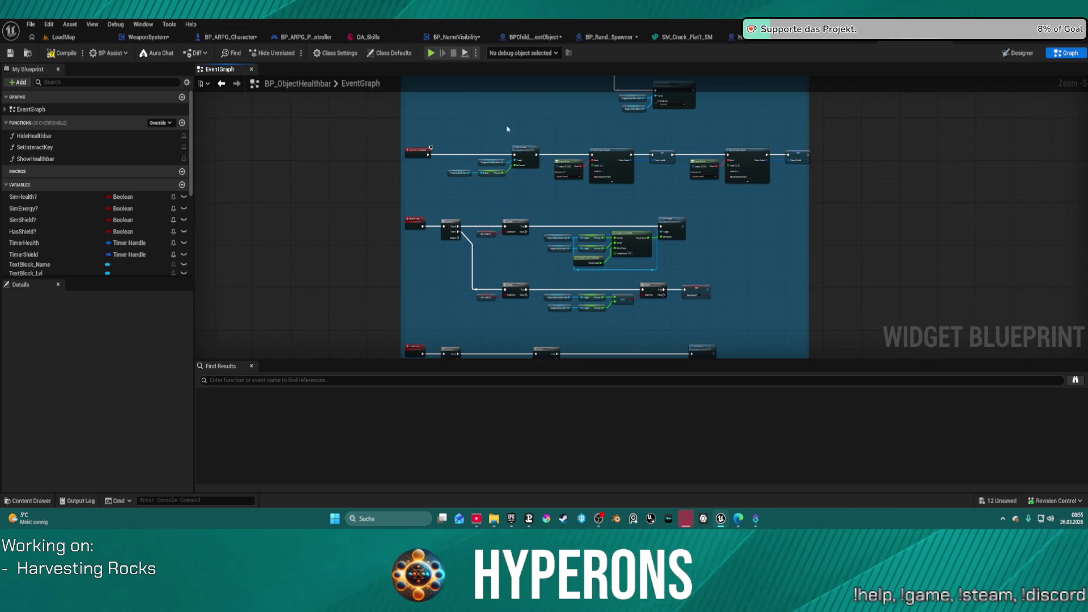
scroll(507, 129, "up", 4)
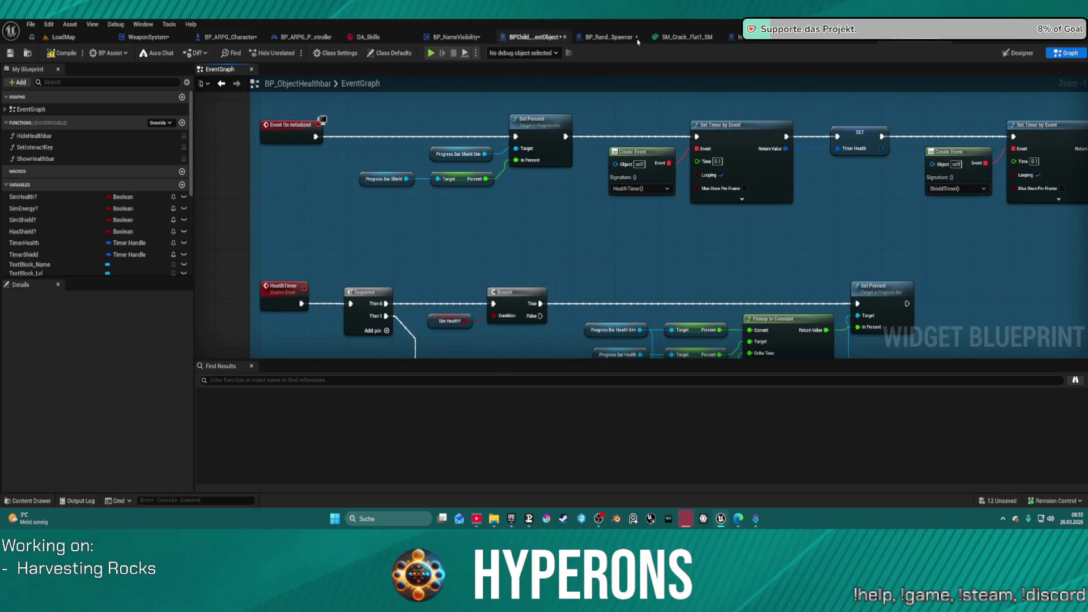
left_click(839, 40)
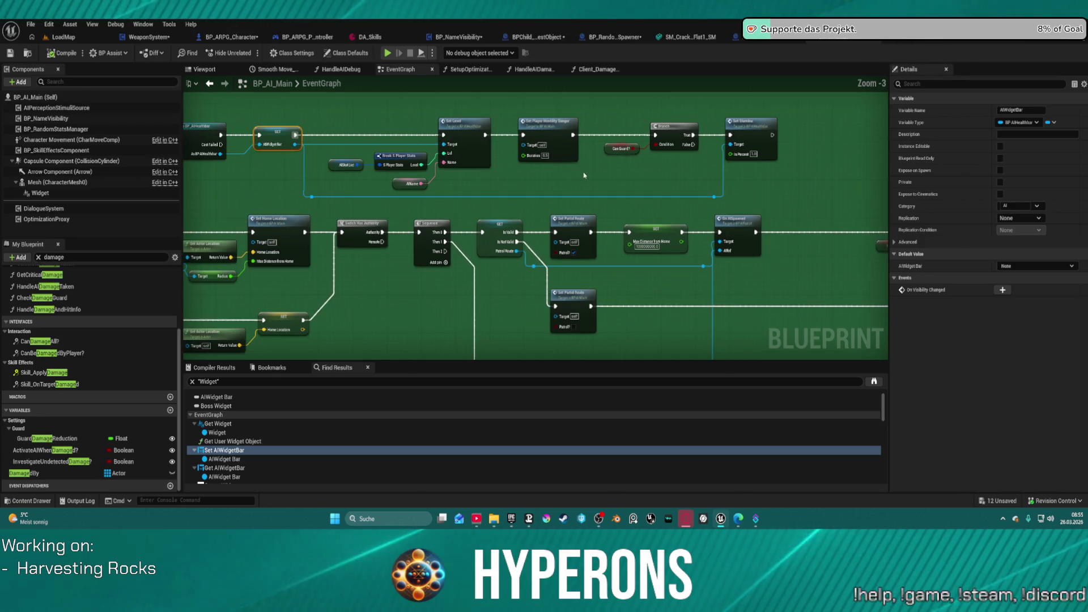
Jump to where AIWidgetBar is set and pan through the damage logic to the Handle Damage block.
scroll(658, 162, "down", 7)
left_click(24, 473)
double_click(291, 449)
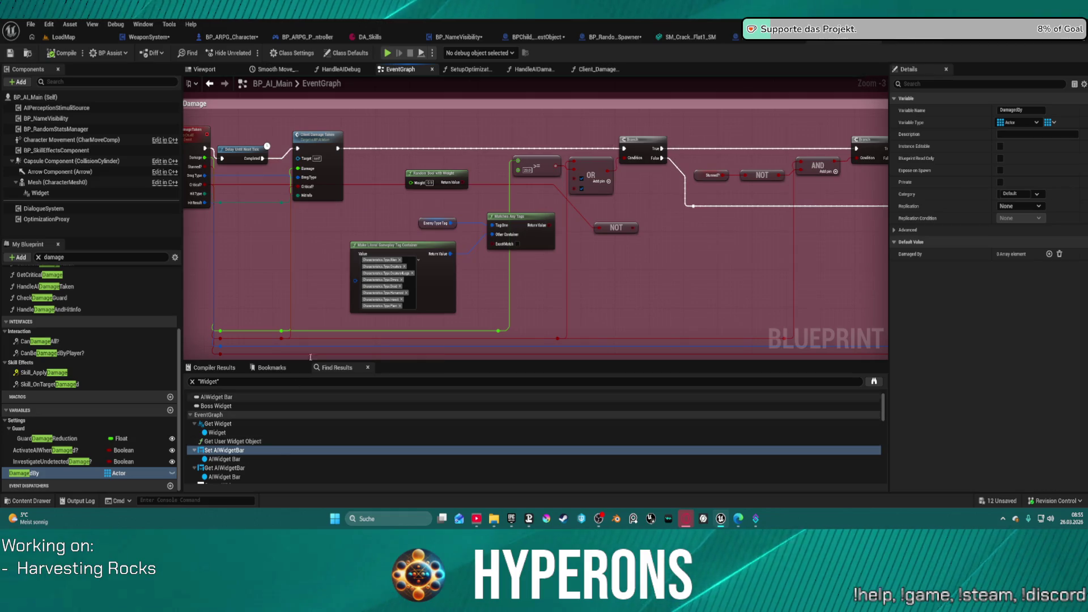
left_click_drag(699, 274, 285, 280)
left_click_drag(497, 251, 266, 254)
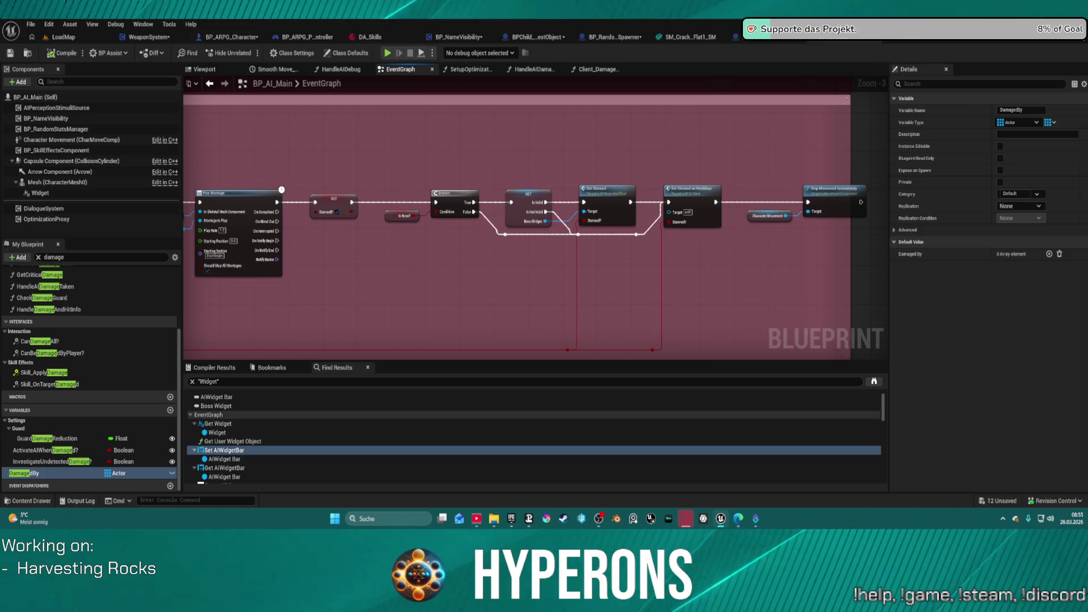
left_click_drag(397, 227, 771, 262)
left_click_drag(848, 147, 862, 179)
Peek into the Client_DamageTaken function, then return to the EventGraph's Handle Heals and Handle Stun blocks.
double_click(396, 169)
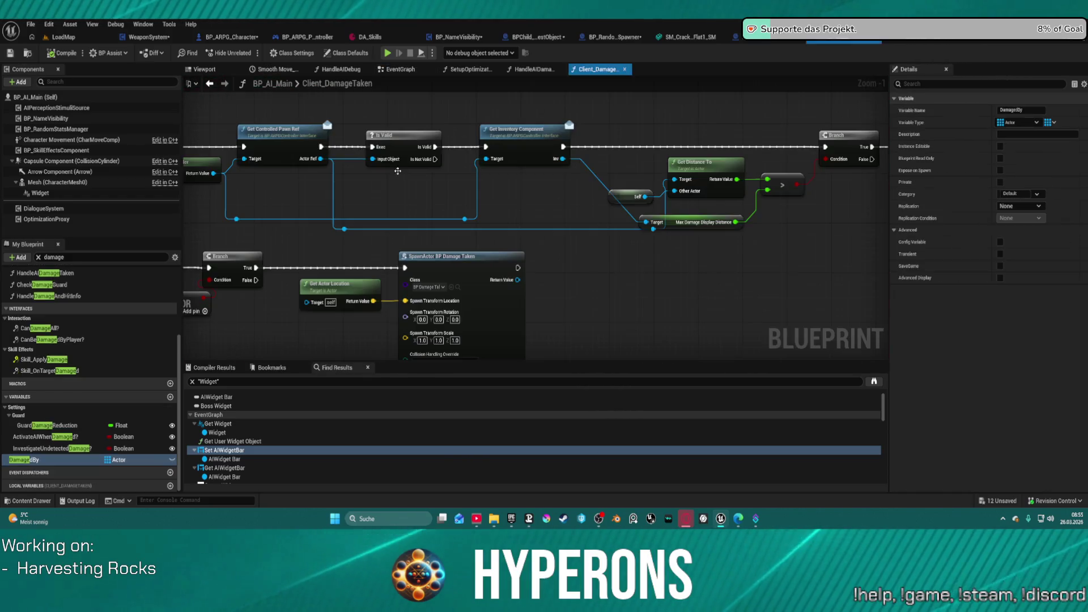
scroll(577, 215, "down", 3)
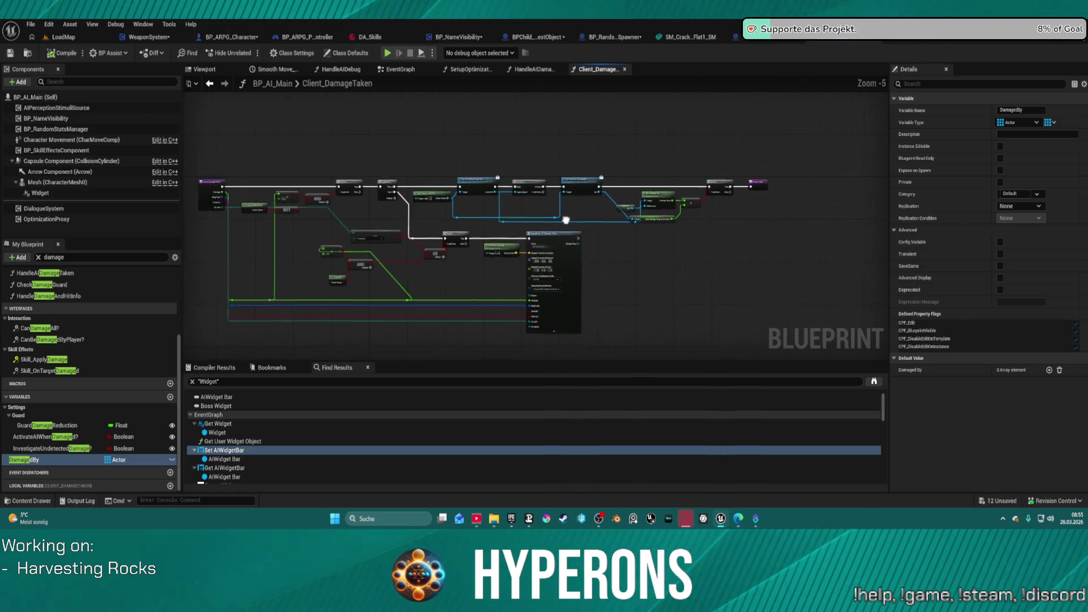
left_click(210, 85)
left_click_drag(468, 248, 425, 0)
scroll(511, 237, "down", 3)
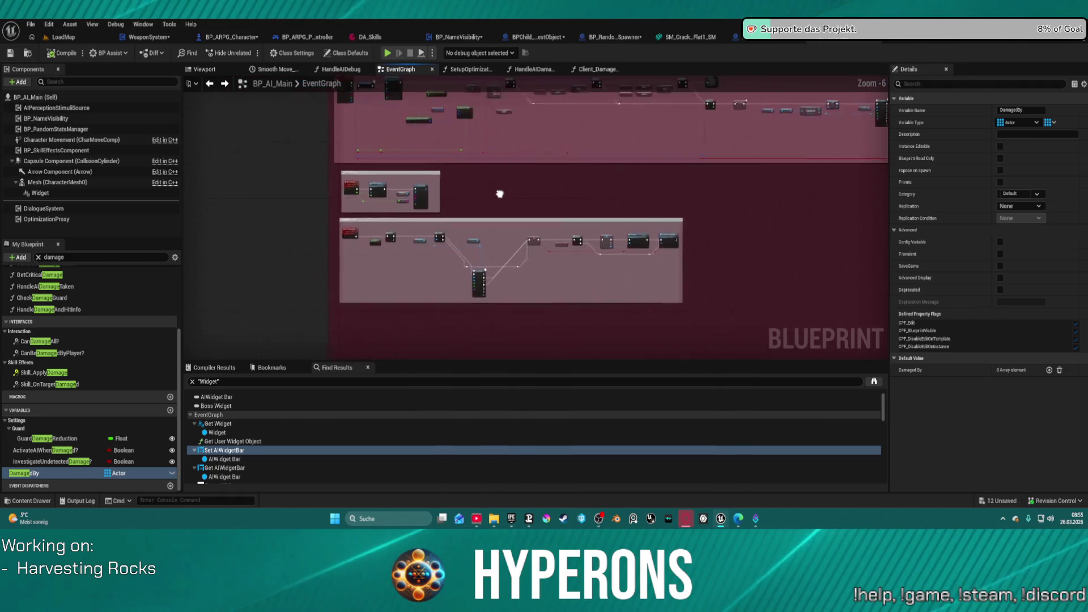
scroll(498, 194, "up", 3)
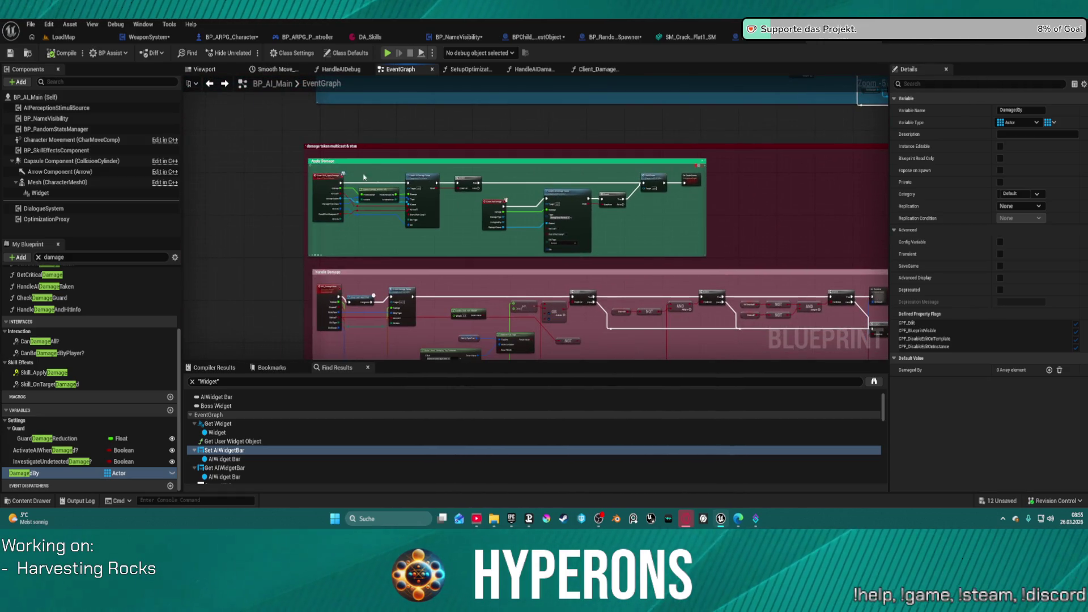
scroll(364, 177, "up", 4)
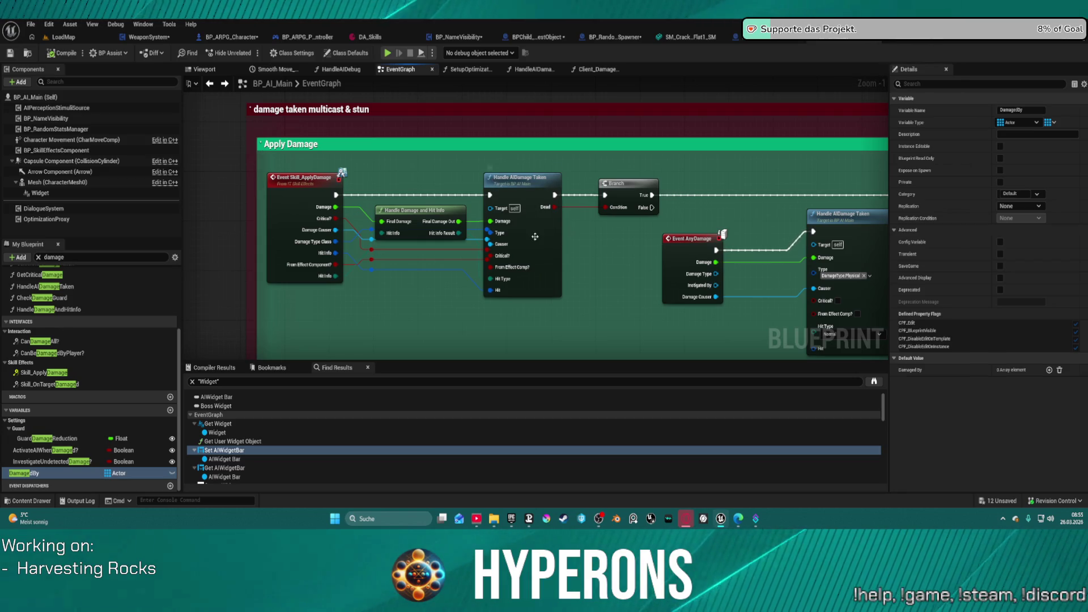
Open HandleAIDamageTaken, inspect the node setting RepCurrentHealth, and clear the member search filter.
double_click(535, 237)
scroll(802, 274, "down", 2)
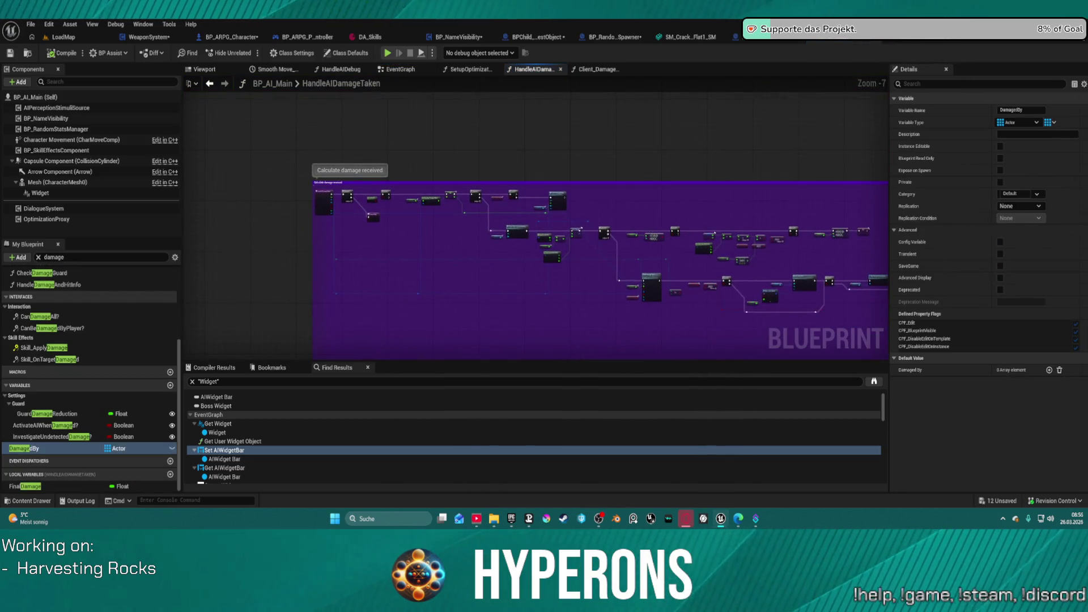
scroll(320, 187, "up", 2)
mouse_move(321, 187)
left_mouse_down()
mouse_move(595, 267)
mouse_move(819, 307)
mouse_move(884, 334)
left_mouse_up()
mouse_move(318, 187)
left_mouse_down()
mouse_move(680, 272)
mouse_move(781, 275)
mouse_move(681, 249)
left_mouse_up()
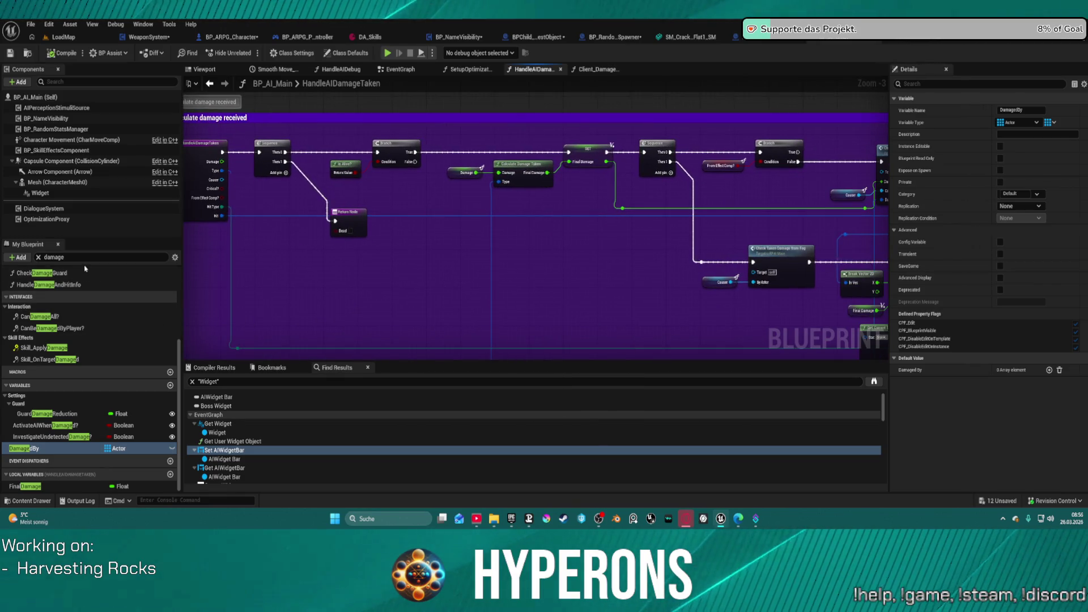
mouse_move(555, 275)
left_mouse_down()
mouse_move(11, 215)
mouse_move(210, 202)
left_mouse_up()
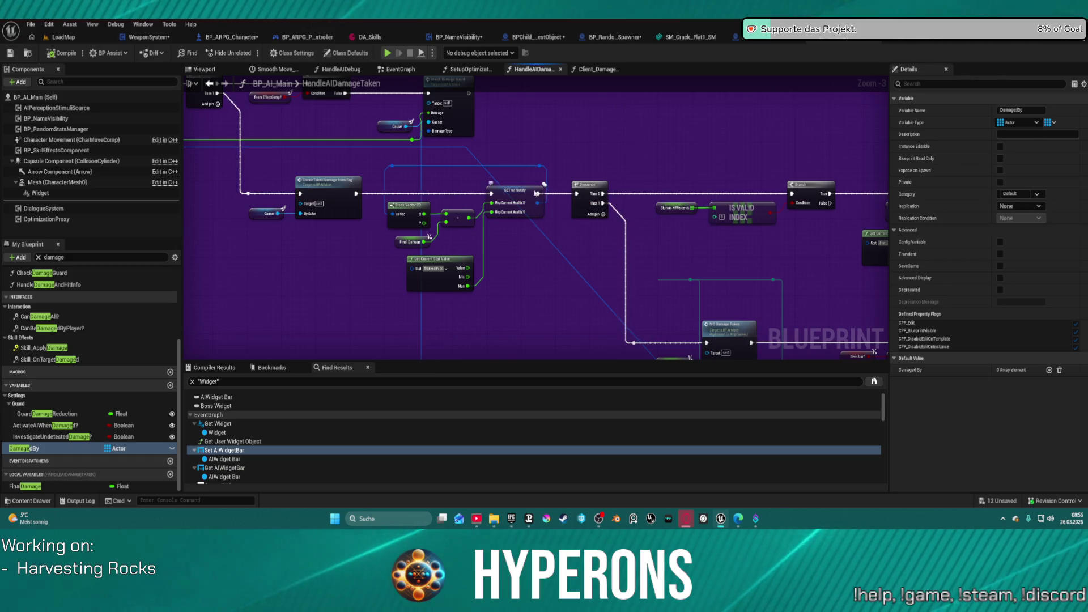
left_click(508, 190)
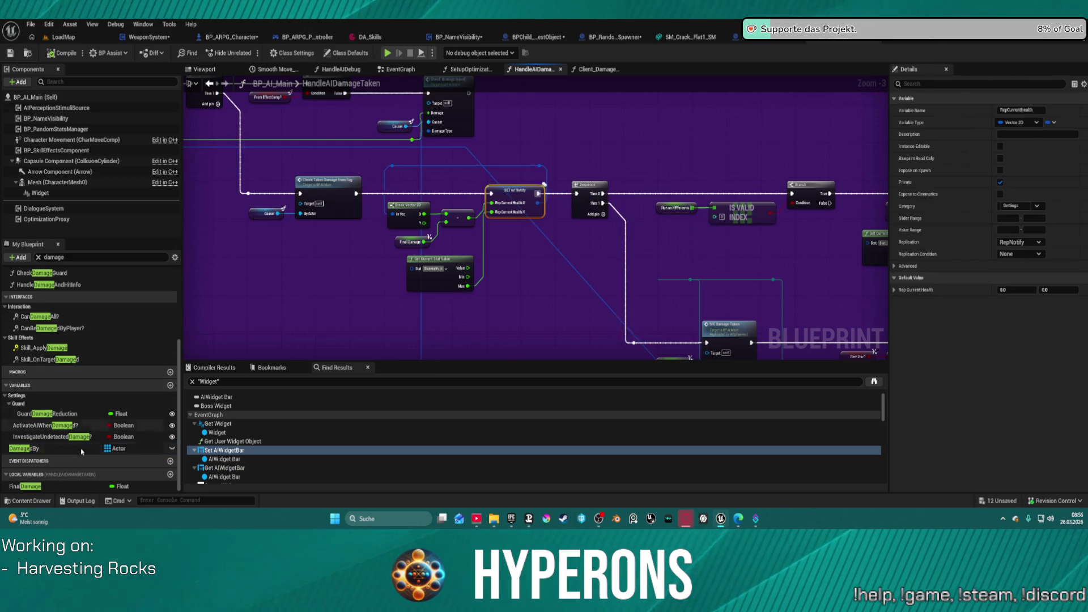
left_click(77, 255)
key("BackSpace")
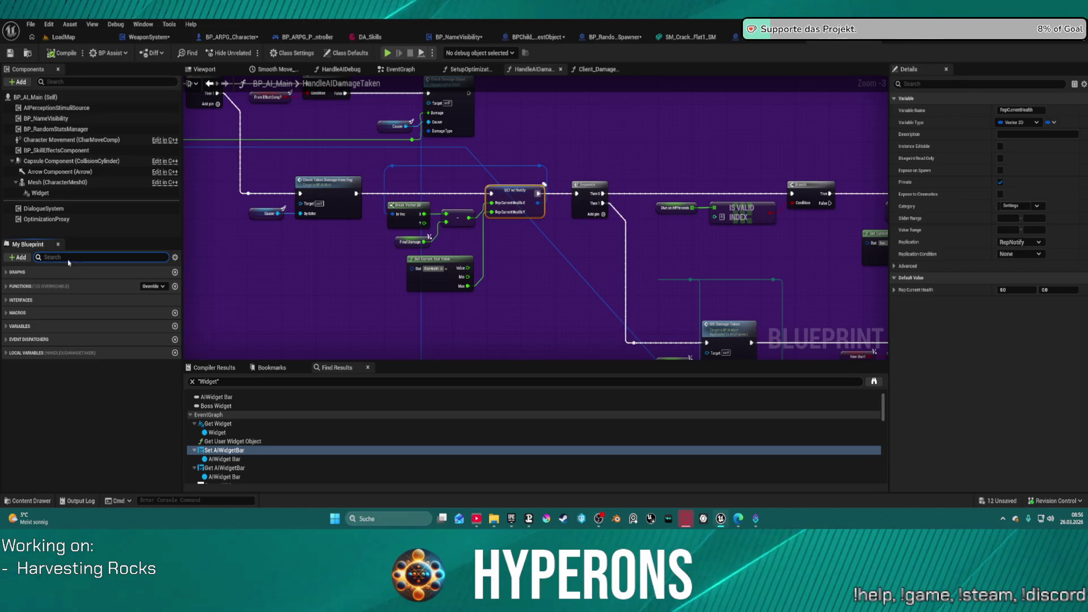
Search members for health, open OnRep_CurrentHealth, and pan to its Sequence and health bar nodes.
type("heatl")
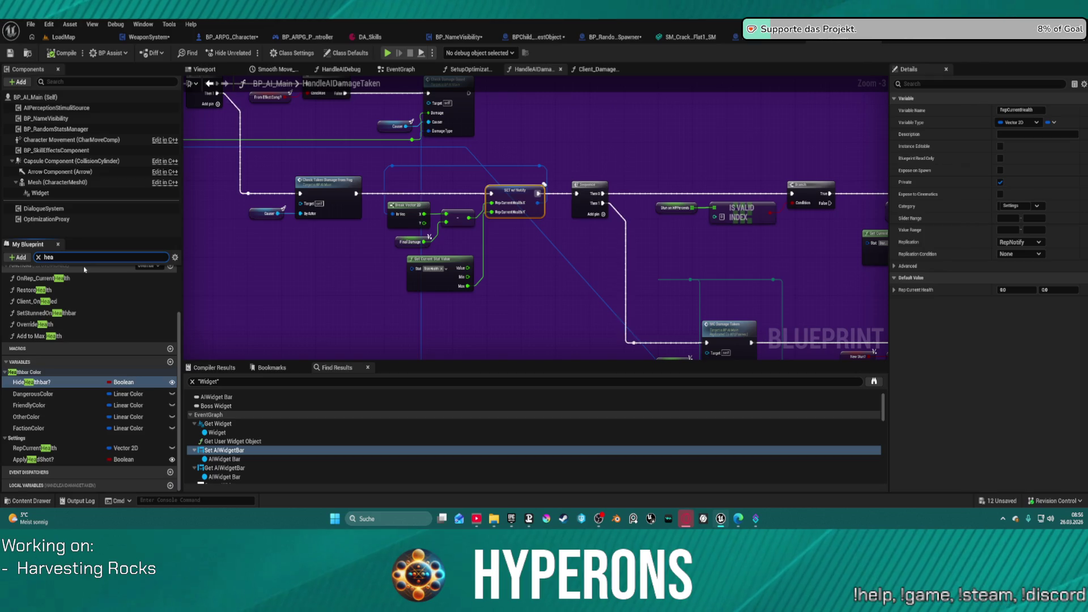
scroll(85, 272, "up", 4)
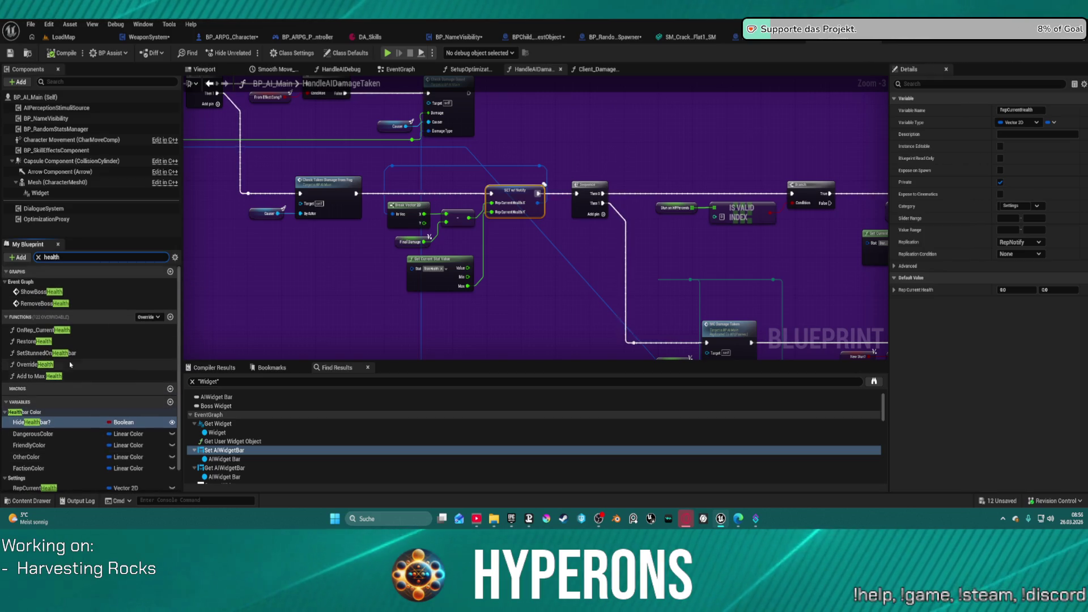
double_click(45, 330)
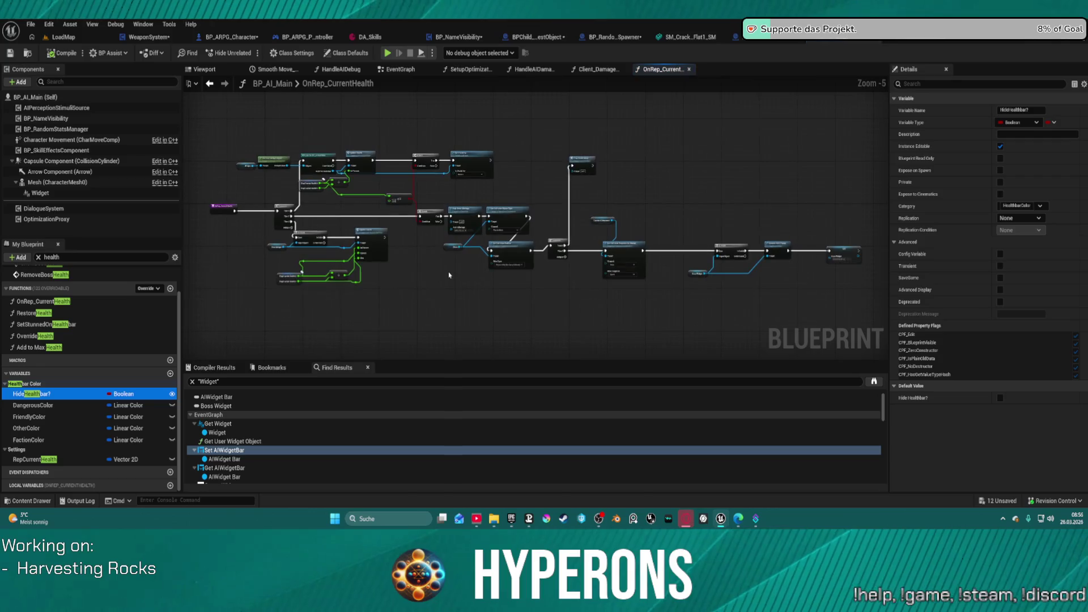
mouse_move(422, 269)
left_mouse_down()
mouse_move(619, 305)
mouse_move(590, 308)
mouse_move(591, 329)
left_mouse_up()
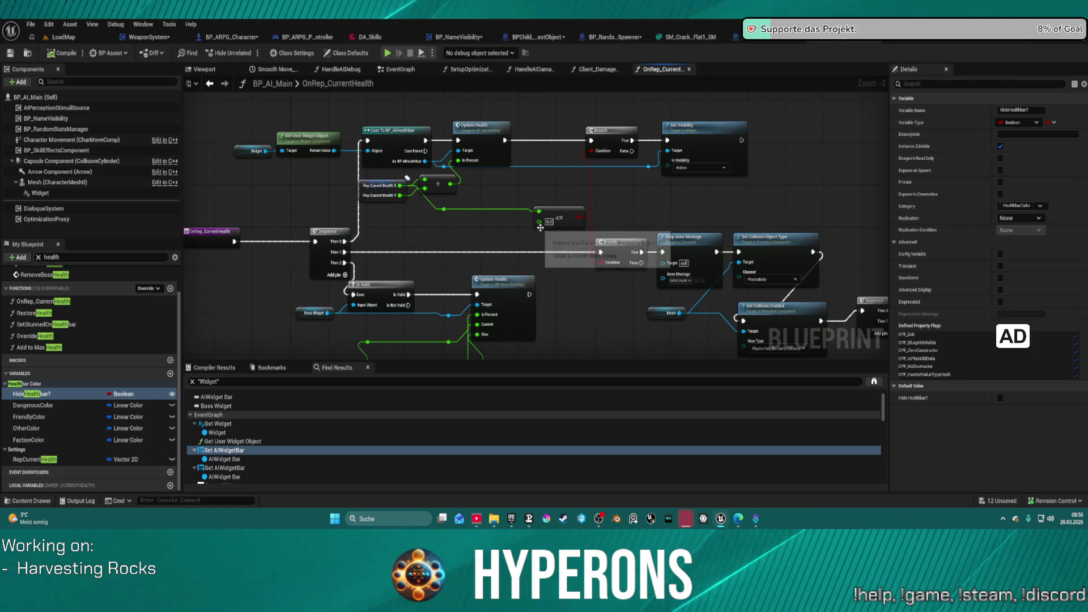
left_click_drag(407, 178, 308, 196)
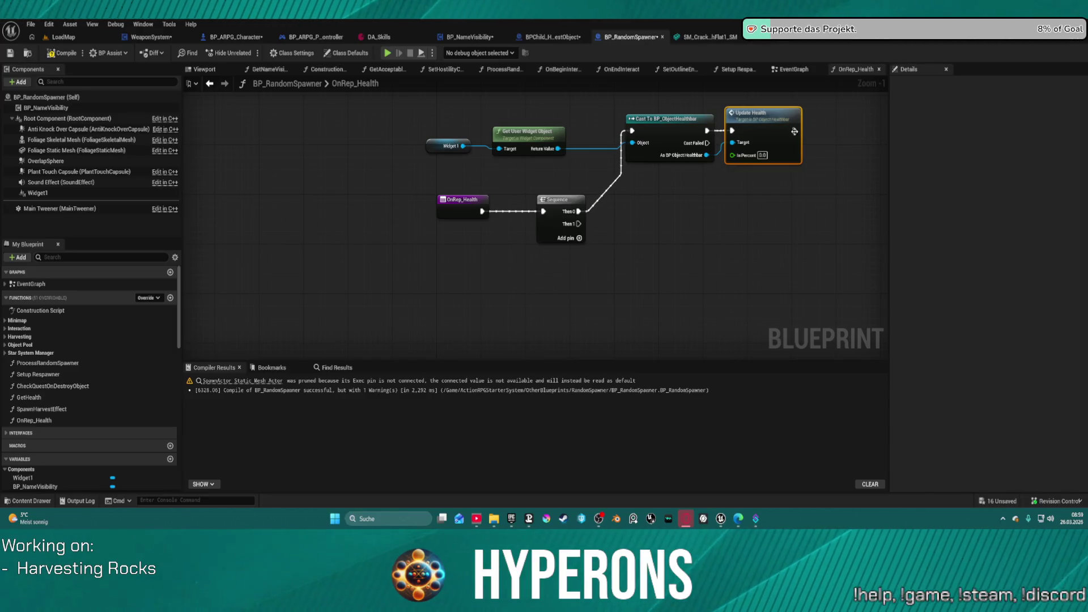
Place a Branch node and wire Update Health's exec output into it.
left_click(842, 129)
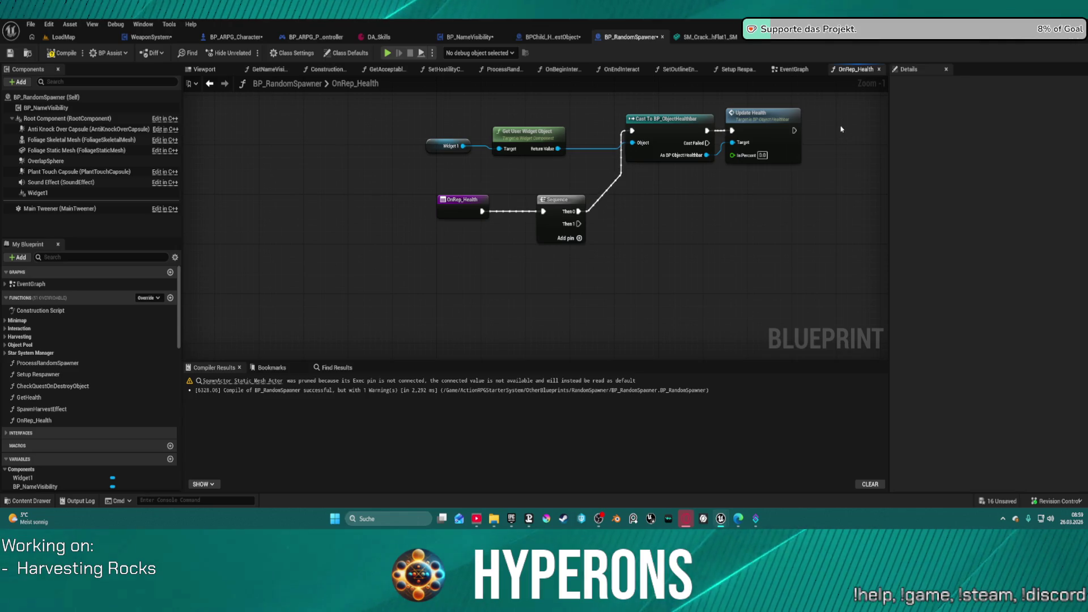
left_click(842, 130)
mouse_move(847, 144)
left_mouse_down()
mouse_move(600, 103)
mouse_move(699, 127)
left_mouse_up()
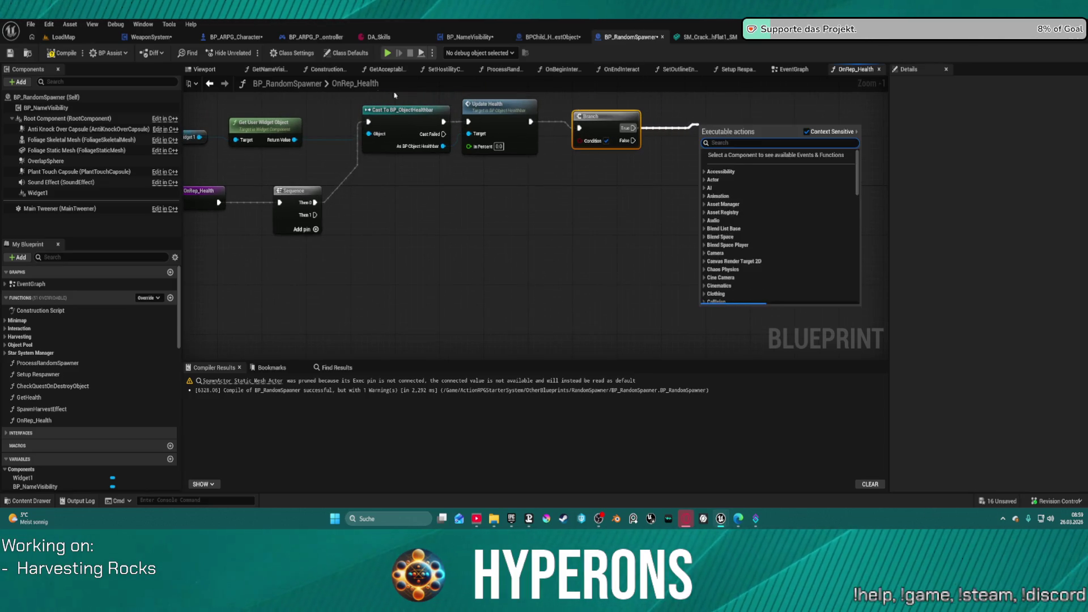
Add a Visible Set Visibility node on the cast healthbar reference, driven by the Branch's True output.
left_click_drag(441, 145, 585, 168)
type("set visi")
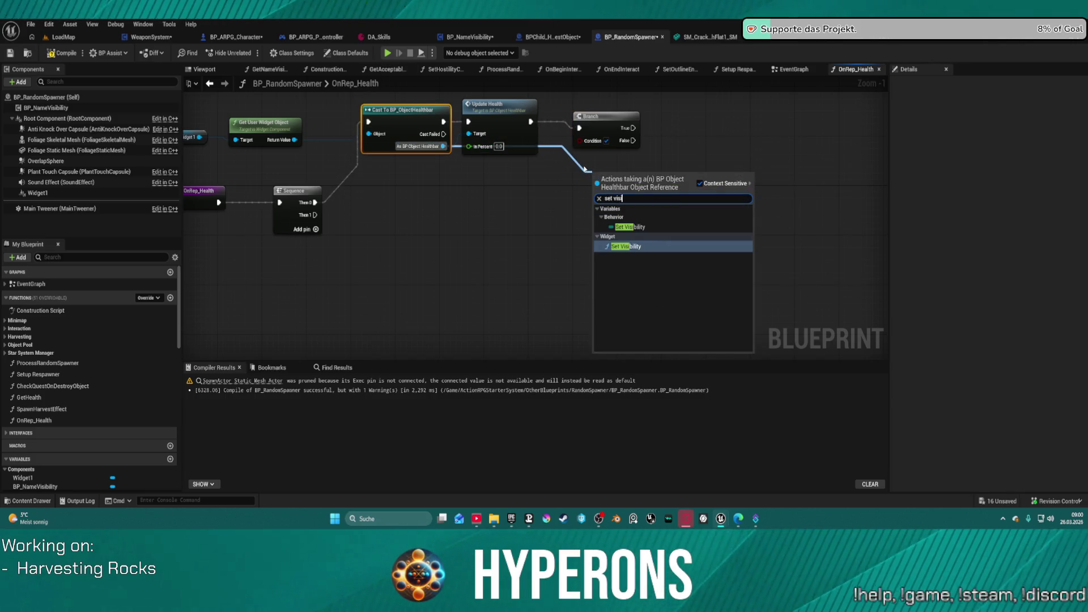
key("Return")
mouse_move(666, 179)
left_mouse_down()
mouse_move(823, 109)
mouse_move(690, 201)
left_mouse_up()
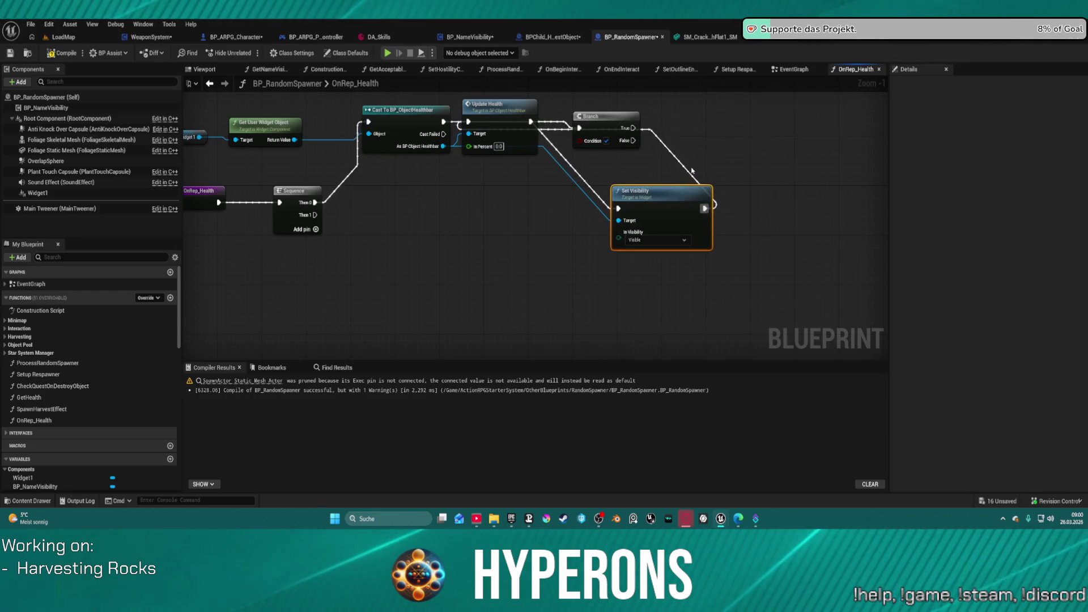
key("ctrl+z")
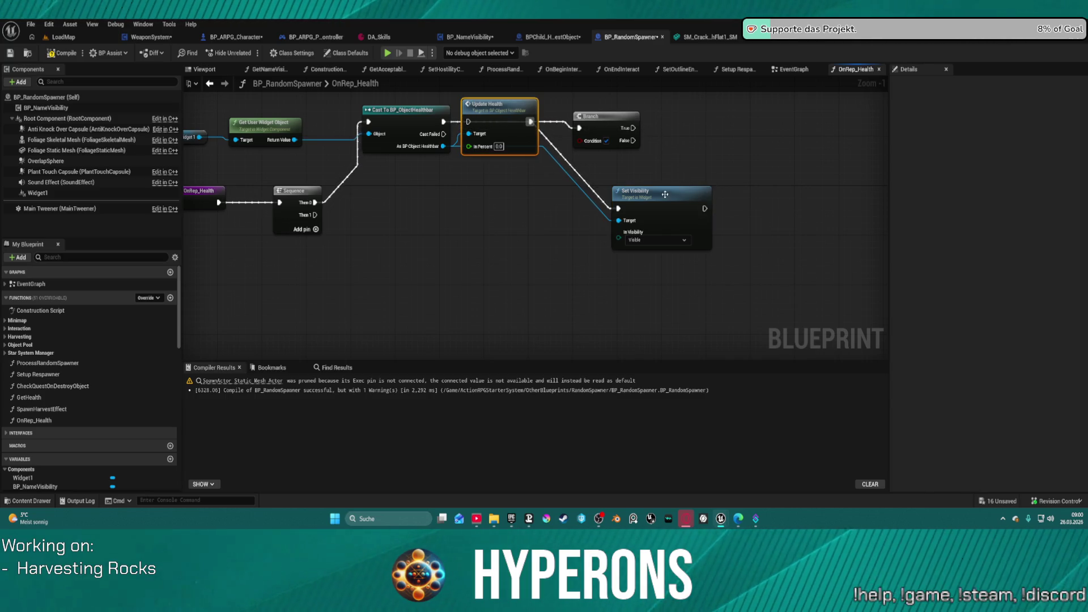
key("ctrl+z")
key("ctrl+z")
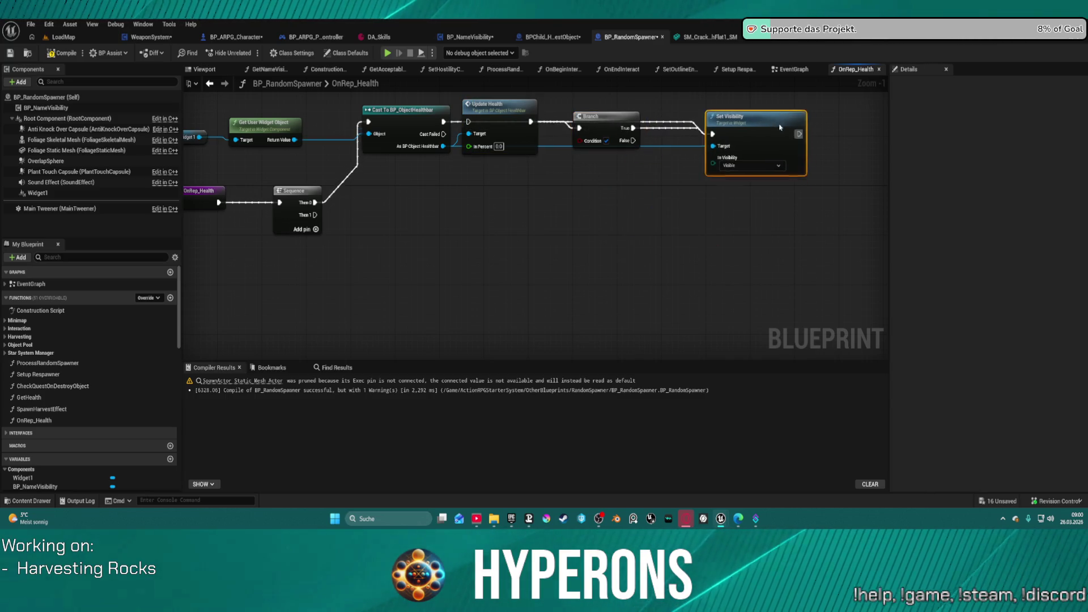
key("ctrl+z")
key("ctrl+z")
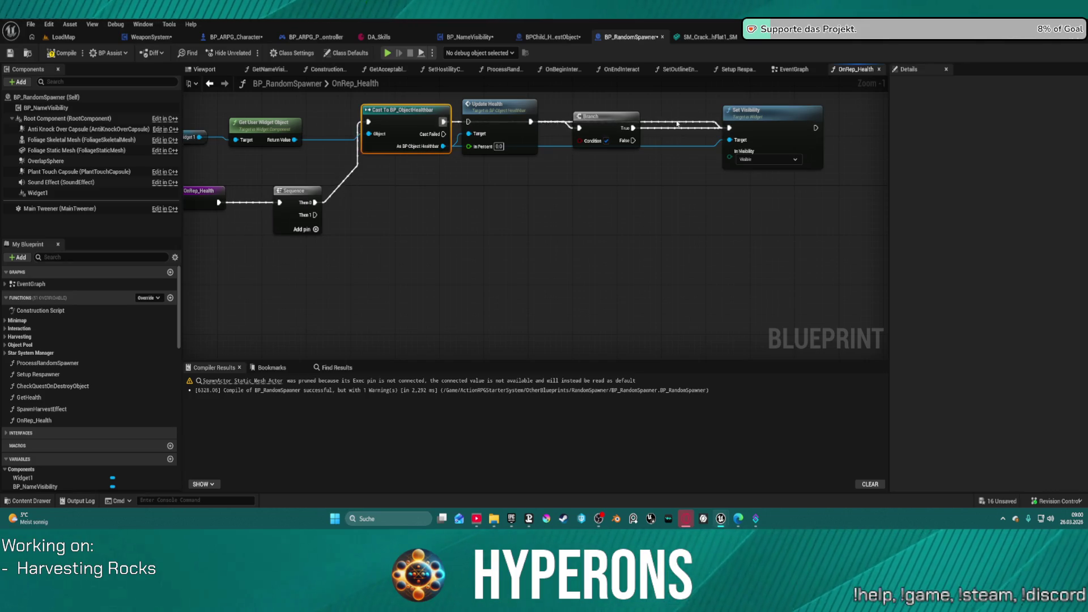
key("ctrl+z")
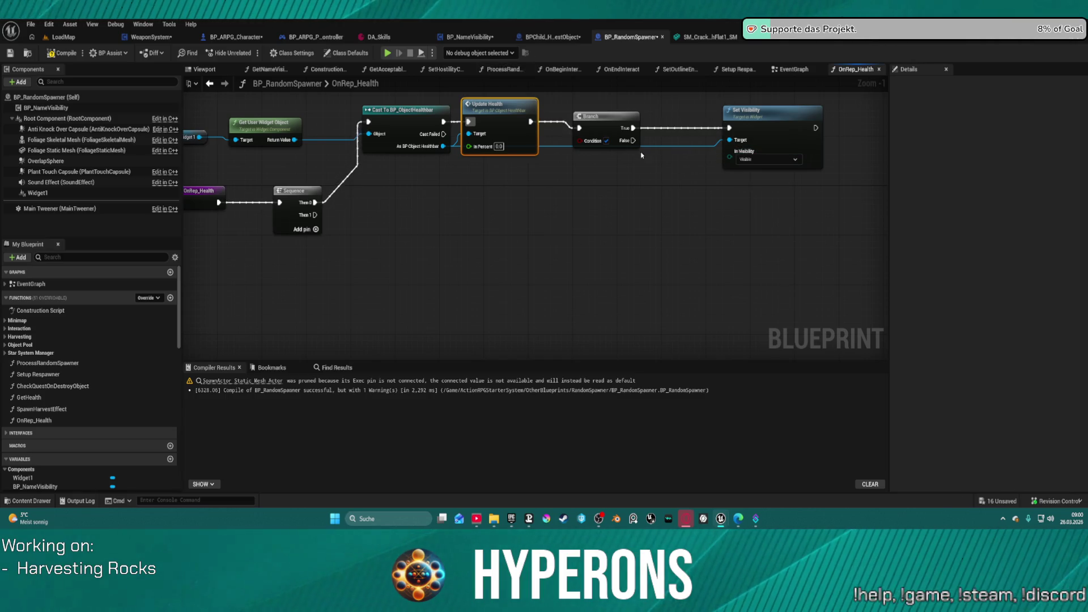
mouse_move(589, 144)
left_mouse_down()
mouse_move(578, 190)
mouse_move(521, 217)
left_mouse_up()
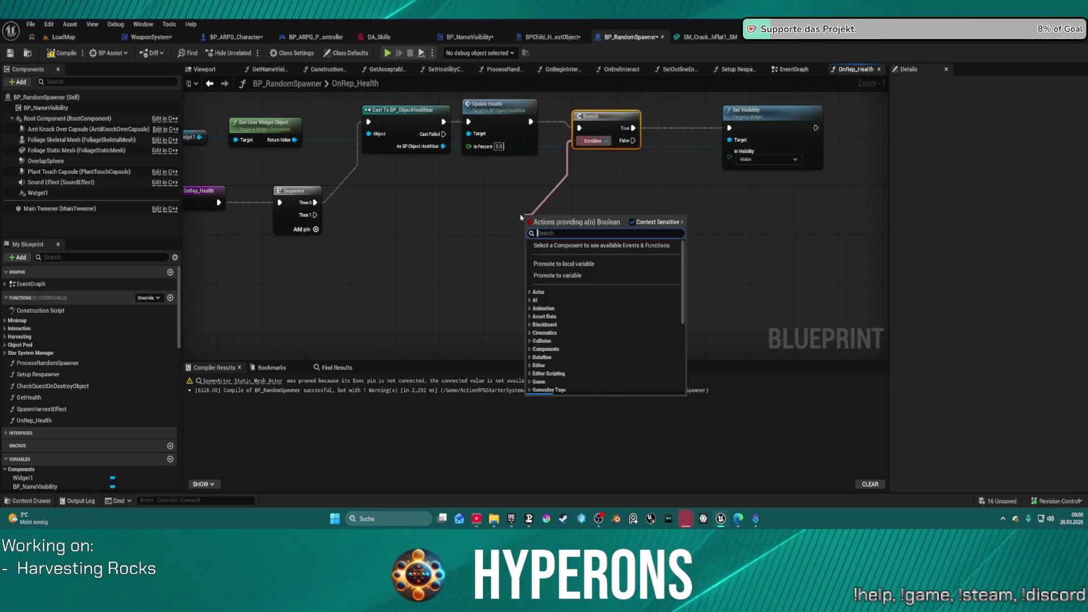
type("not")
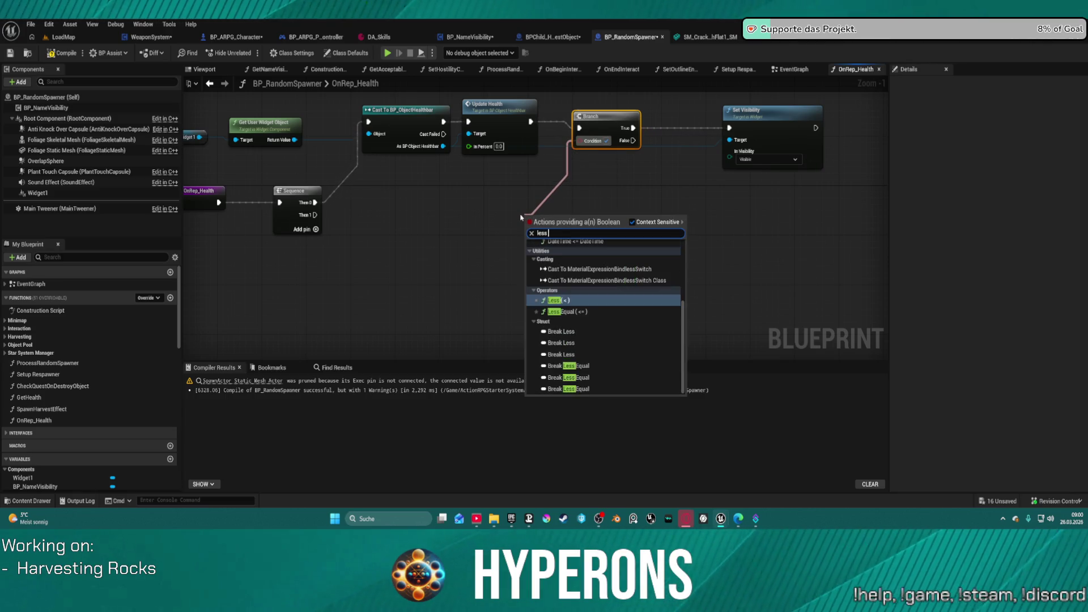
key("Escape")
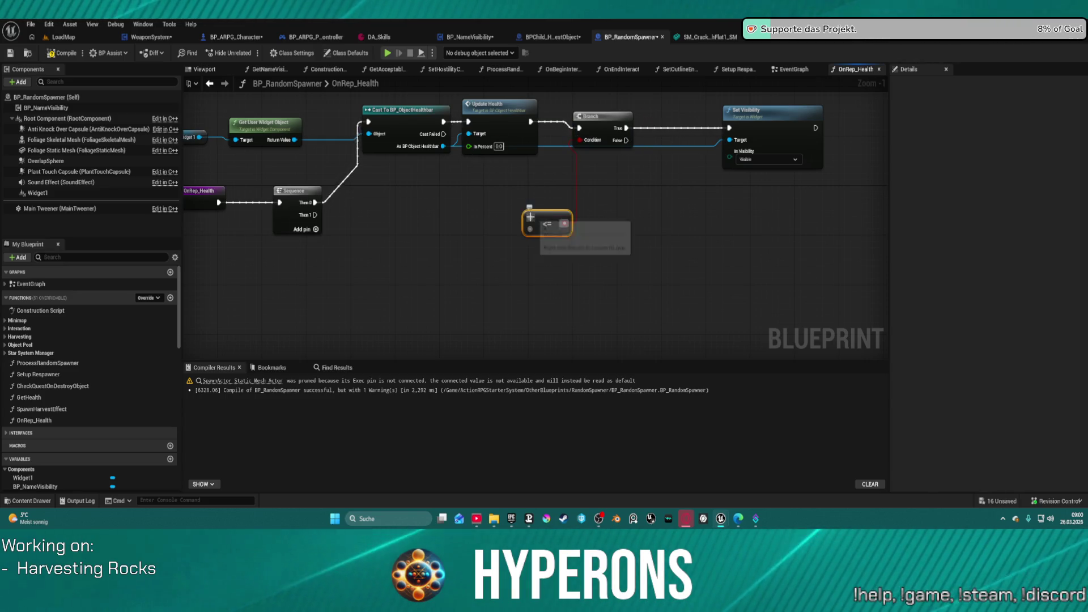
scroll(74, 434, "down", 3)
scroll(74, 435, "down", 5)
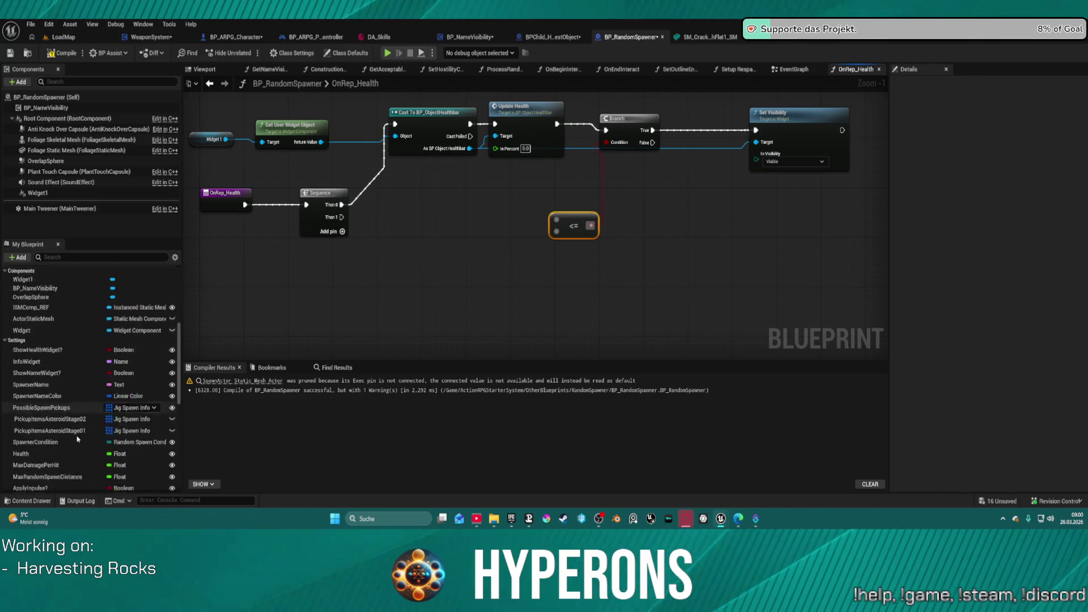
left_click(33, 330)
mouse_move(34, 333)
left_mouse_down()
mouse_move(361, 221)
mouse_move(372, 199)
left_mouse_up()
left_click(395, 218)
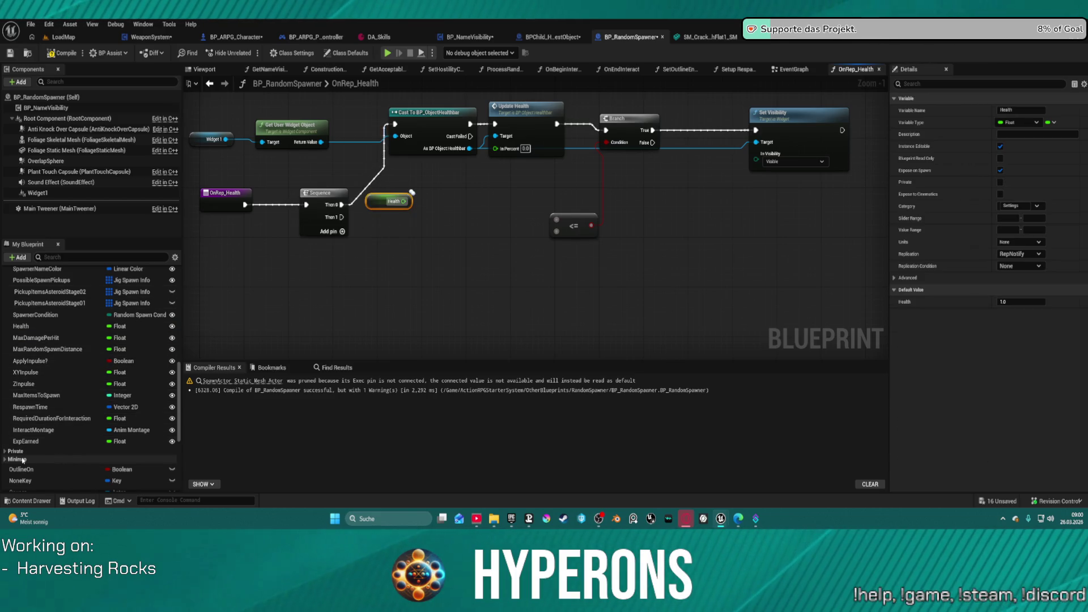
scroll(113, 369, "up", 5)
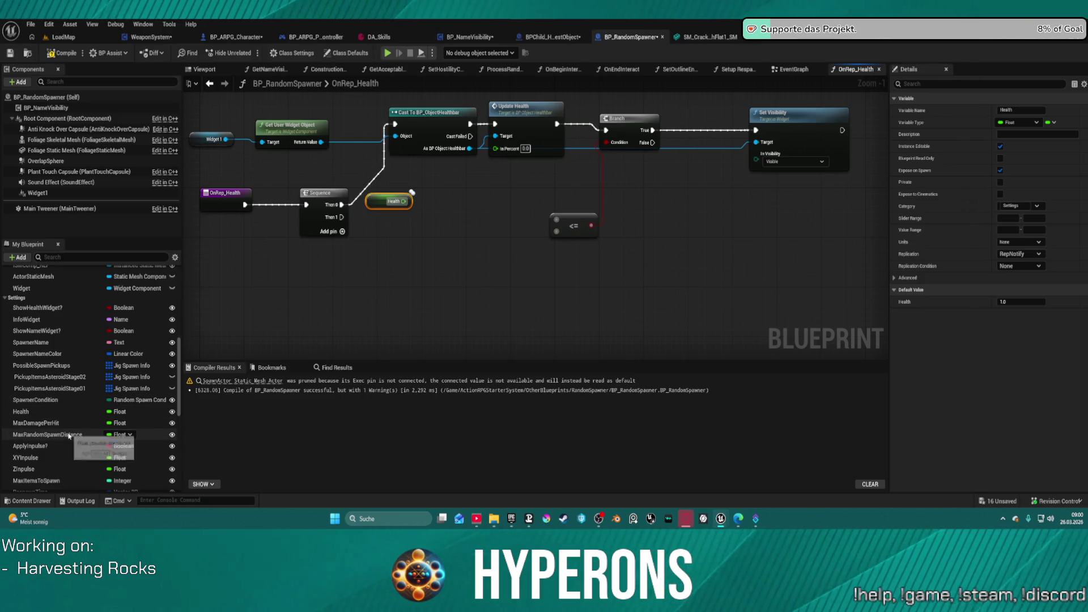
scroll(68, 436, "down", 4)
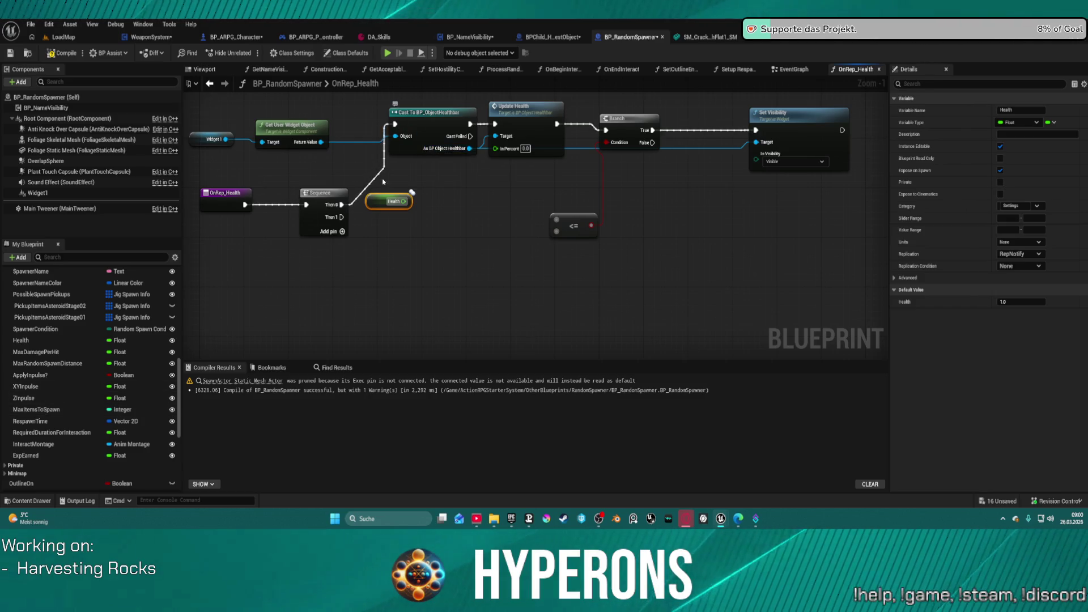
left_click(792, 74)
Zoom around the EventGraph and pan to the Tree, Rock and Gathering groups.
scroll(523, 308, "down", 8)
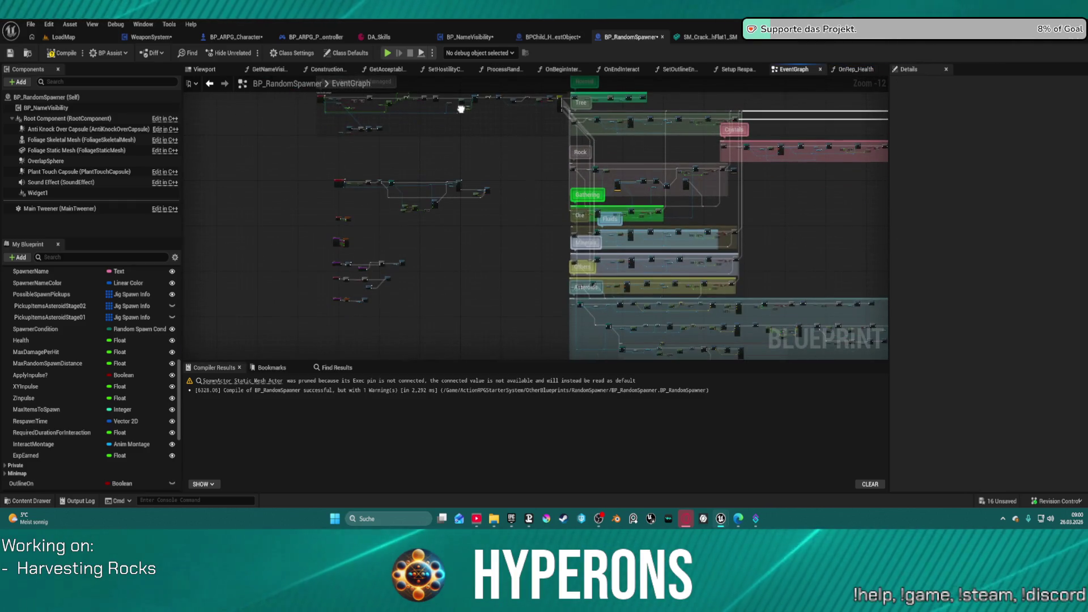
scroll(340, 241, "up", 11)
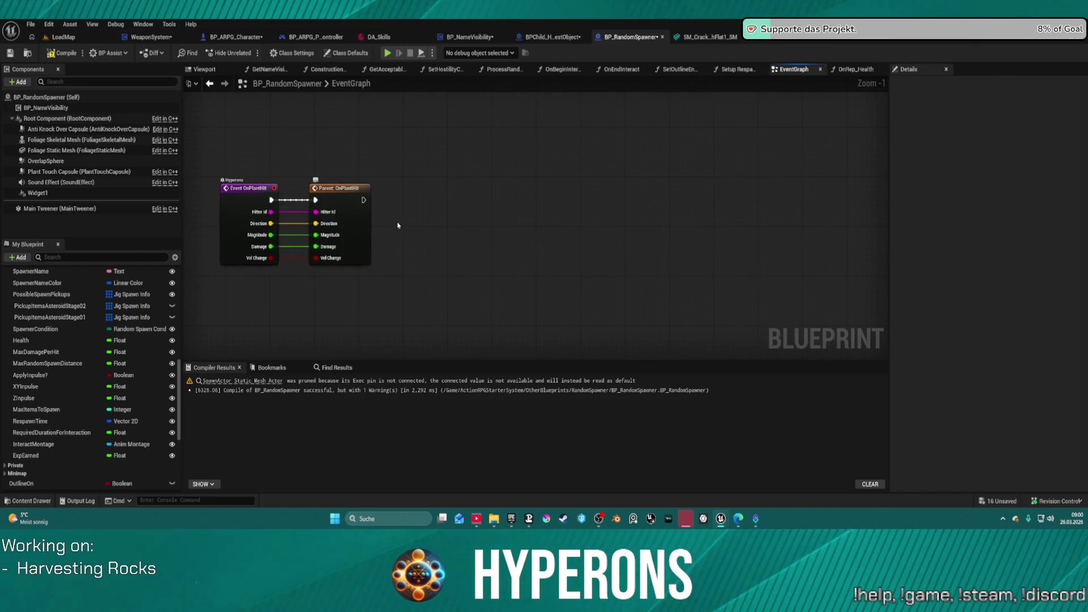
scroll(339, 246, "down", 10)
scroll(377, 239, "up", 7)
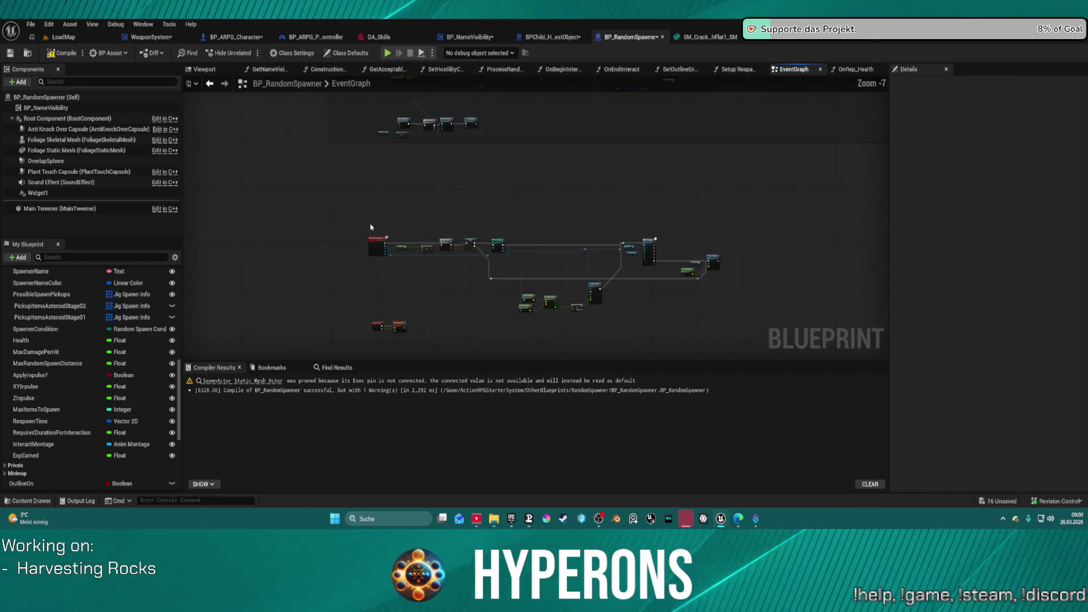
scroll(433, 204, "down", 5)
scroll(433, 205, "down", 3)
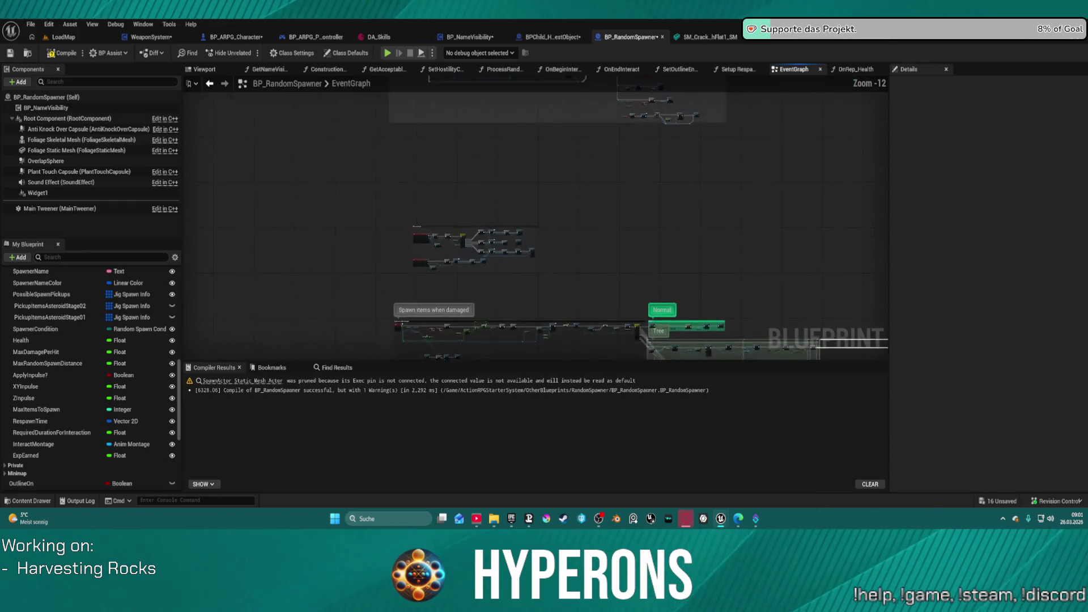
scroll(379, 265, "up", 11)
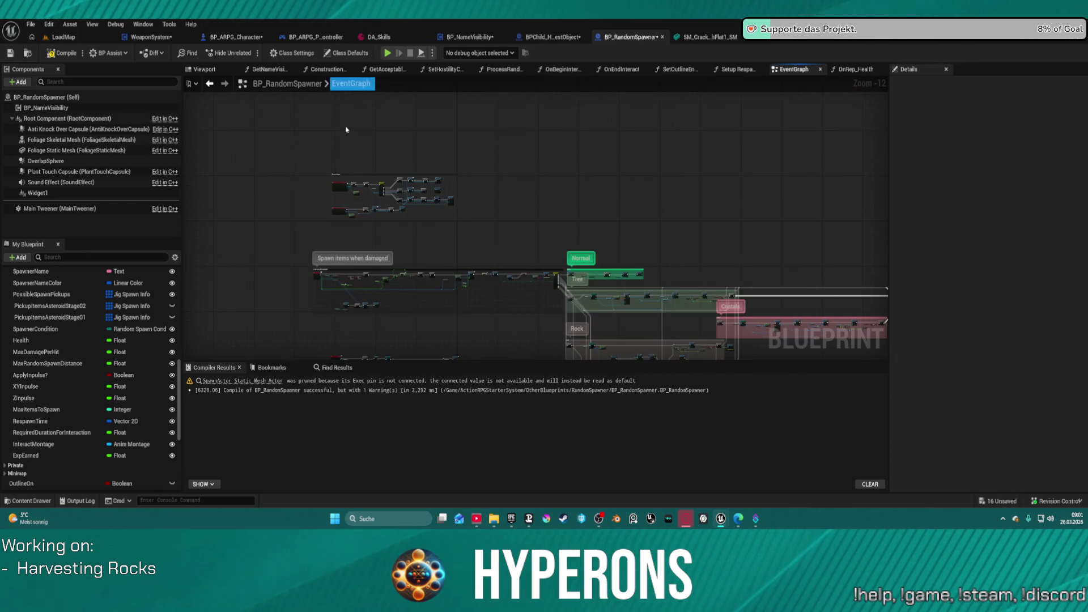
scroll(353, 250, "down", 5)
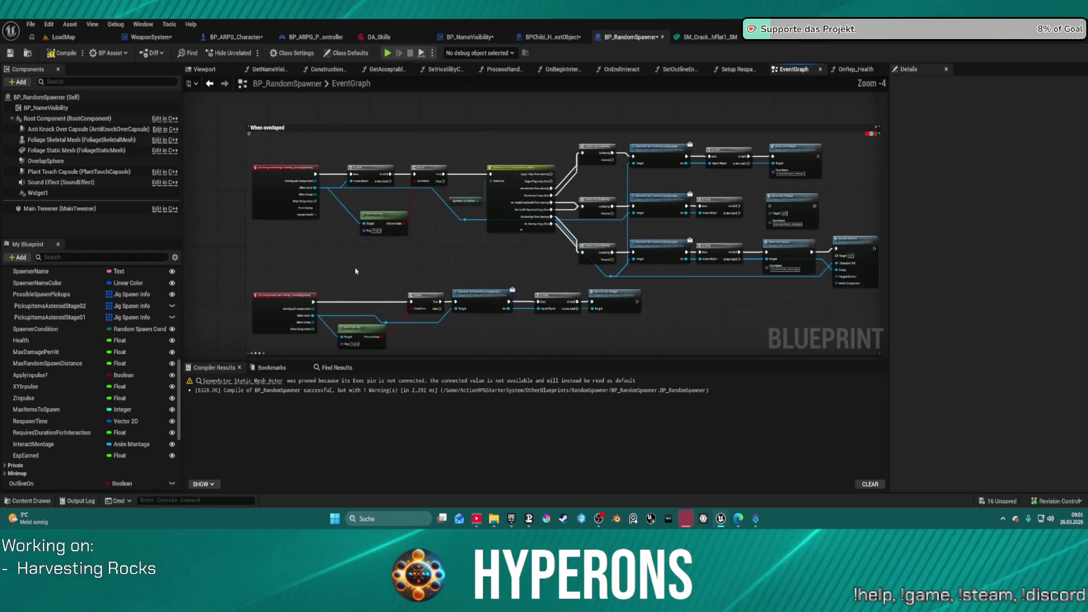
scroll(439, 226, "down", 3)
left_click_drag(439, 225, 467, 137)
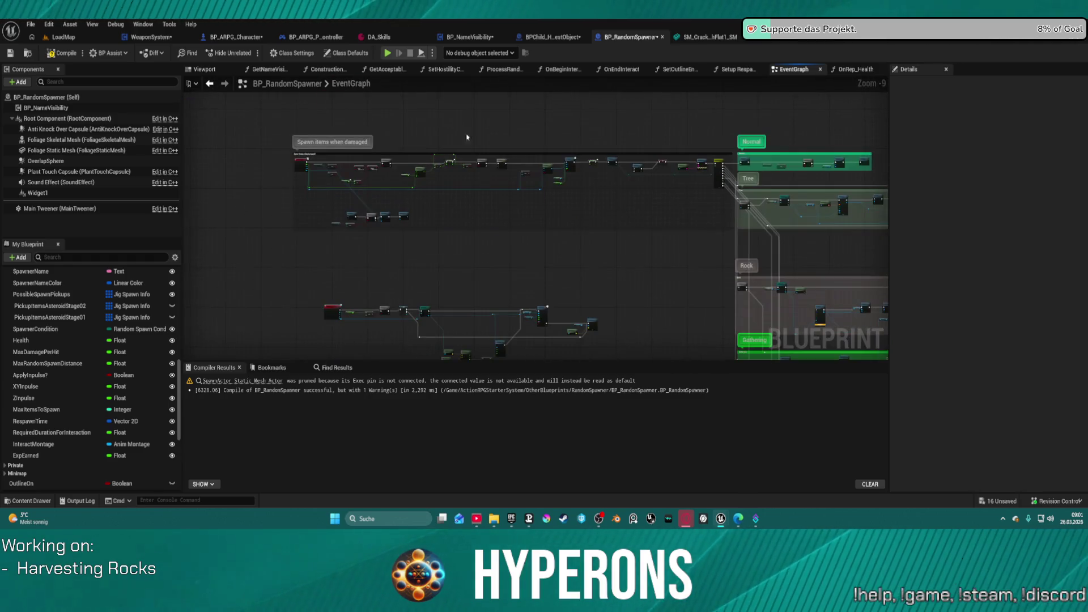
scroll(346, 172, "up", 6)
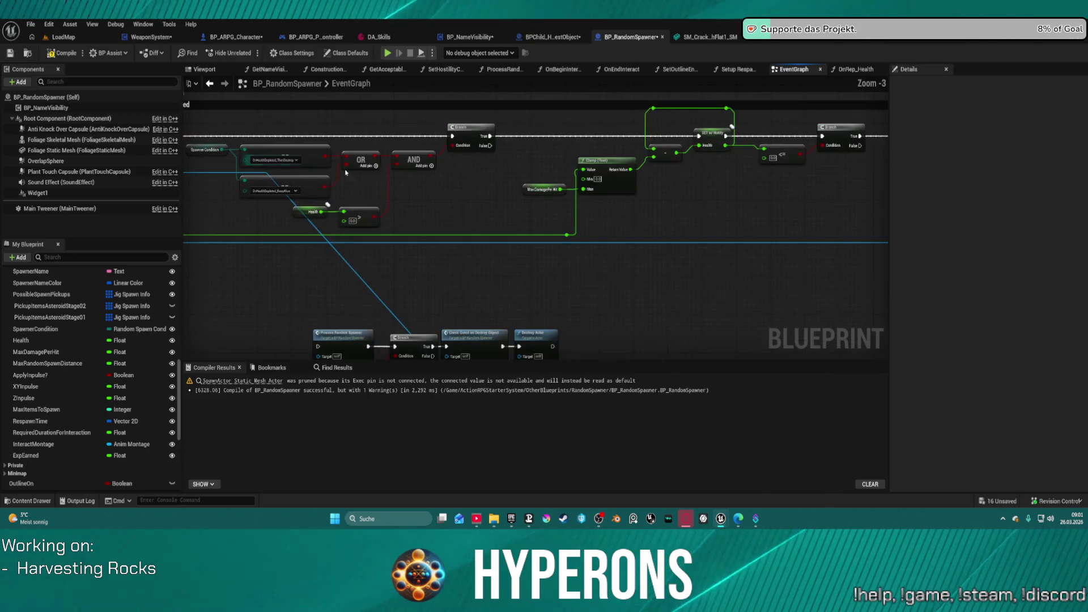
Inspect the MaxDamagePerHit getter near the Spawn items when damaged group, then open the Construction Script.
mouse_move(653, 196)
left_mouse_down()
mouse_move(422, 213)
mouse_move(784, 219)
mouse_move(676, 239)
mouse_move(504, 216)
mouse_move(2, 224)
left_mouse_up()
mouse_move(536, 244)
left_mouse_down()
mouse_move(159, 255)
mouse_move(408, 204)
mouse_move(596, 236)
left_mouse_up()
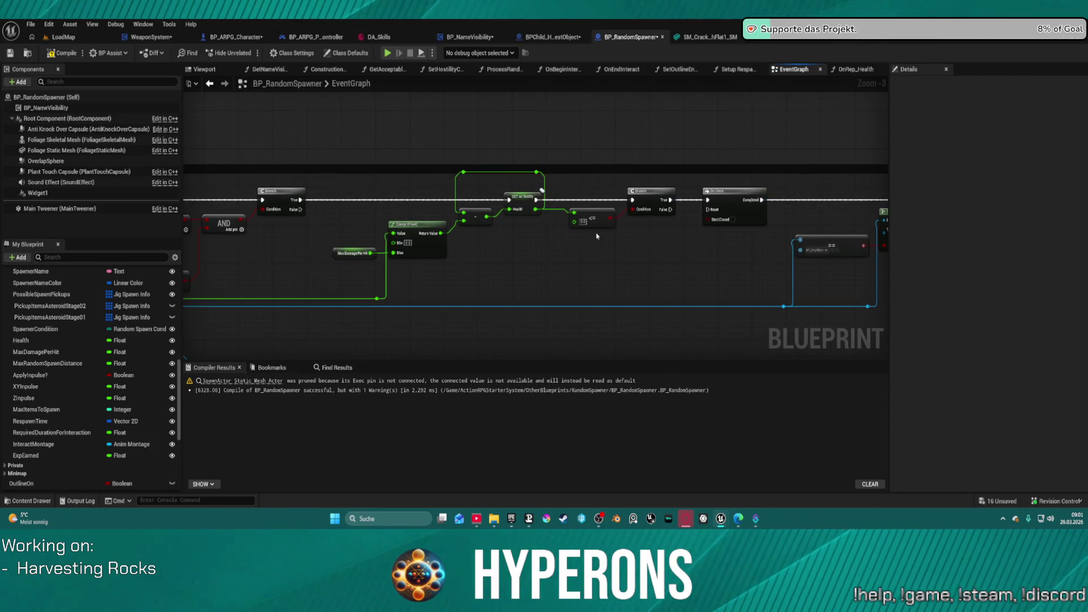
left_click(356, 253)
mouse_move(529, 263)
left_mouse_down()
mouse_move(551, 278)
mouse_move(648, 270)
mouse_move(839, 278)
left_mouse_up()
mouse_move(502, 123)
left_mouse_down()
mouse_move(537, 131)
mouse_move(499, 170)
left_mouse_up()
left_click(328, 69)
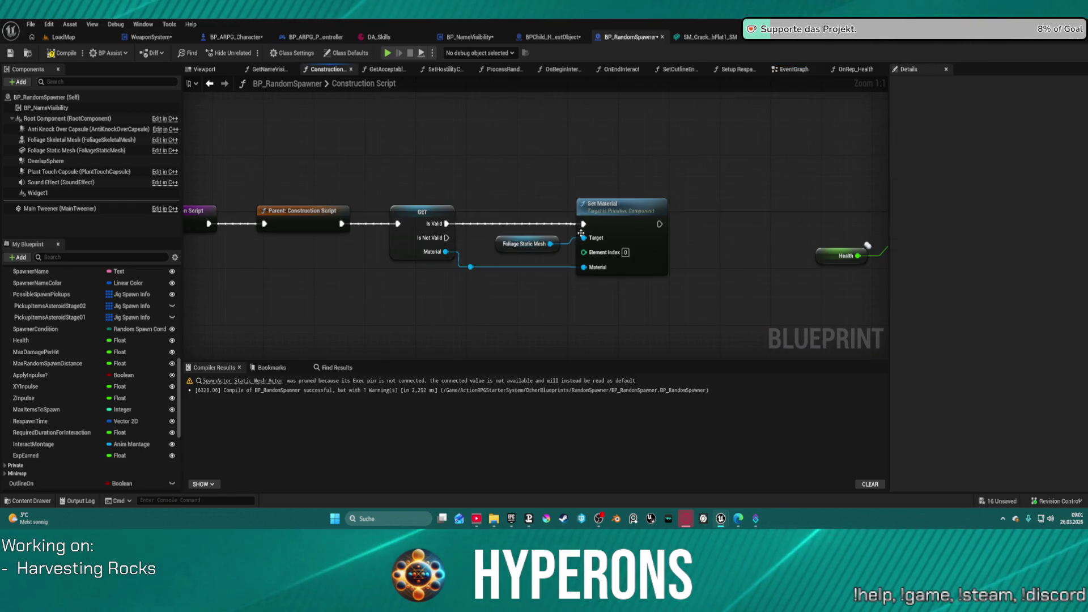
Chain Set Material's execution output into the SET Max Health node.
left_click_drag(713, 223, 431, 207)
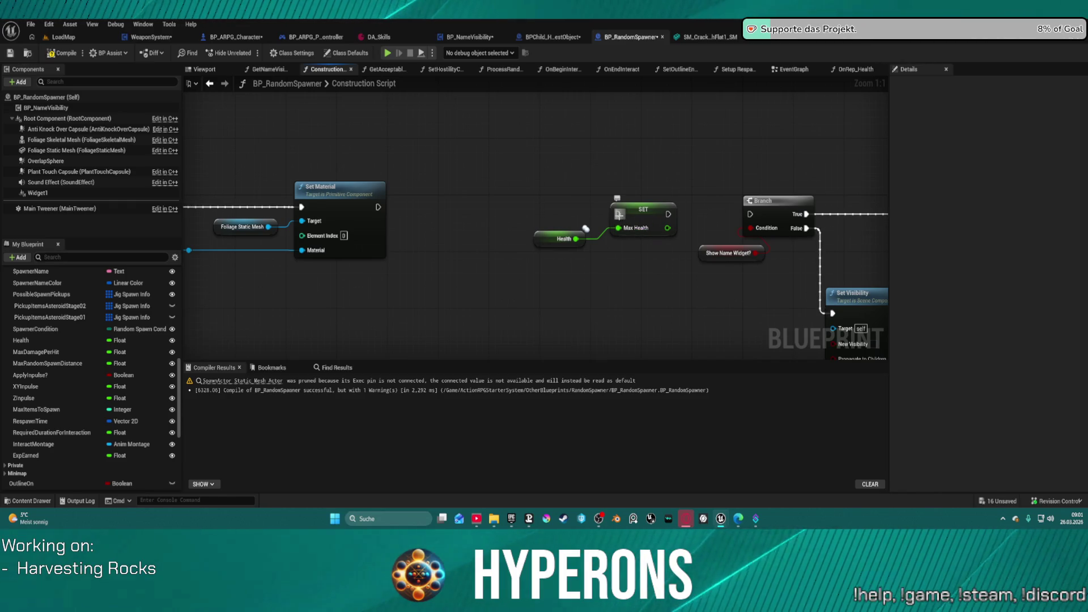
left_click(619, 214)
mouse_move(618, 214)
left_mouse_down()
mouse_move(378, 207)
mouse_move(619, 223)
left_mouse_up()
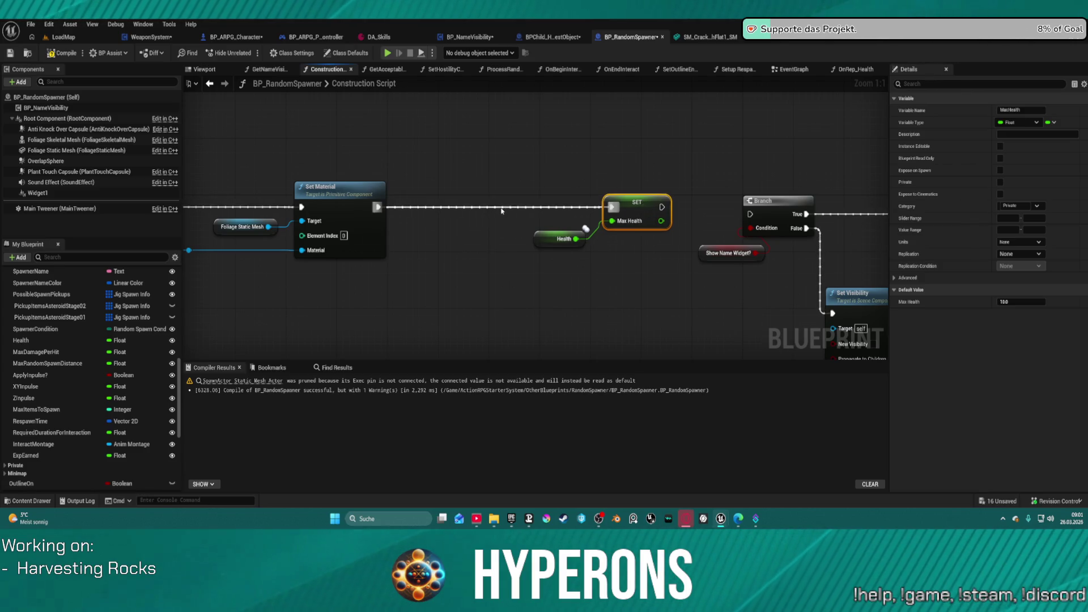
left_click(557, 214)
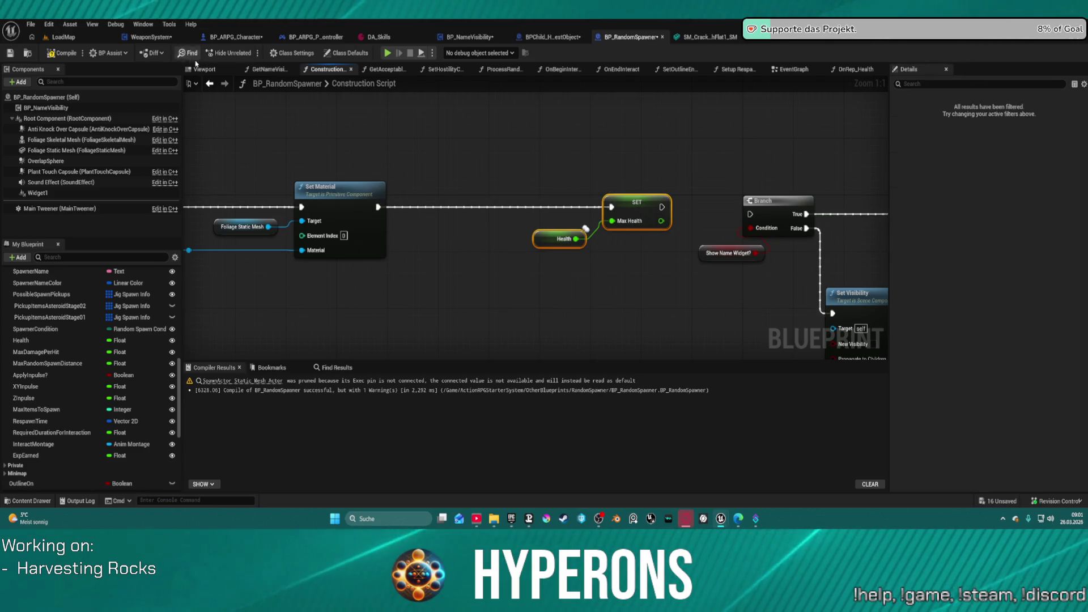
Return to the OnRep_Health graph and bring up blueprint actions beside the Health getter.
left_click(210, 84)
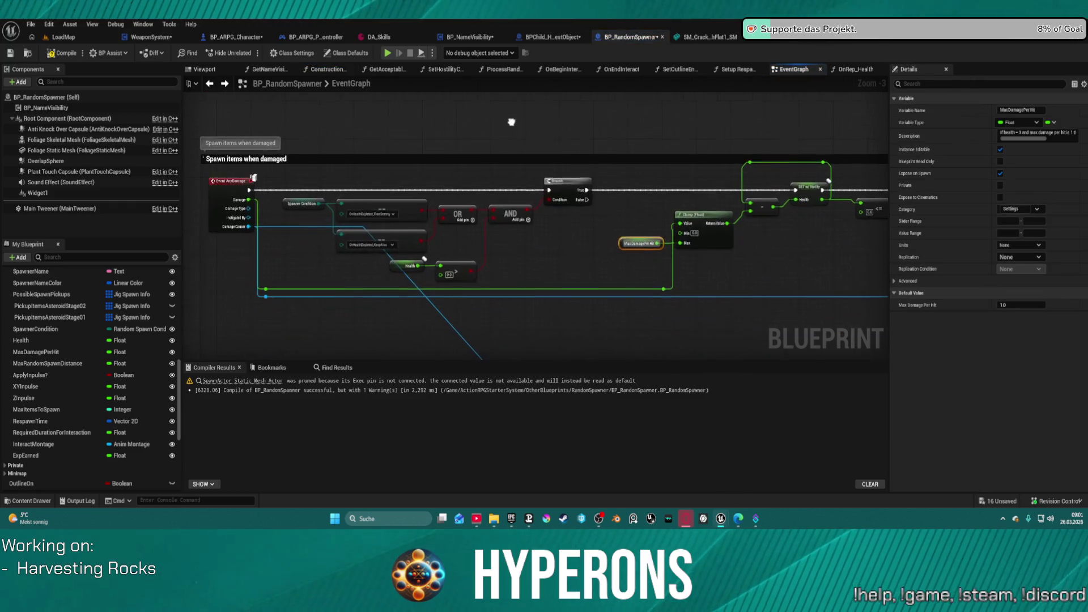
left_click(855, 69)
left_click(388, 202)
right_click(368, 231)
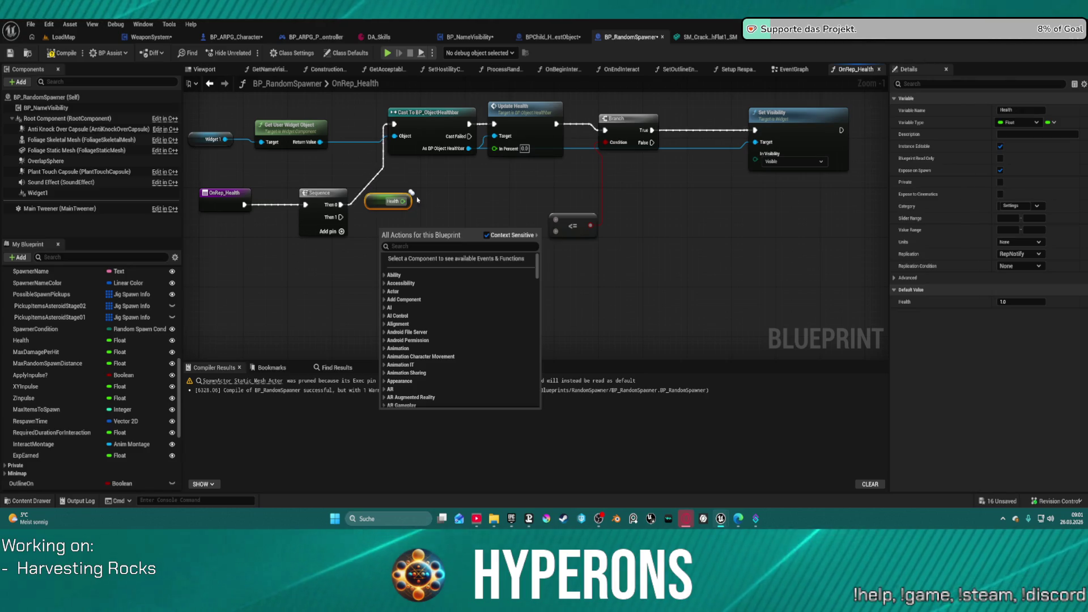
Add a Max Health getter and line the Health getter up above it.
left_click(364, 243)
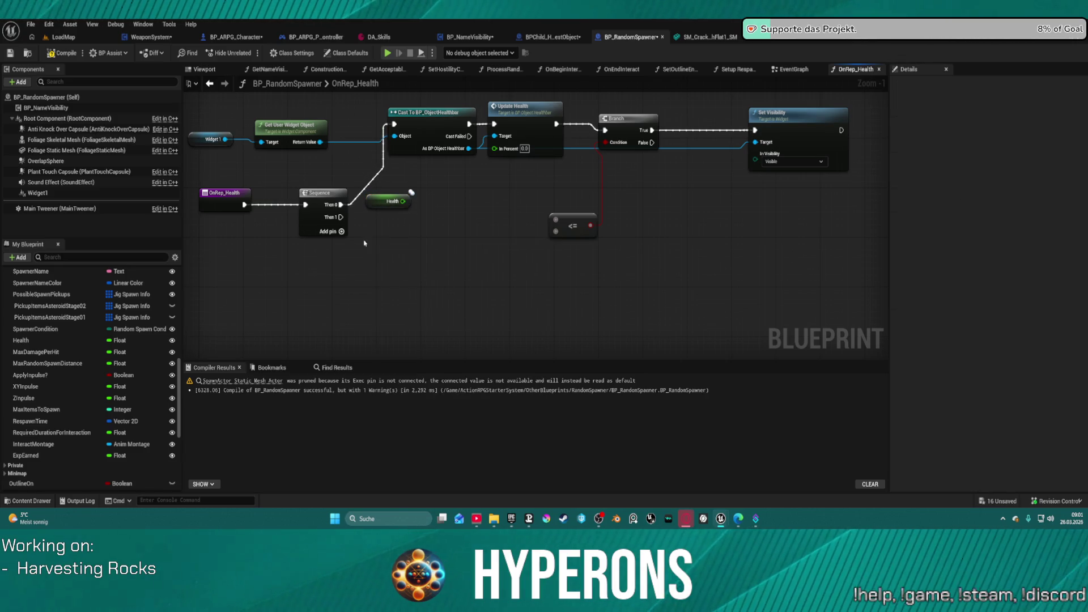
right_click(381, 238)
type("max hg")
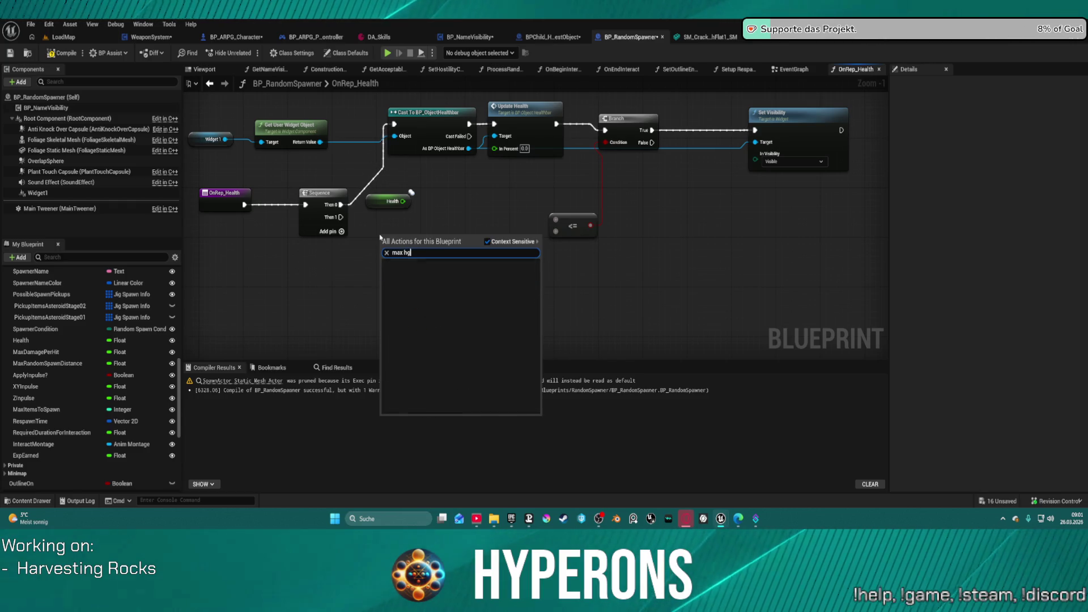
key("BackSpace")
type("ea")
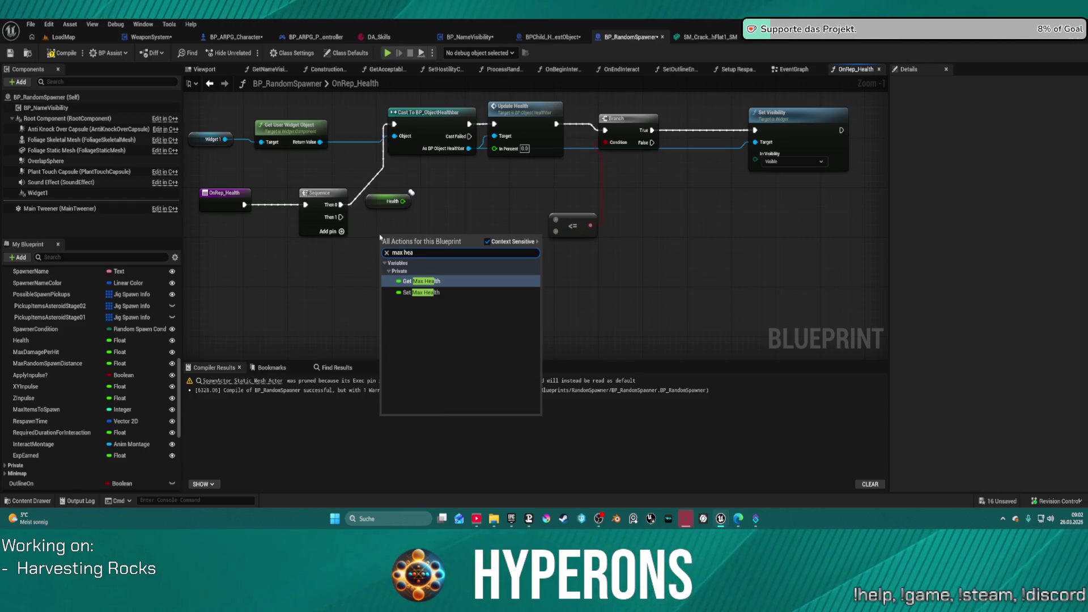
key("Return")
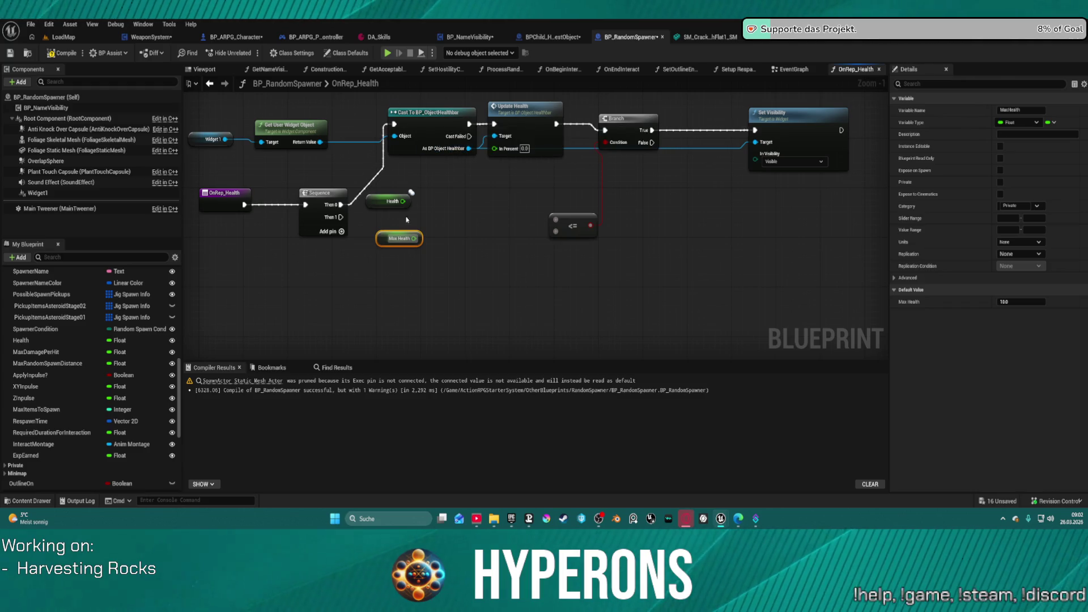
mouse_move(396, 206)
left_mouse_down()
mouse_move(395, 250)
mouse_move(388, 200)
left_mouse_up()
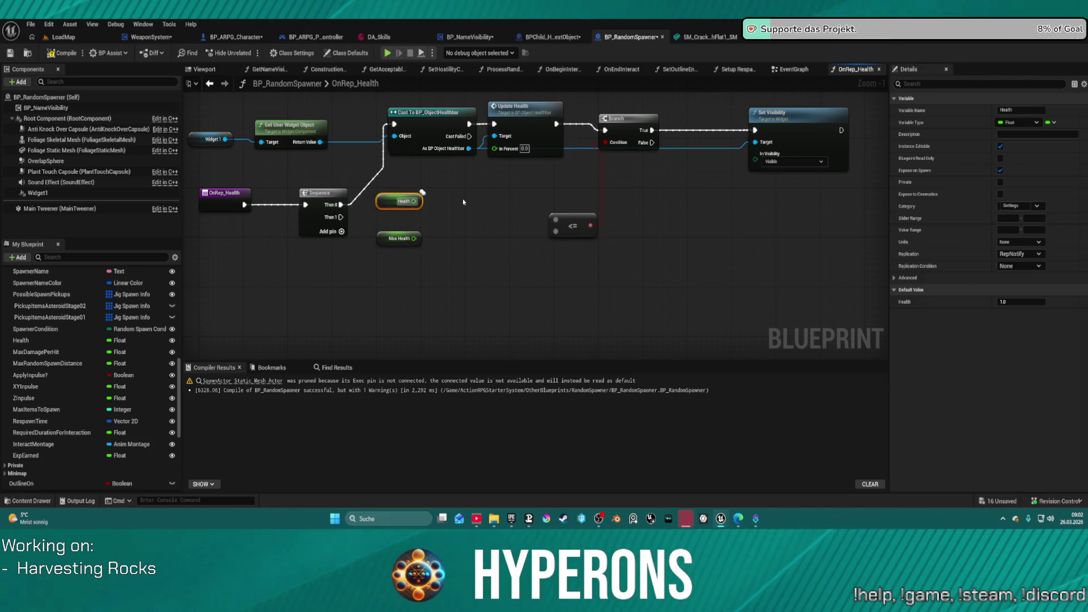
Add a Divide node, wire Health into it, and feed the ratio into Update Health's In Percent.
right_click(466, 233)
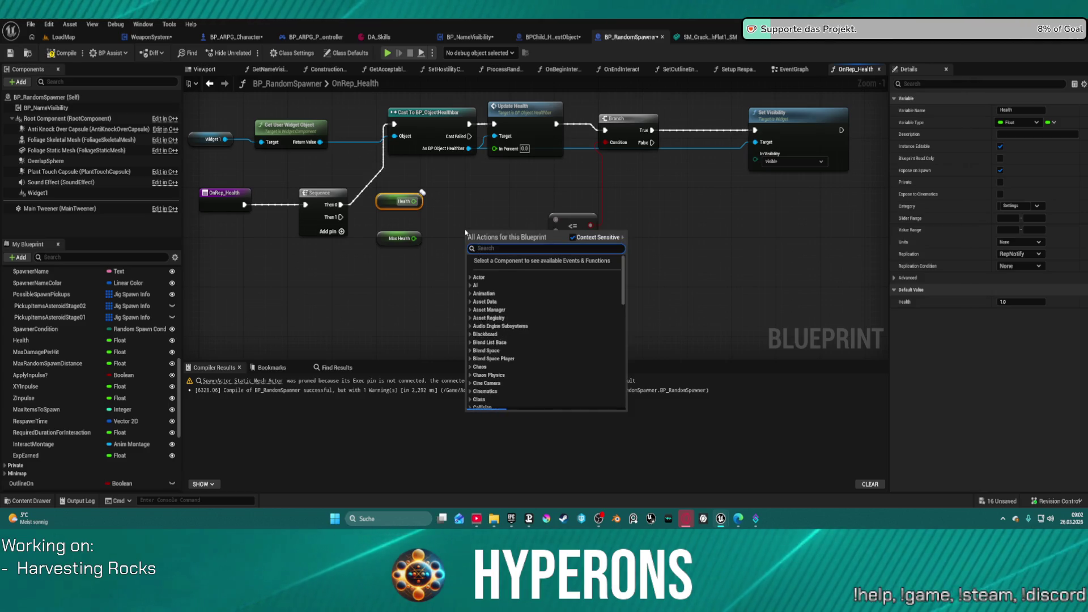
type("di")
type("vide")
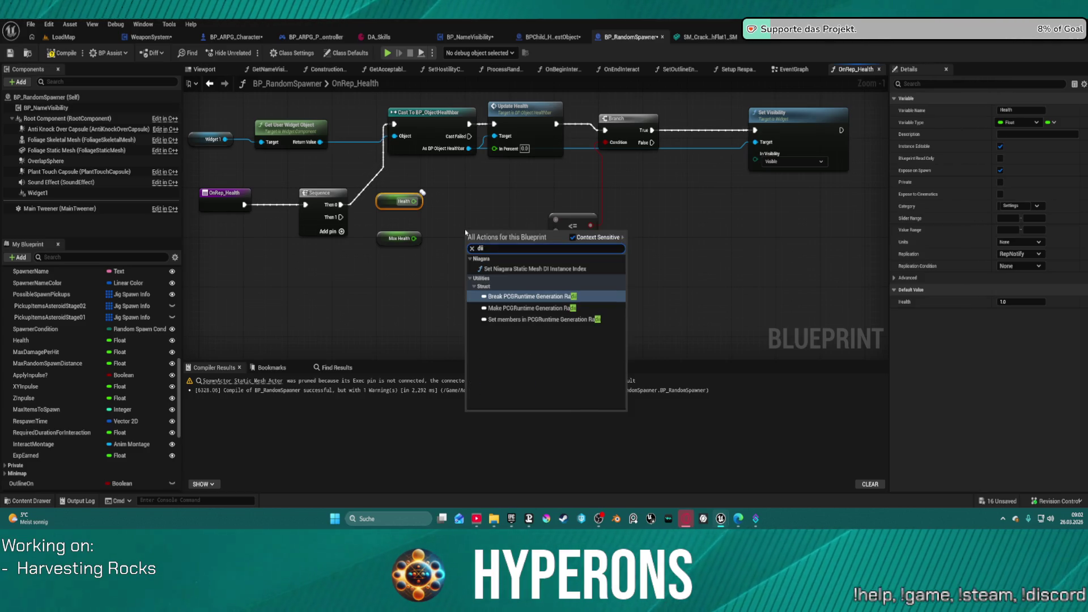
key("Return")
mouse_move(465, 231)
left_mouse_down()
mouse_move(411, 203)
mouse_move(415, 239)
mouse_move(438, 220)
mouse_move(417, 207)
mouse_move(429, 260)
left_mouse_up()
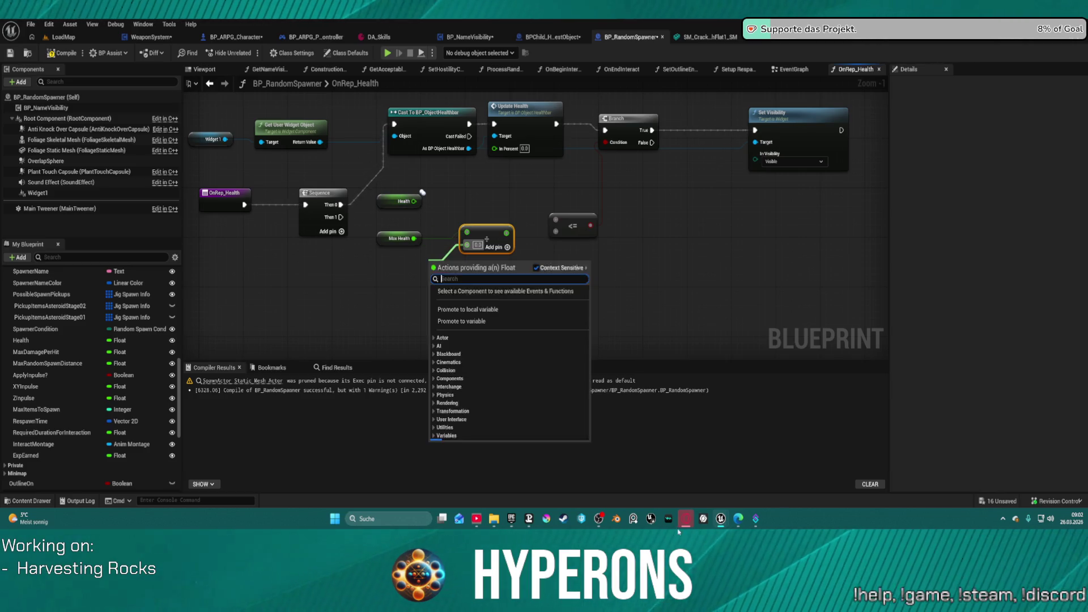
key("super")
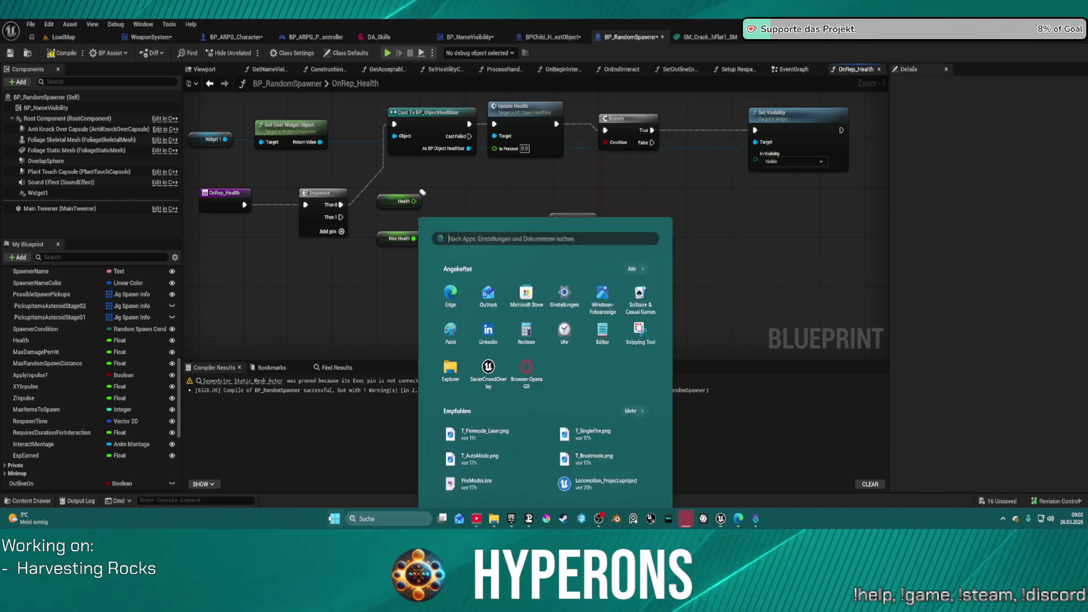
key("Escape")
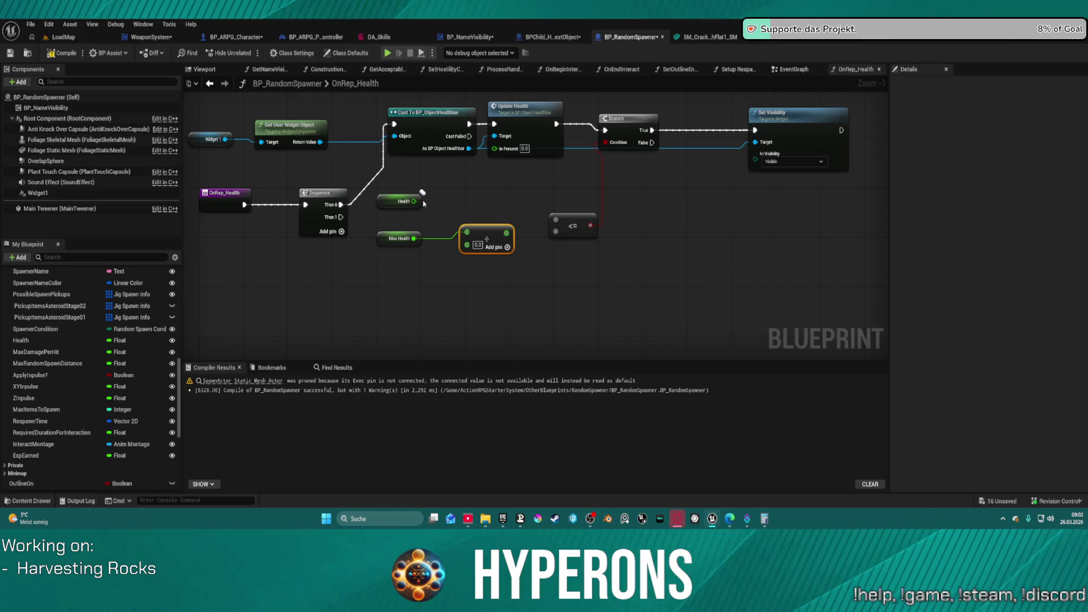
mouse_move(414, 200)
left_mouse_down()
mouse_move(473, 244)
mouse_move(466, 233)
mouse_move(496, 149)
left_mouse_up()
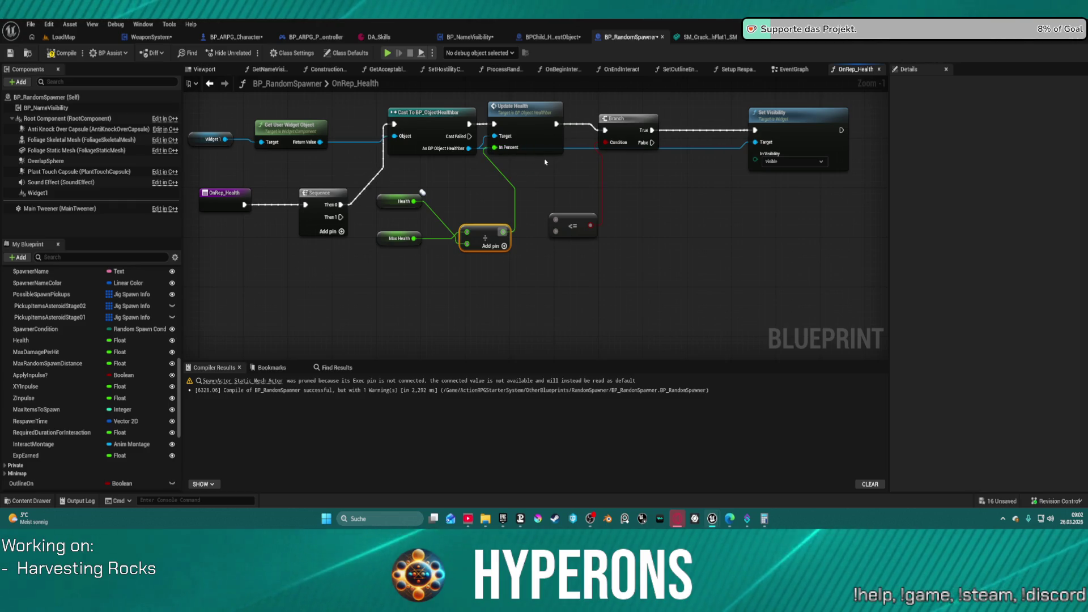
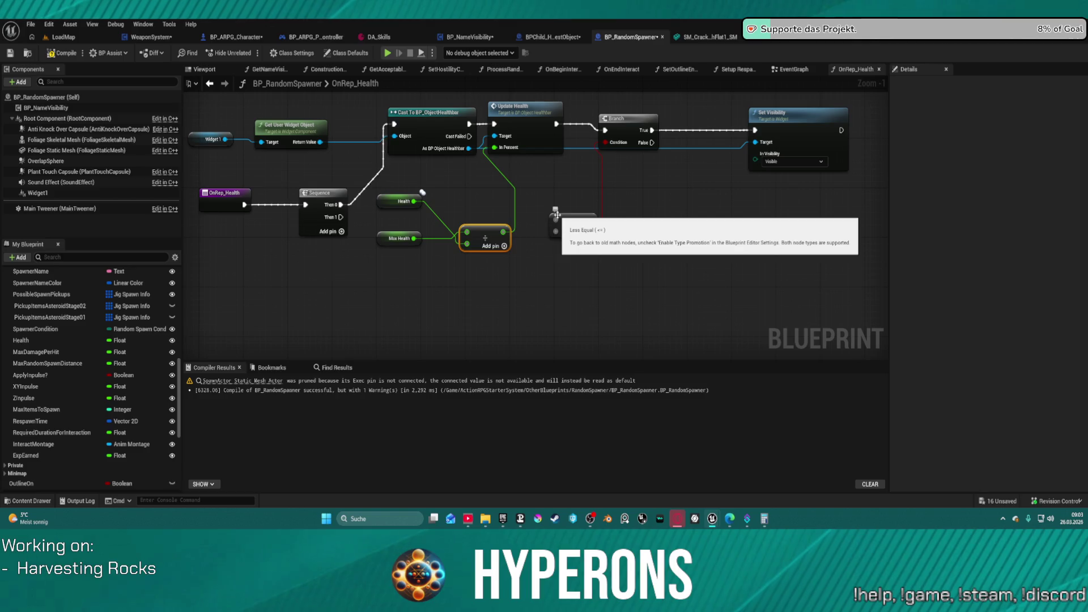
Feed the Health/Max Health division into the <= node and branch on its result from Sequence Then 1.
left_click_drag(557, 220, 504, 233)
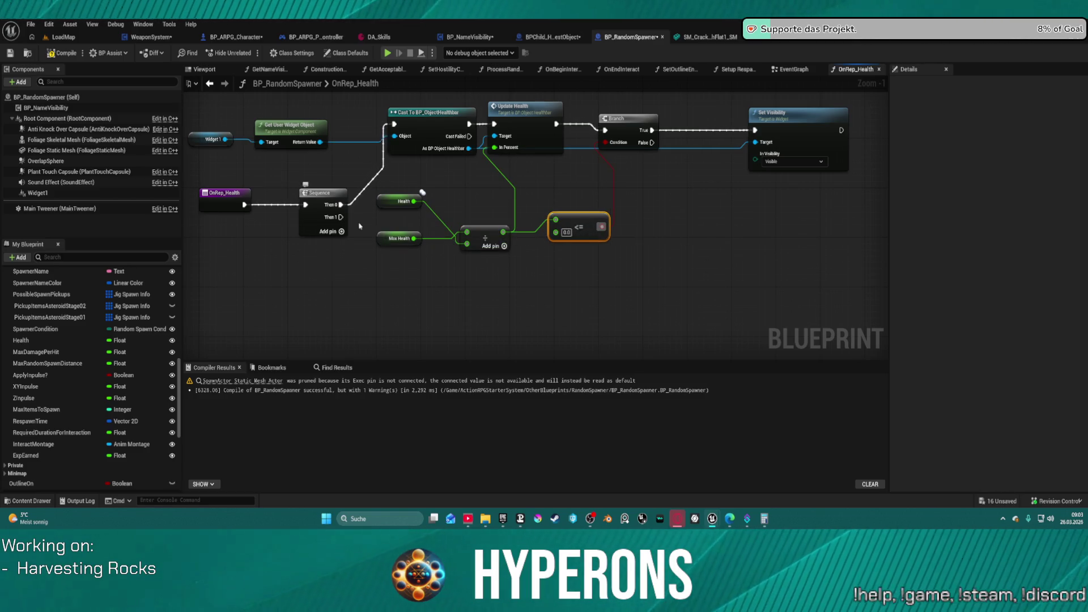
left_click(503, 295)
left_click_drag(510, 309, 341, 217)
left_click_drag(516, 326, 568, 273)
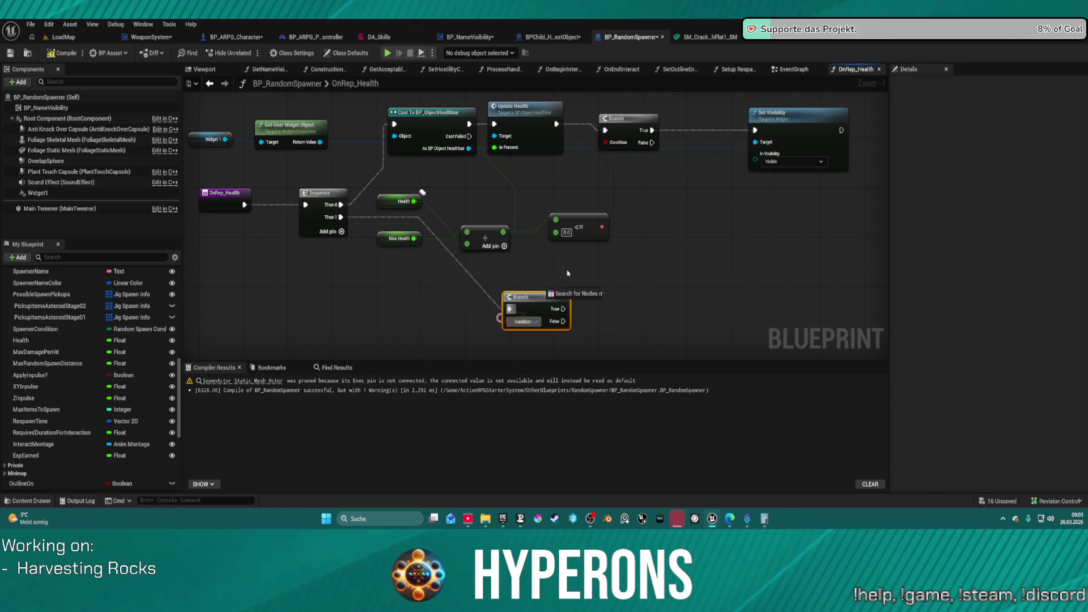
left_click_drag(602, 228, 602, 228)
mouse_move(522, 297)
left_mouse_down()
mouse_move(590, 289)
mouse_move(661, 261)
left_mouse_up()
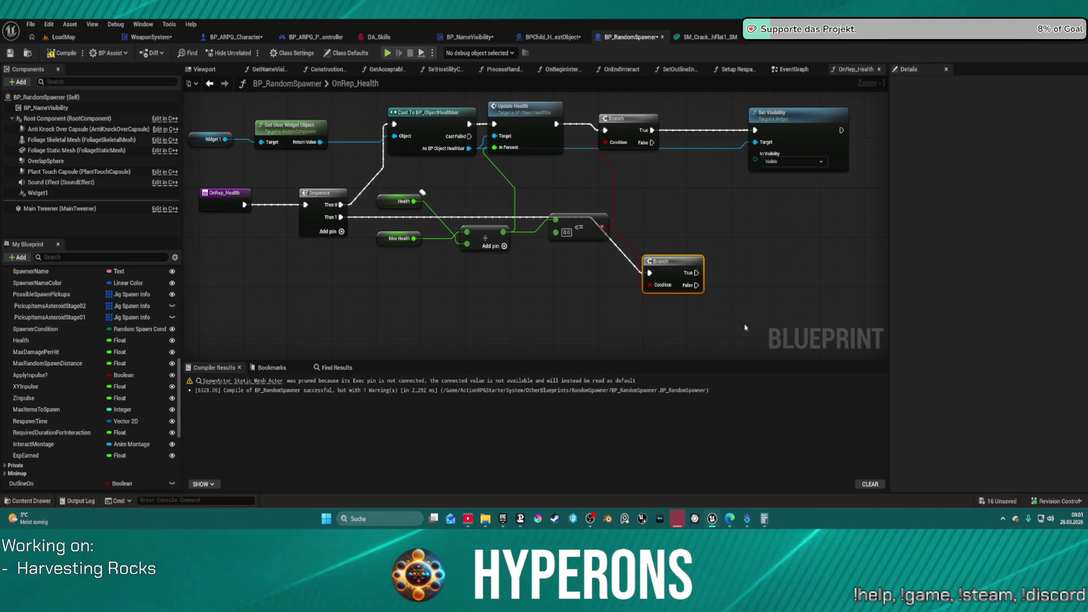
Straighten the new nodes into a left-to-right layout, compile, and dismiss the error report.
left_click_drag(648, 254, 559, 293)
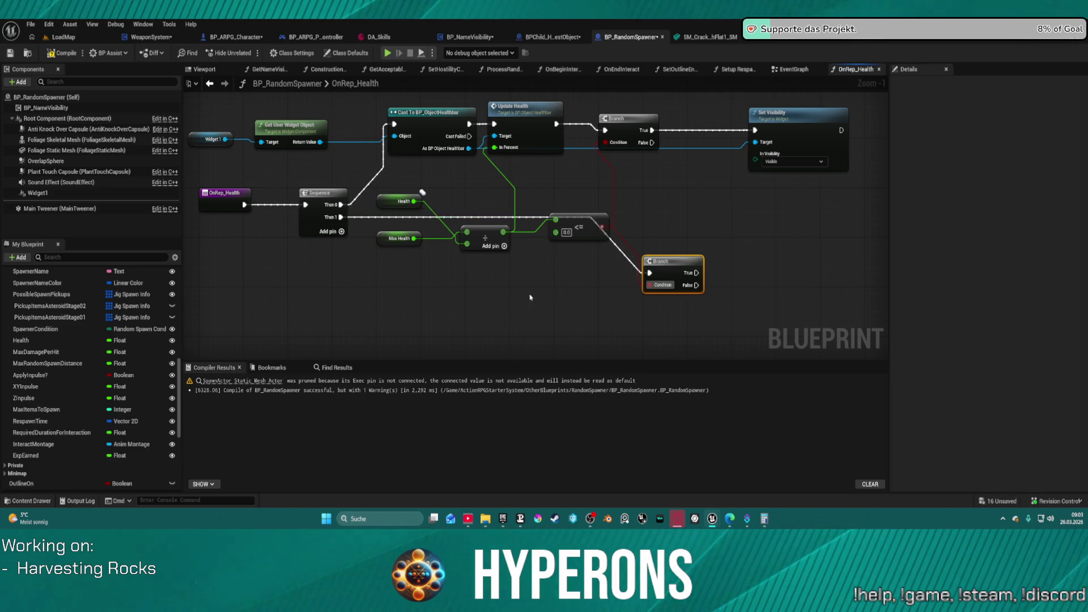
left_click(432, 129)
key("f")
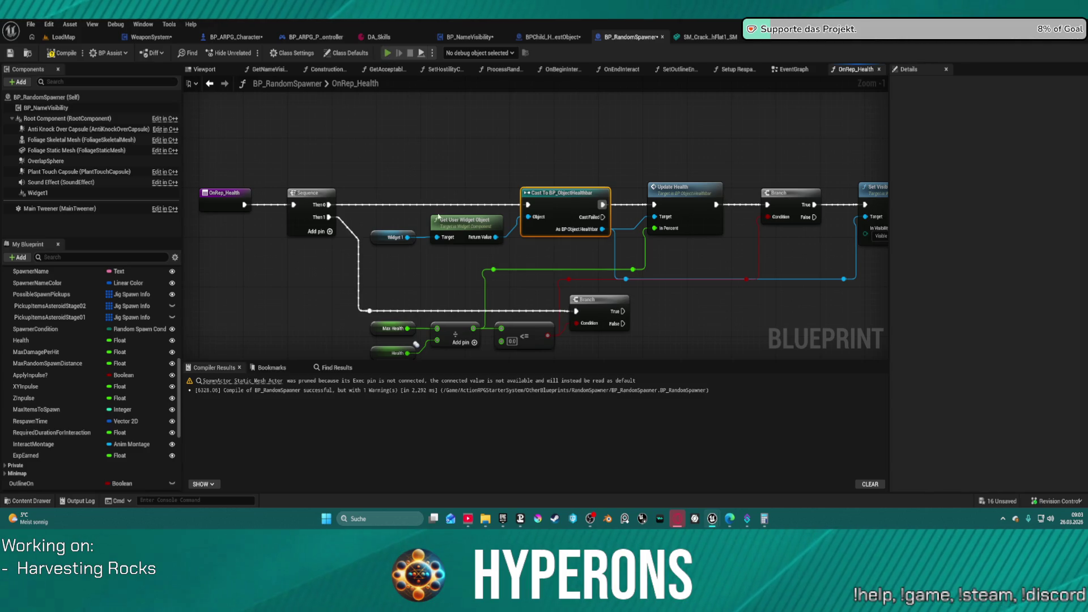
key("F7")
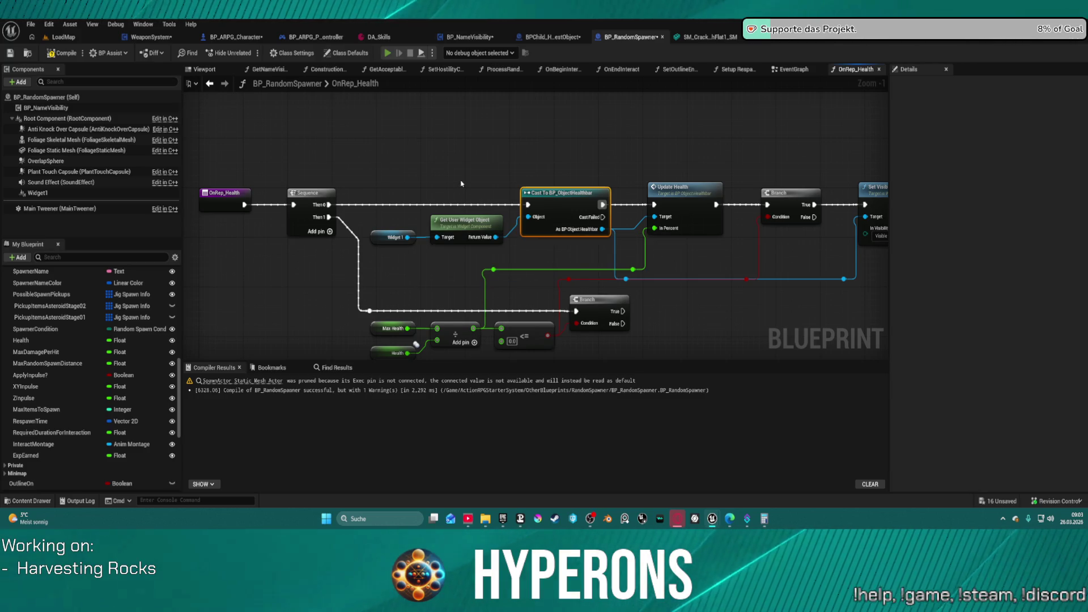
left_click(624, 286)
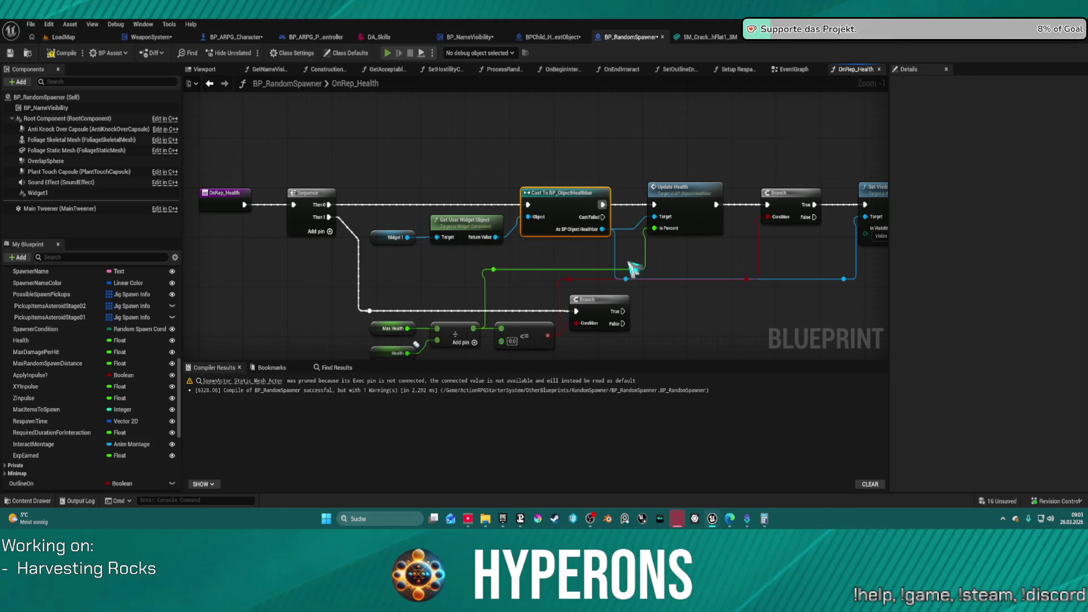
Equip the harvester from the inventory and fire at the rock while walking in and circling it.
key("i")
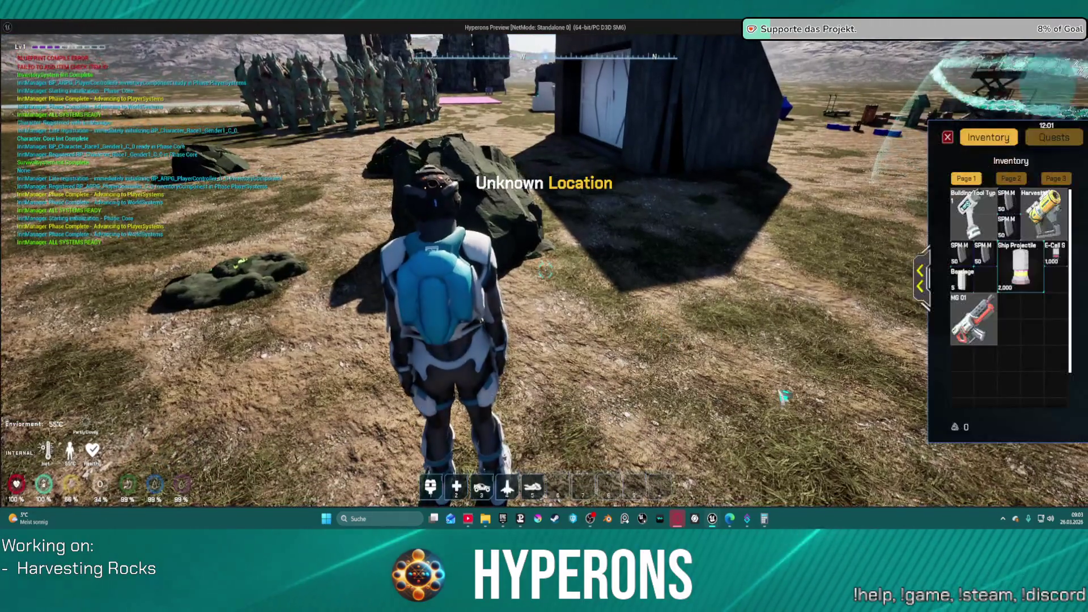
right_click(1043, 214)
key("i")
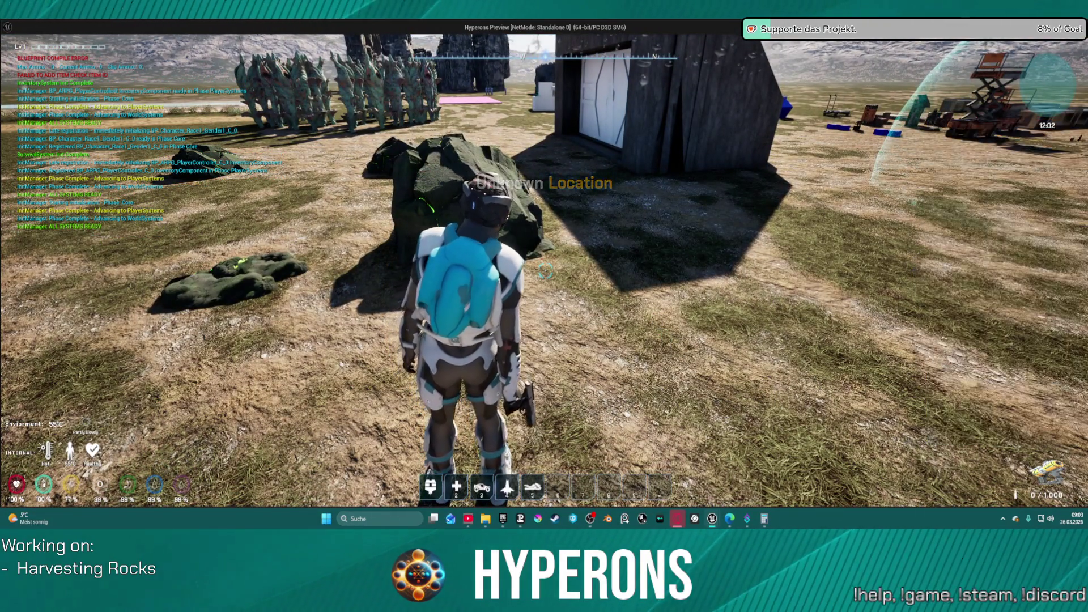
key("w")
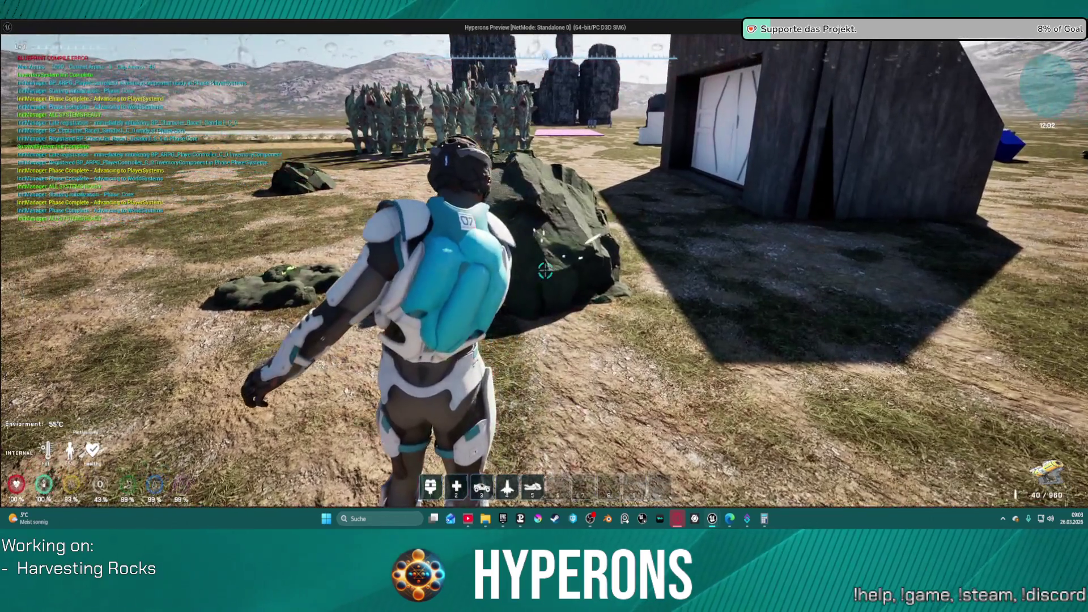
left_click(545, 271)
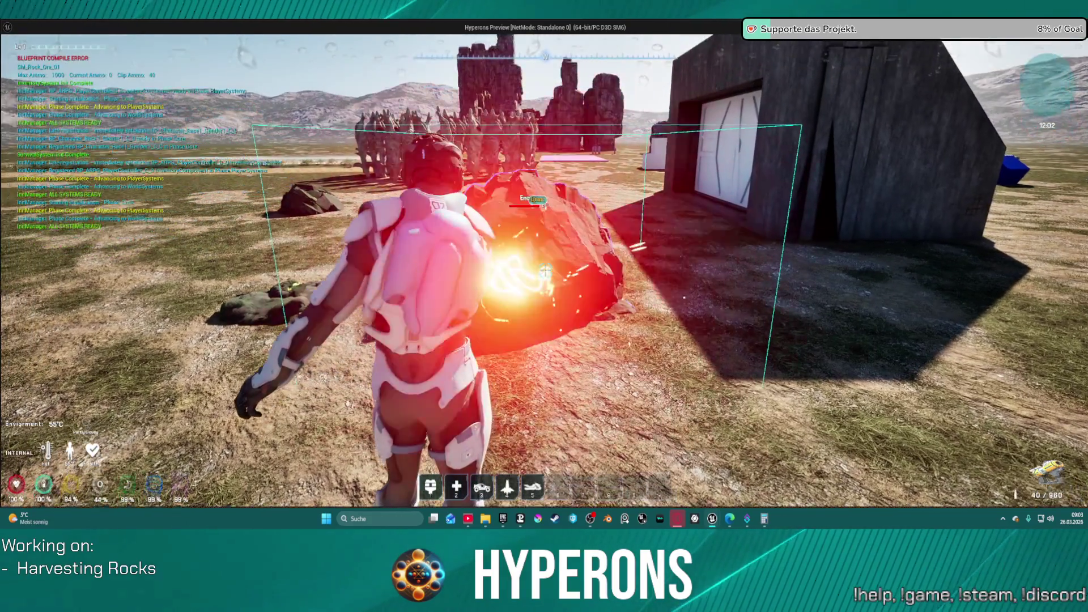
key("w")
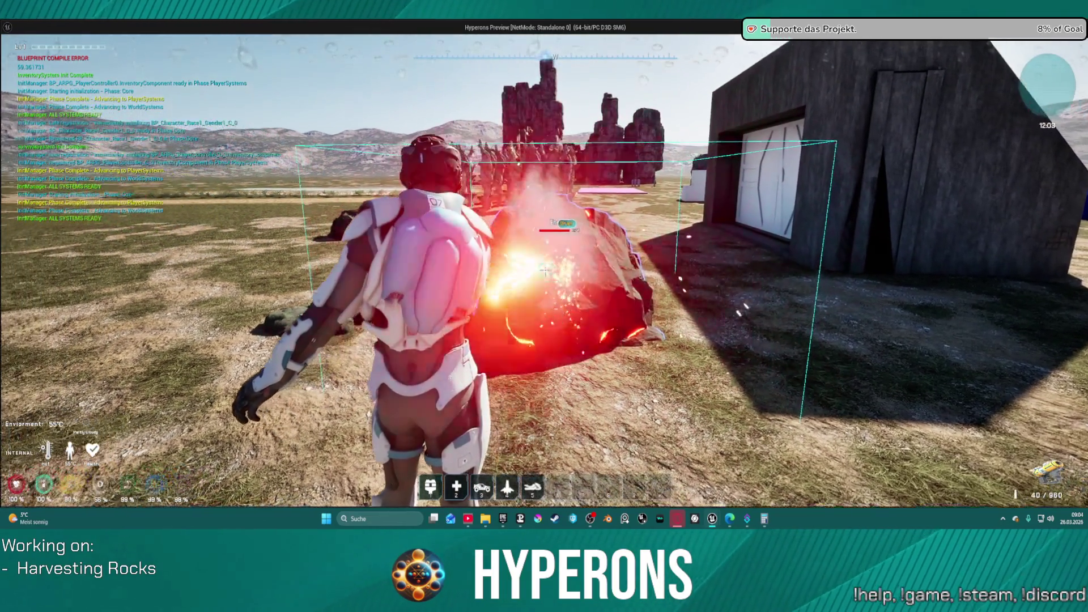
key("a")
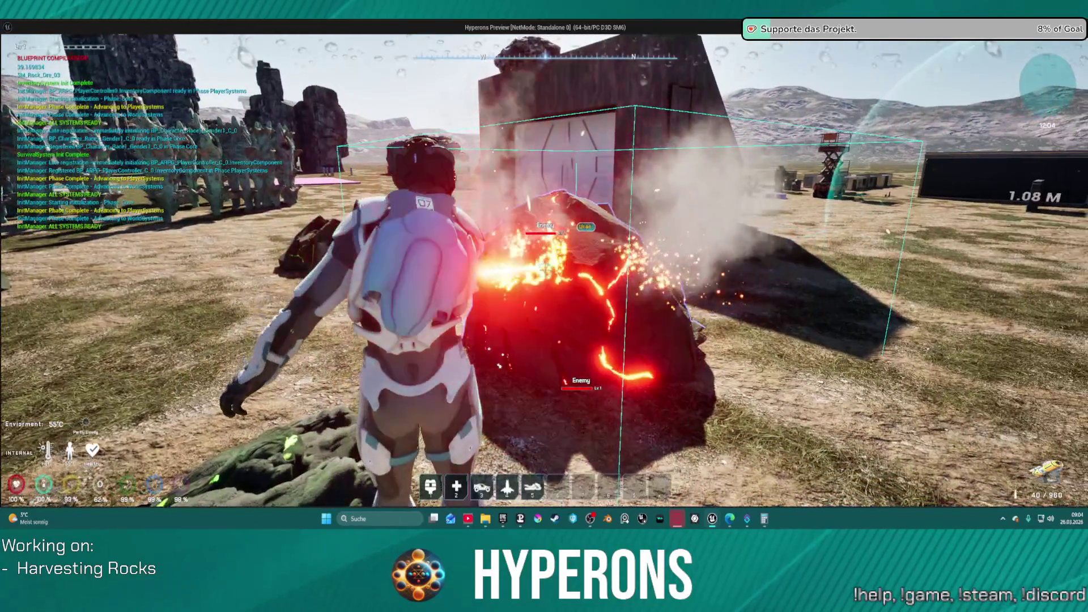
key("a")
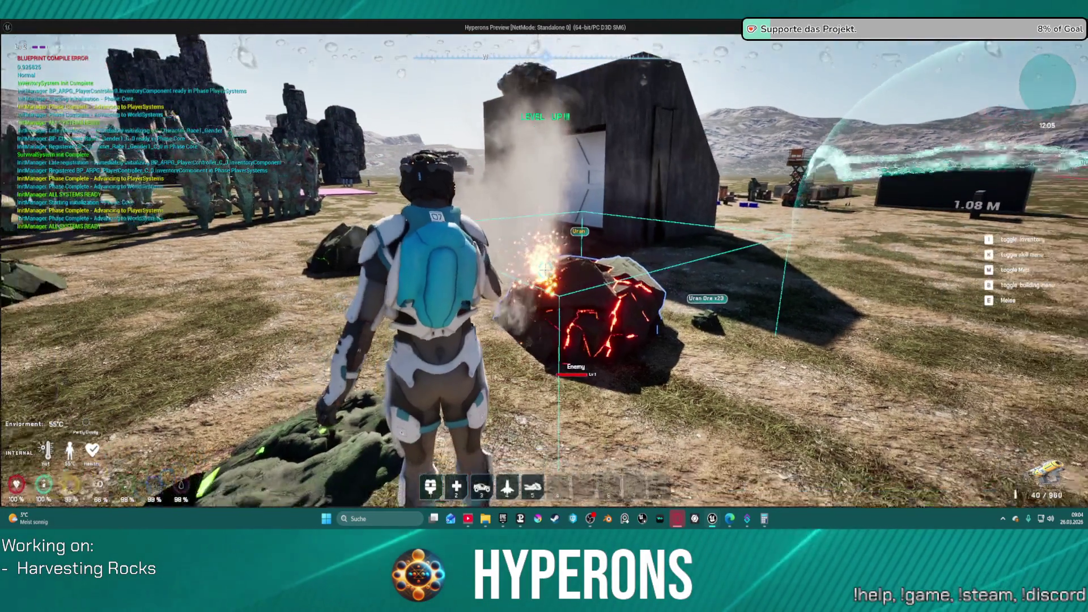
Release the game, stop the play session, and select the Widget1 component.
key("alt+Tab")
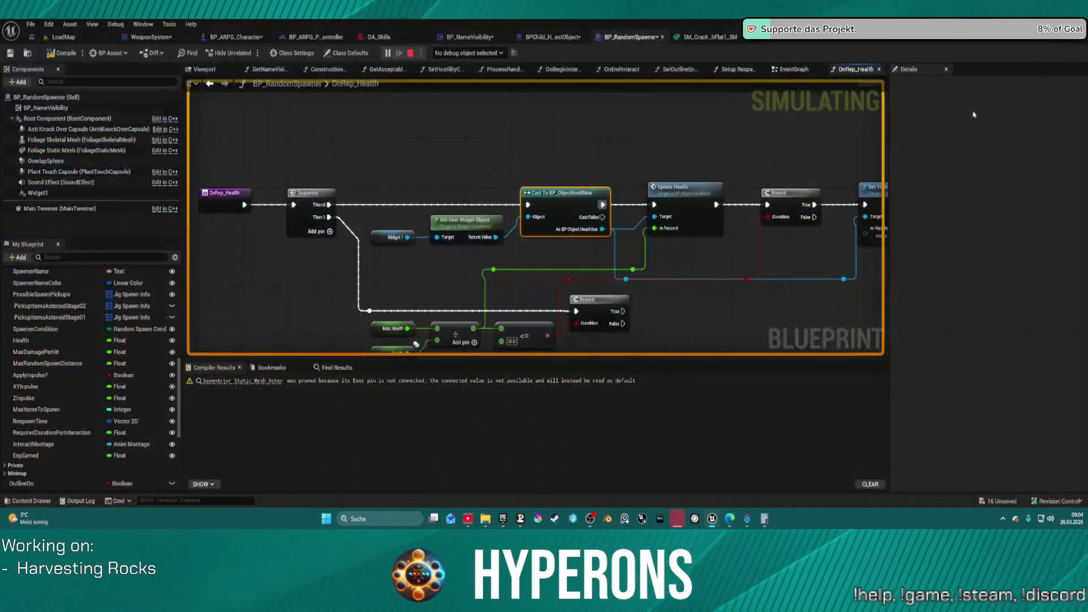
key("Escape")
left_click(40, 193)
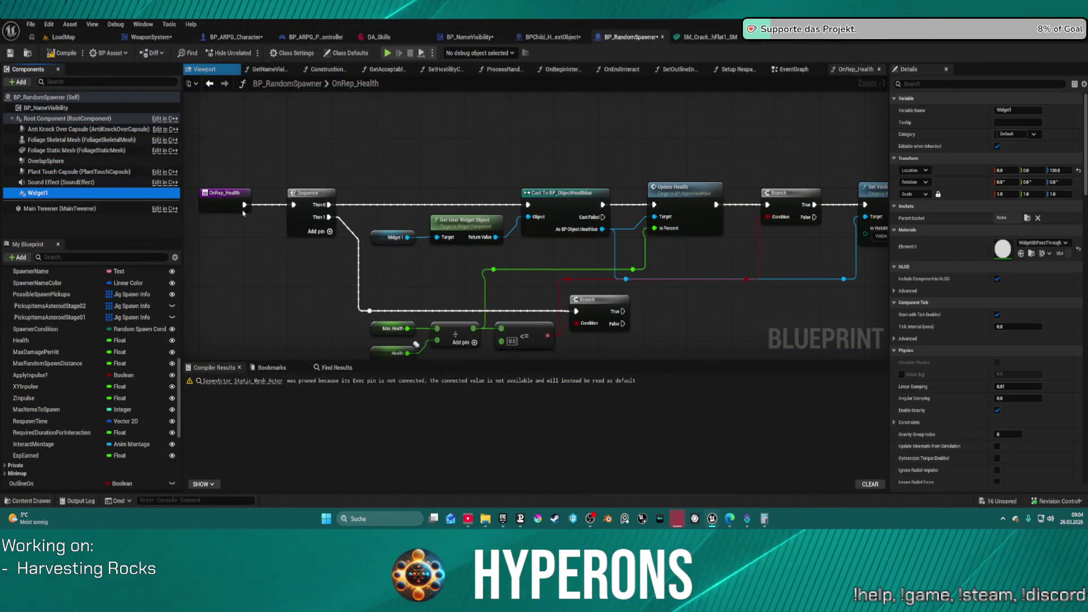
Swap Widget1's Widget Class from BP_BossHealthbar to BP_ObjectHealthbar and open that widget blueprint.
scroll(1033, 240, "down", 1)
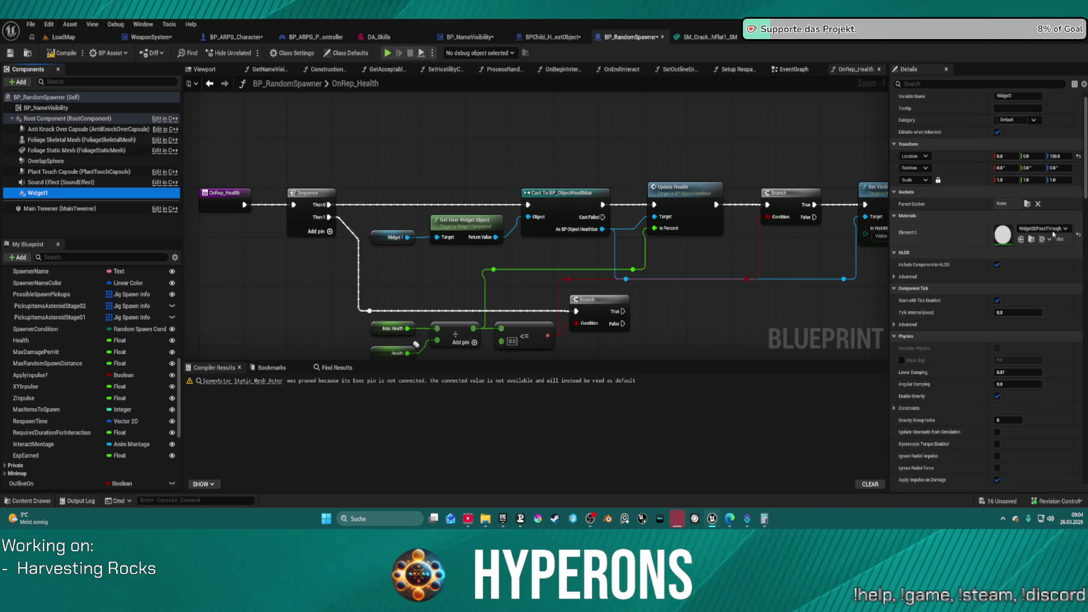
scroll(1054, 234, "down", 10)
scroll(1025, 311, "down", 10)
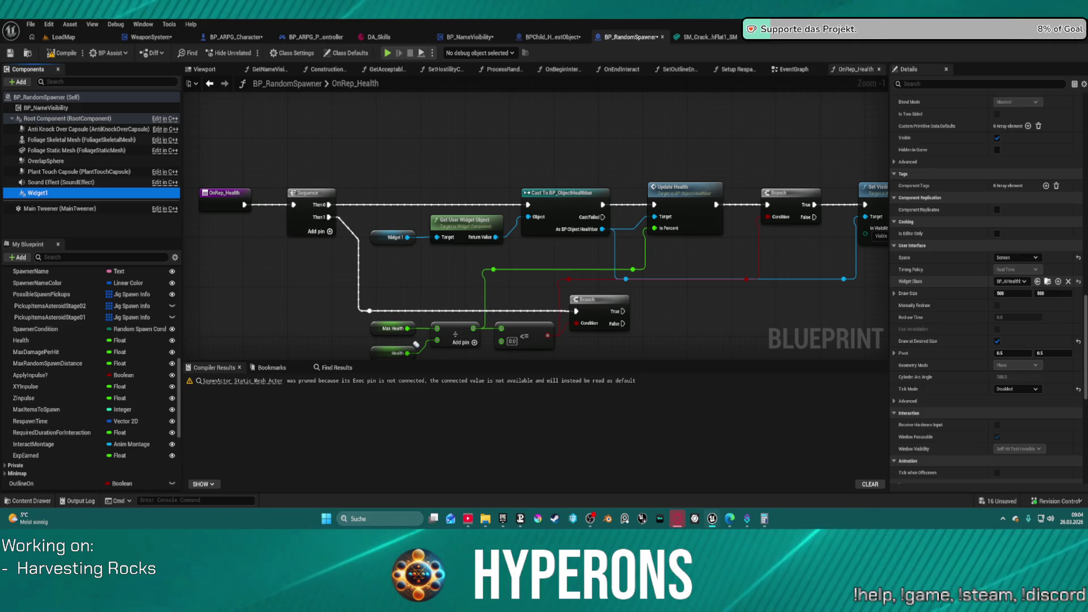
left_click(28, 500)
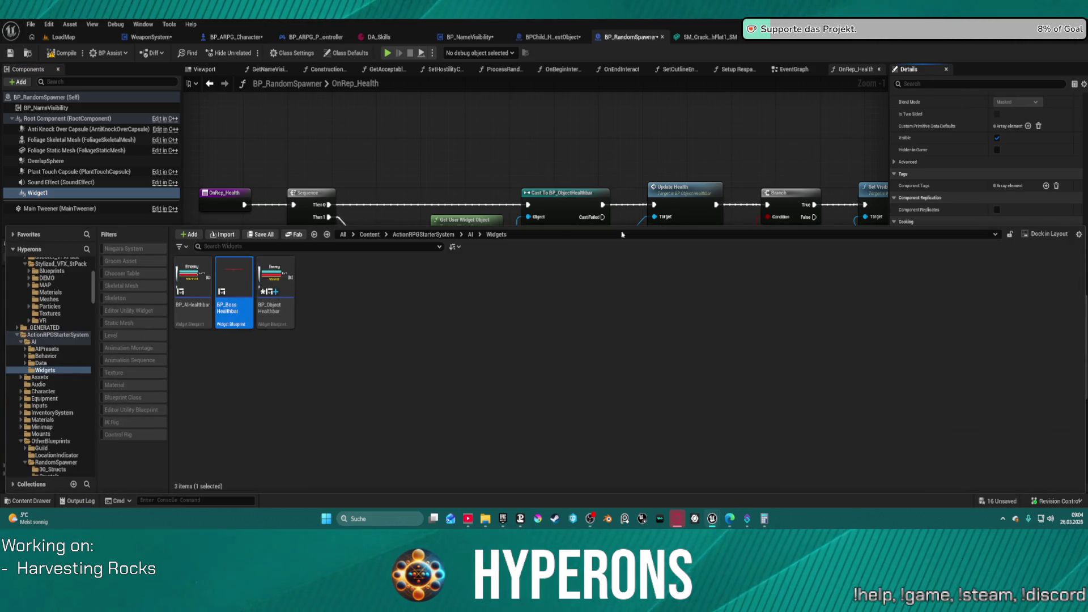
left_click(966, 207)
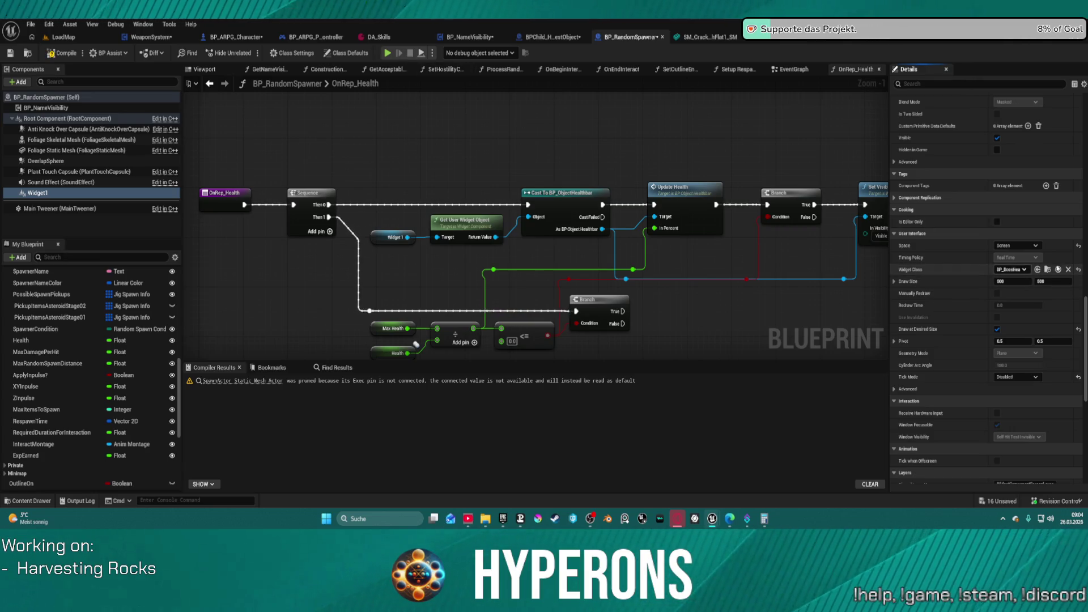
left_click(1047, 271)
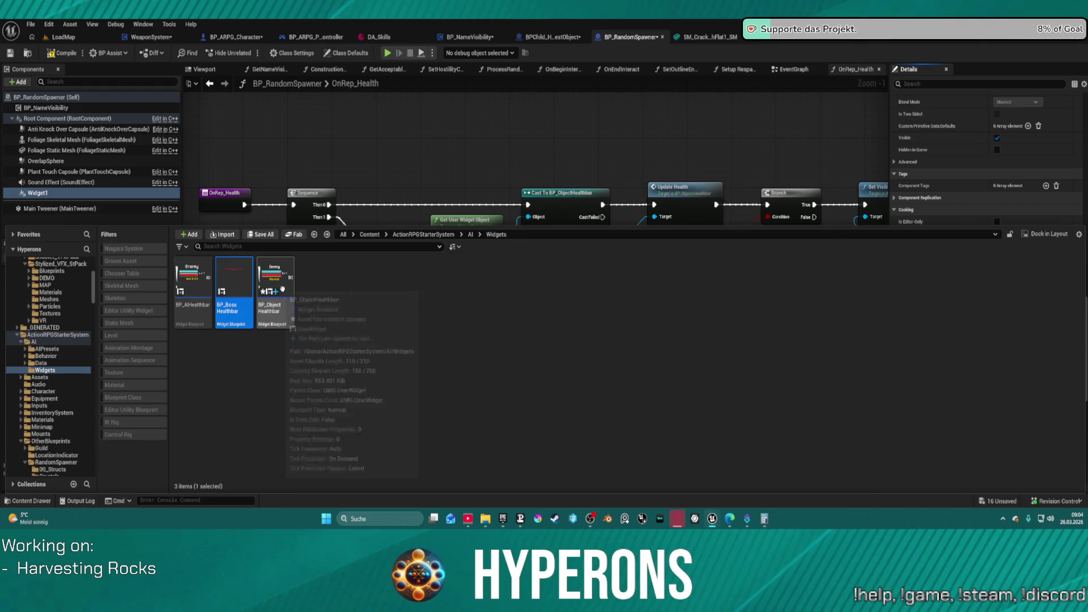
left_click(283, 289)
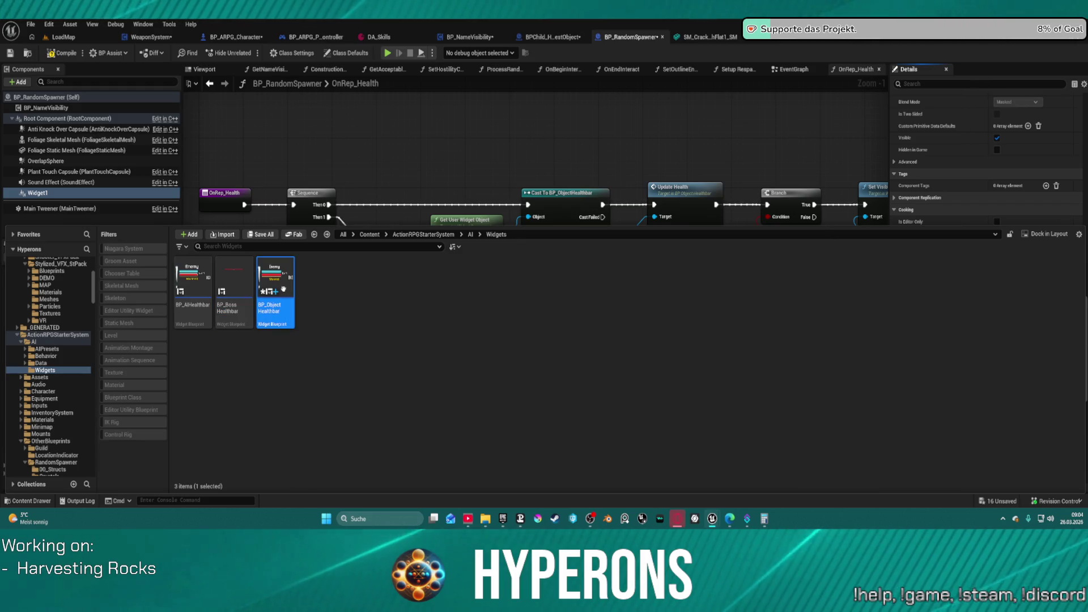
left_click(1037, 270)
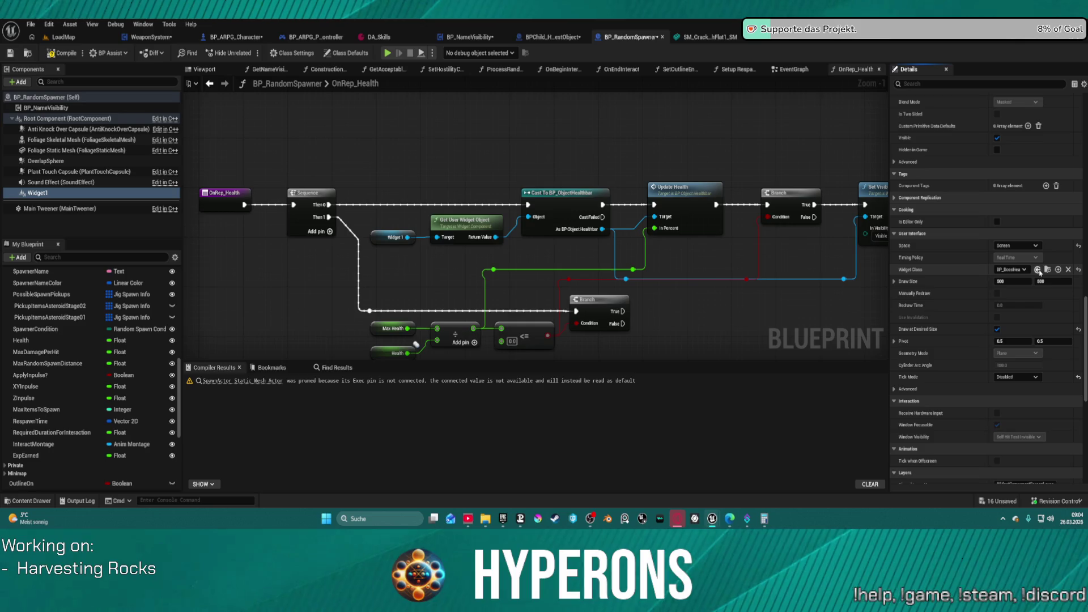
left_click(1038, 270)
double_click(561, 192)
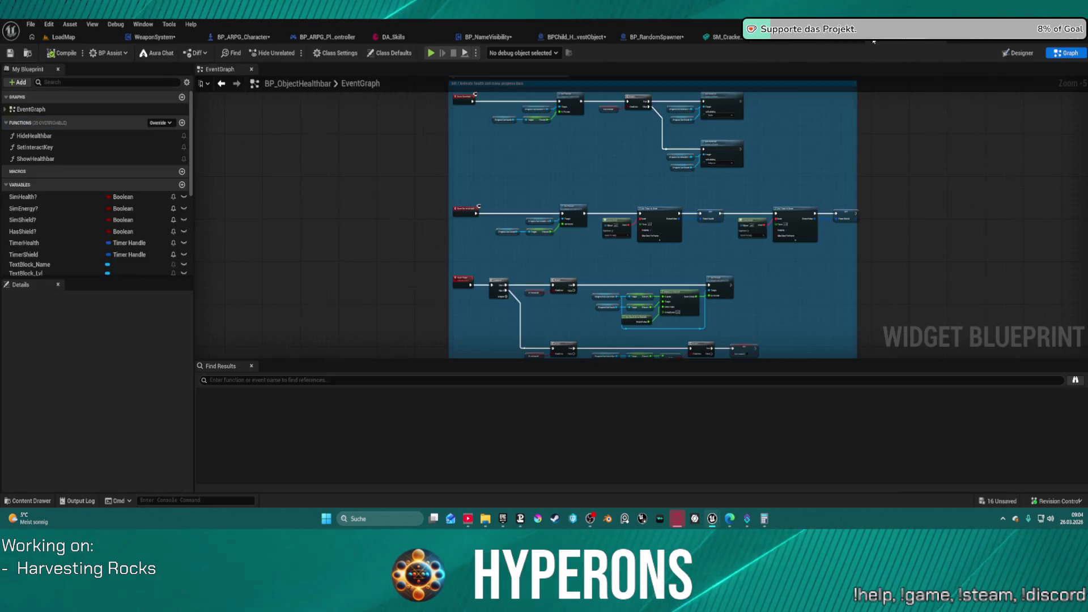
Save all assets, start playing LoadMap, and equip the harvester from the inventory.
left_click(10, 55)
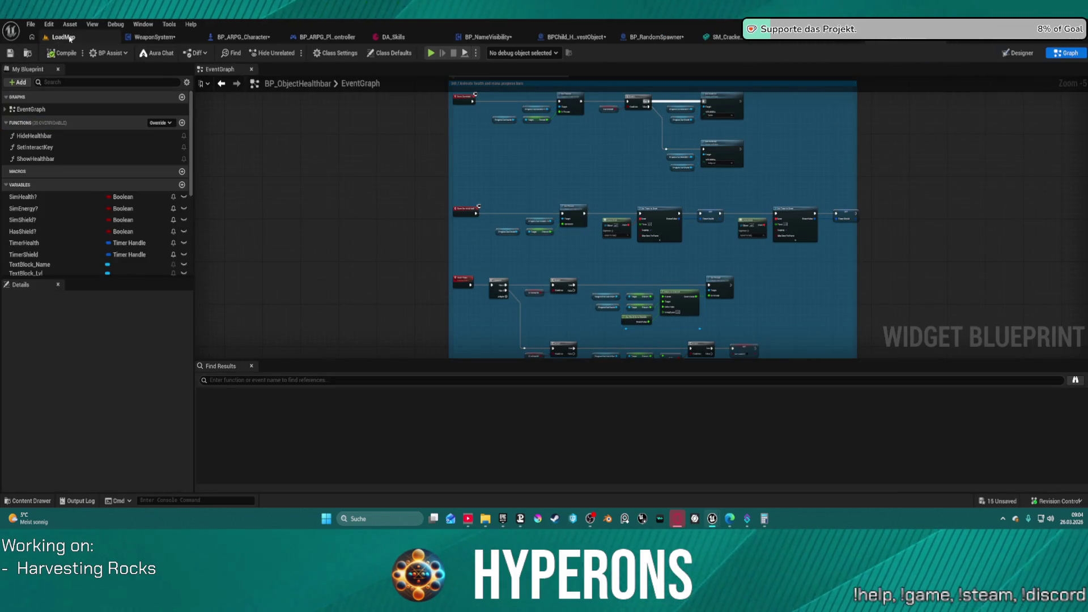
left_click(70, 38)
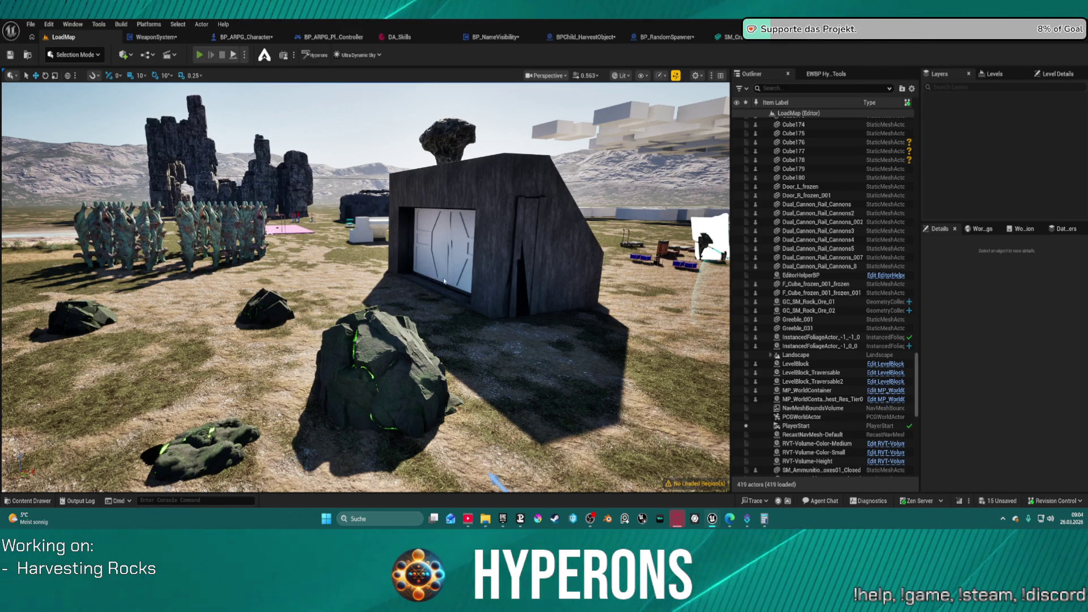
key("alt+p")
key("i")
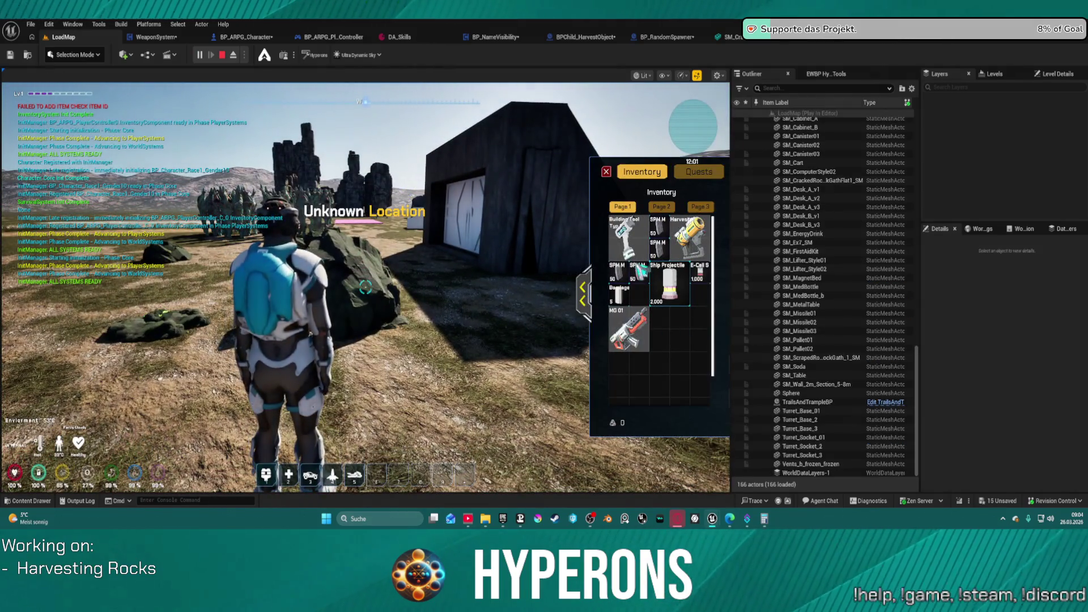
double_click(689, 234)
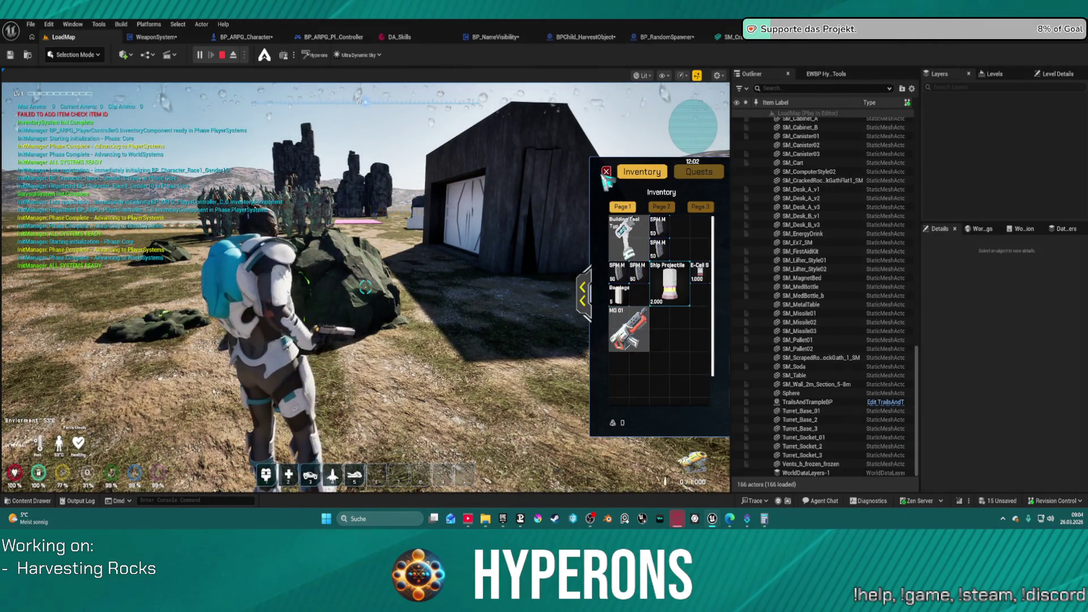
left_click(607, 171)
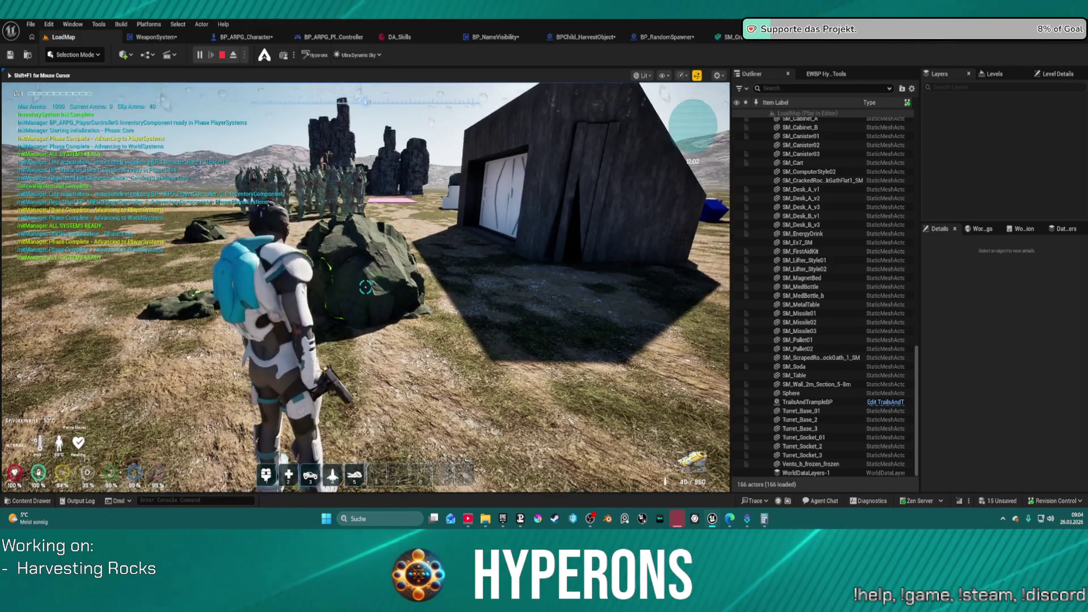
Fire the harvester at the rock, stop play, and return to BP_ObjectHealthbar's Designer view.
key("w")
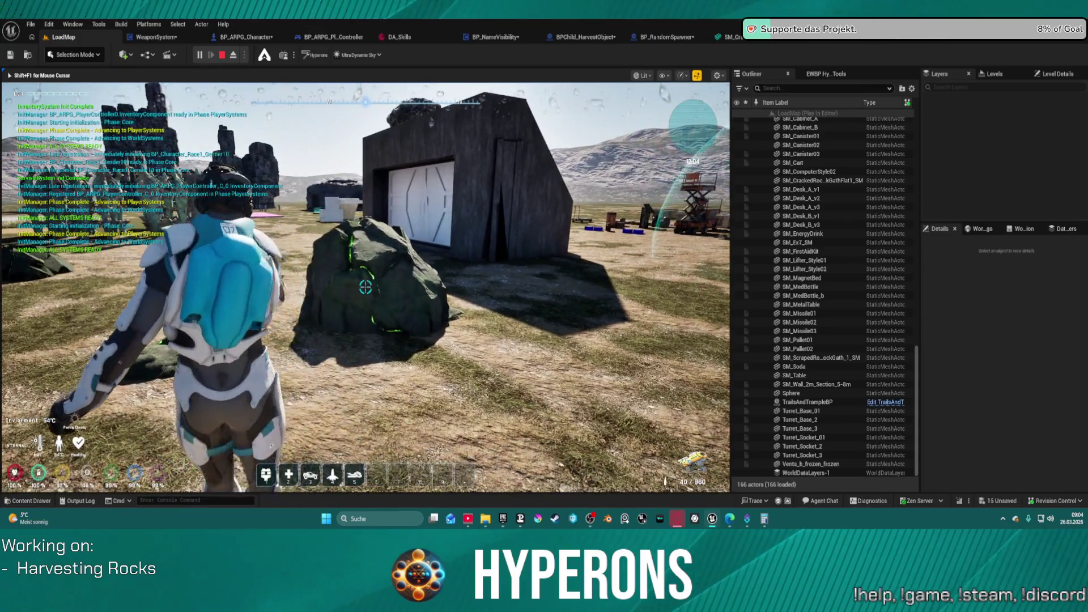
left_click(365, 288)
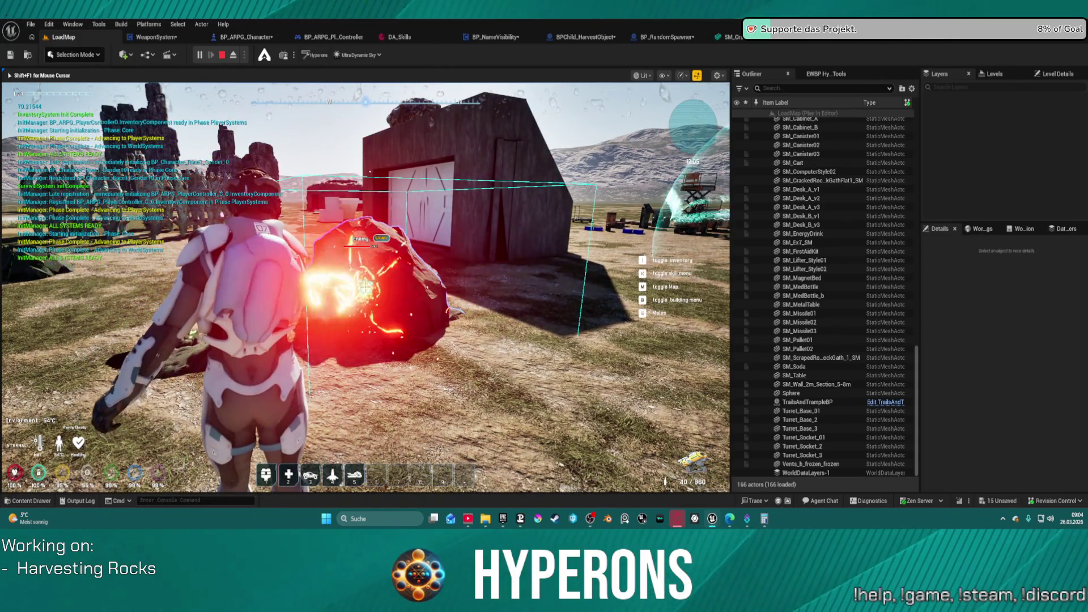
key("Escape")
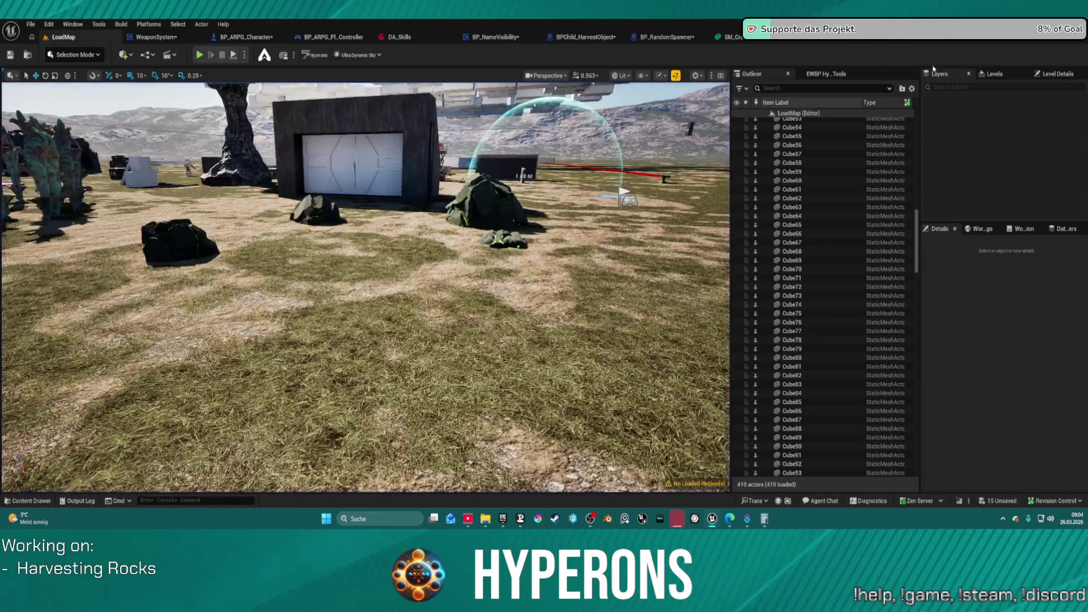
left_click(919, 40)
left_click(1014, 52)
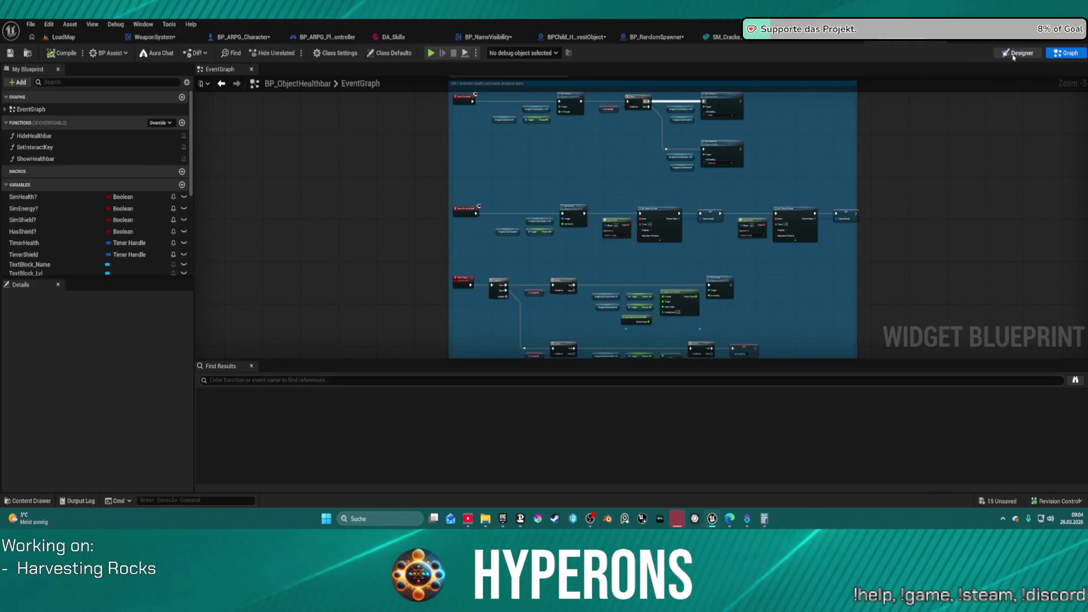
Delete the Enemy name, Stunned text, quest image, level text, [E] interact key, and Staminabar.
left_click(495, 225)
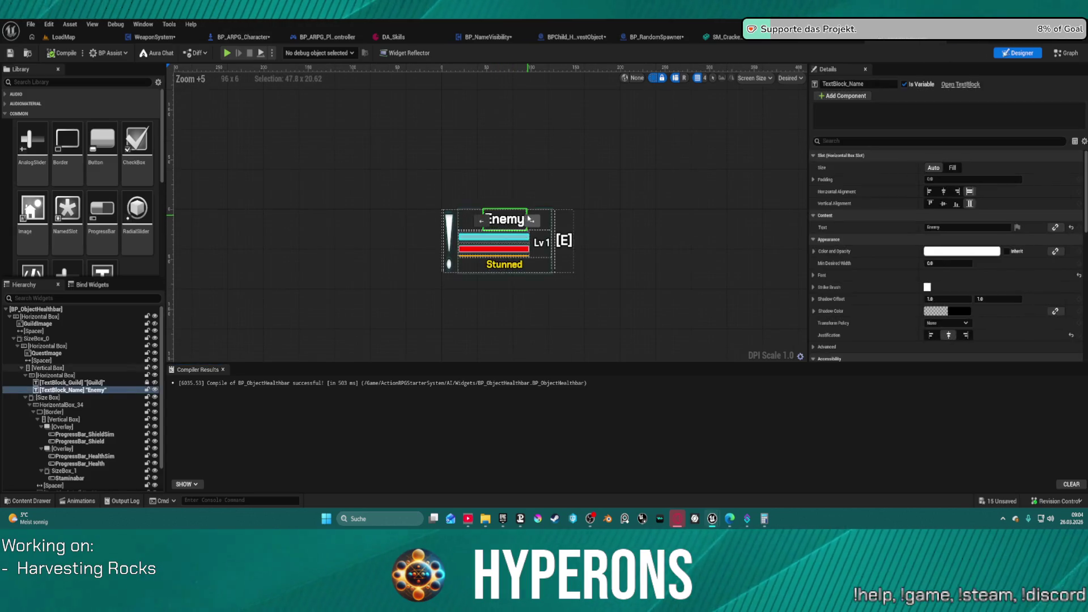
key("Delete")
left_click(505, 247)
key("Delete")
left_click(448, 230)
key("Delete")
left_click(541, 222)
key("Delete")
left_click(564, 222)
key("Delete")
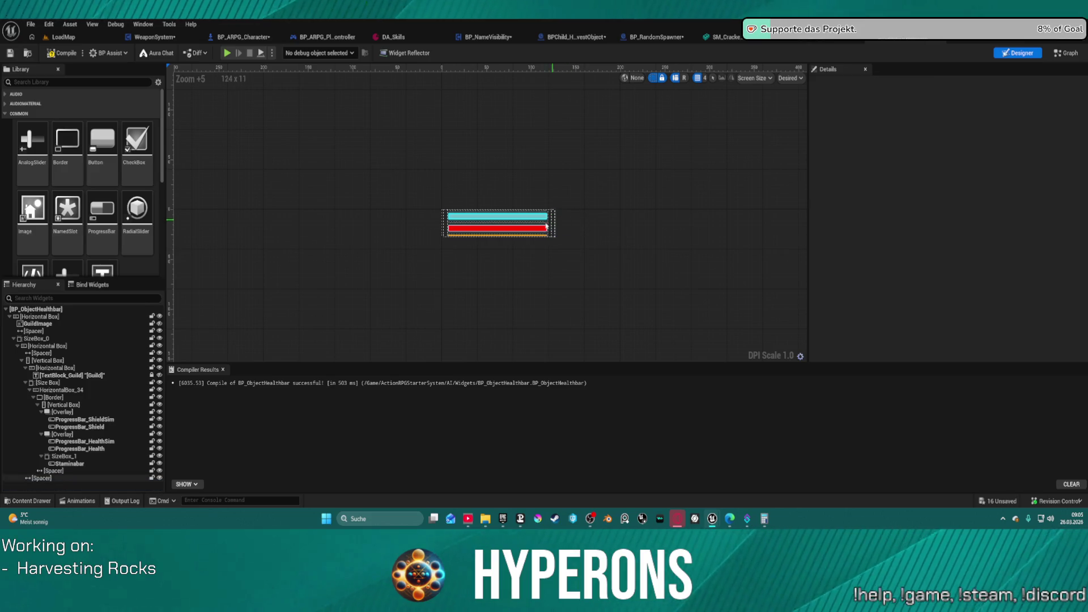
left_click(530, 236)
key("Delete")
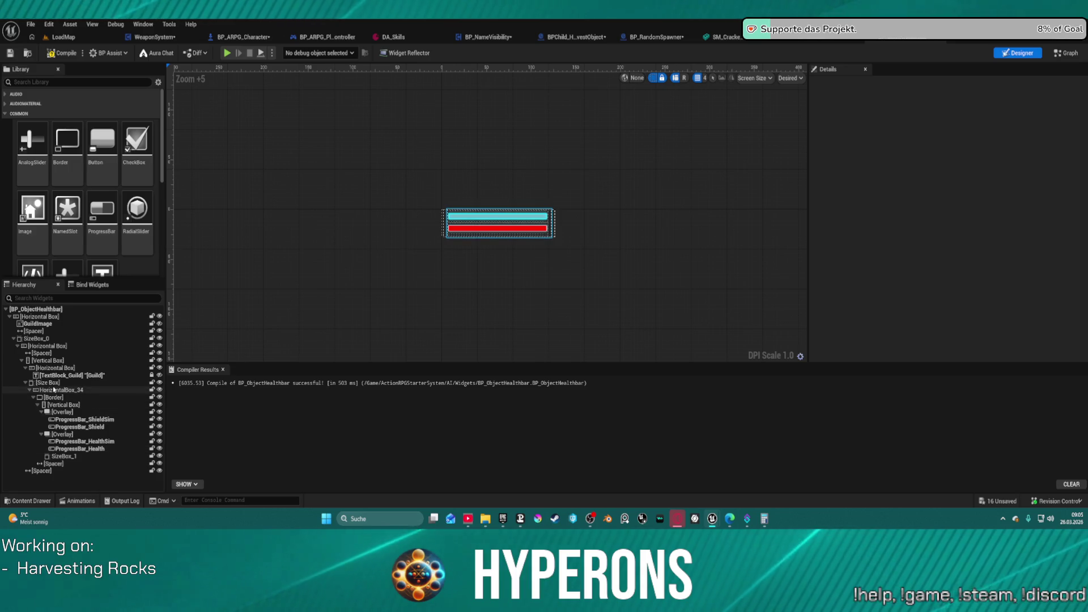
Move the bars' Size Box above SizeBox_0, then delete SizeBox_0 with its guild text and the leftover spacer.
left_click_drag(46, 382, 28, 339)
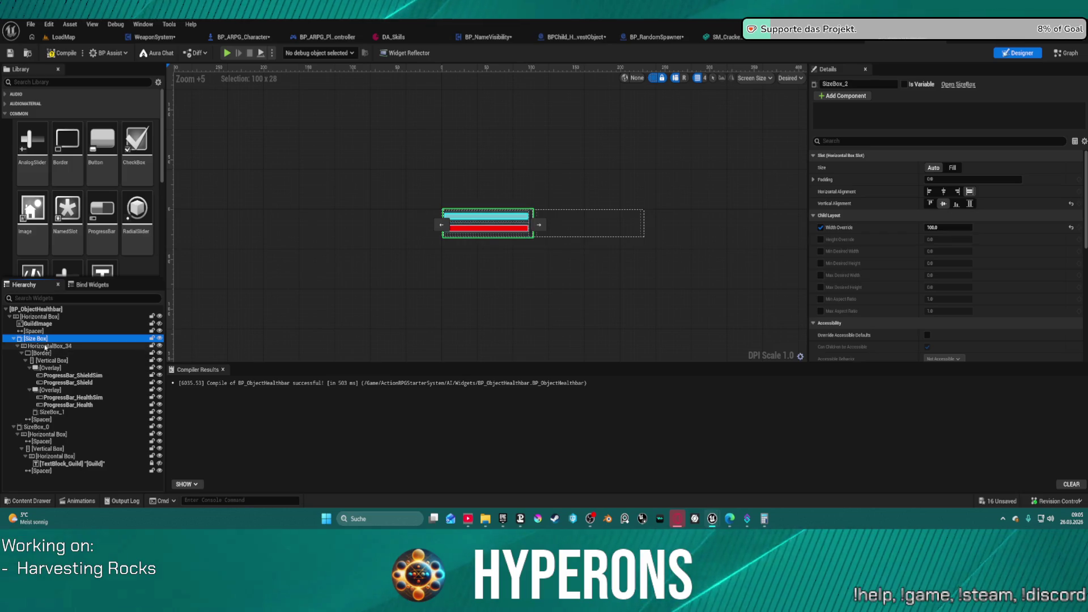
left_click(49, 346)
left_click(69, 471, "shift")
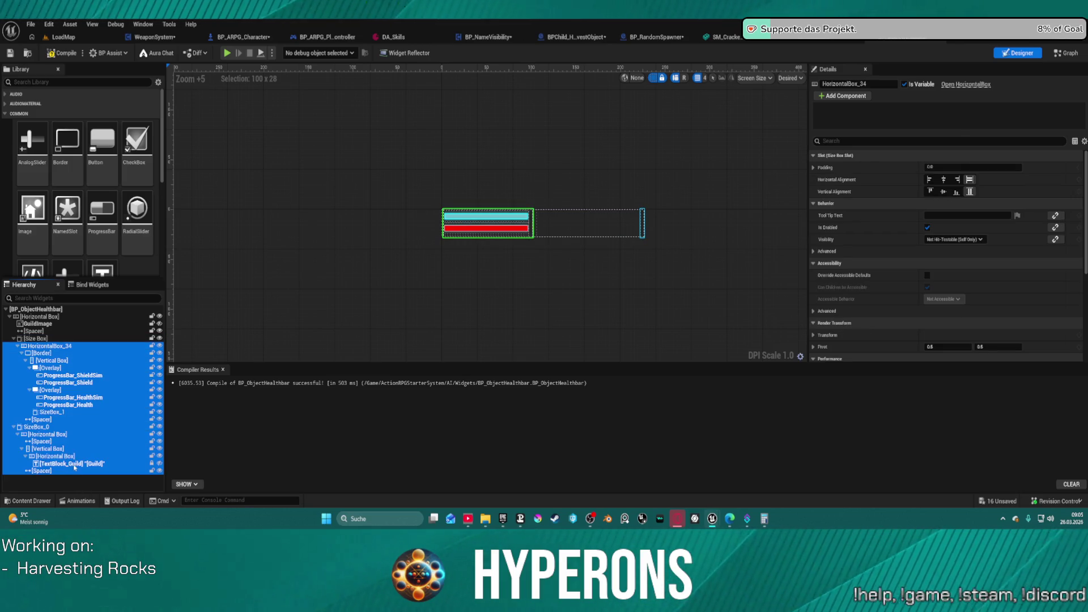
left_click(37, 427)
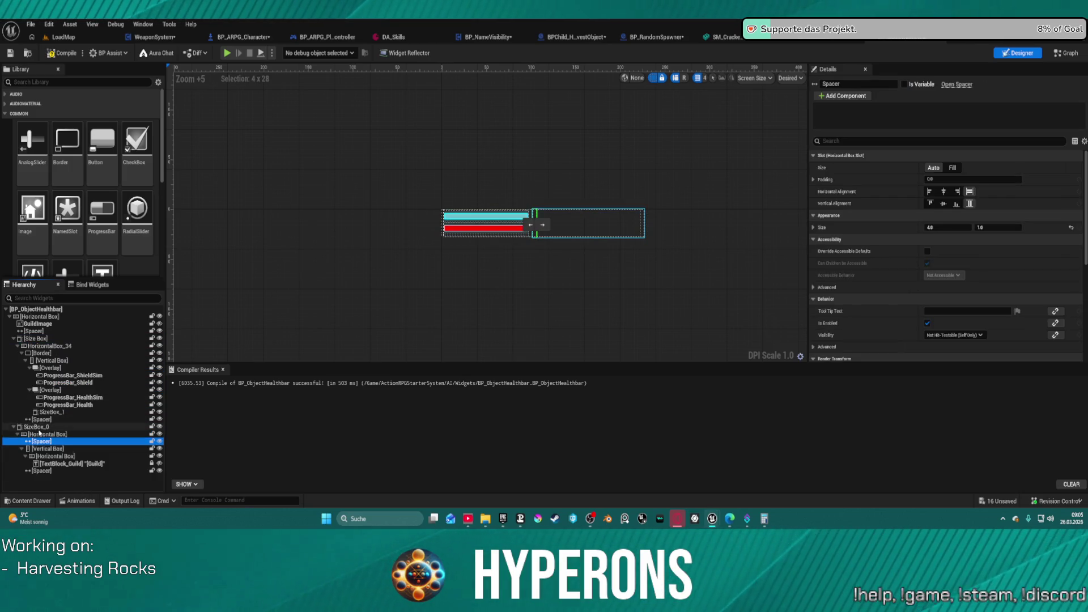
left_click(72, 469, "shift")
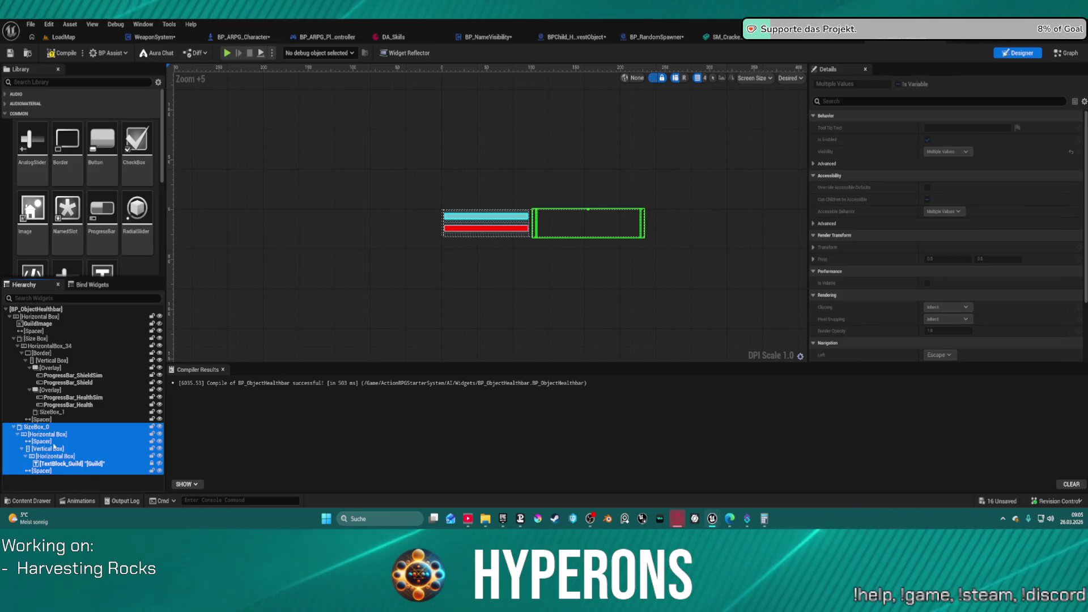
left_click(38, 427)
left_click(46, 434)
key("Delete")
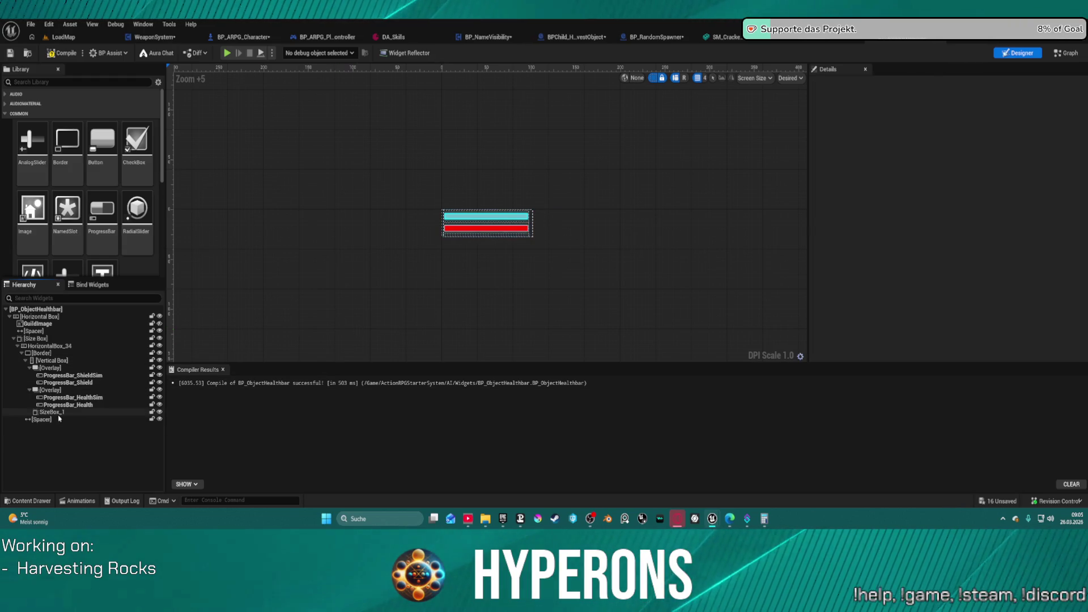
left_click(50, 420)
key("Delete")
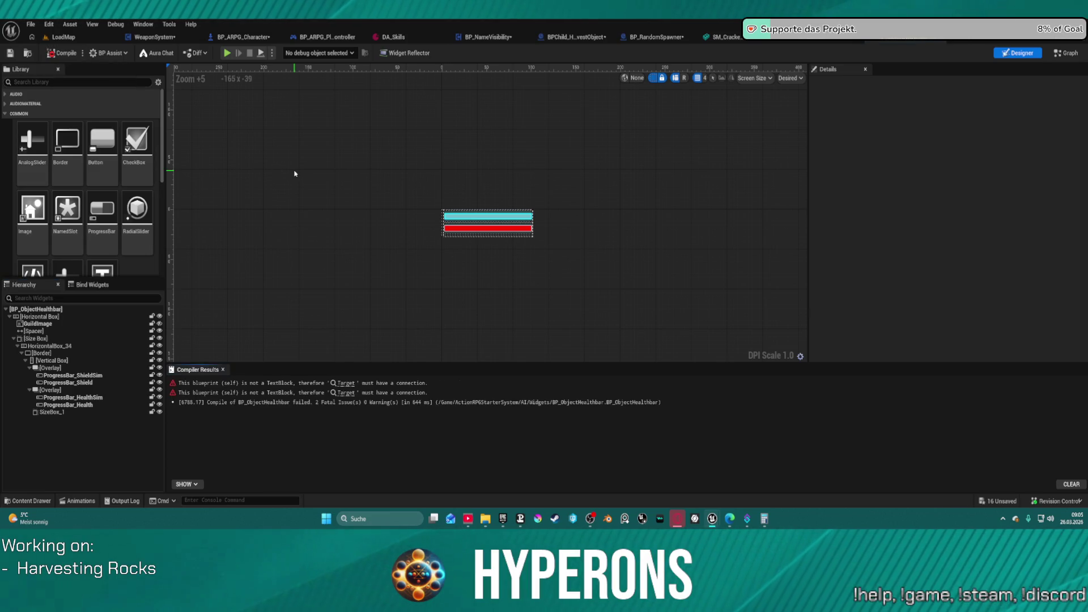
Follow the compile-error links to inspect the Update health nodes and the erroring SetText node.
left_click(343, 388)
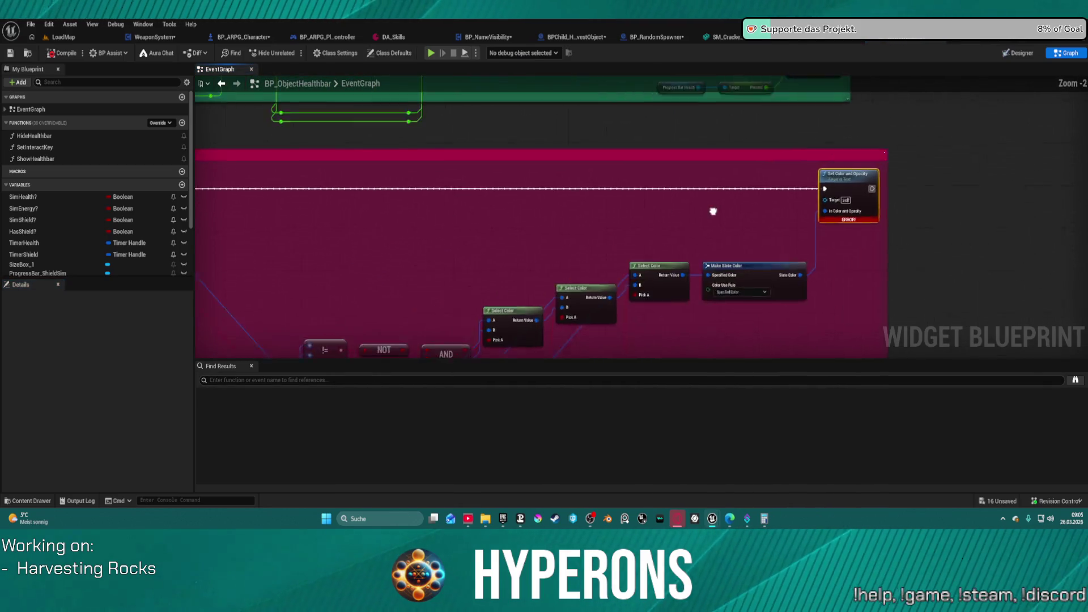
scroll(712, 212, "up", 3)
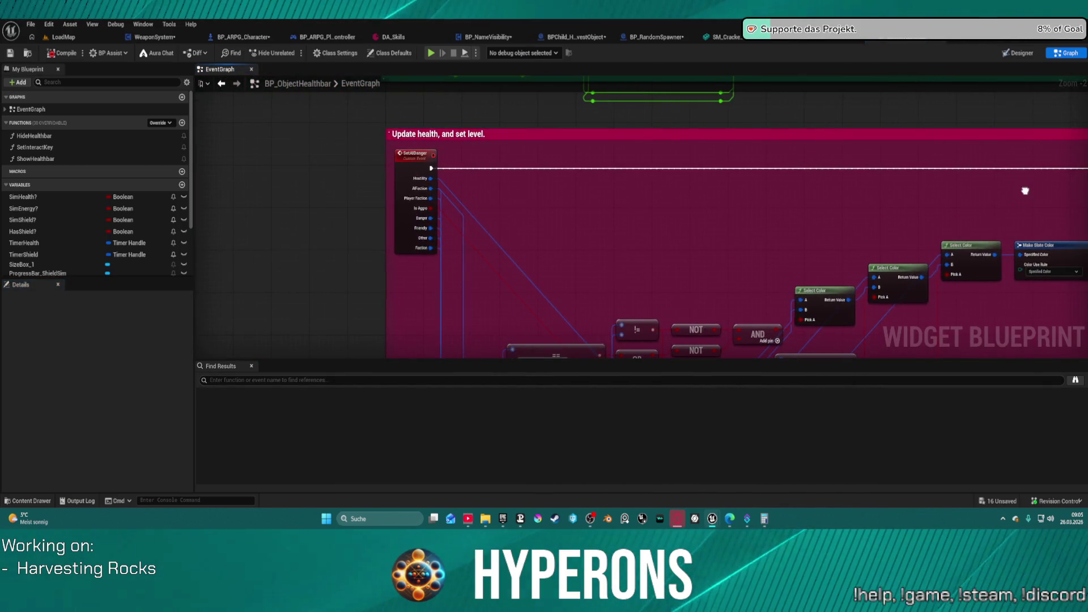
scroll(963, 170, "down", 4)
scroll(546, 119, "up", 2)
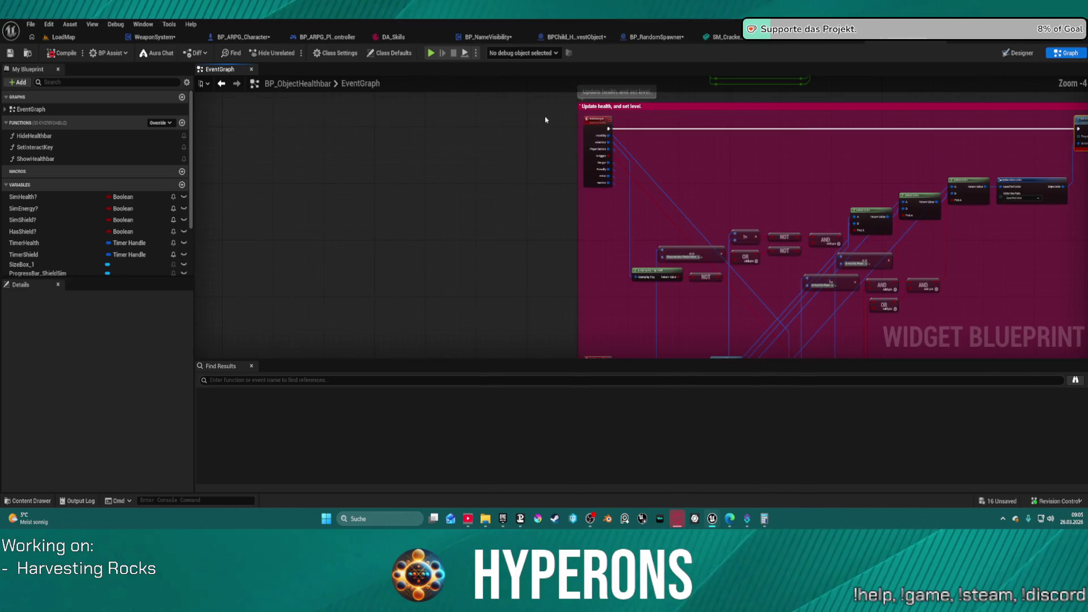
scroll(610, 126, "up", 5)
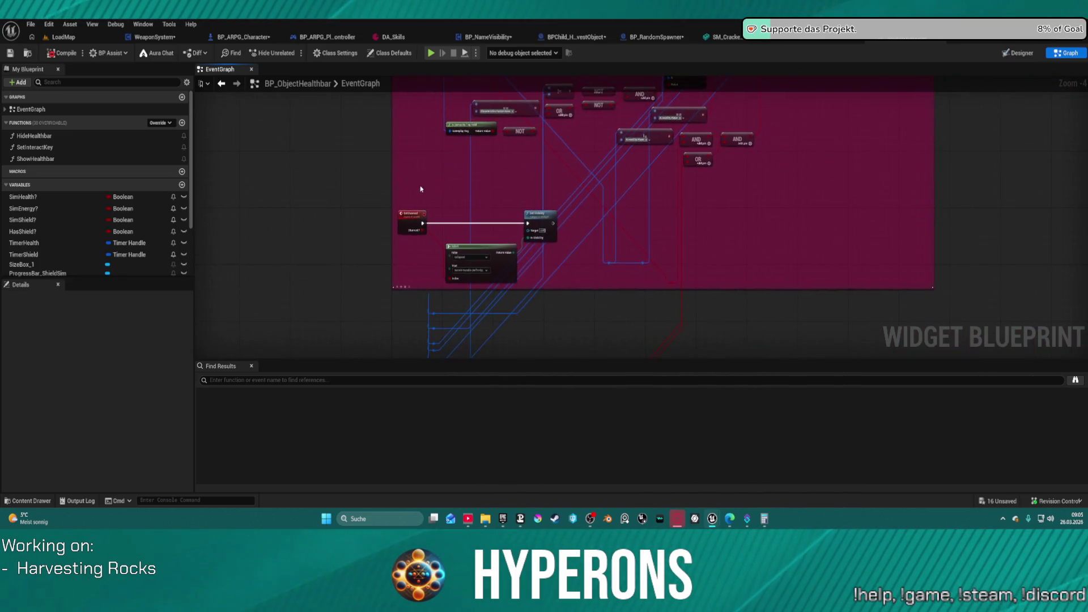
scroll(407, 209, "down", 10)
mouse_move(640, 328)
left_mouse_down()
mouse_move(412, 181)
mouse_move(401, 163)
left_mouse_up()
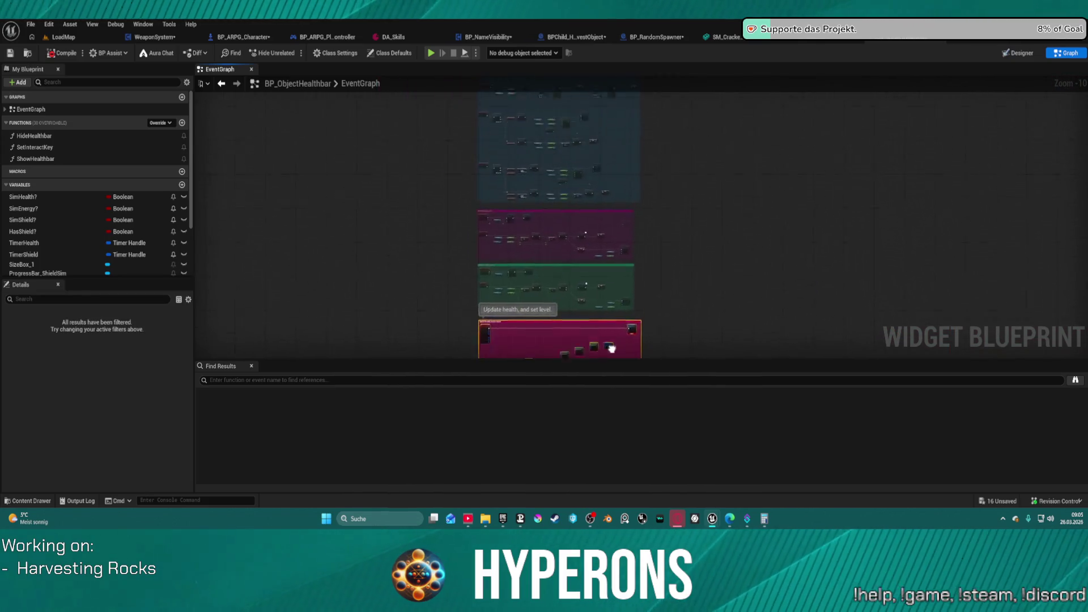
scroll(570, 331, "up", 5)
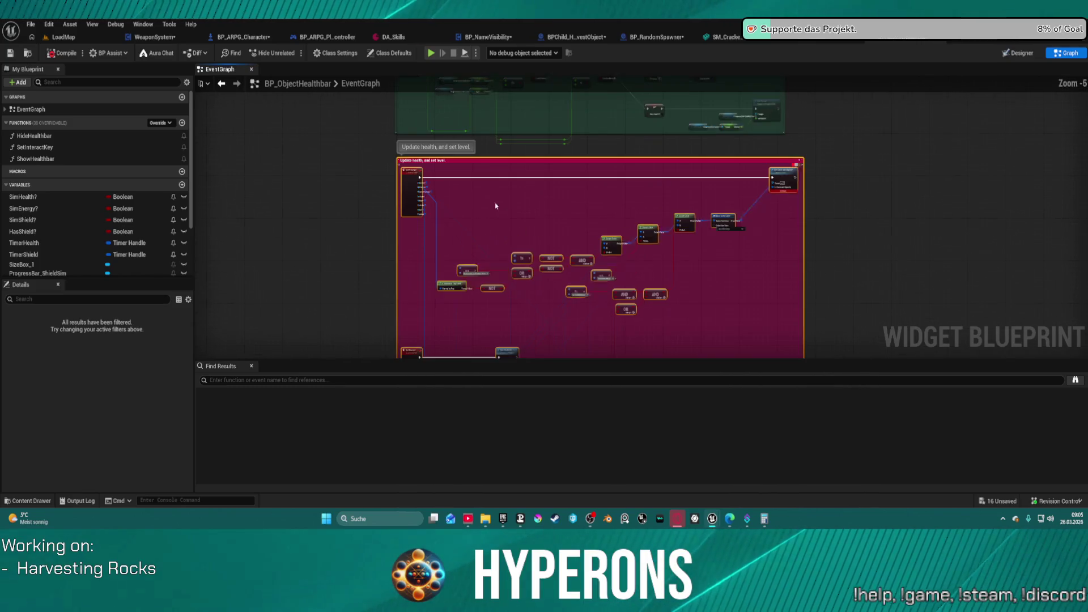
scroll(448, 177, "up", 3)
scroll(446, 175, "down", 10)
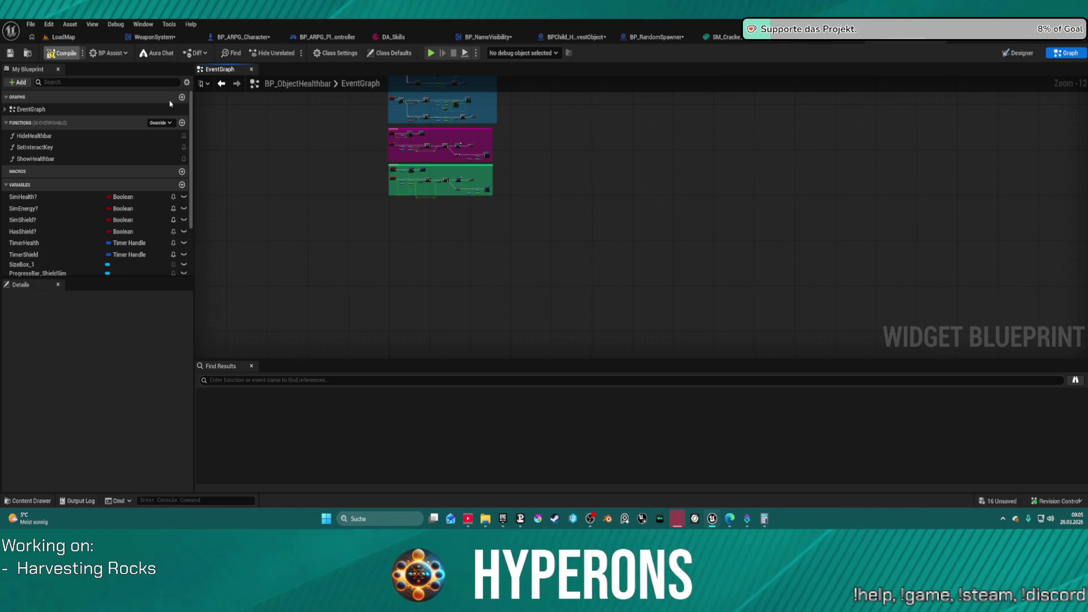
left_click(371, 379)
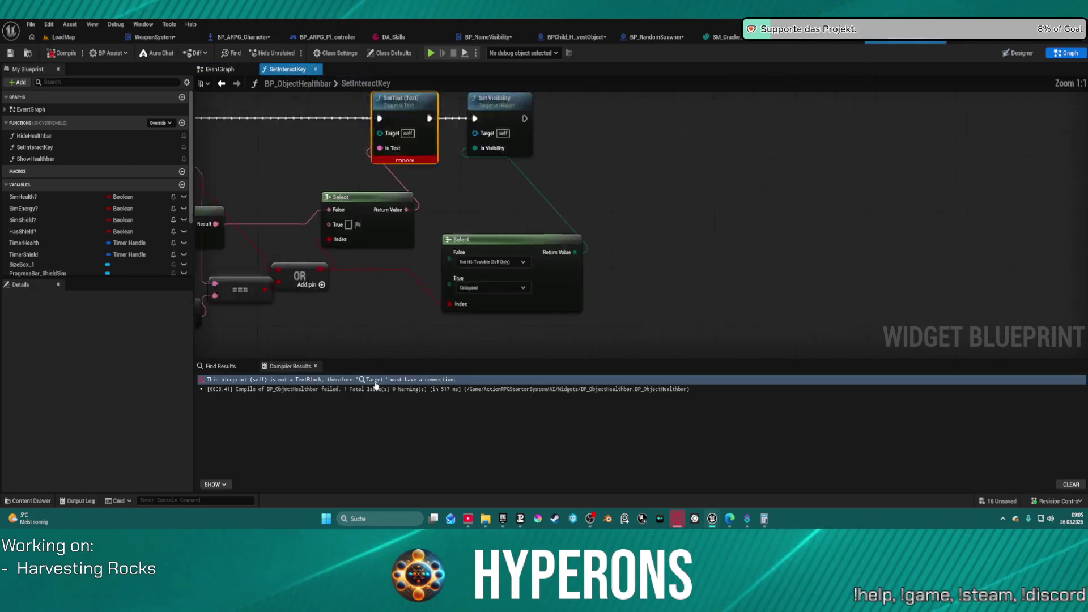
scroll(520, 215, "down", 1)
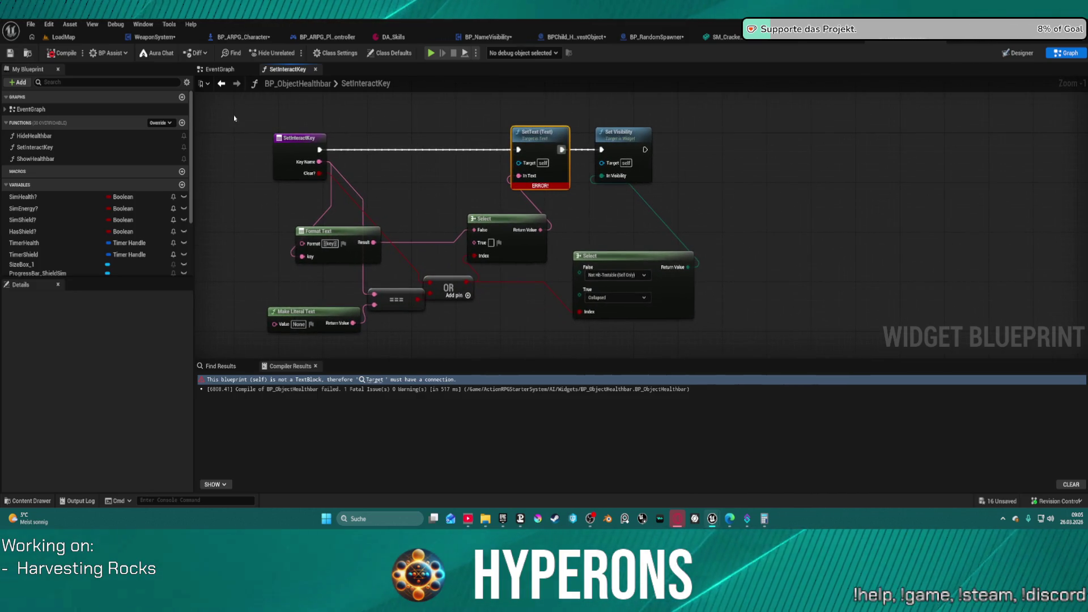
Delete the SetInteractKey function and recompile the healthbar blueprint.
left_click(57, 148)
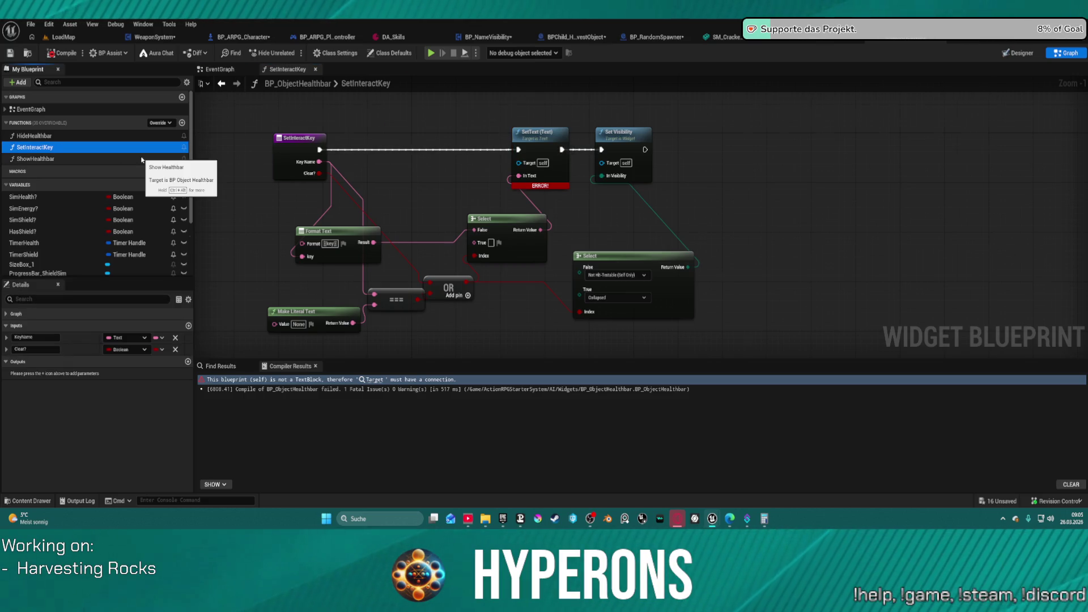
key("Delete")
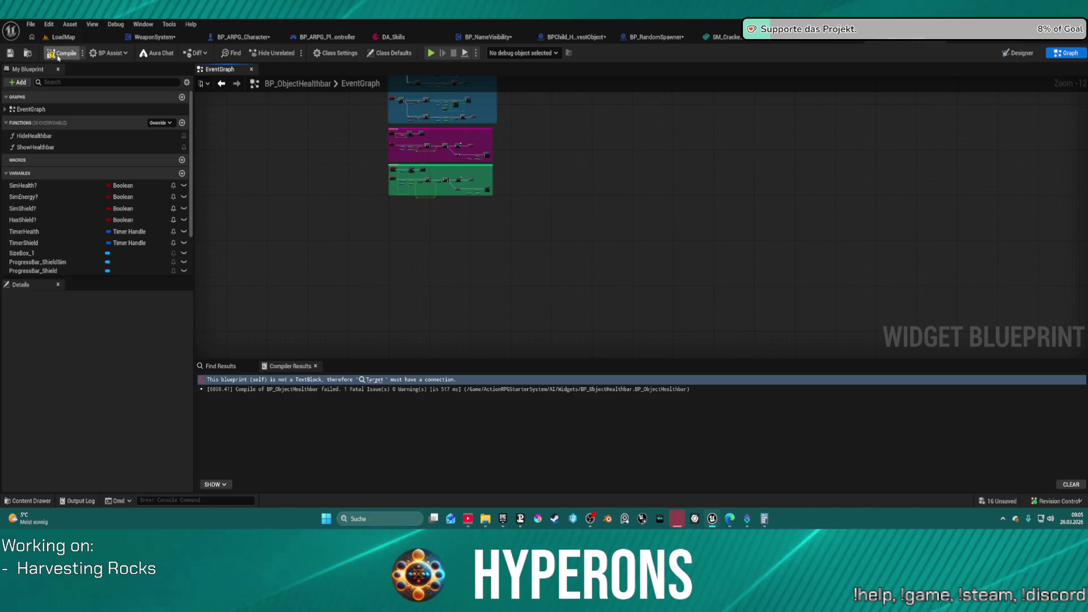
left_click(58, 55)
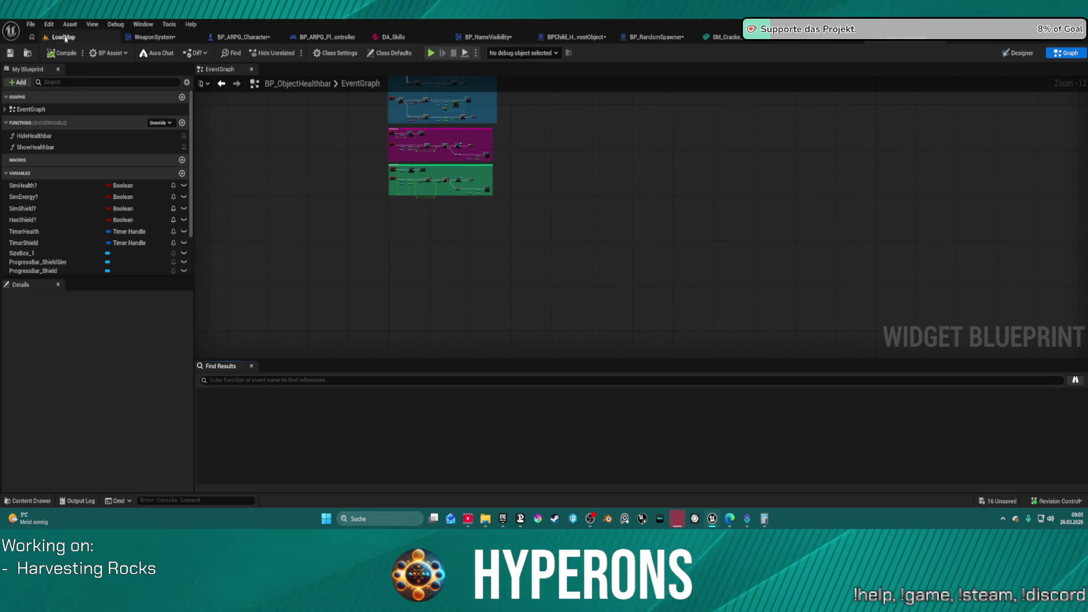
Play LoadMap with the harvester equipped, beam the rock from two angles, then stop the session.
left_click(64, 37)
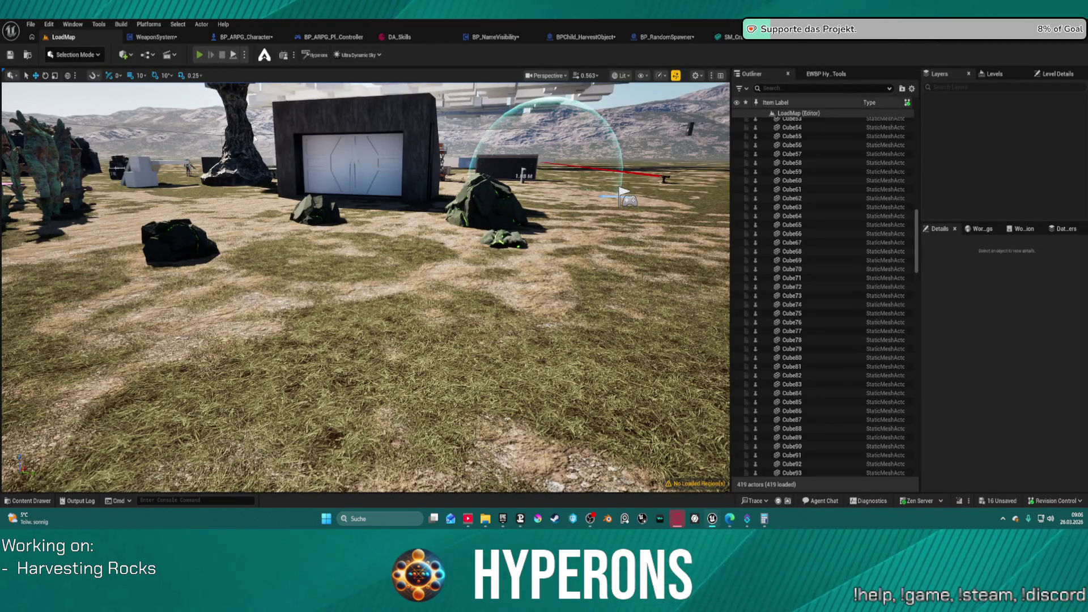
key("alt+p")
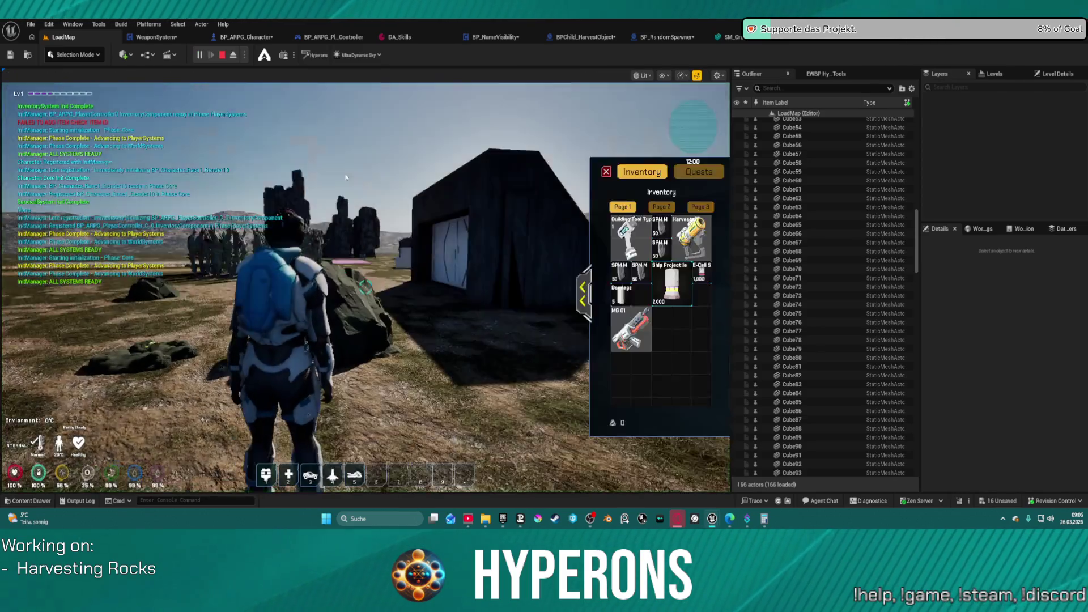
key("i")
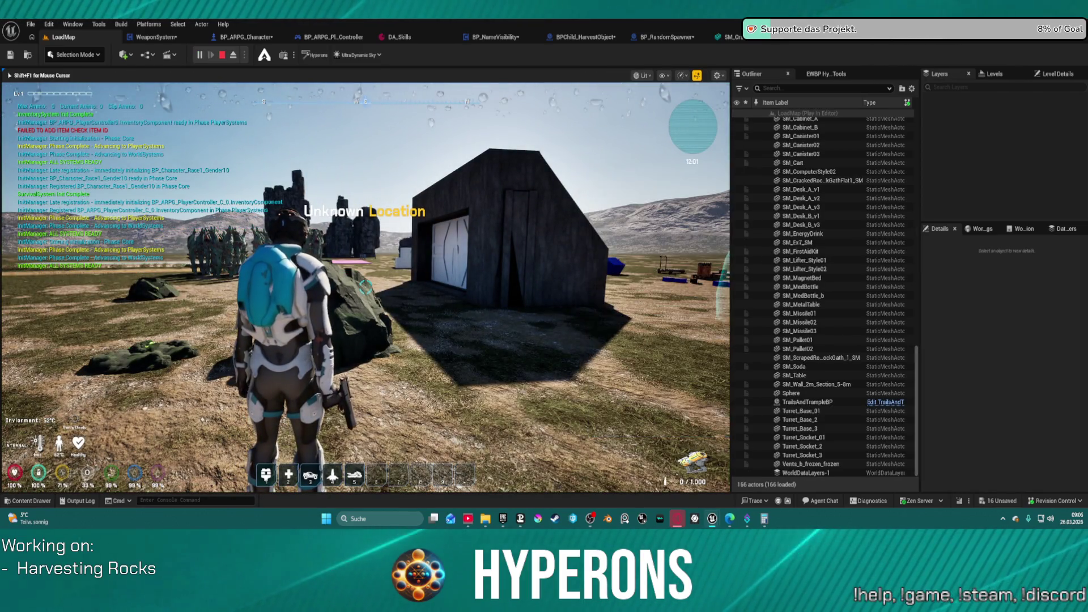
key("w")
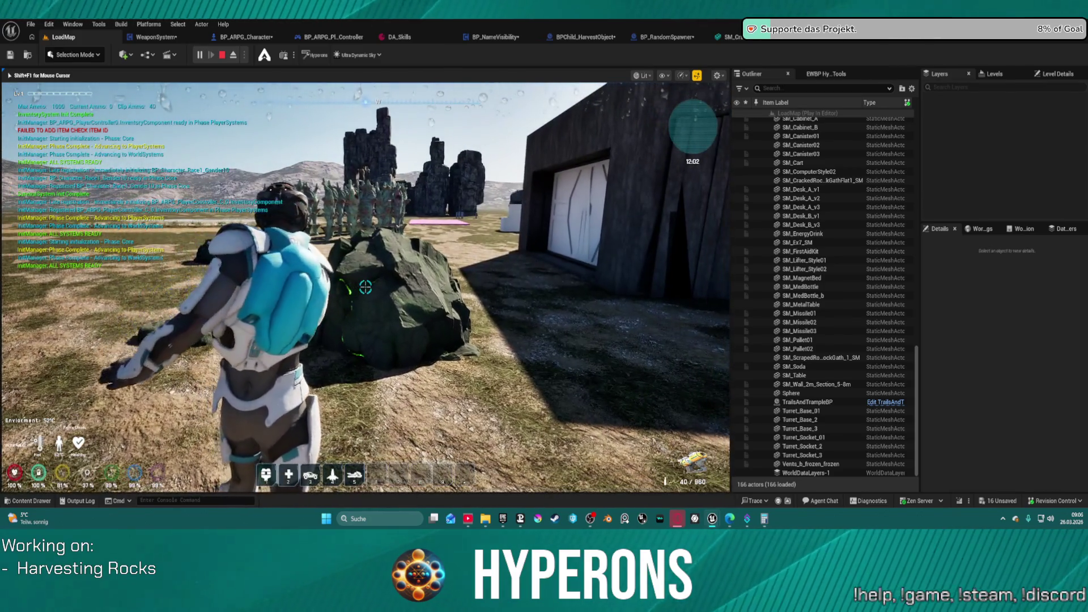
left_click(367, 288)
key("a")
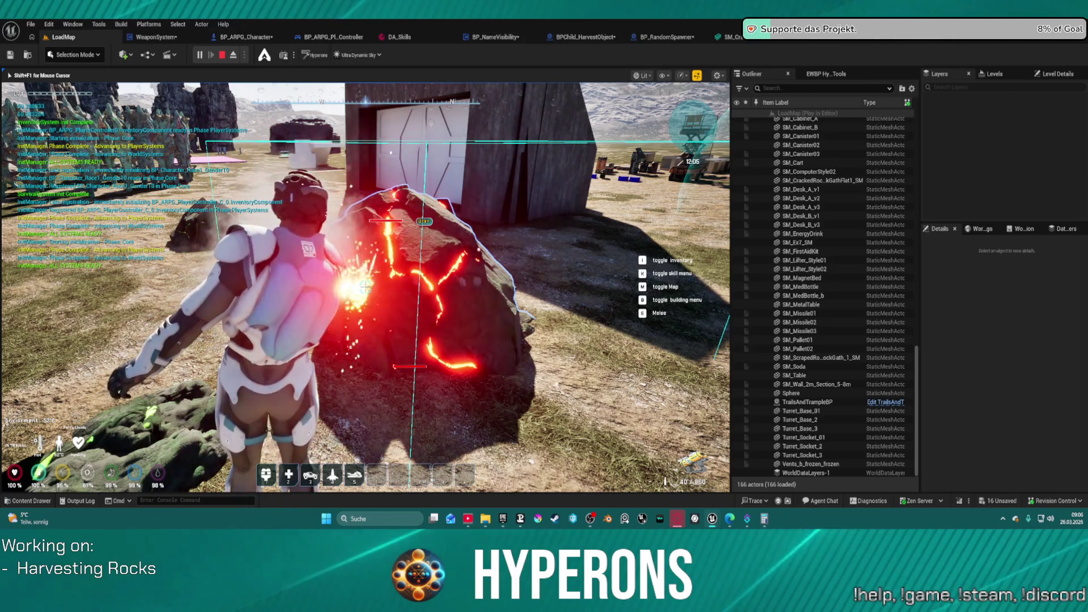
key("shift+F1")
key("Escape")
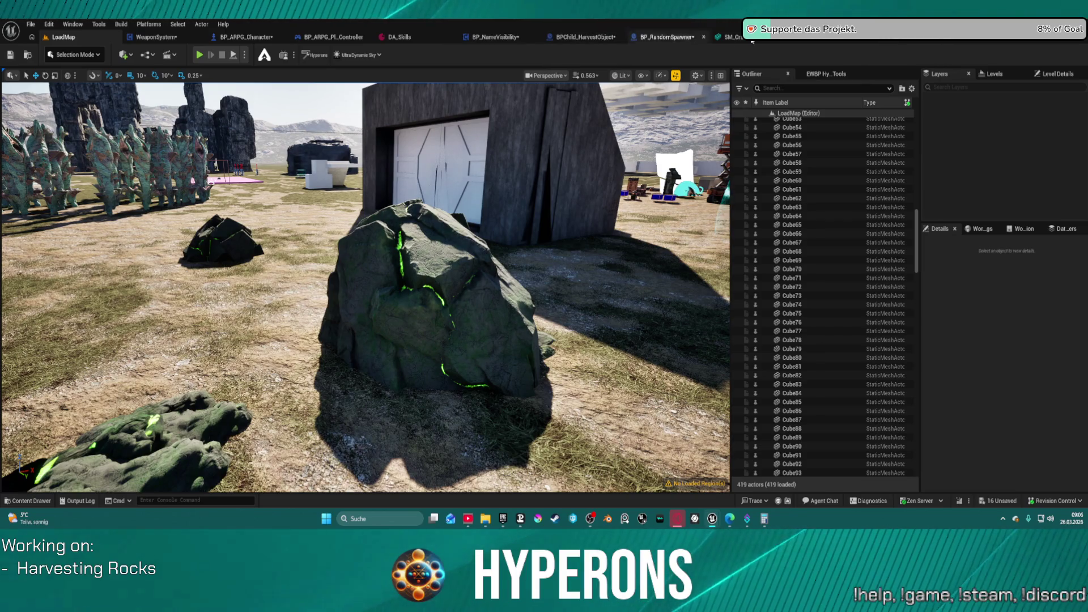
In HO_RockOre1, select Widget1 and try a Location Z value of 3, then clear it.
left_click(825, 44)
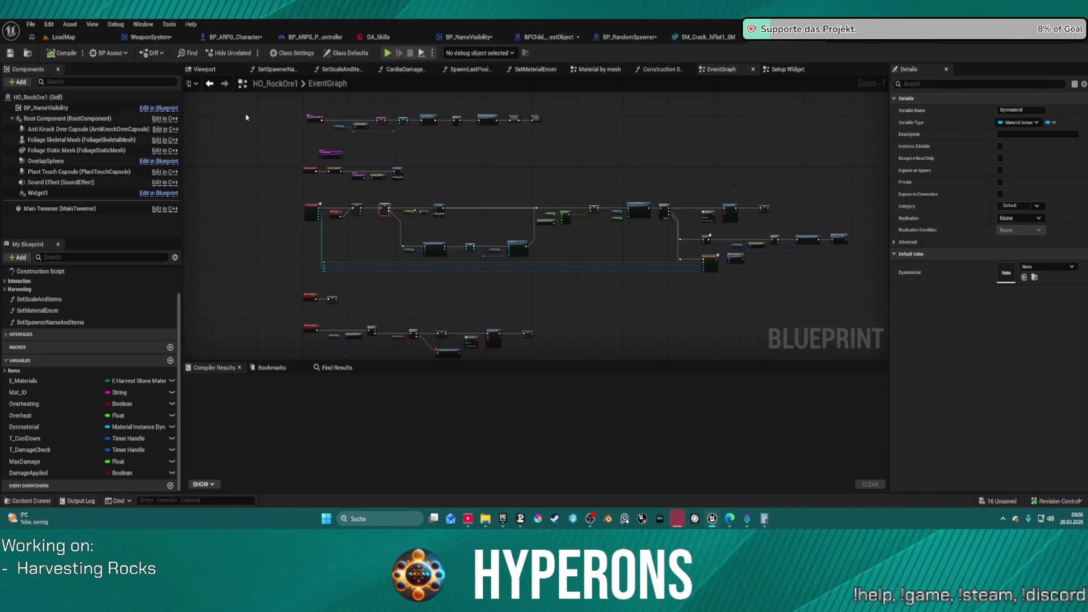
left_click(68, 193)
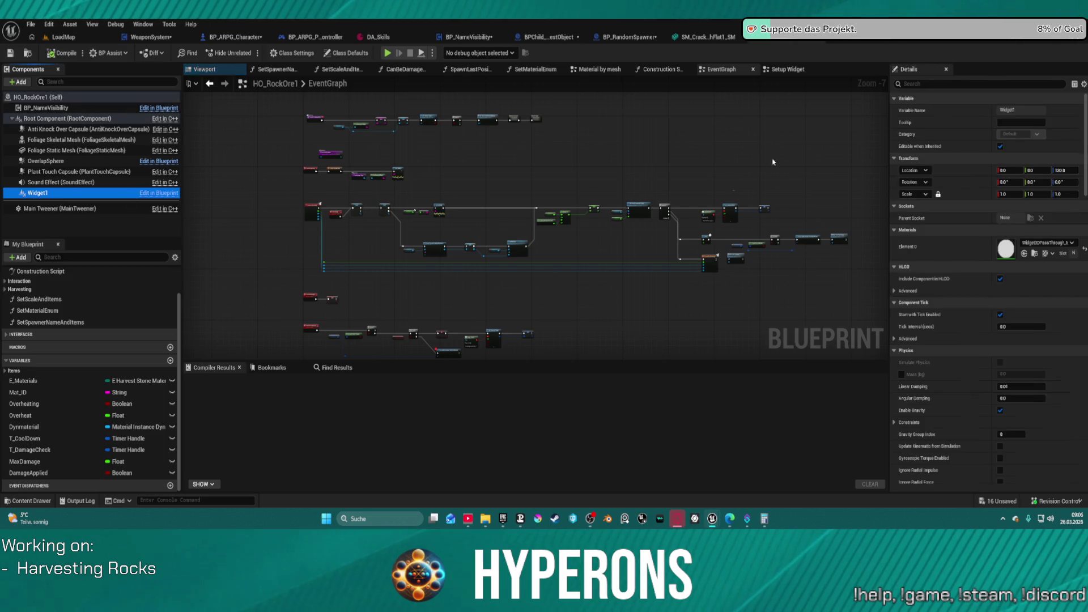
left_click(1055, 170)
type("3")
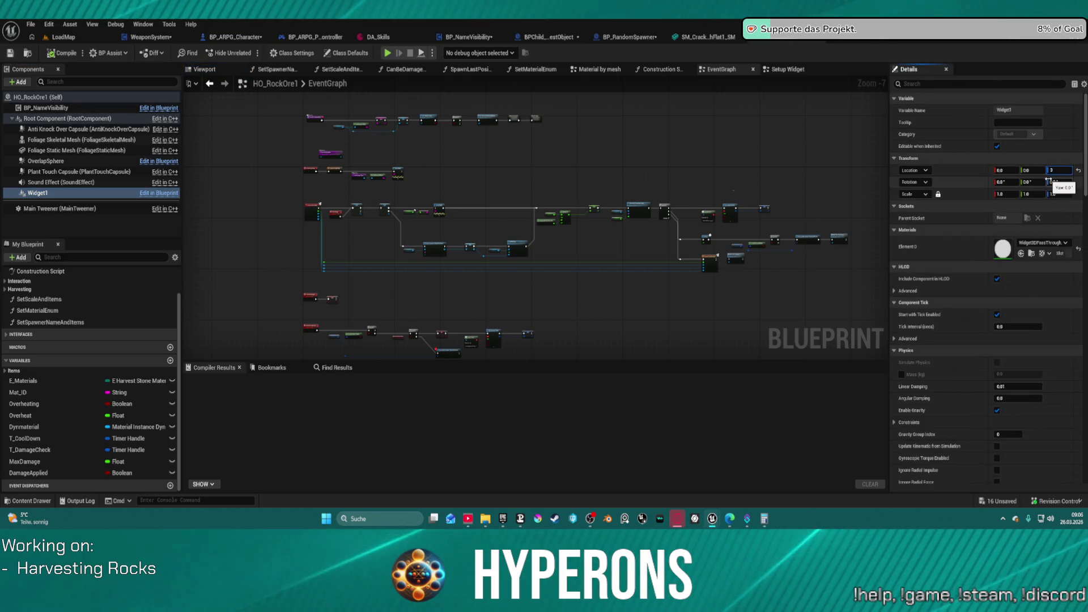
key("BackSpace")
type("10")
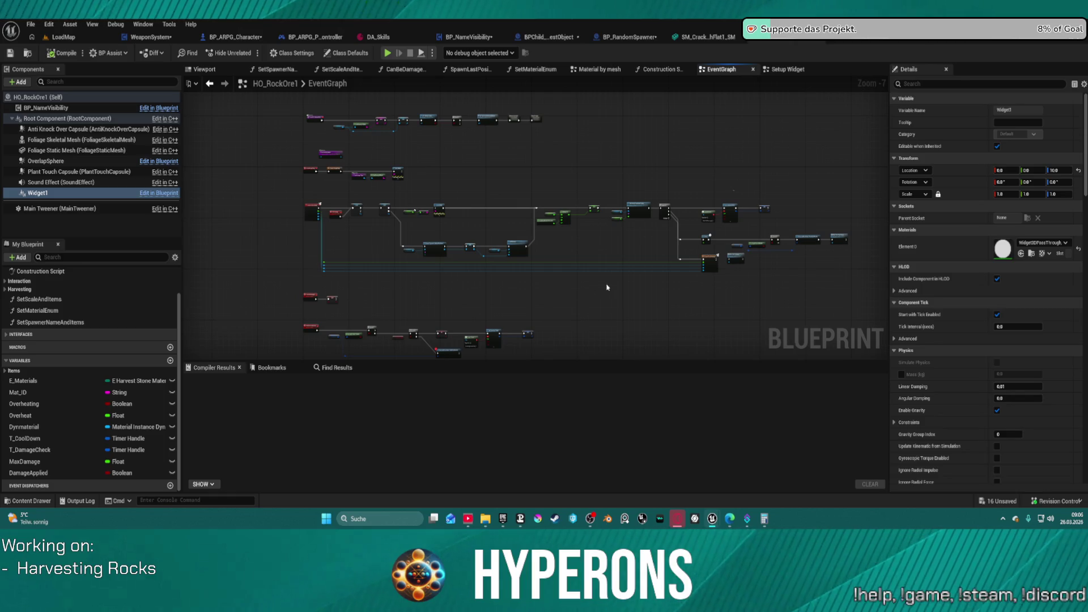
Look over the rock's event graph and Setup Widget function, then switch to BPChild_HarvestObject.
mouse_move(675, 277)
left_mouse_down()
mouse_move(607, 177)
mouse_move(619, 151)
left_mouse_up()
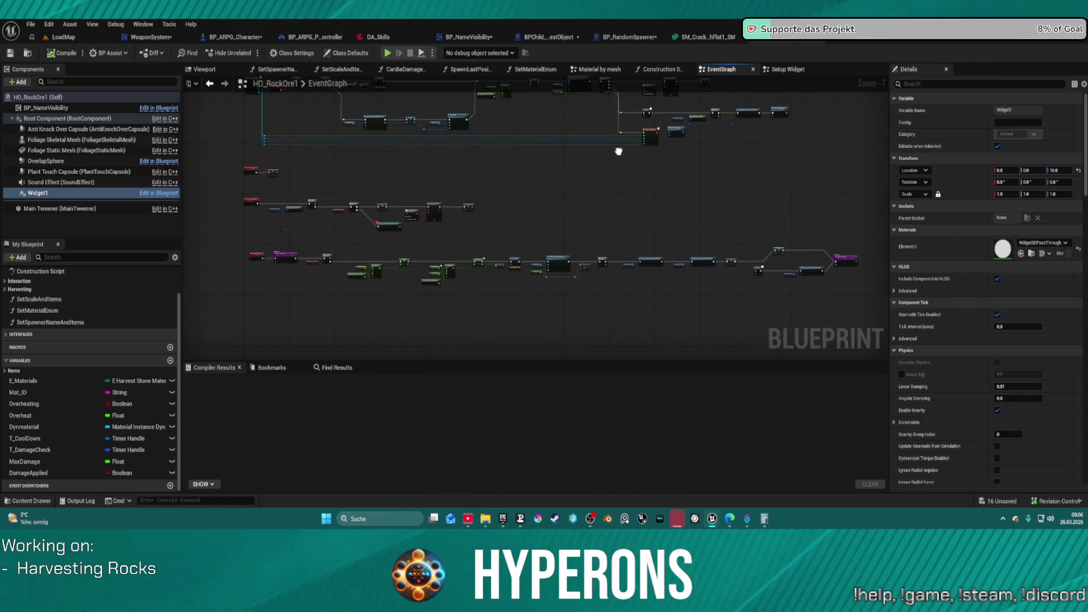
mouse_move(551, 201)
left_mouse_down()
mouse_move(602, 274)
mouse_move(606, 320)
left_mouse_up()
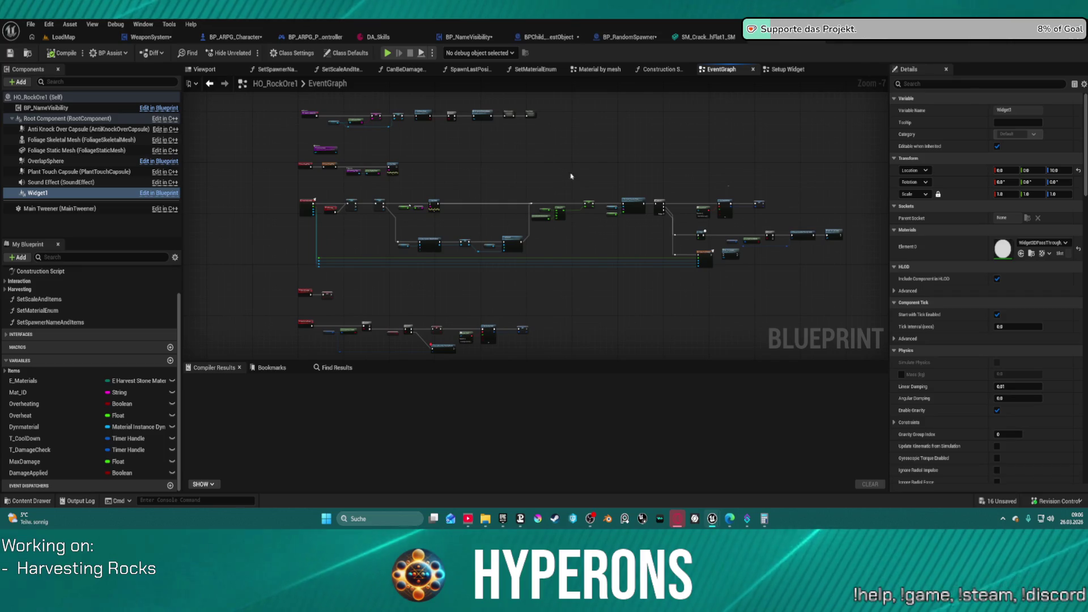
left_click(788, 69)
mouse_move(430, 164)
left_mouse_down()
mouse_move(541, 169)
mouse_move(525, 162)
left_mouse_up()
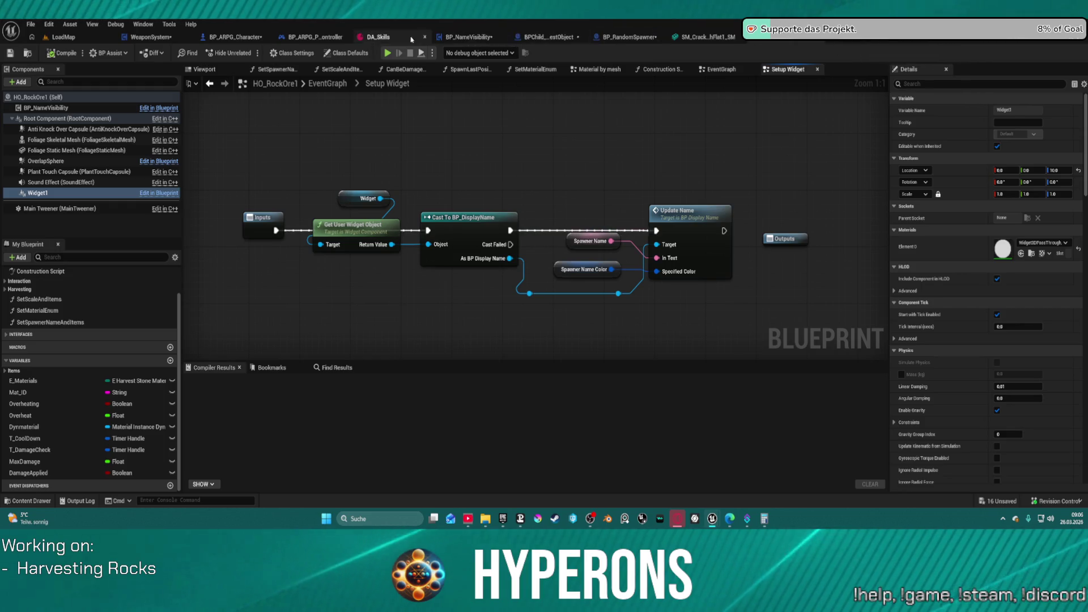
left_click(535, 39)
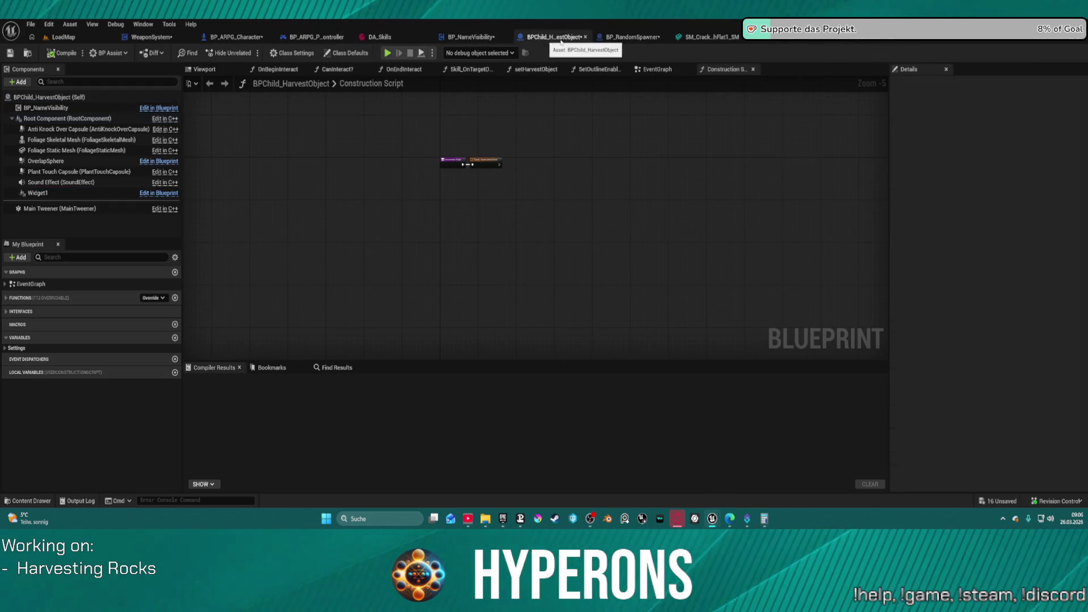
Pan the OnRep_Health graph back to the Update Health node and put a breakpoint on it.
left_click(628, 37)
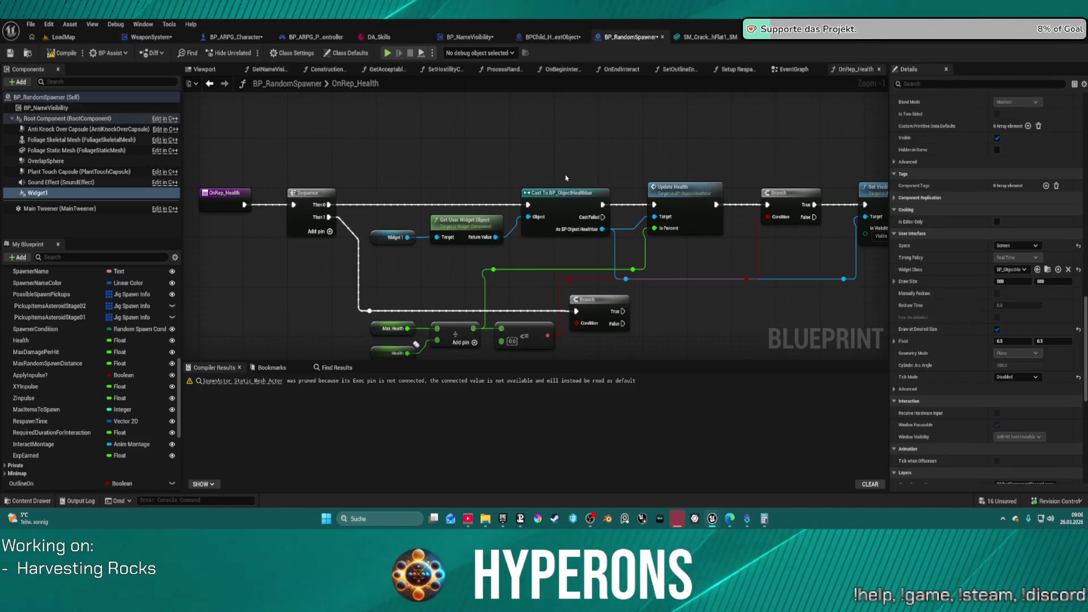
left_click_drag(574, 171, 426, 162)
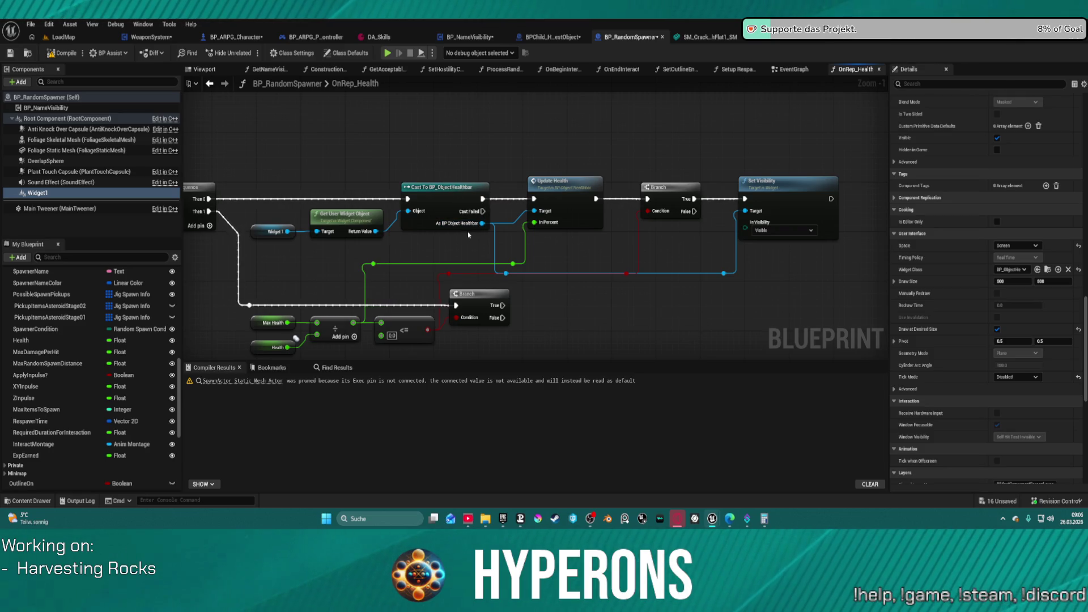
left_click_drag(501, 202, 619, 200)
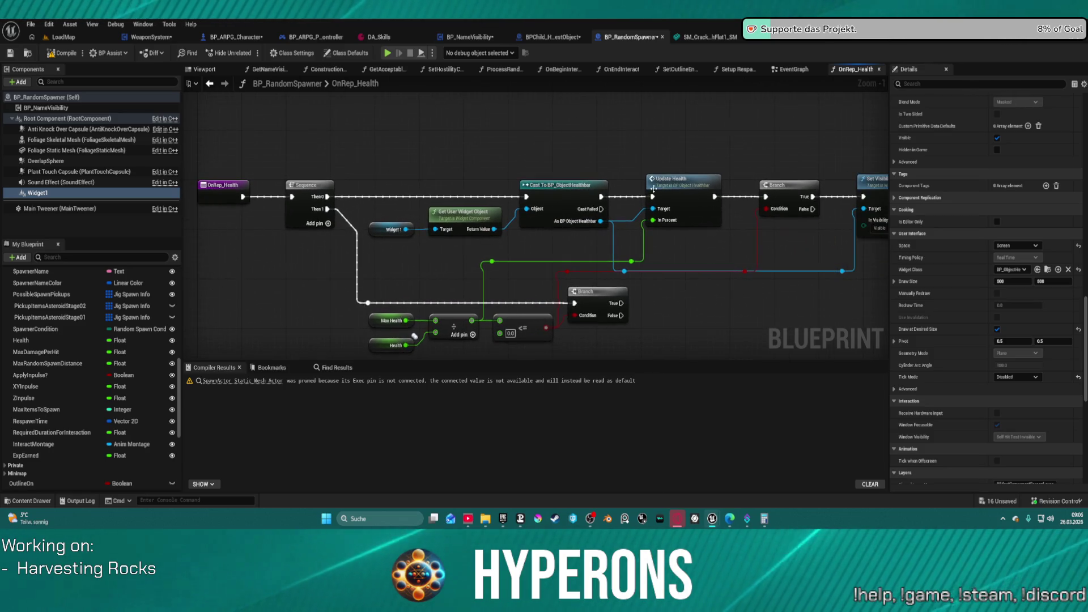
right_click(672, 190)
left_click(716, 424)
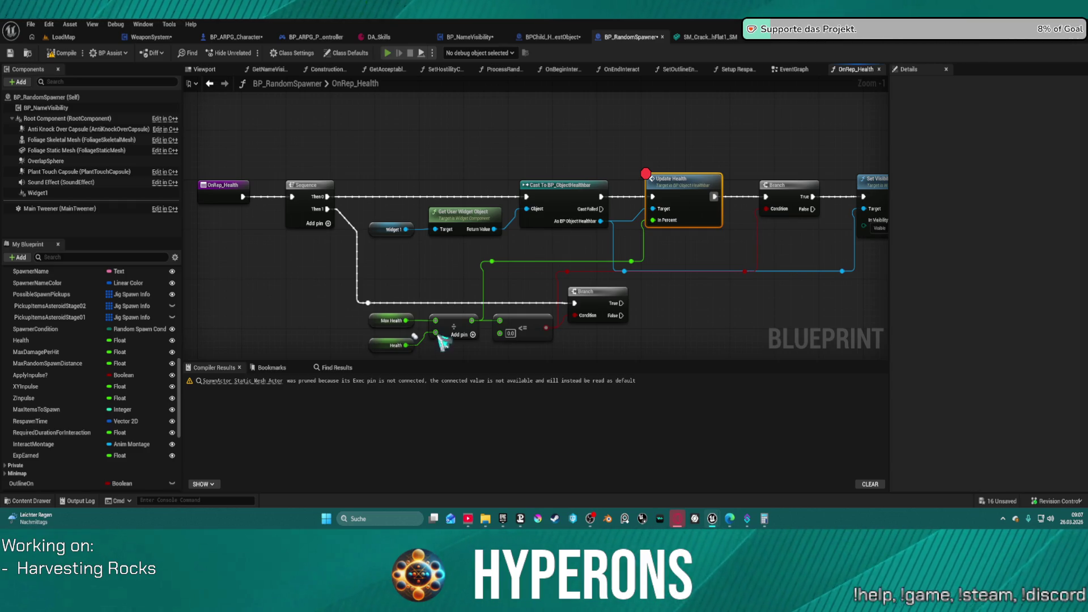
Toggle the inventory open and closed twice until the Update Health breakpoint pauses play, then return to the editor.
key("i")
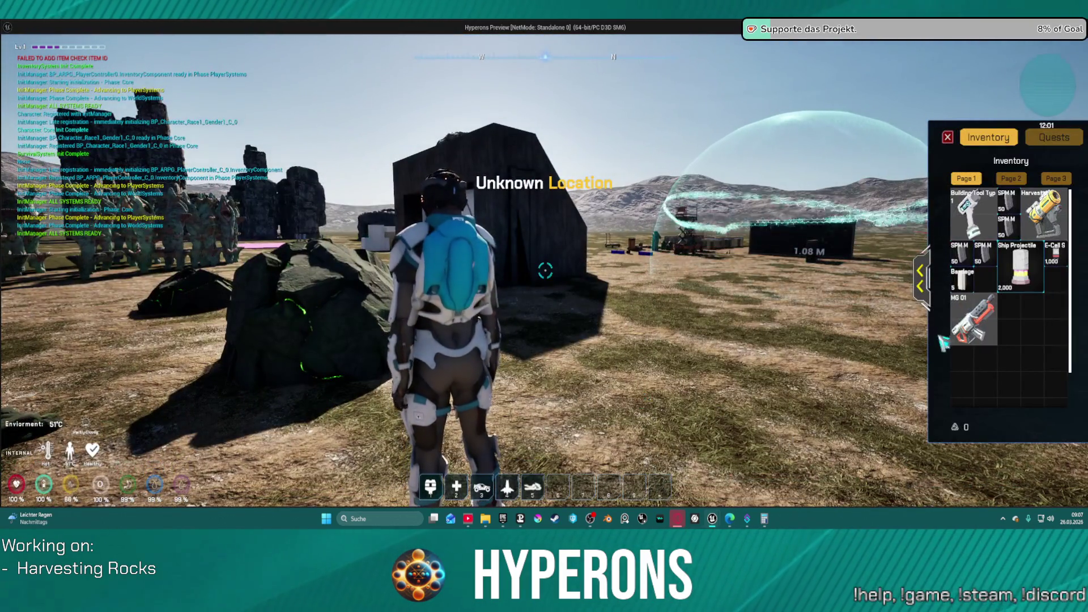
key("i")
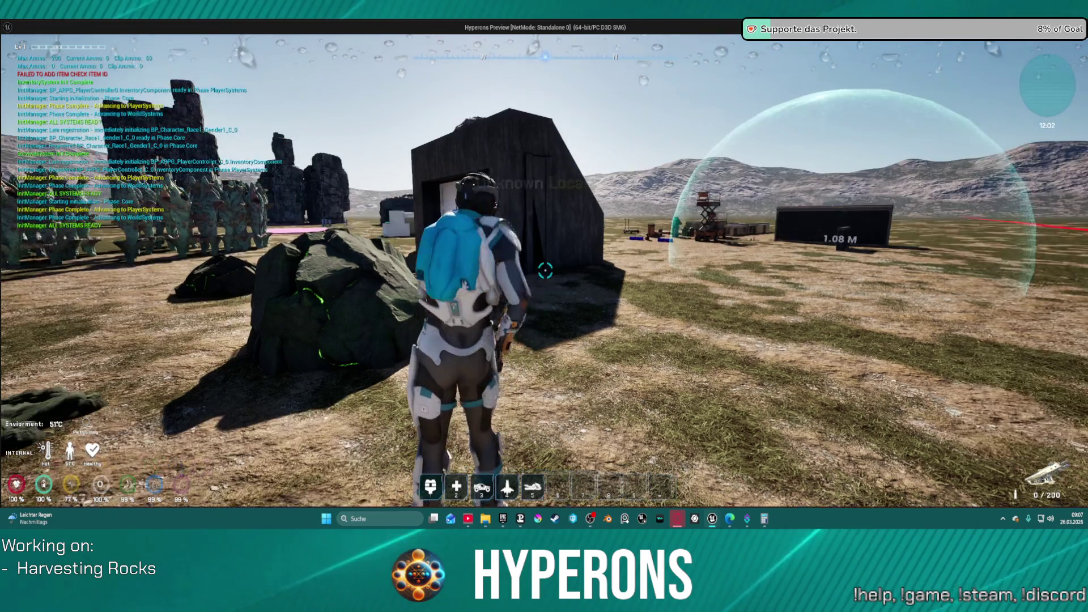
key("i")
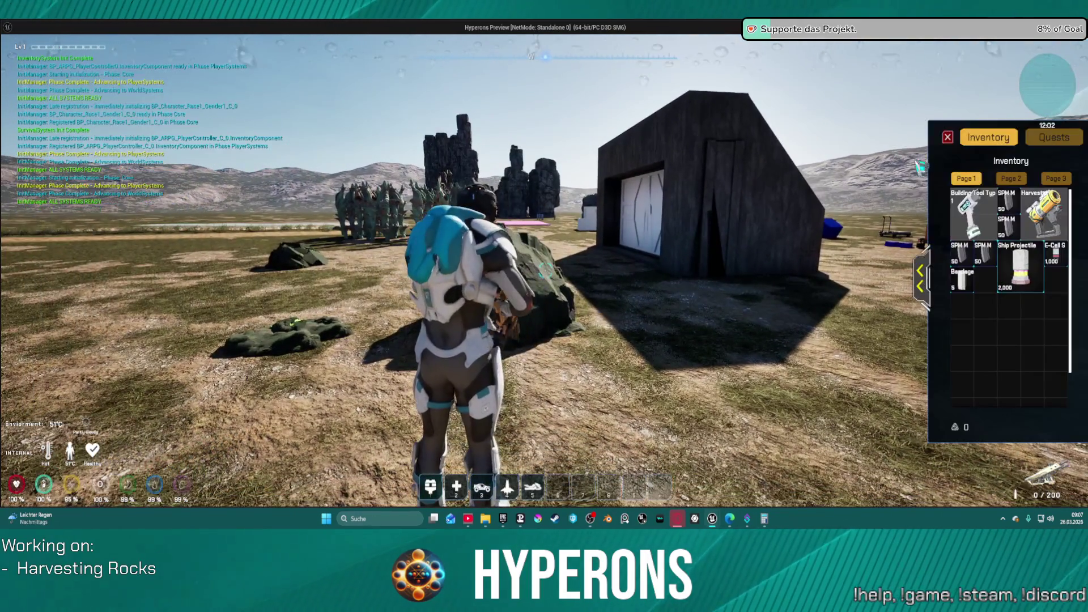
key("i")
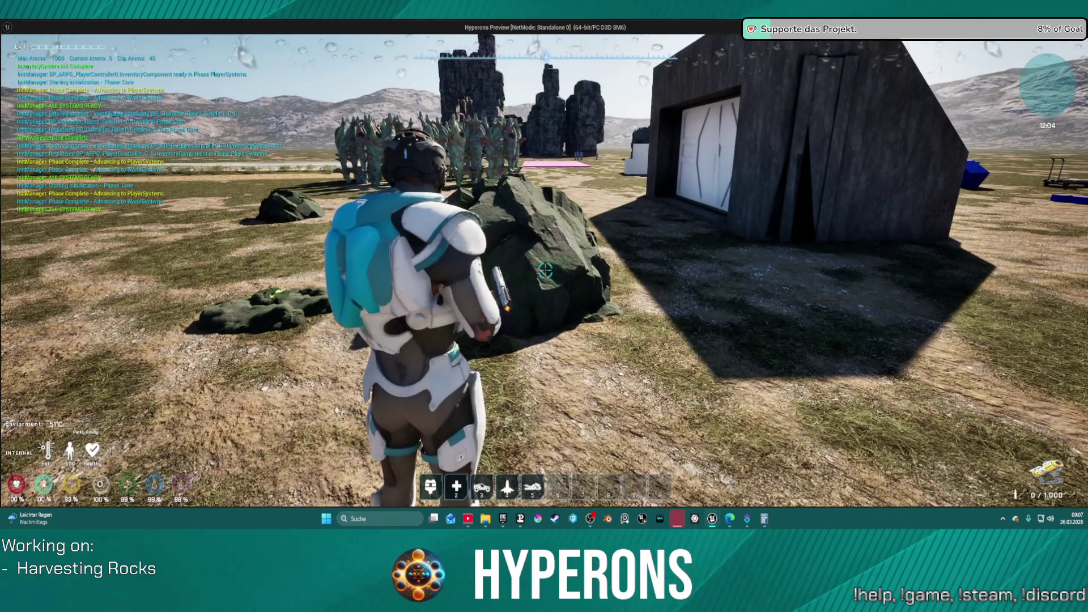
key("alt+Tab")
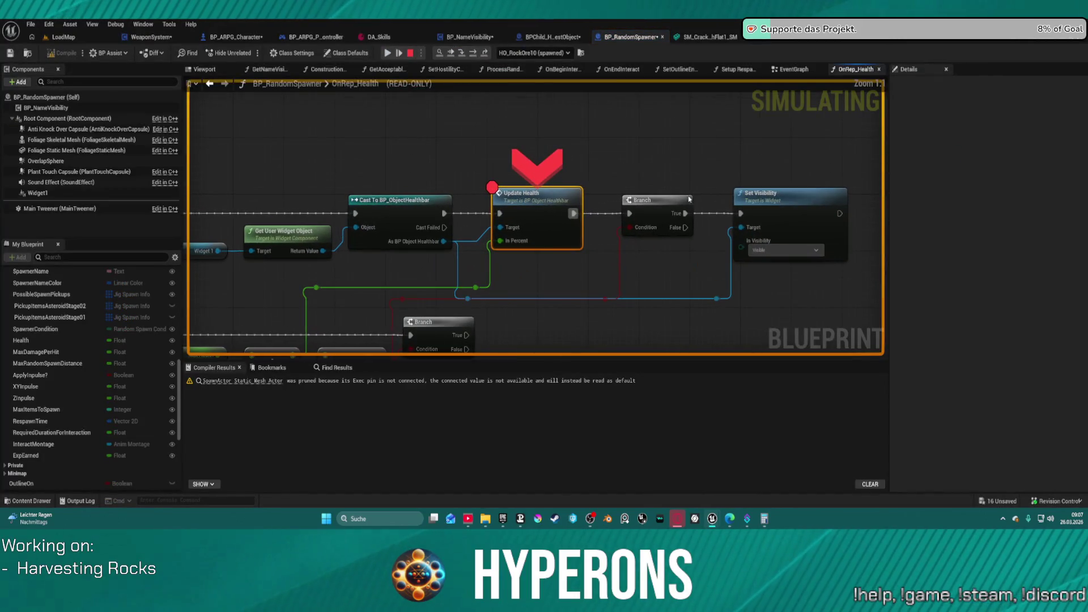
Read the paused In Percent and Health (60) values around the Max Health divide and Branch nodes.
mouse_move(519, 242)
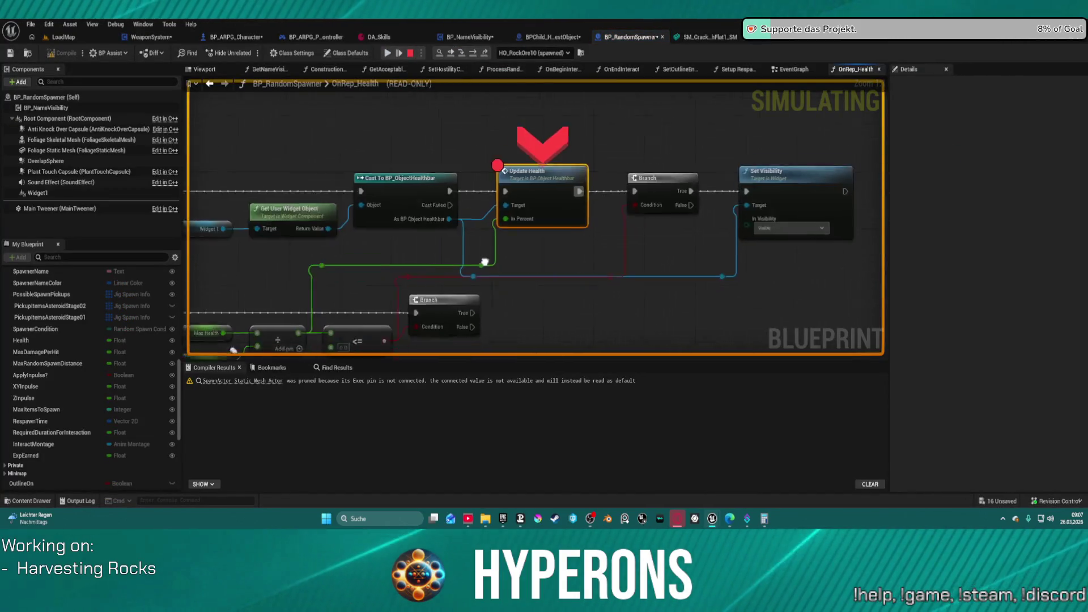
left_click_drag(486, 210, 749, 37)
mouse_move(477, 217)
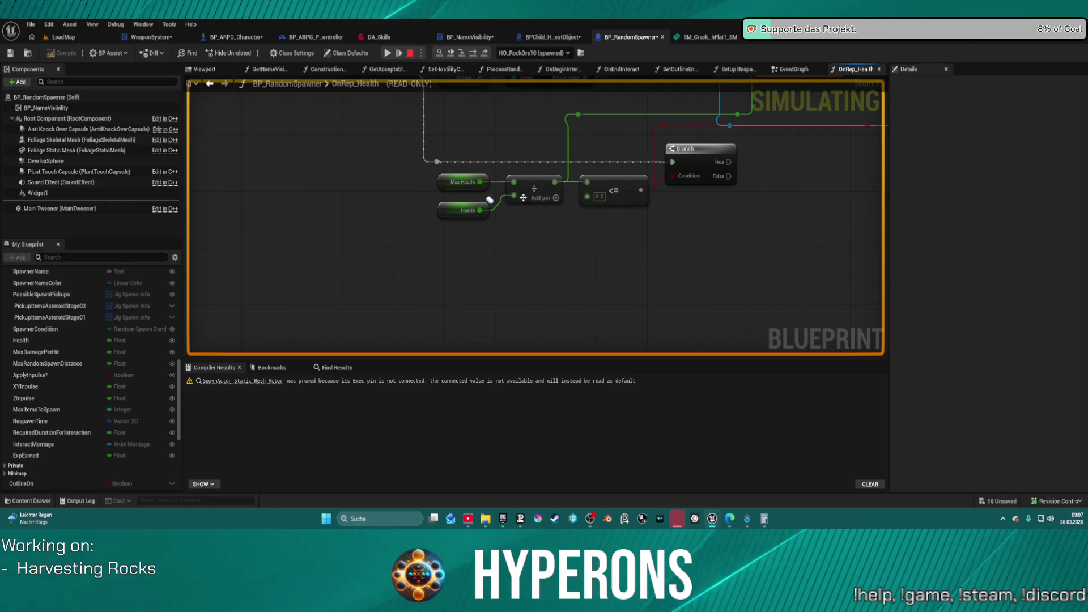
mouse_move(513, 196)
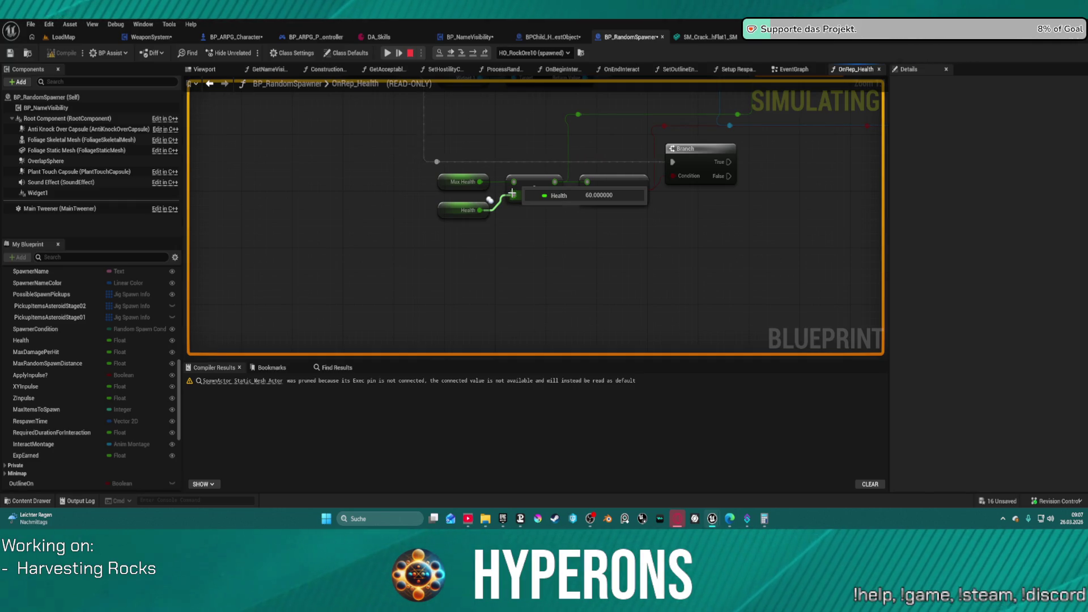
Stop the simulation and undo the accidental move of the divide node.
left_click(410, 53)
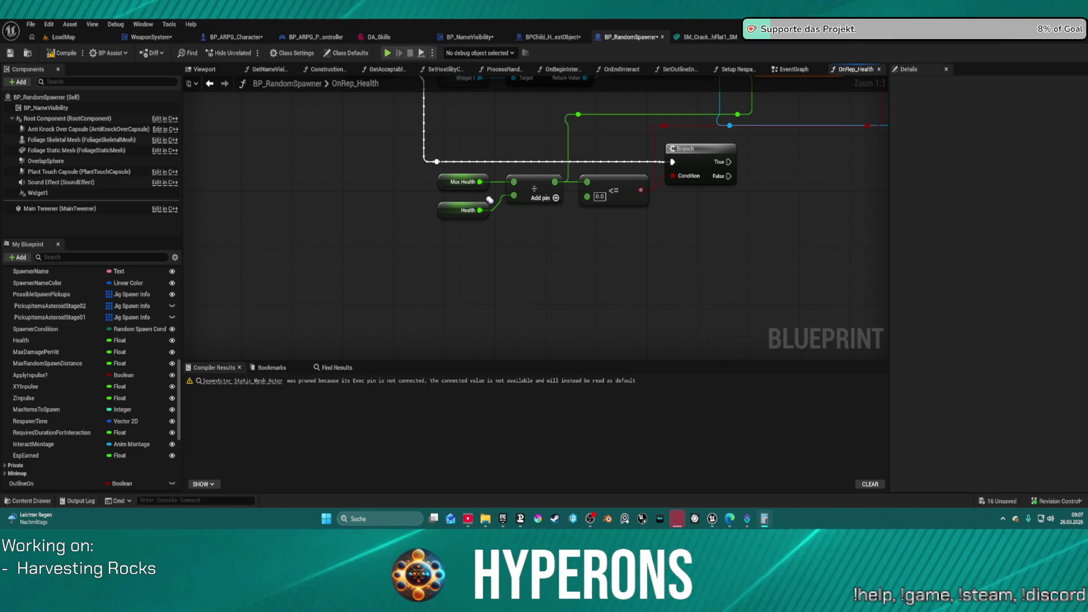
mouse_move(570, 213)
left_mouse_down()
mouse_move(529, 266)
mouse_move(494, 278)
mouse_move(431, 259)
mouse_move(399, 283)
left_mouse_up()
key("ctrl+z")
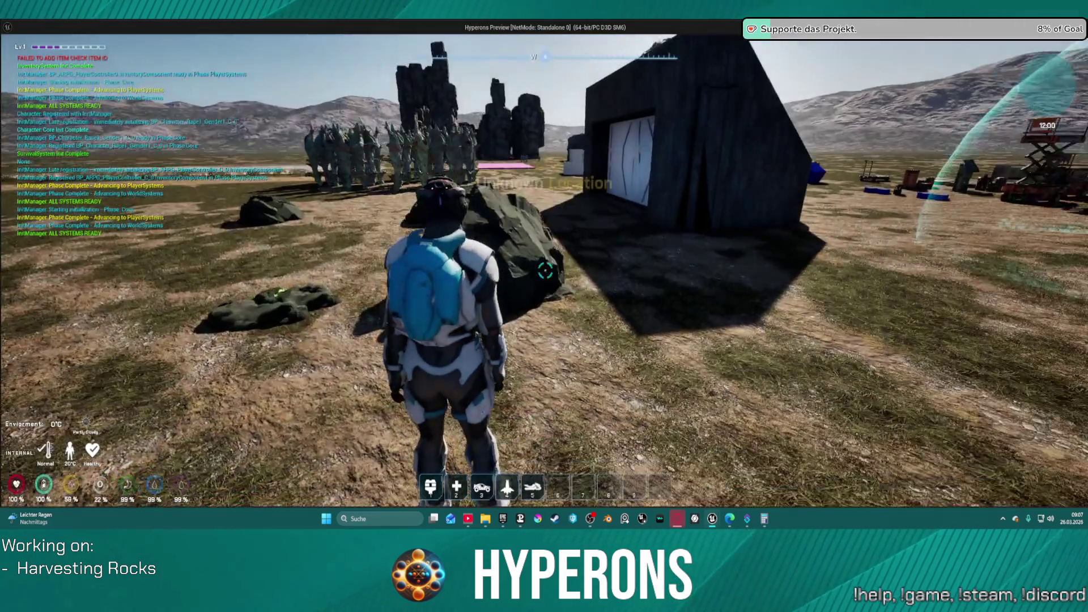
Equip the Harvester from the inventory, reload it, and shoot the rock to hit the Update Health breakpoint.
key("i")
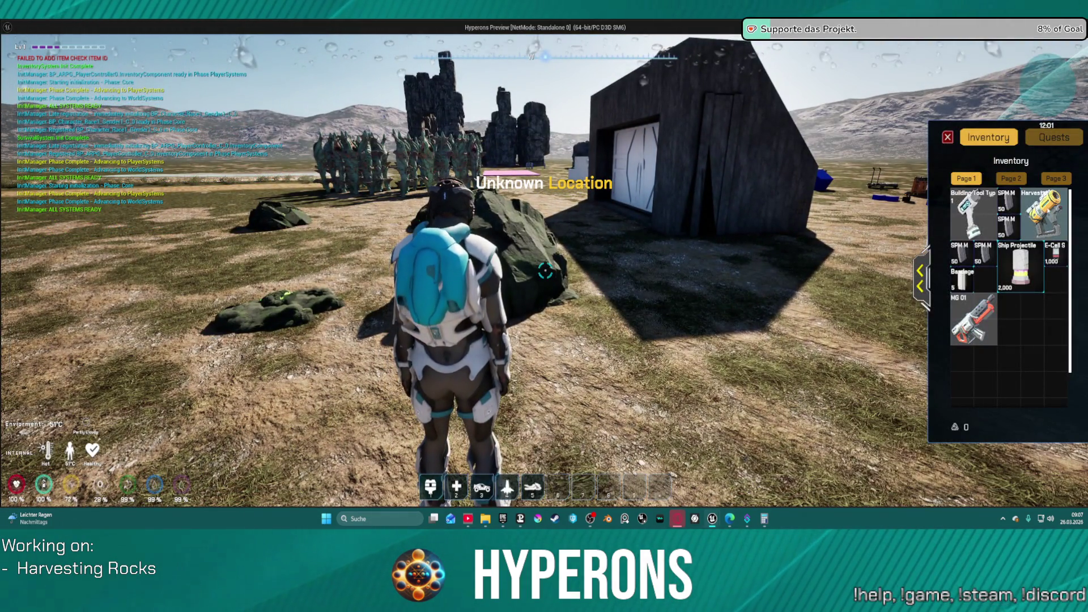
mouse_move(1042, 210)
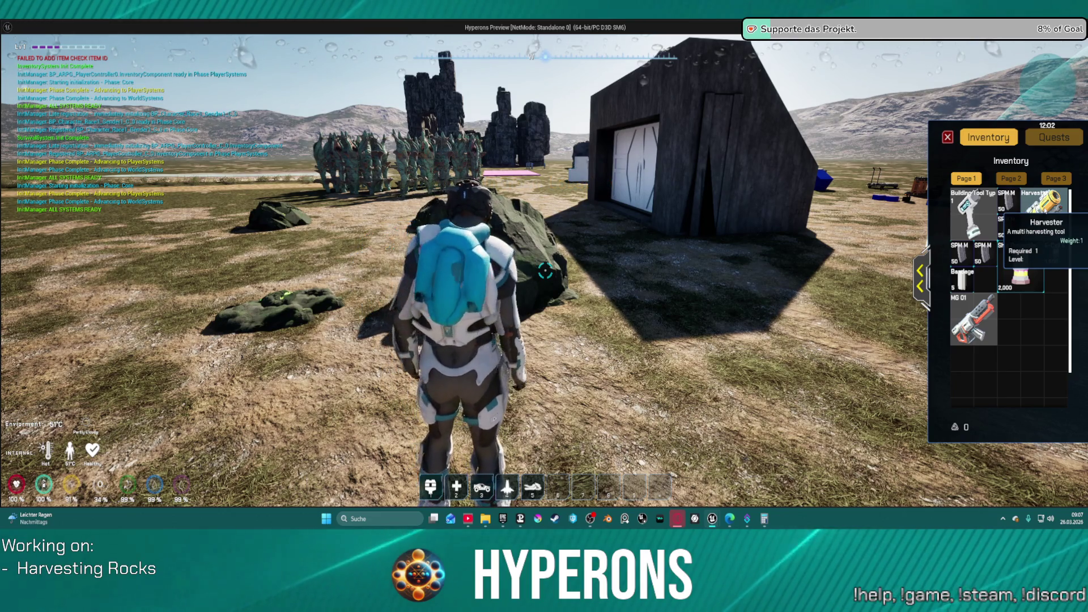
right_click(1046, 218)
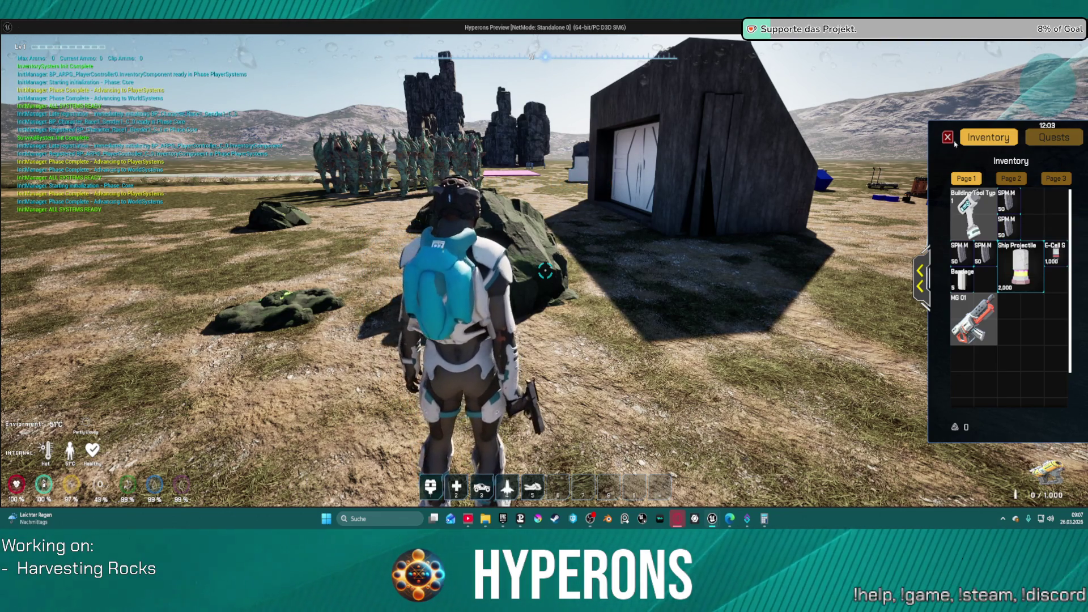
left_click(948, 137)
key("r")
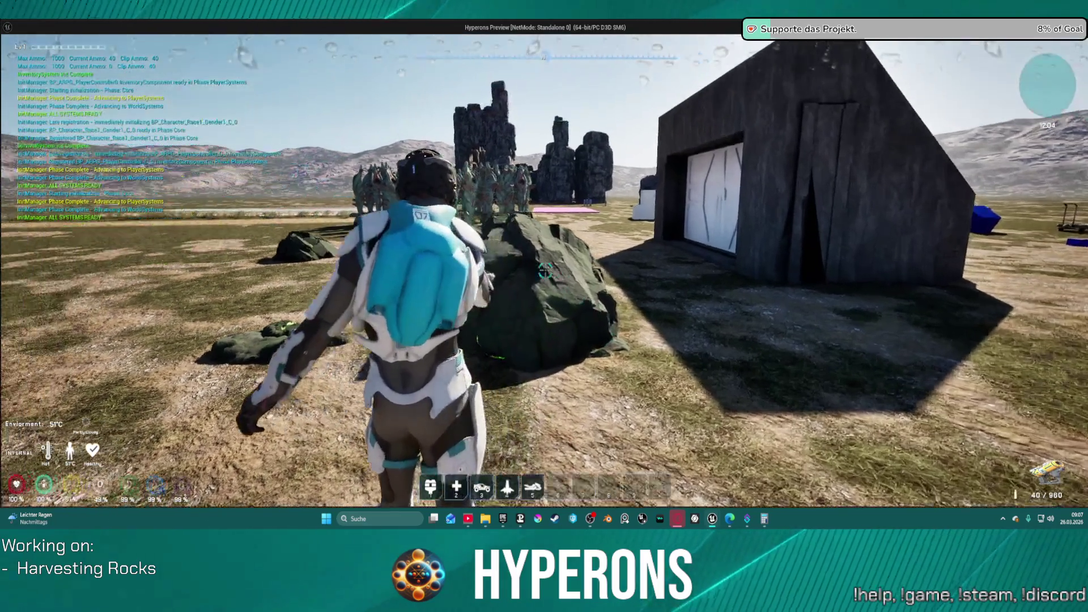
left_click(544, 272)
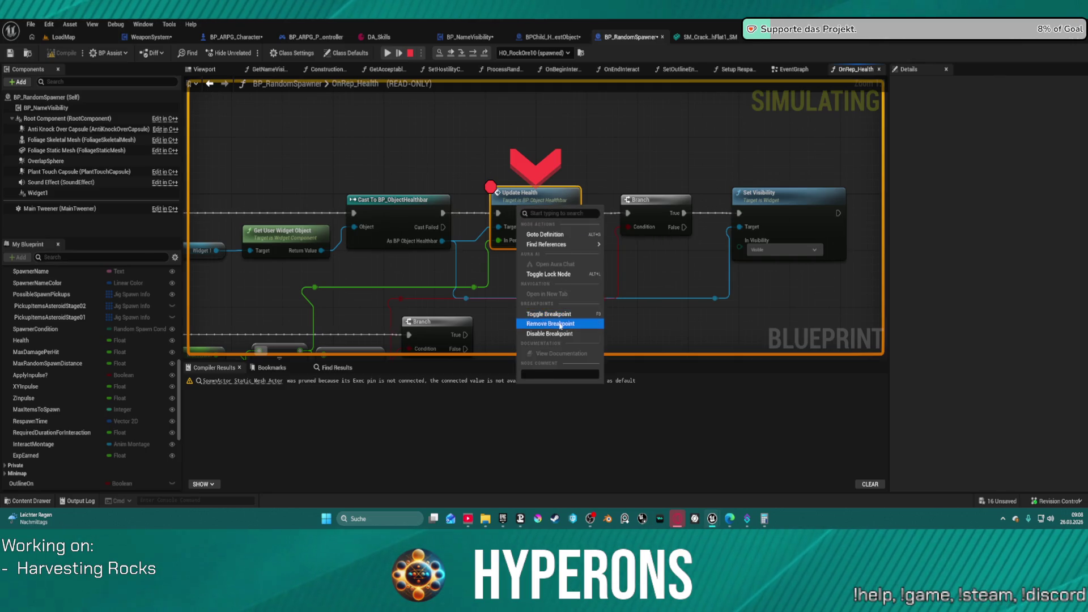
Remove the Update Health breakpoint and resume the paused game.
left_click(560, 324)
left_click(388, 53)
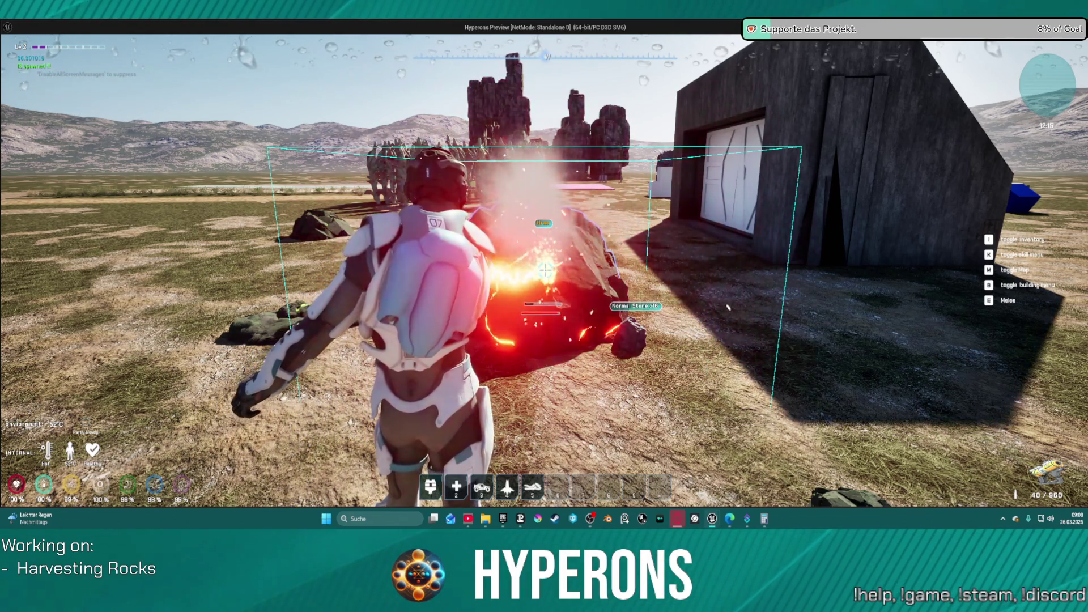
Move around the shattered rock and fire the harvesting laser at the next rock.
key("s")
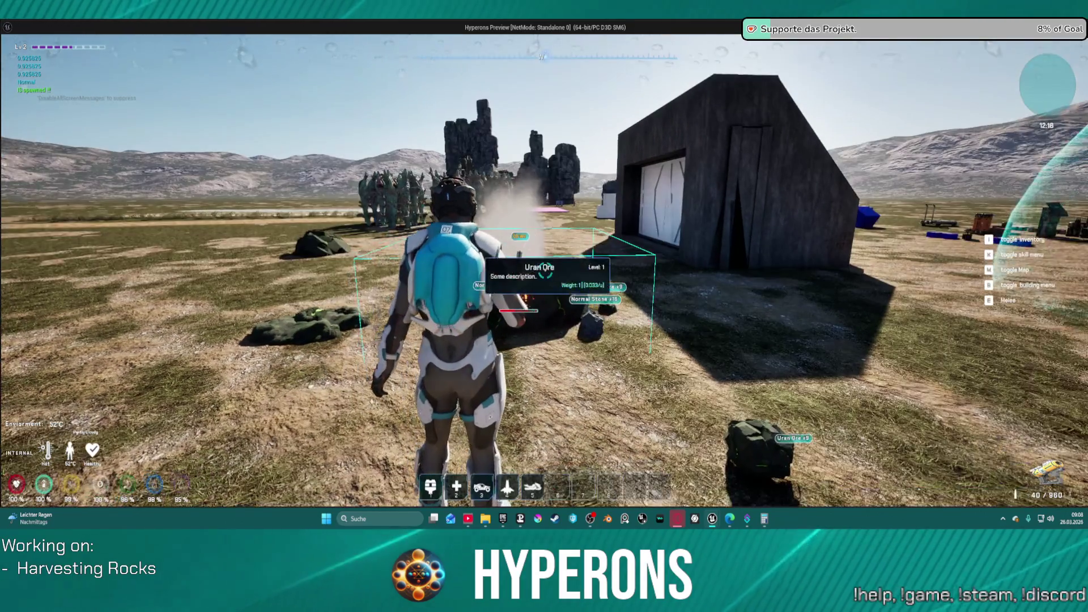
key("w")
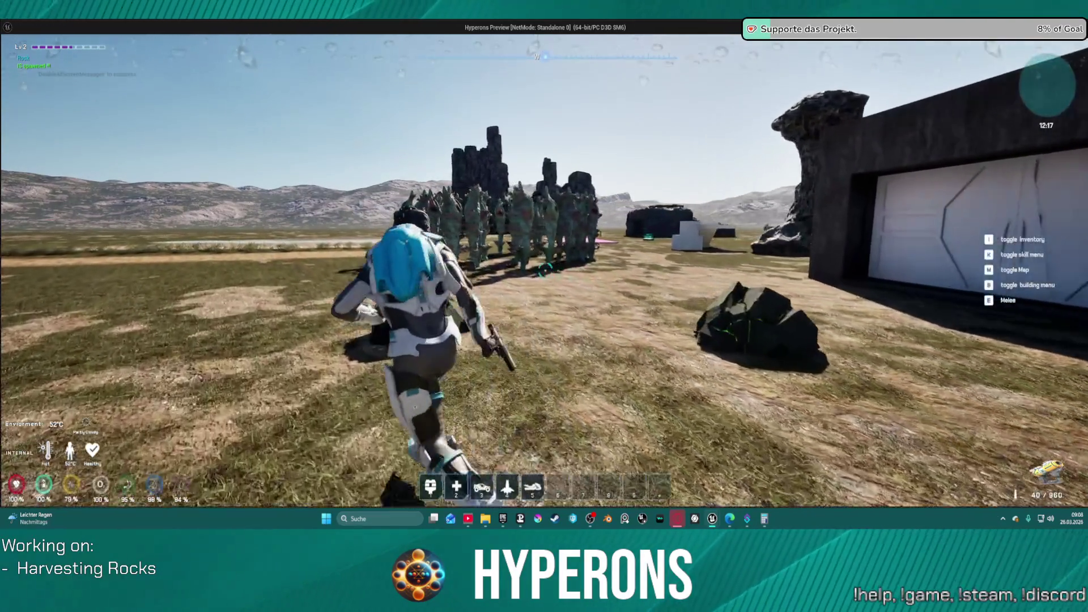
left_click(552, 286)
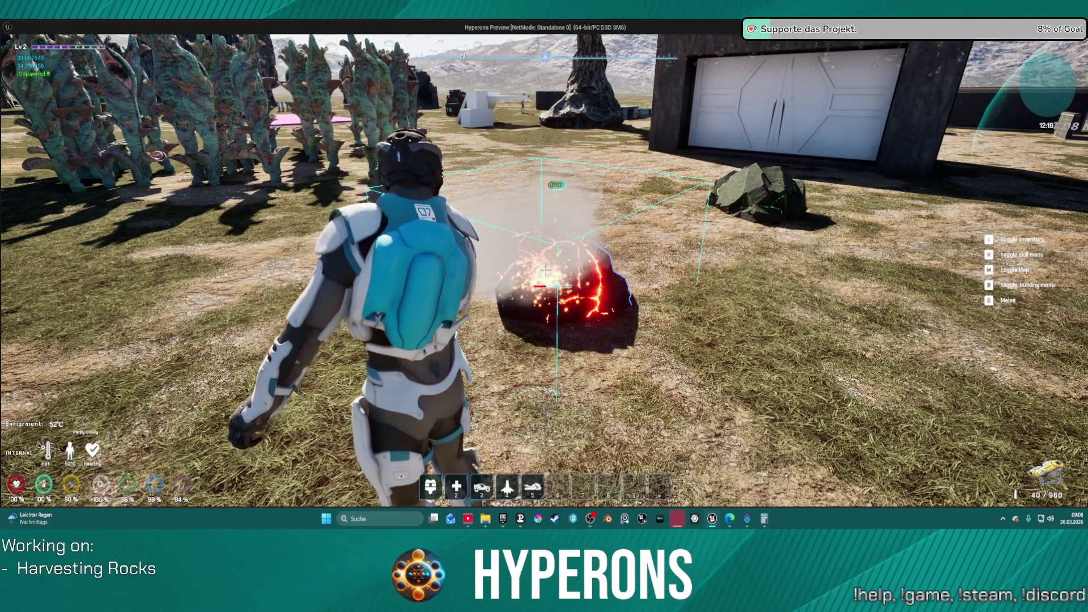
key("s")
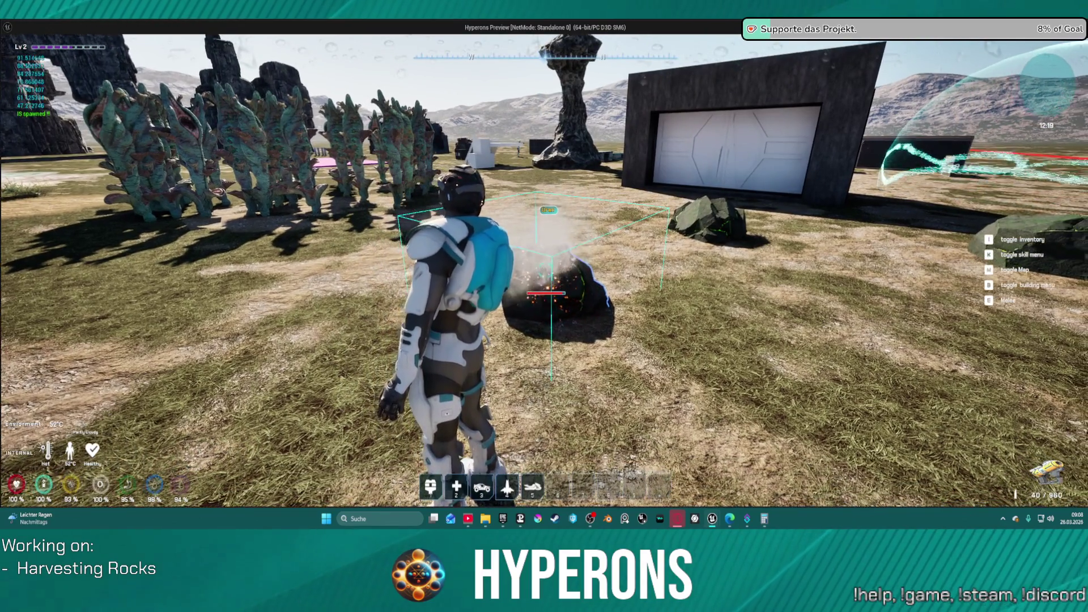
key("w")
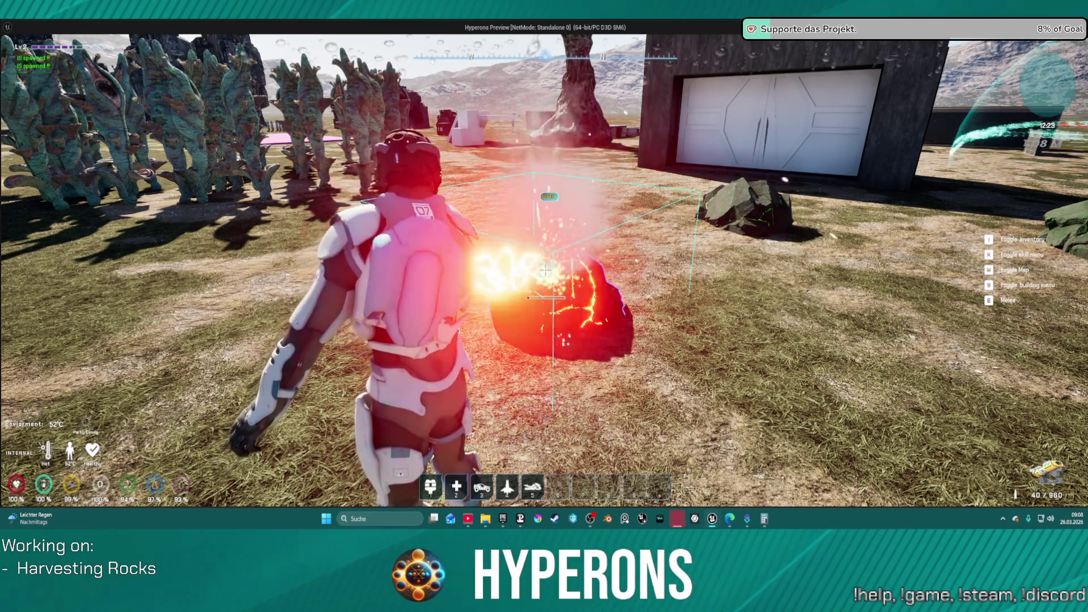
Break the rock by the building into stone drops, damage the Uran Ore rock, then end play.
key("w")
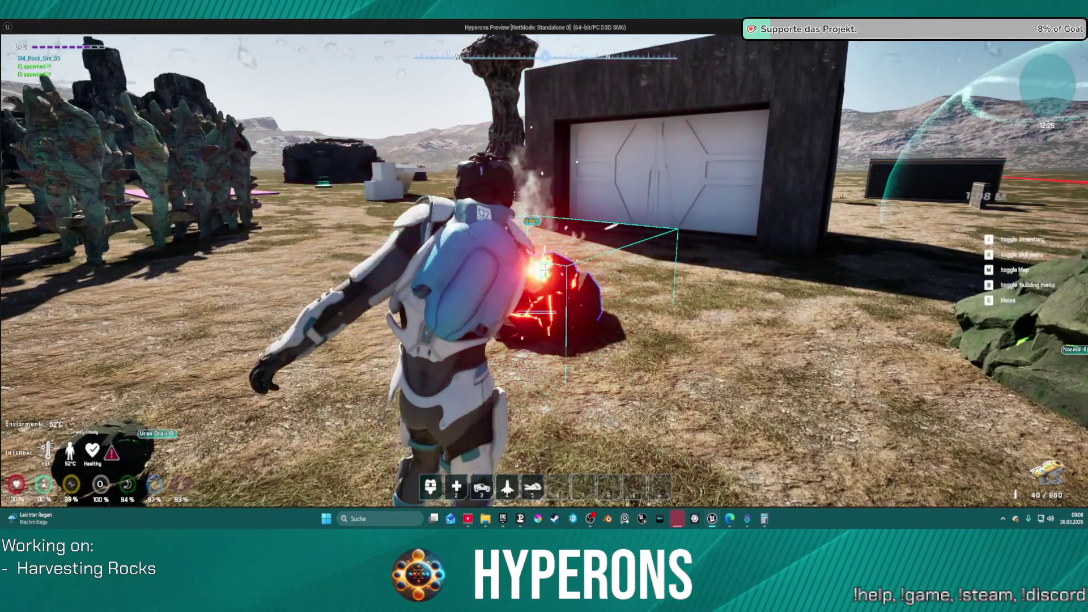
key("s")
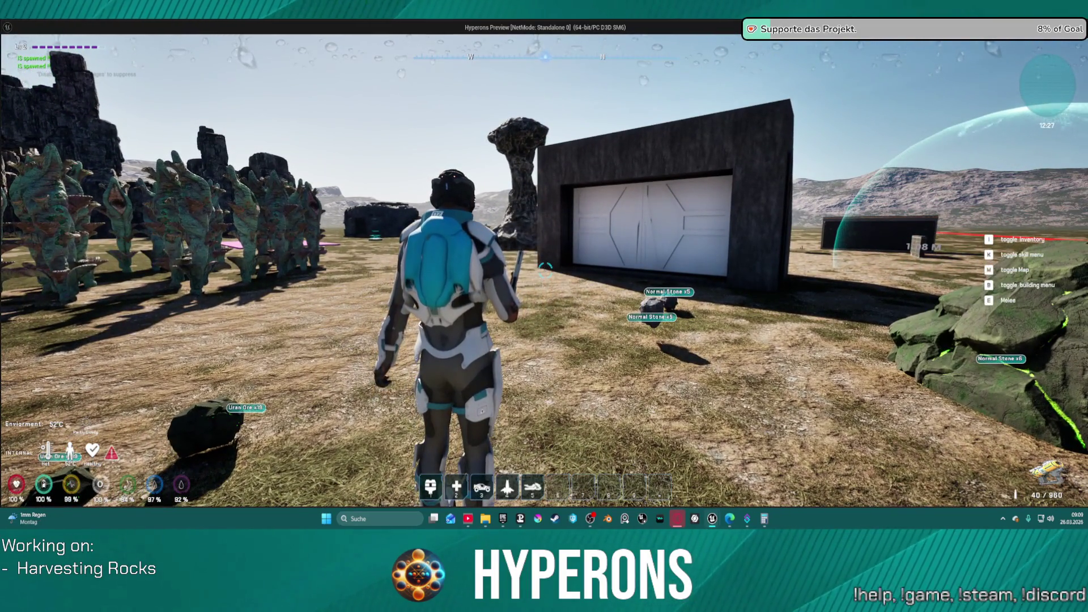
key("a")
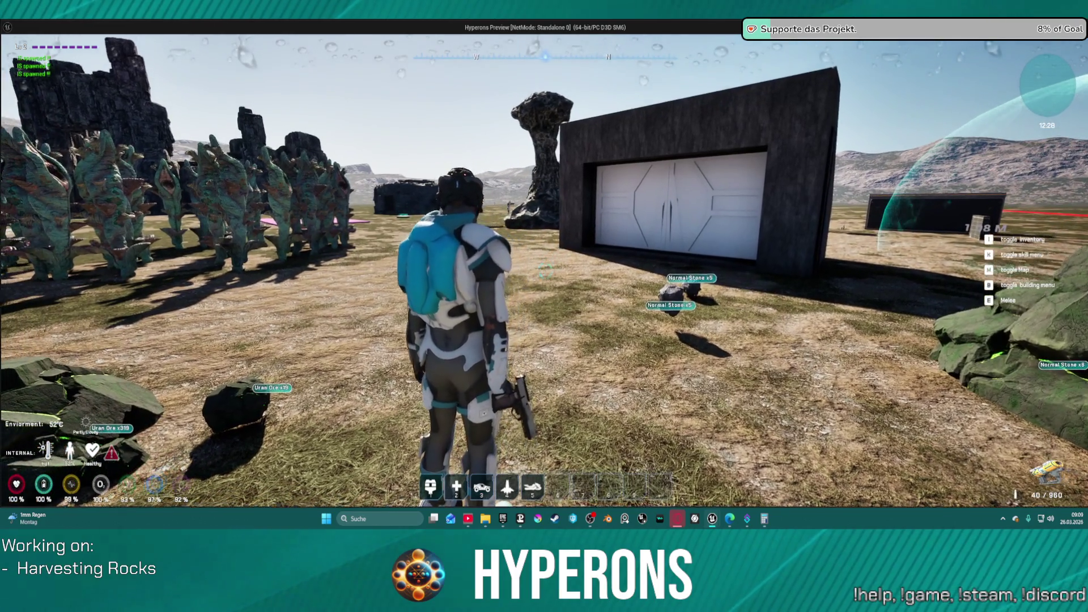
mouse_move(544, 272)
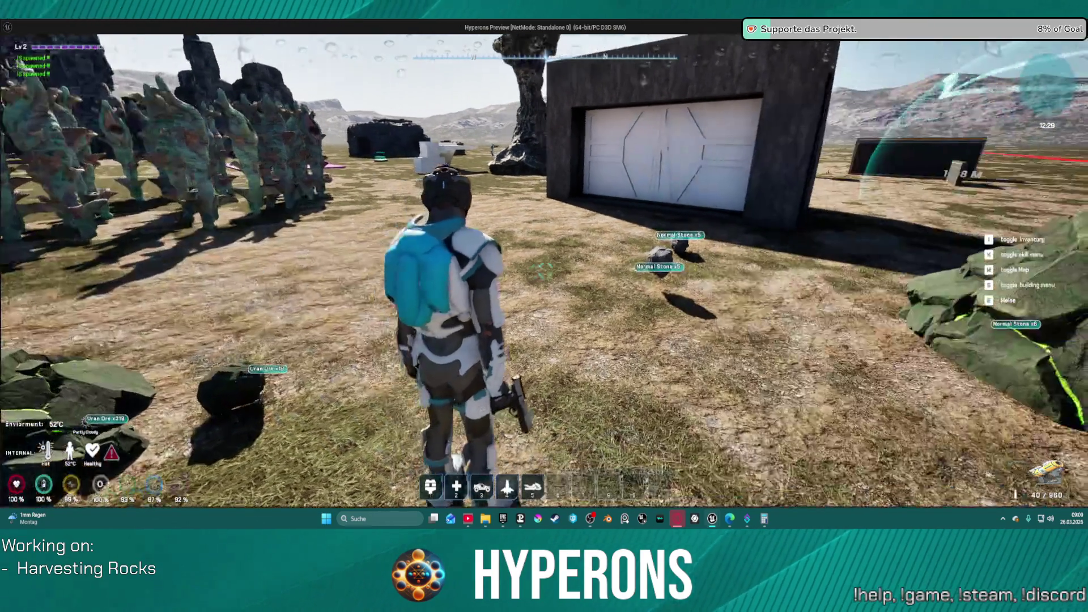
left_click(545, 272)
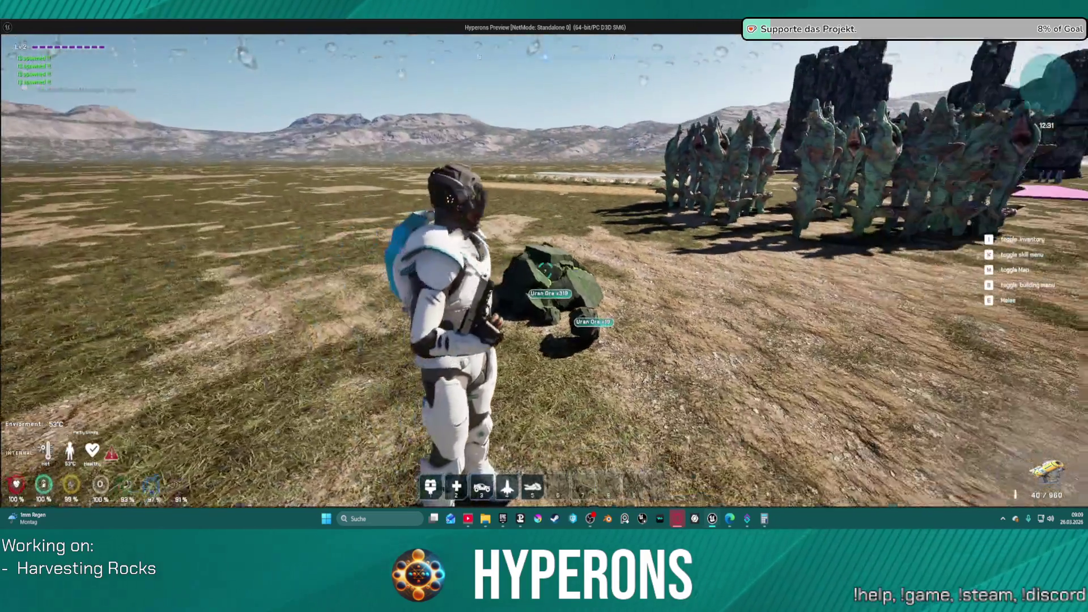
left_click(545, 270)
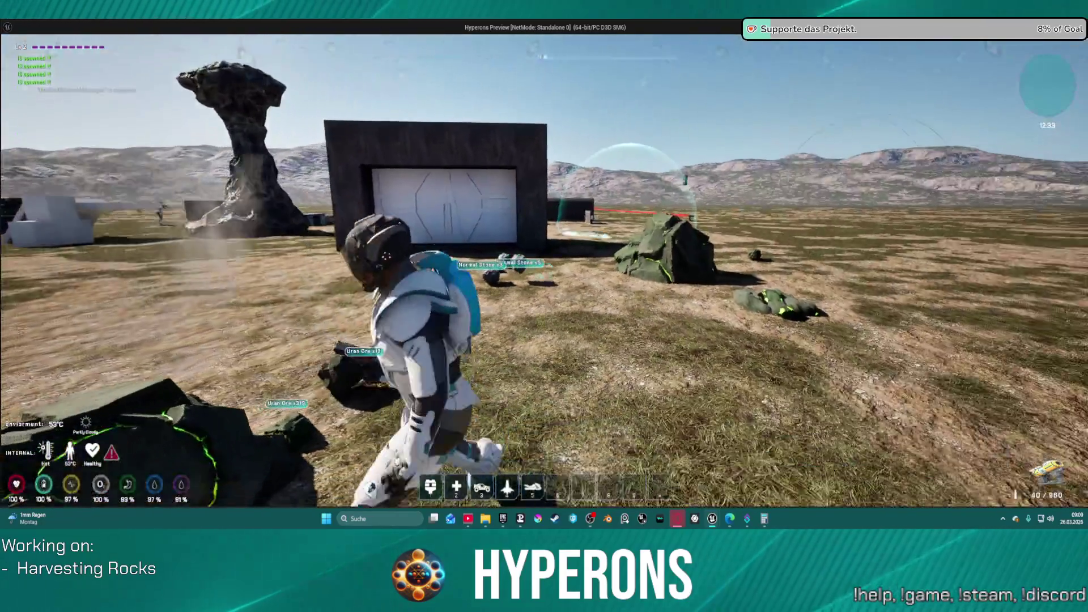
right_click(545, 270)
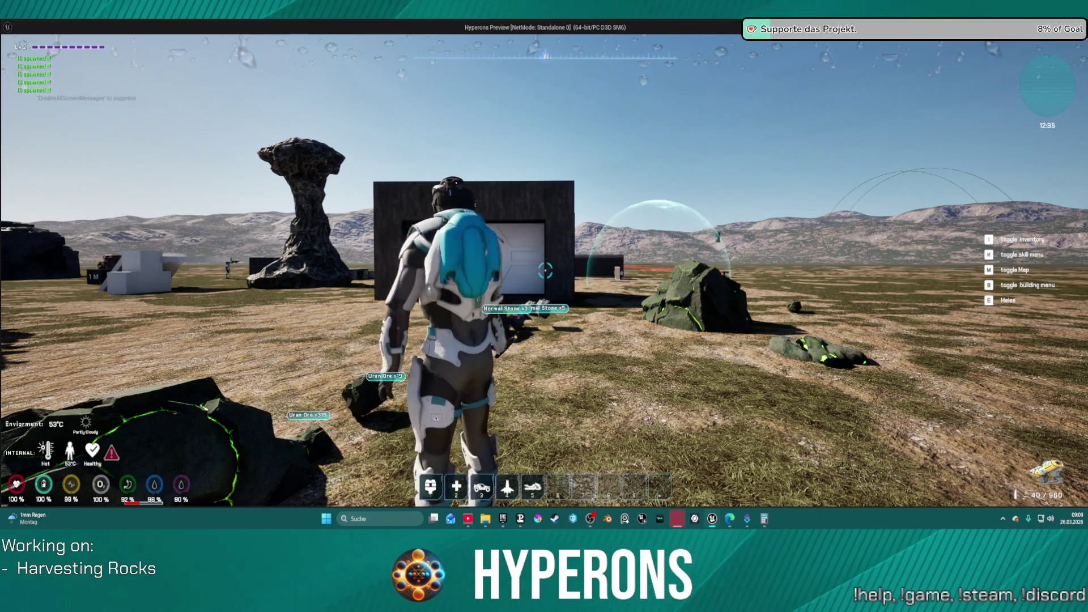
mouse_move(546, 270)
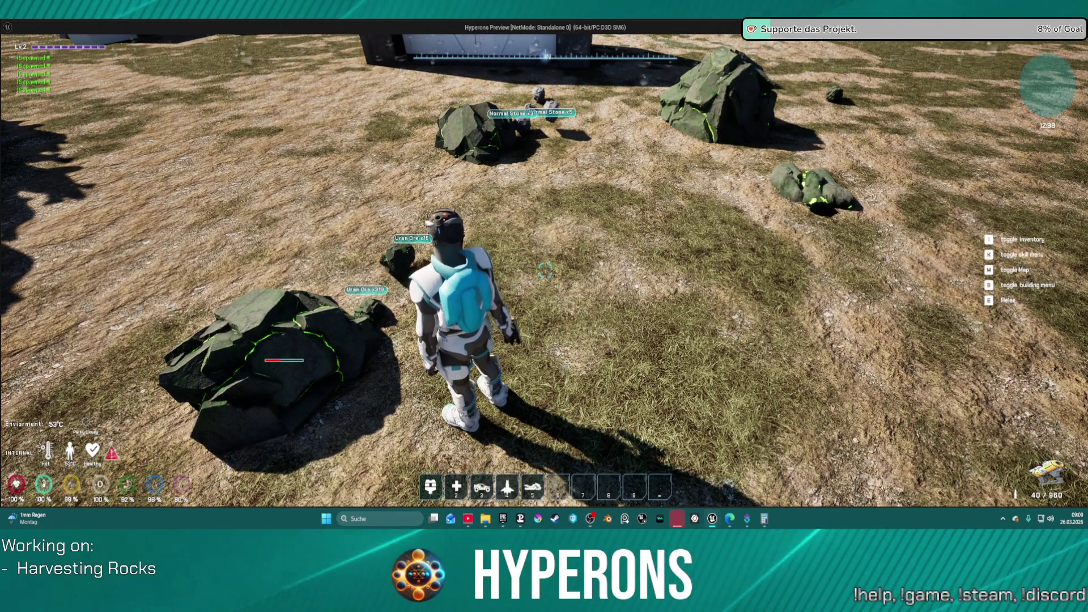
key("alt+Tab")
key("Escape")
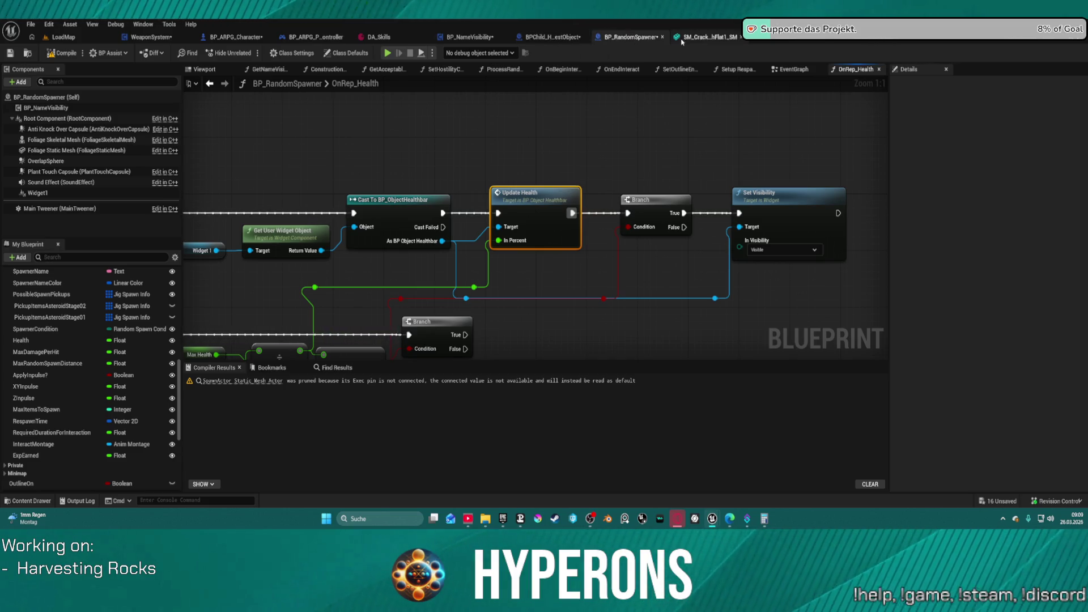
Switch to the HO_RockOre1 blueprint and look over its Construction Script.
left_click(793, 38)
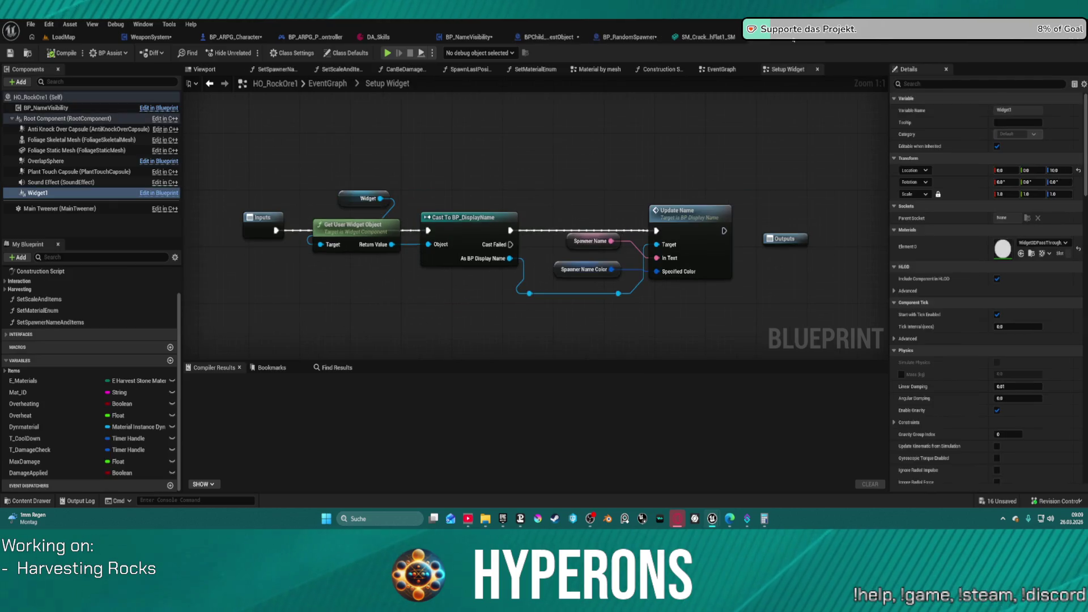
left_click(660, 70)
scroll(595, 151, "up", 4)
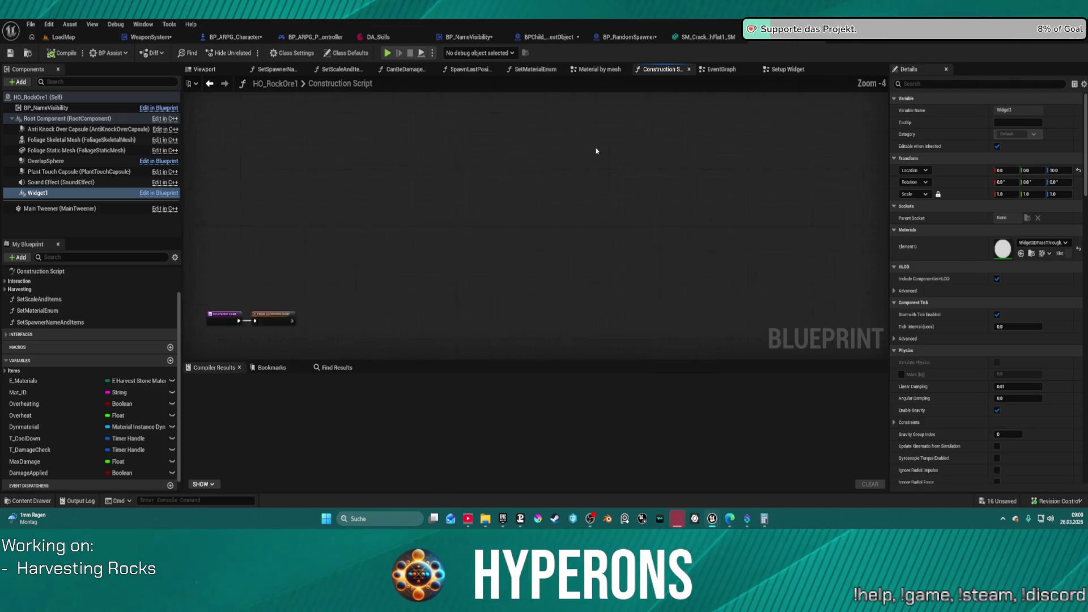
Open HO_RockOre1's EventGraph and pan to the material chain ending in Setup Widget.
left_click(727, 68)
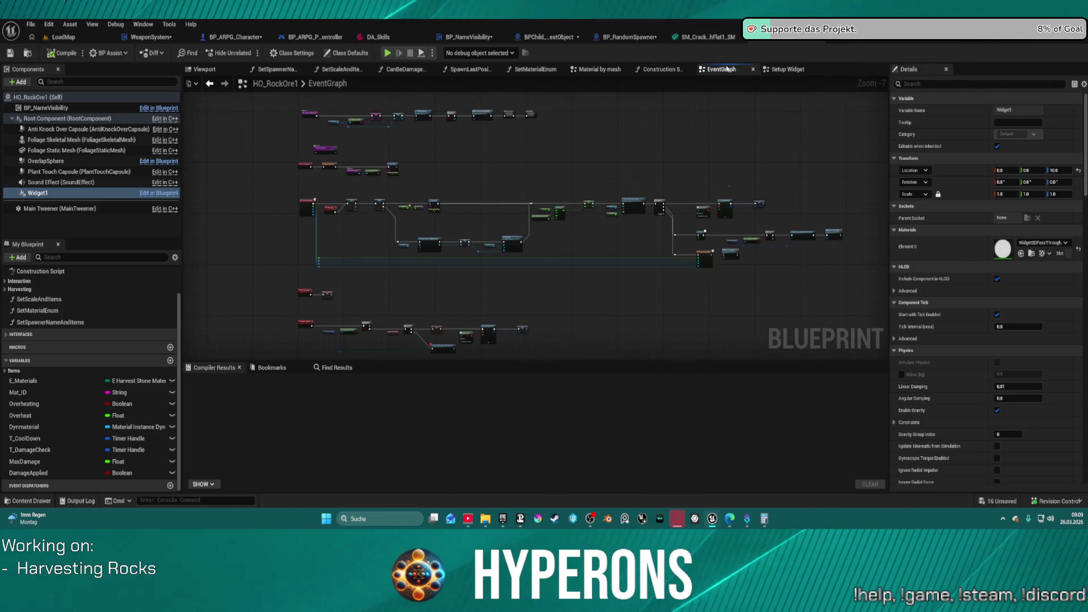
scroll(488, 149, "up", 6)
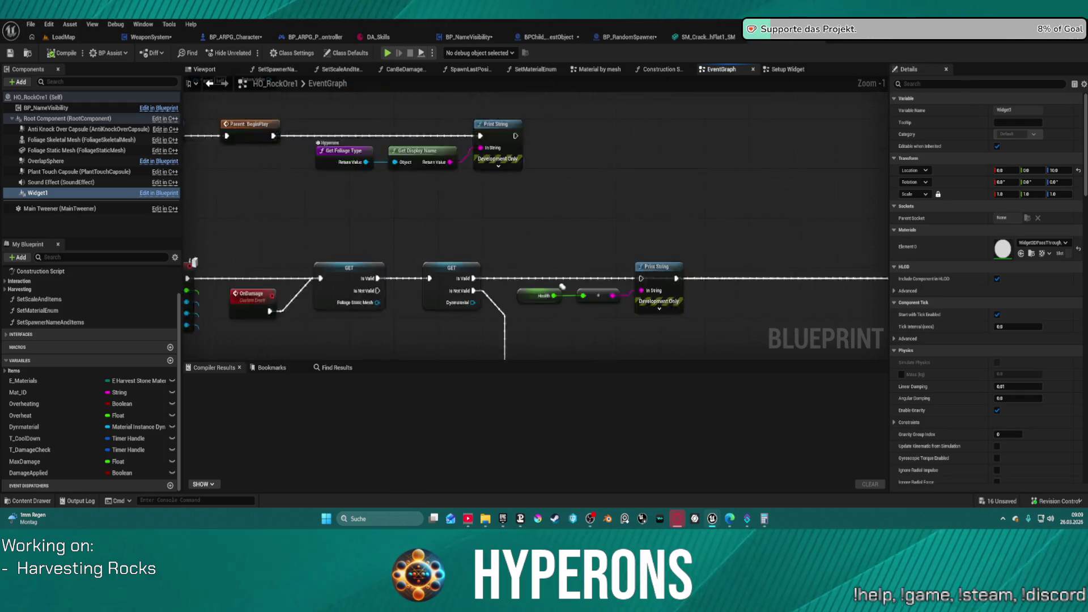
scroll(675, 187, "down", 3)
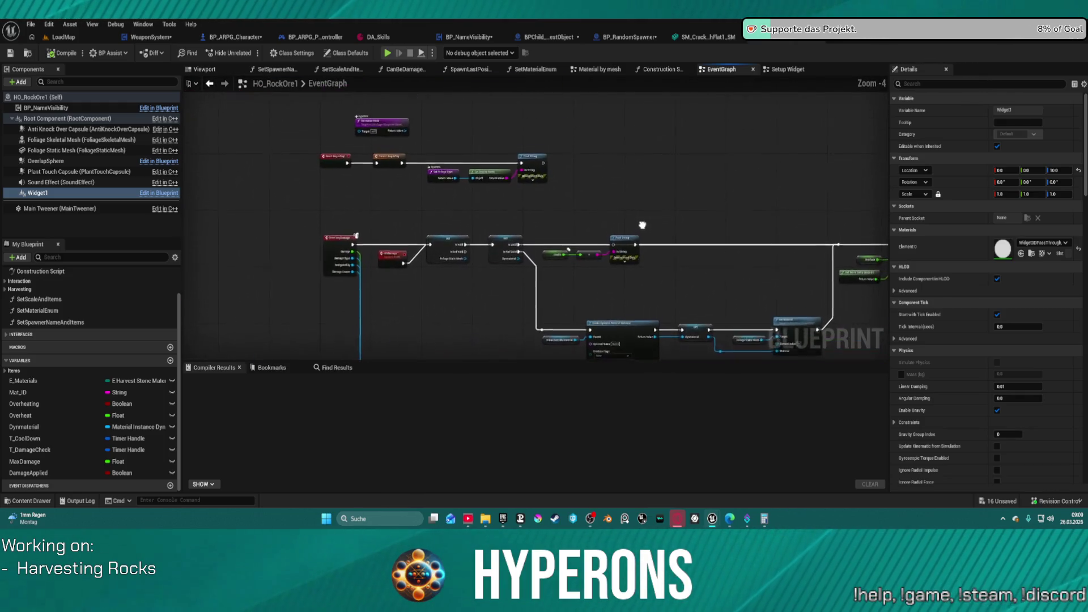
left_click_drag(641, 232, 605, 287)
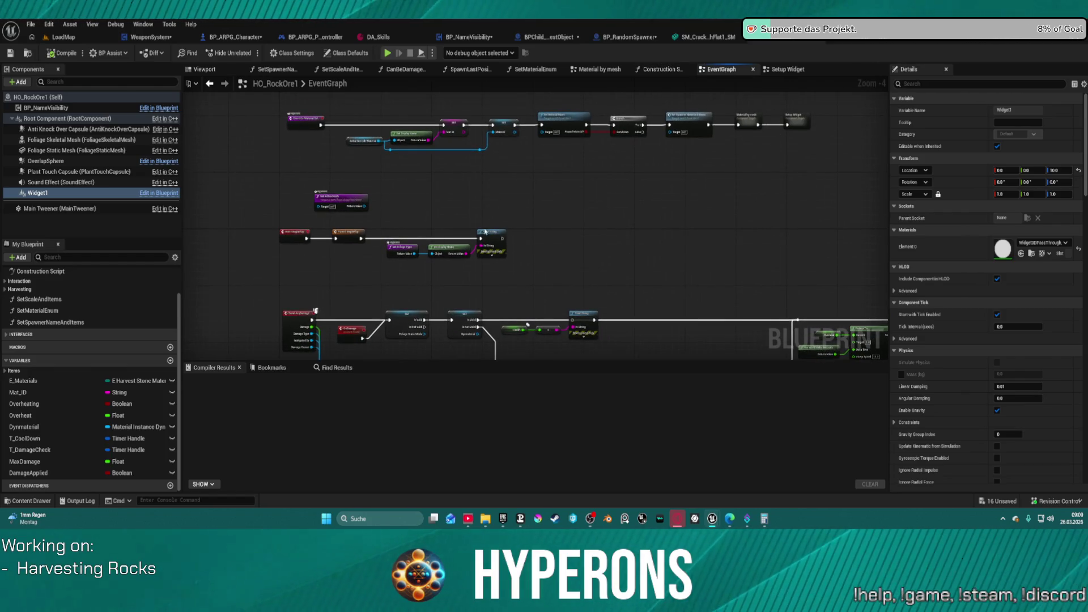
scroll(485, 231, "up", 3)
mouse_move(671, 180)
left_mouse_down()
mouse_move(663, 234)
mouse_move(482, 272)
mouse_move(799, 294)
mouse_move(979, 288)
left_mouse_up()
left_click_drag(1029, 230, 478, 231)
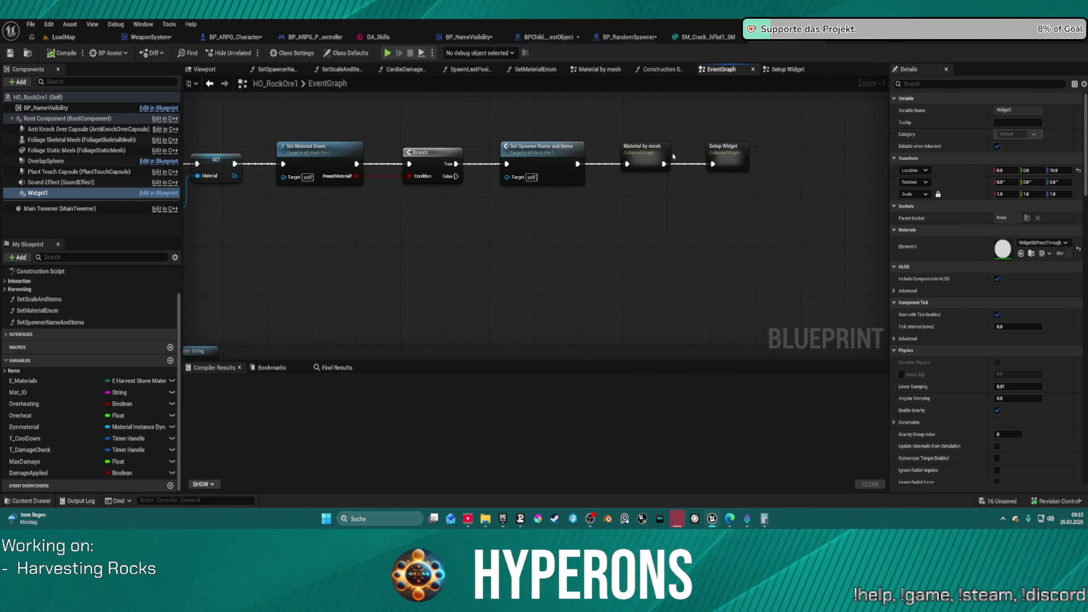
Open the Setup Widget collapsed graph and move its Outputs node aside.
double_click(747, 161)
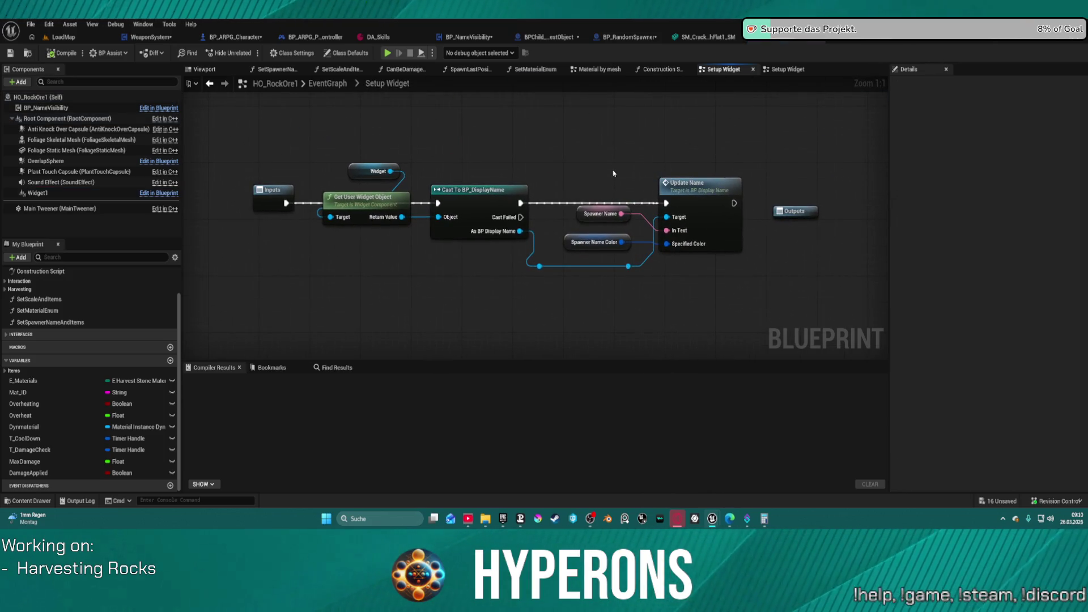
mouse_move(796, 211)
left_mouse_down()
mouse_move(746, 352)
mouse_move(697, 270)
mouse_move(718, 187)
left_mouse_up()
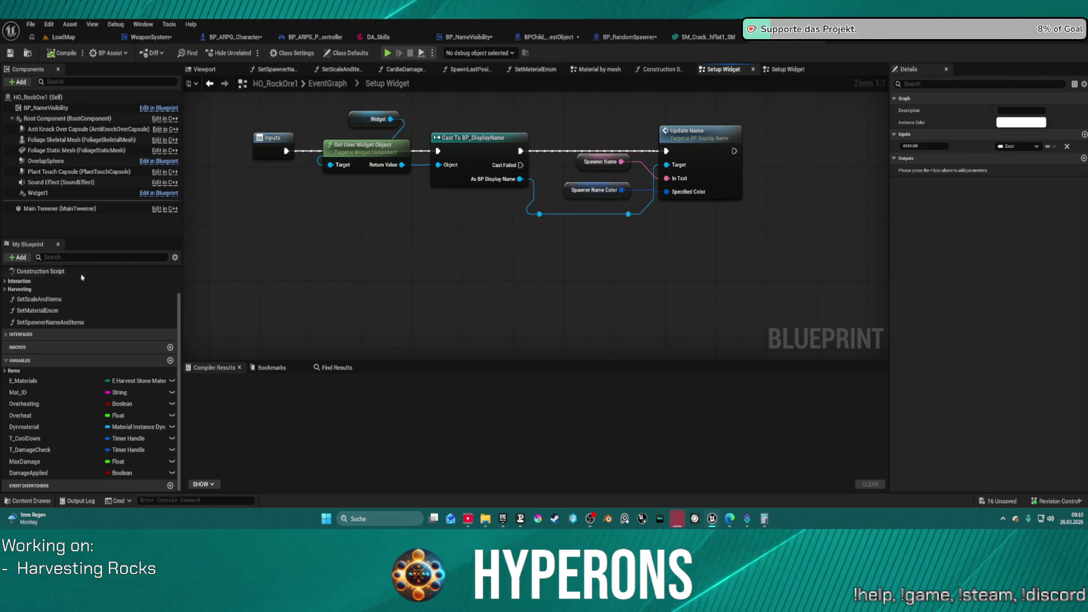
scroll(60, 371, "up", 2)
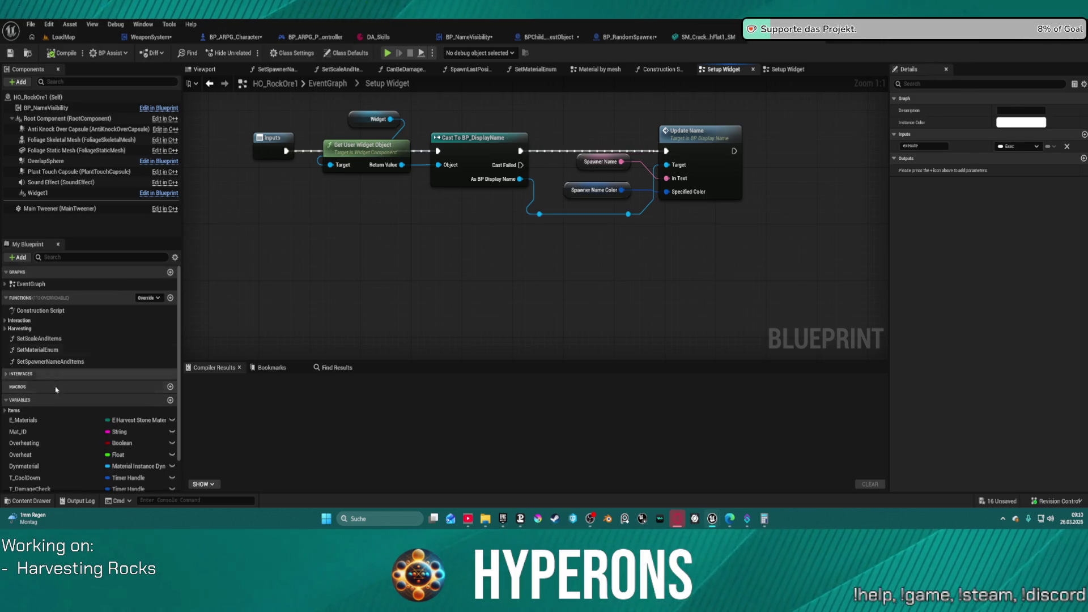
scroll(56, 390, "down", 2)
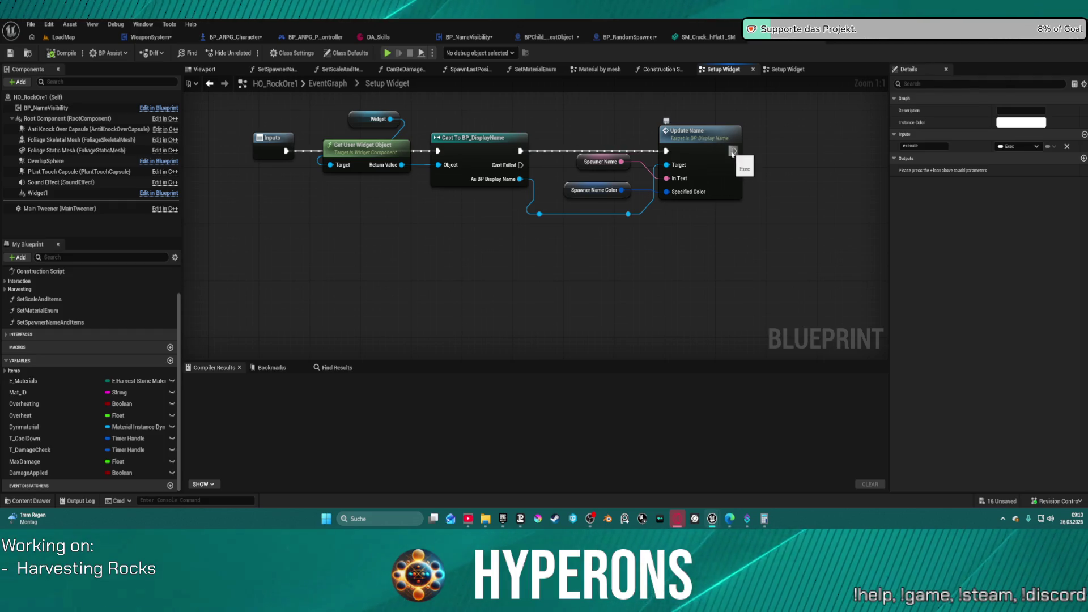
Search 'on rep hea' from Update Name's exec output, then dismiss the search.
mouse_move(733, 153)
left_mouse_down()
mouse_move(843, 151)
mouse_move(780, 154)
left_mouse_up()
left_click_drag(685, 150, 754, 151)
type("on rep hea")
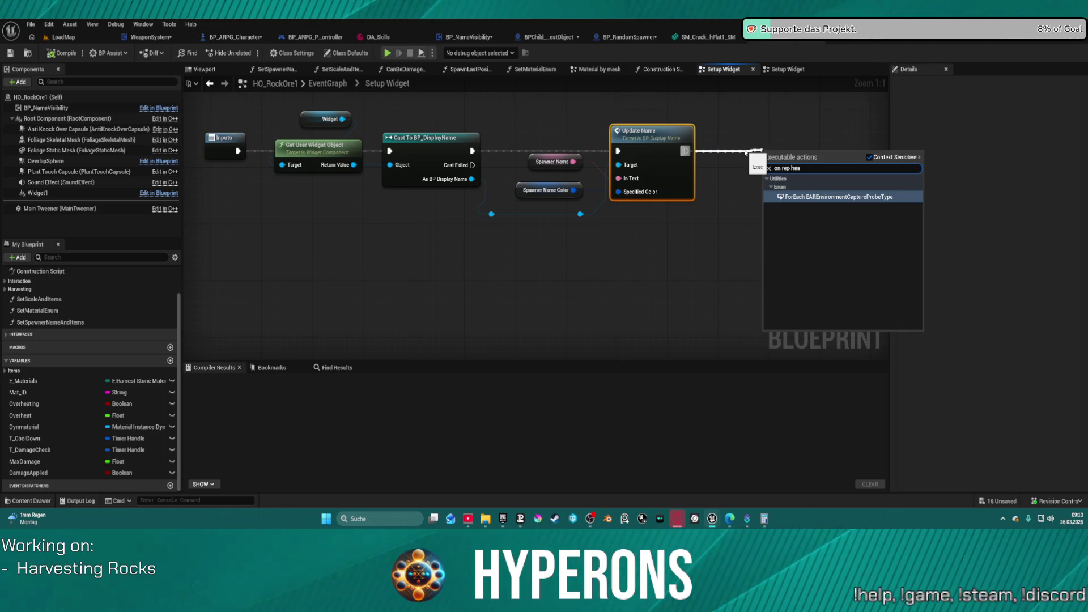
scroll(94, 317, "up", 3)
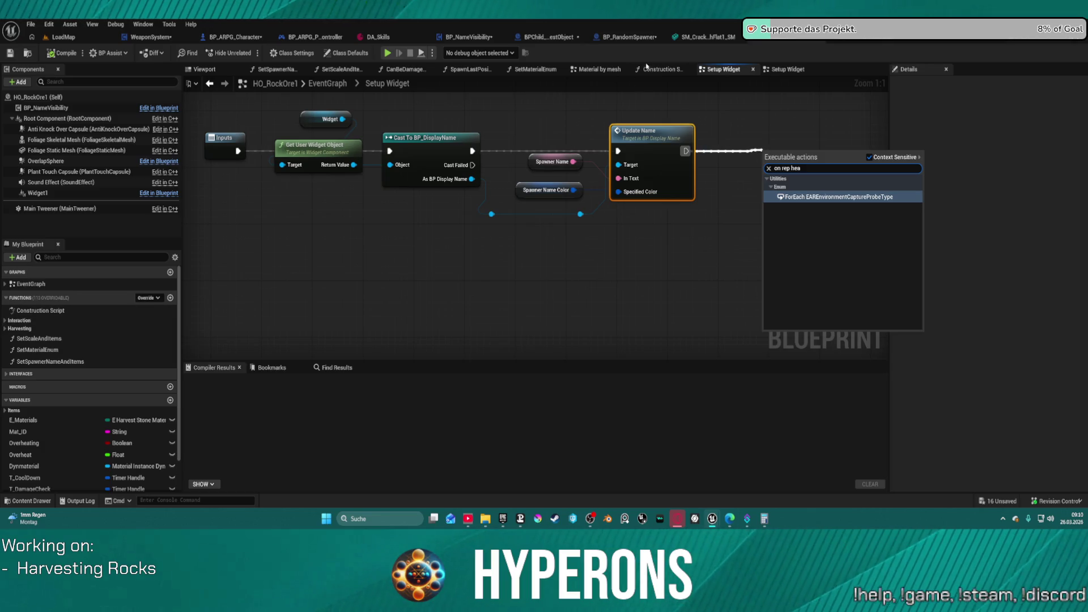
mouse_move(747, 133)
left_mouse_down()
mouse_move(548, 156)
mouse_move(493, 181)
mouse_move(786, 170)
left_mouse_up()
Select Update Name and reposition the Inputs node.
left_click(379, 167)
left_click_drag(302, 150, 197, 149)
left_click_drag(338, 173, 484, 180)
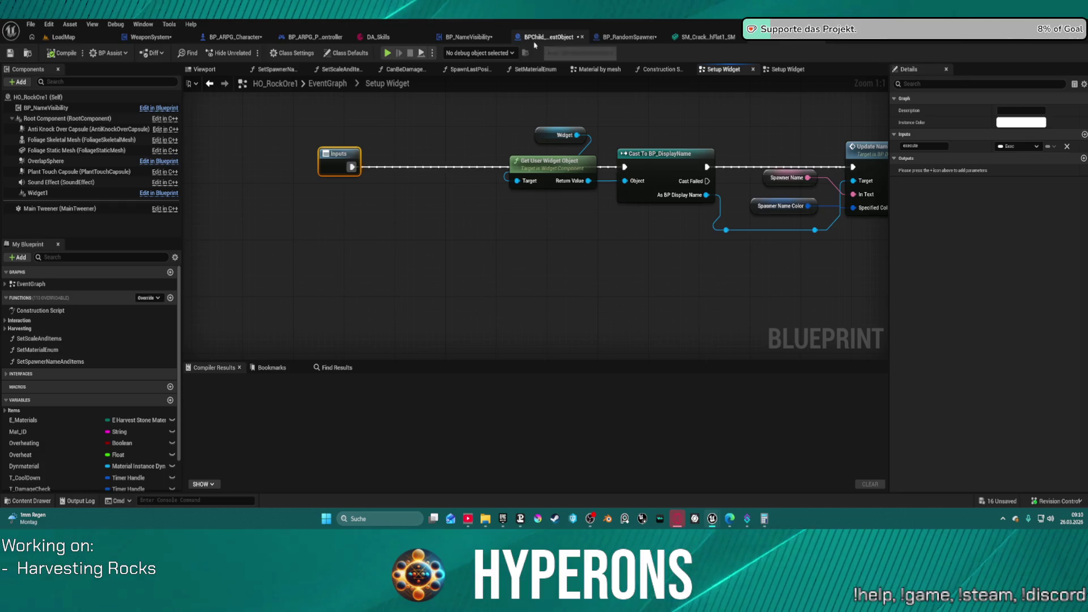
Check BP_RandomSpawner's OnRep_Health and BP_ObjectHealthbar, then return to Setup Widget.
left_click(611, 39)
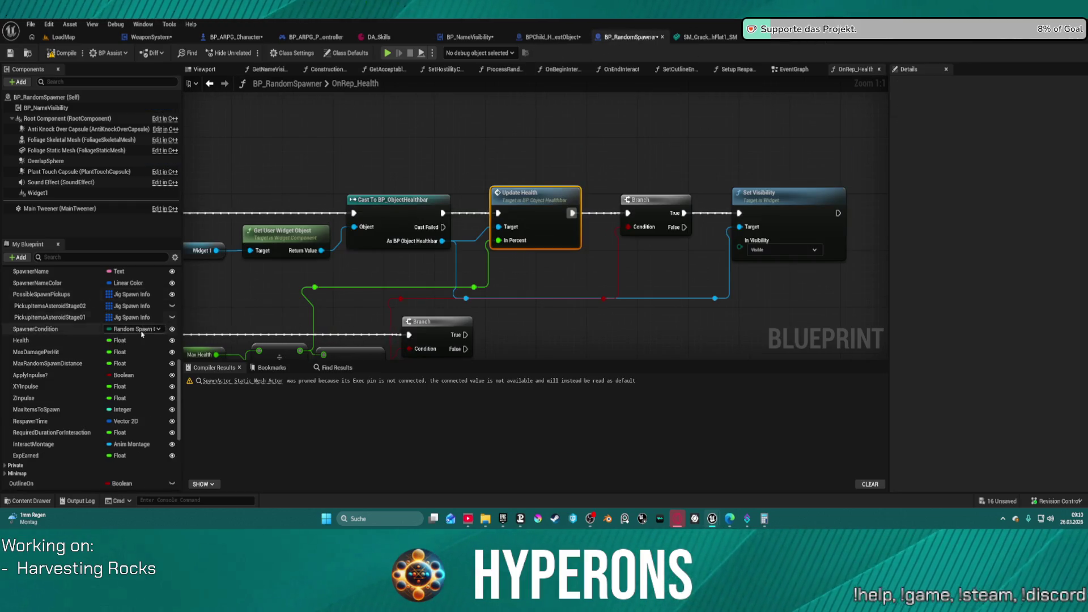
scroll(142, 334, "up", 10)
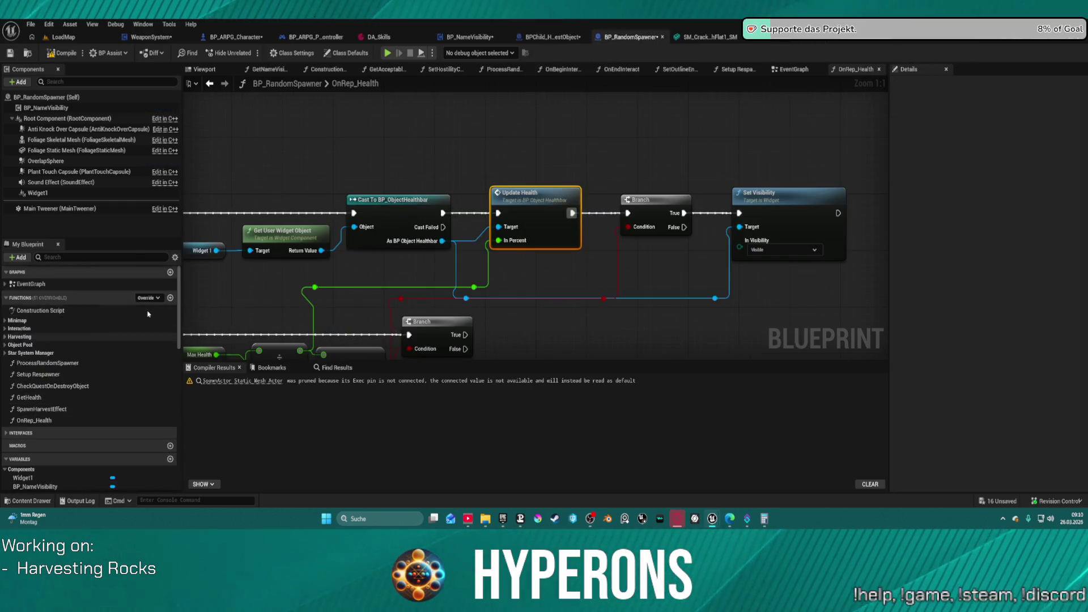
left_click(45, 422)
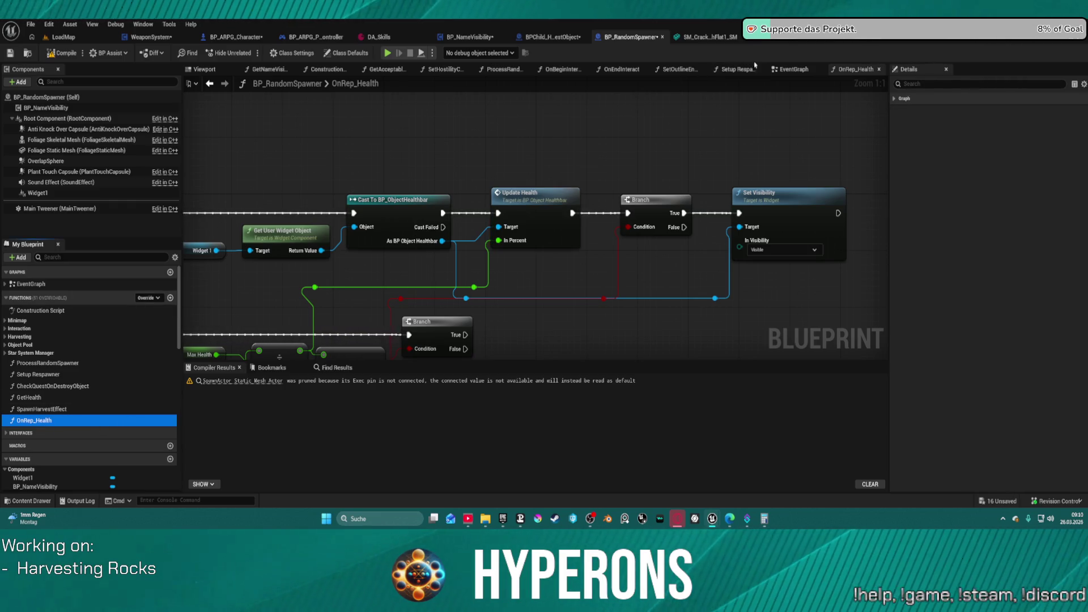
left_click(850, 38)
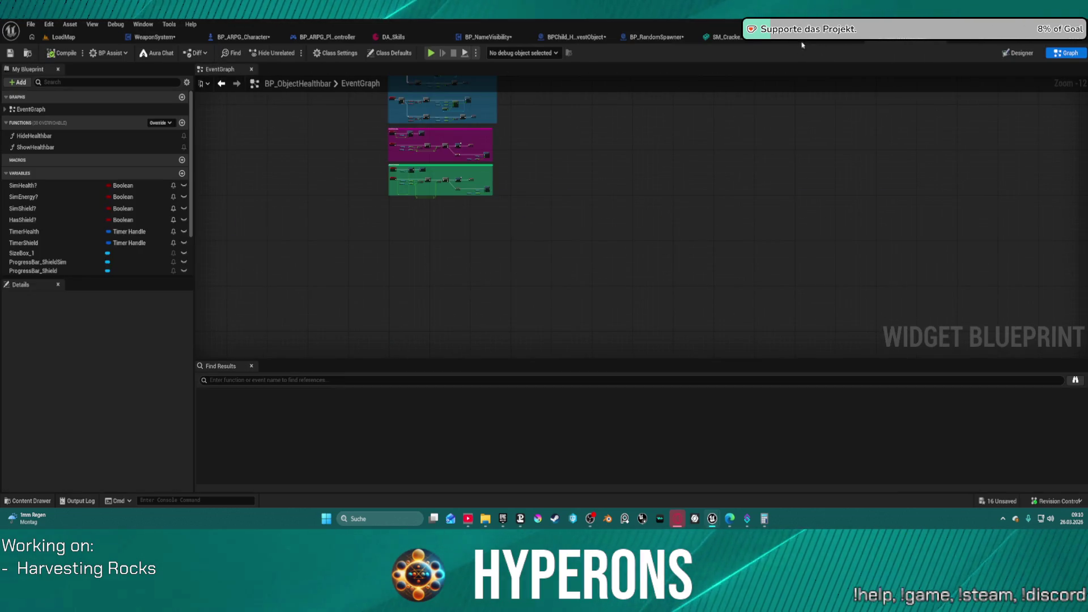
left_click(717, 39)
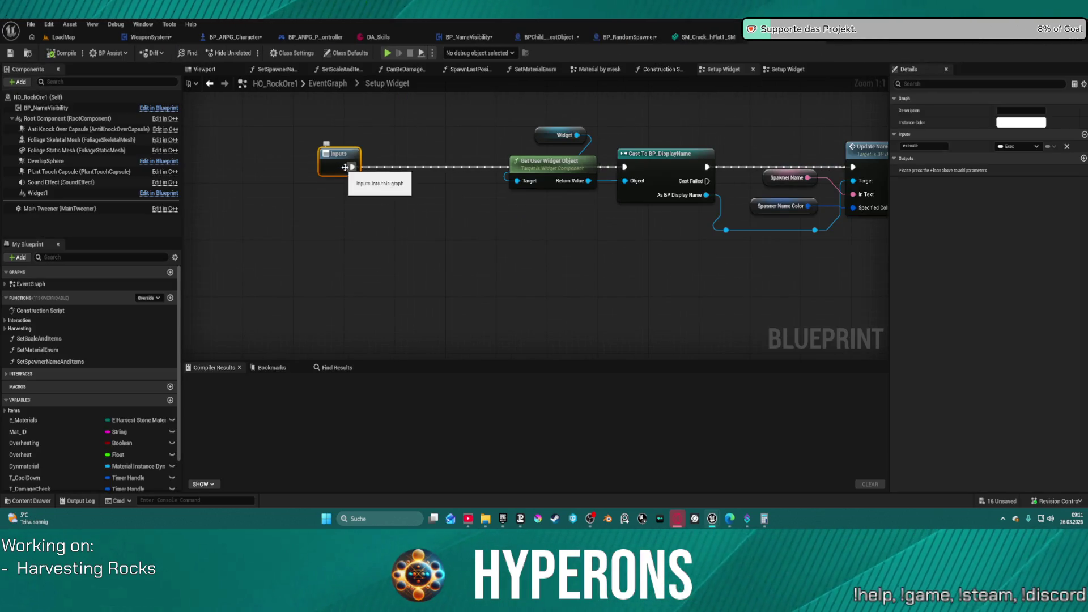
Search 'onrep' from the Inputs node and close the action list without adding a node.
left_click_drag(352, 168, 416, 225)
type("onhea")
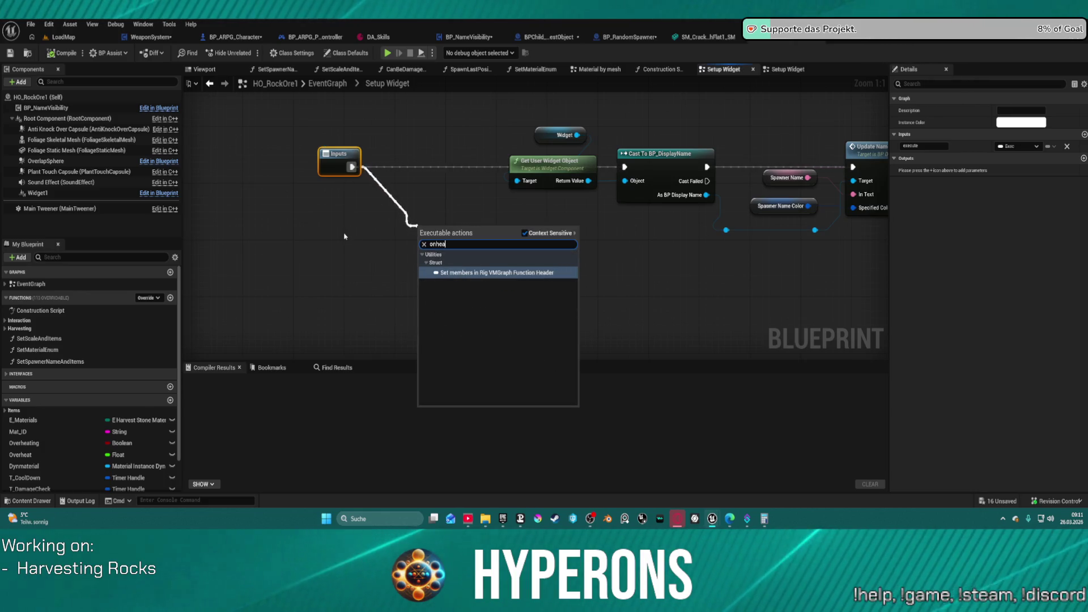
key("BackSpace")
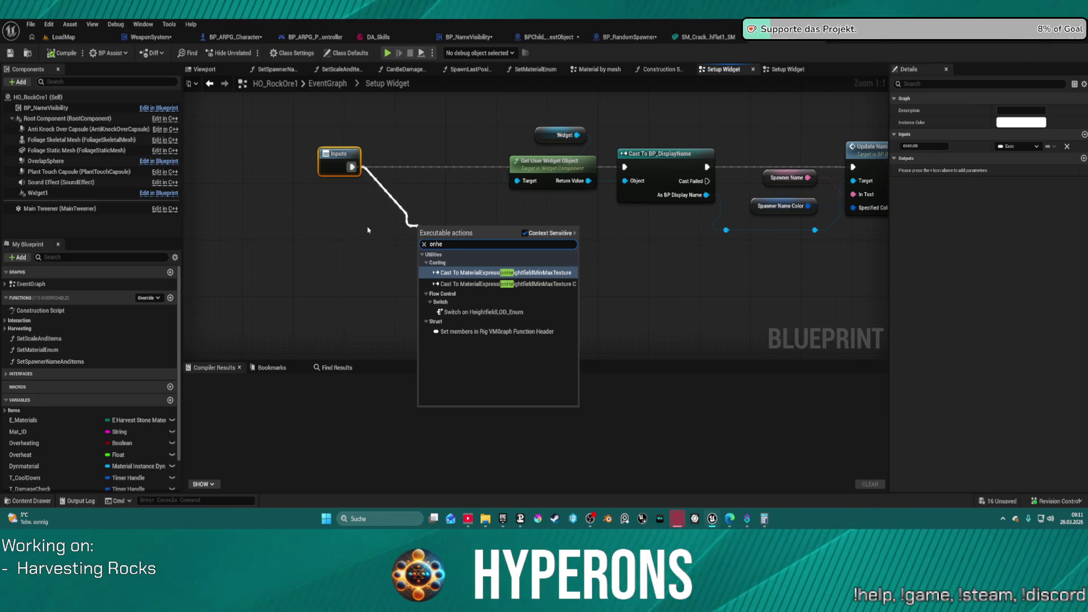
key("BackSpace")
key("BackSpace")
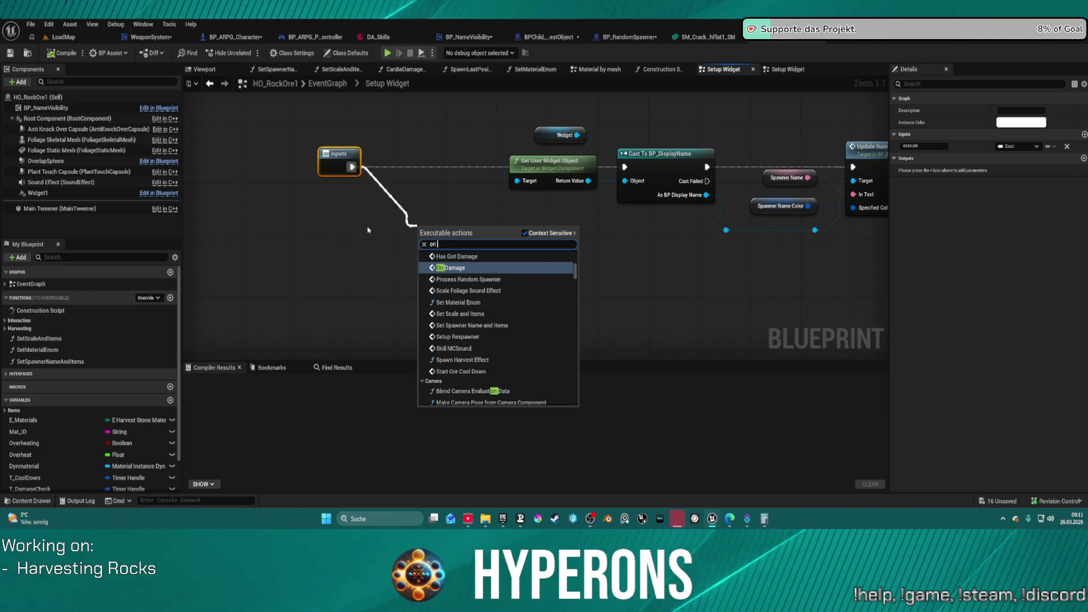
type("rep")
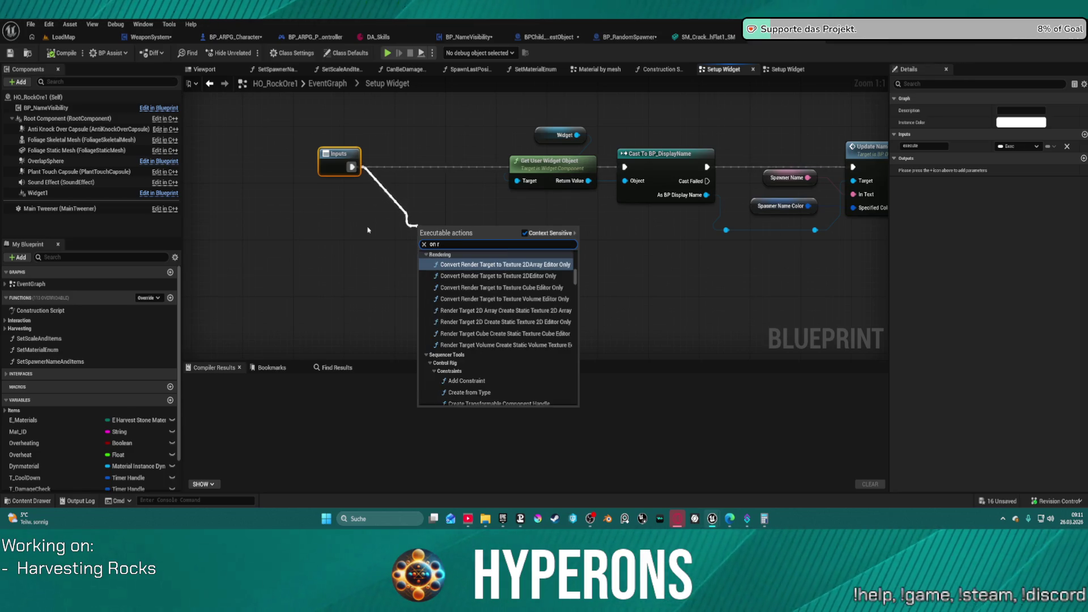
scroll(482, 241, "down", 1)
scroll(555, 289, "up", 5)
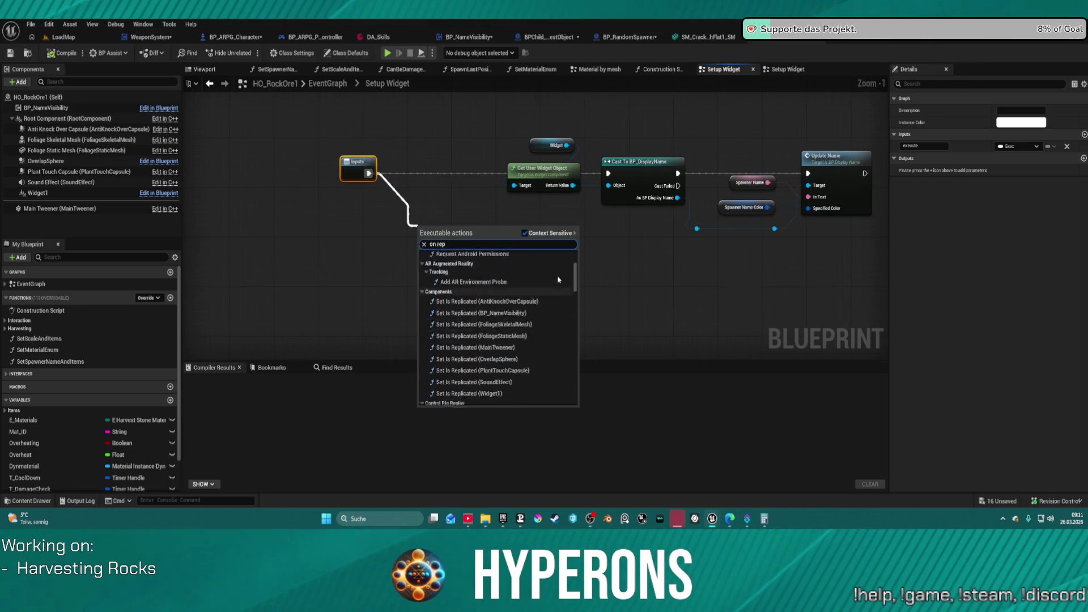
scroll(561, 278, "down", 15)
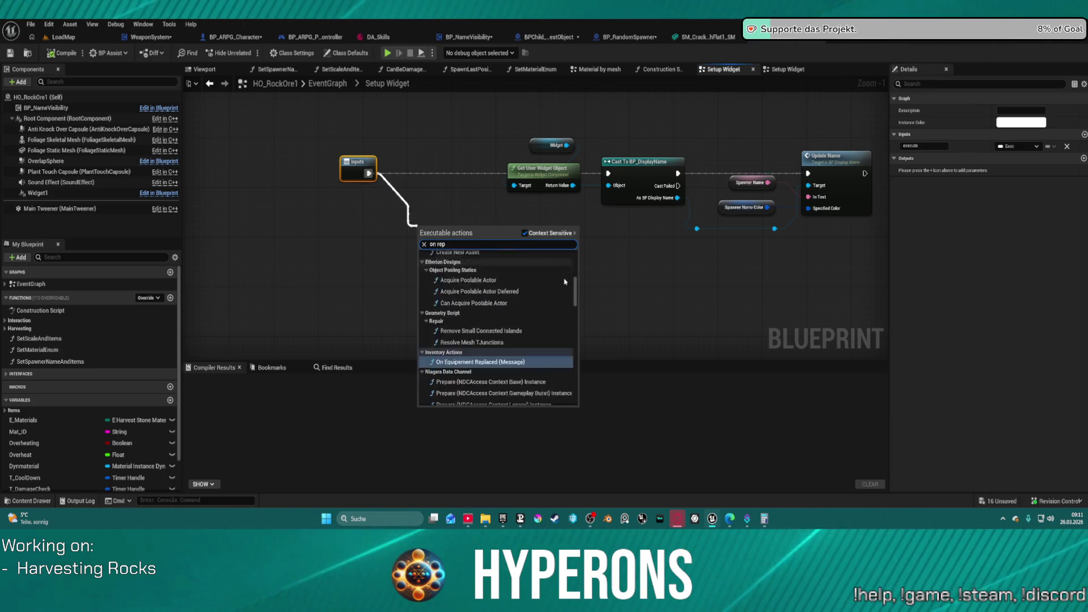
scroll(569, 290, "up", 5)
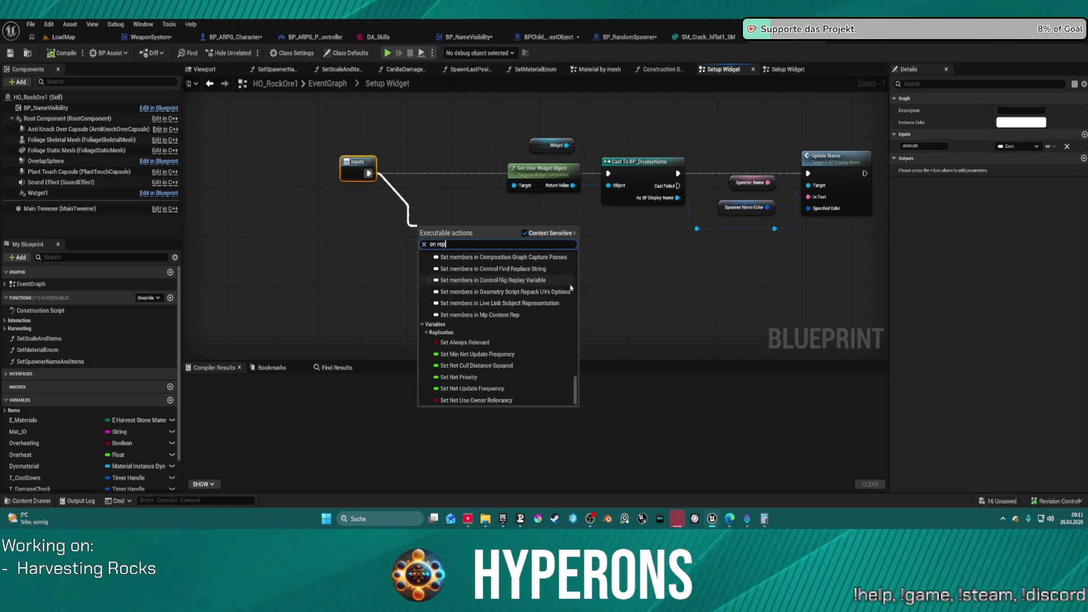
left_click(386, 199)
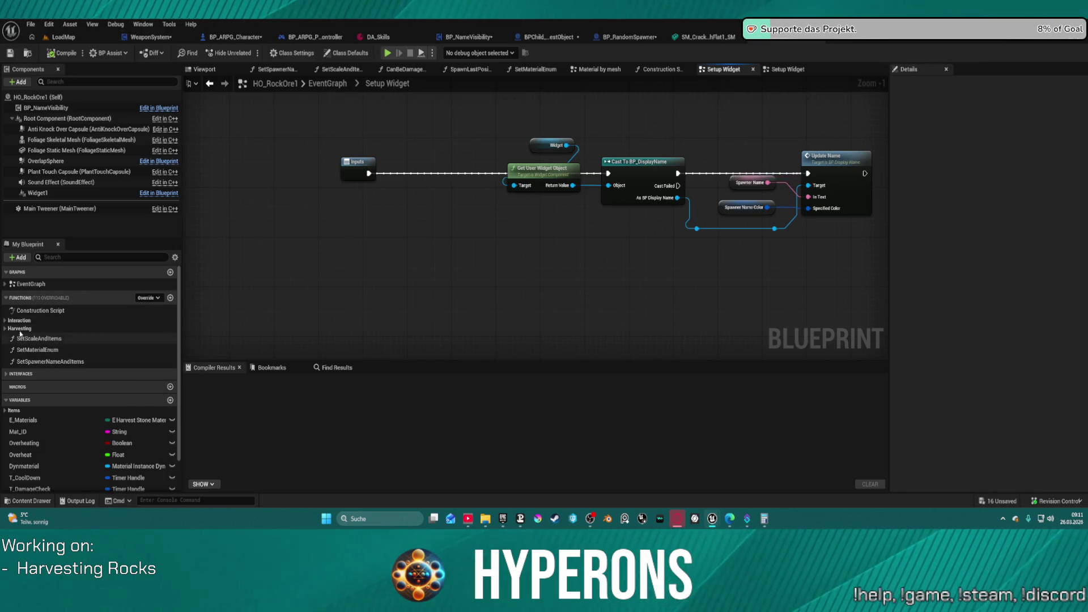
Move the Inputs node left to make room before the first cast.
left_click(839, 42)
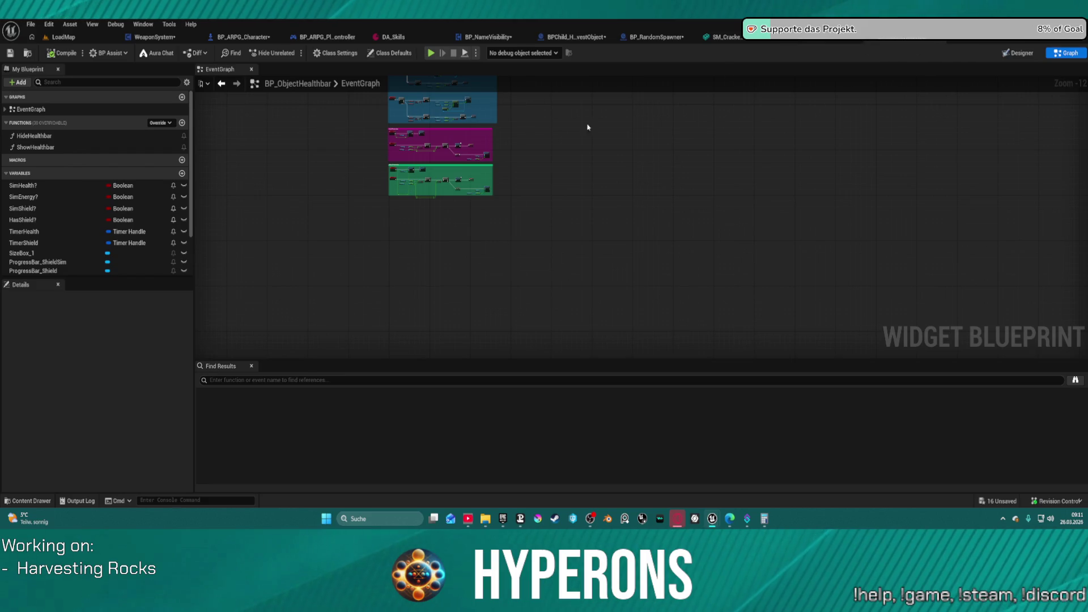
left_click(839, 42)
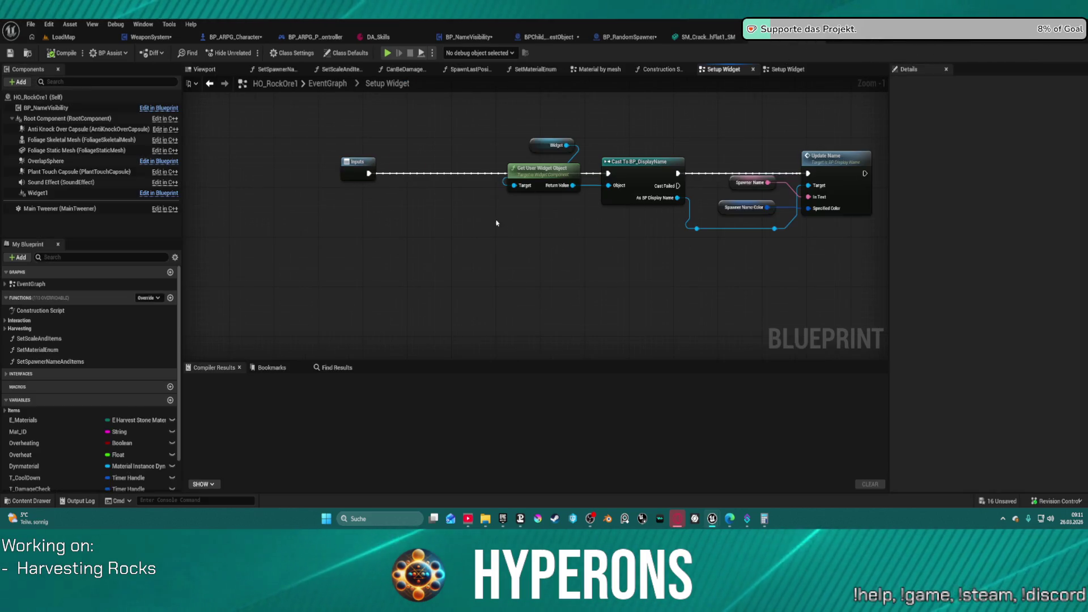
left_click_drag(348, 169, 242, 169)
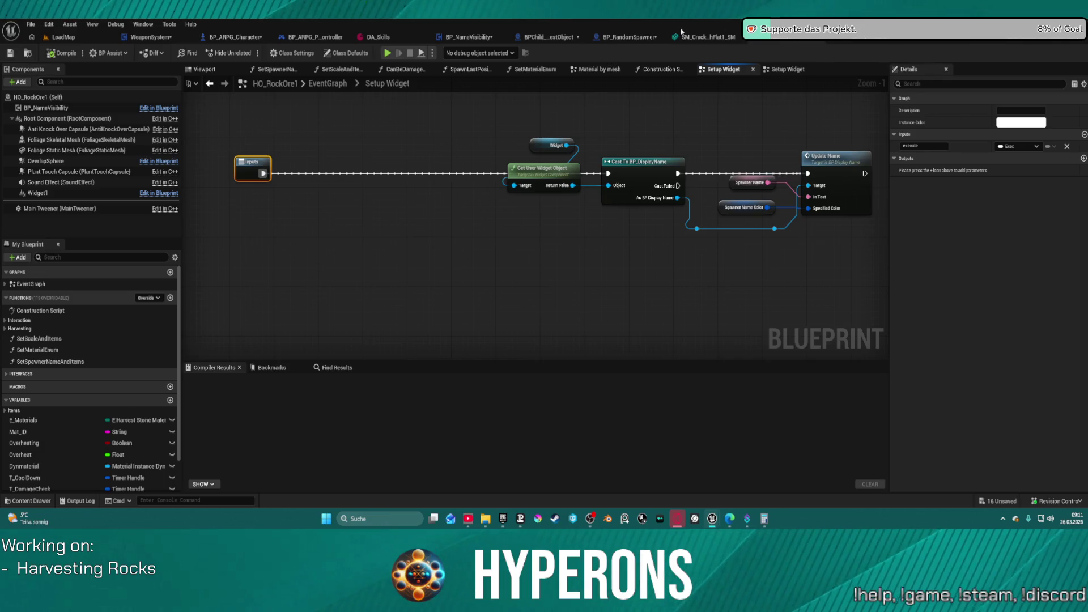
Select the health-bar cast, health calculation and Update Health nodes in BP_RandomSpawner's OnRep_Health.
left_click(622, 37)
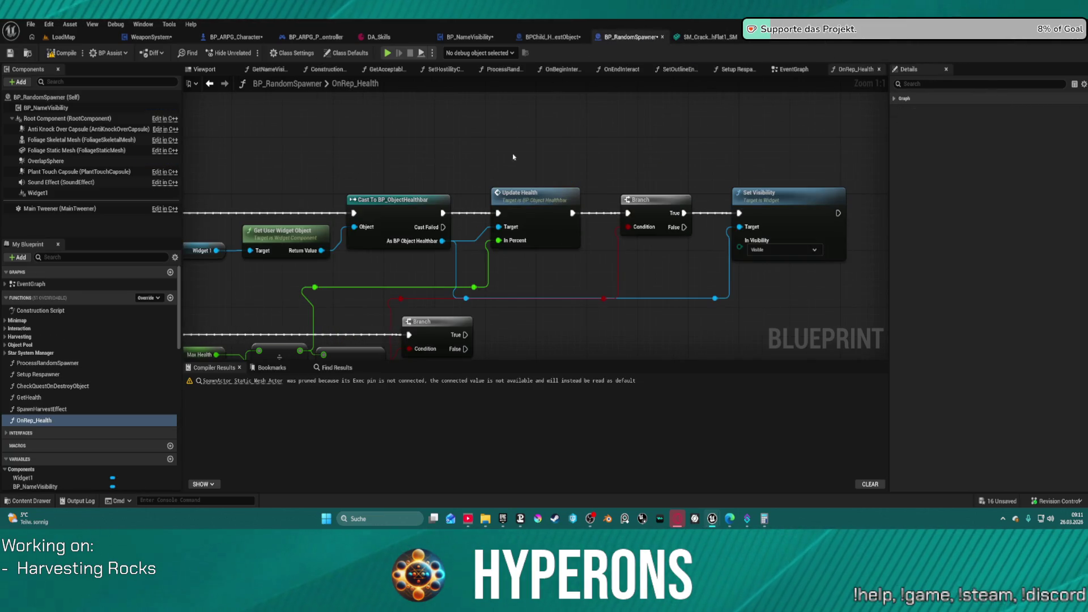
scroll(673, 153, "down", 3)
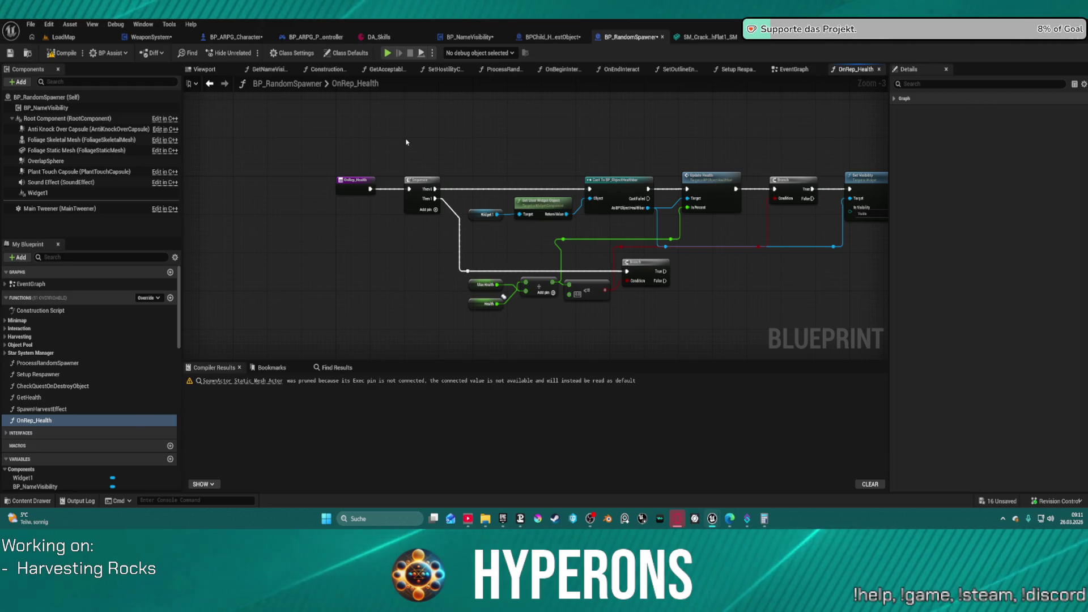
mouse_move(406, 139)
left_mouse_down()
mouse_move(482, 216)
mouse_move(725, 228)
mouse_move(719, 172)
mouse_move(568, 148)
left_mouse_up()
mouse_move(490, 151)
left_mouse_down()
mouse_move(517, 271)
mouse_move(567, 326)
mouse_move(585, 326)
mouse_move(539, 329)
left_mouse_up()
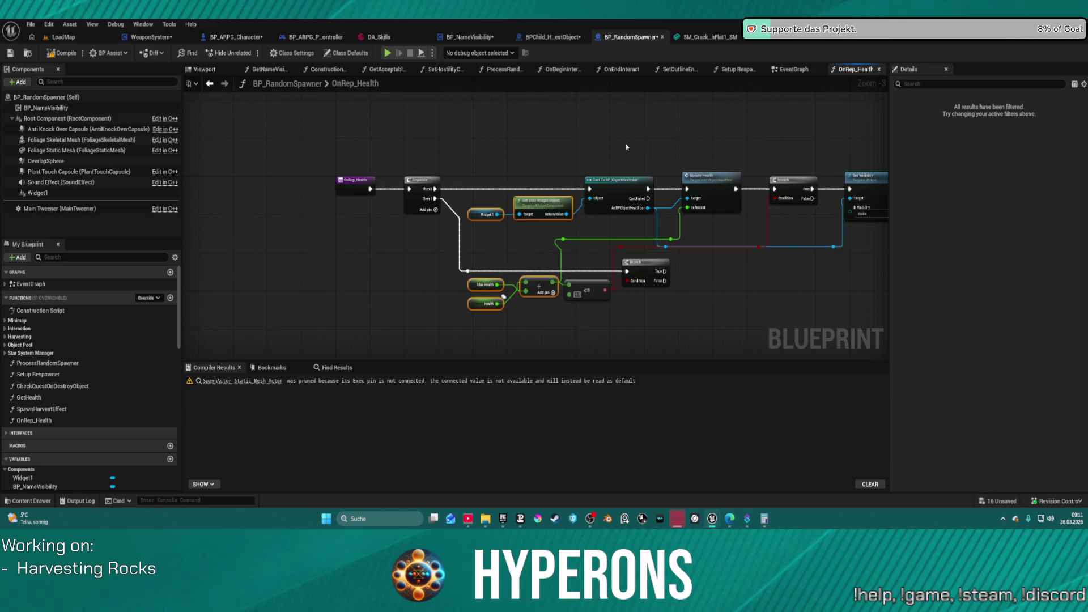
mouse_move(712, 211)
left_mouse_down()
mouse_move(703, 233)
mouse_move(677, 245)
left_mouse_up()
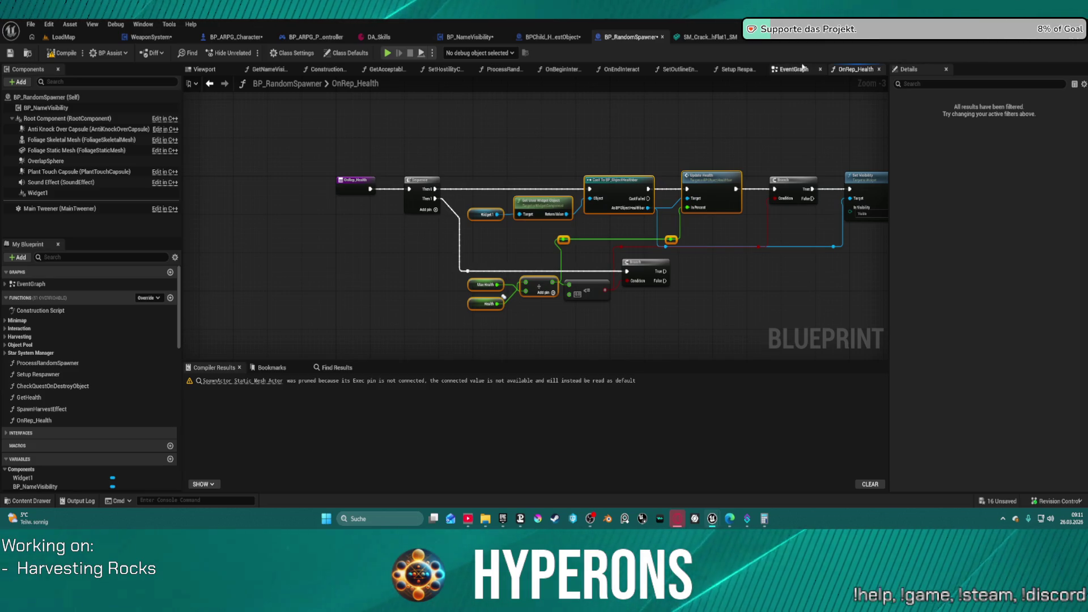
left_click(528, 39)
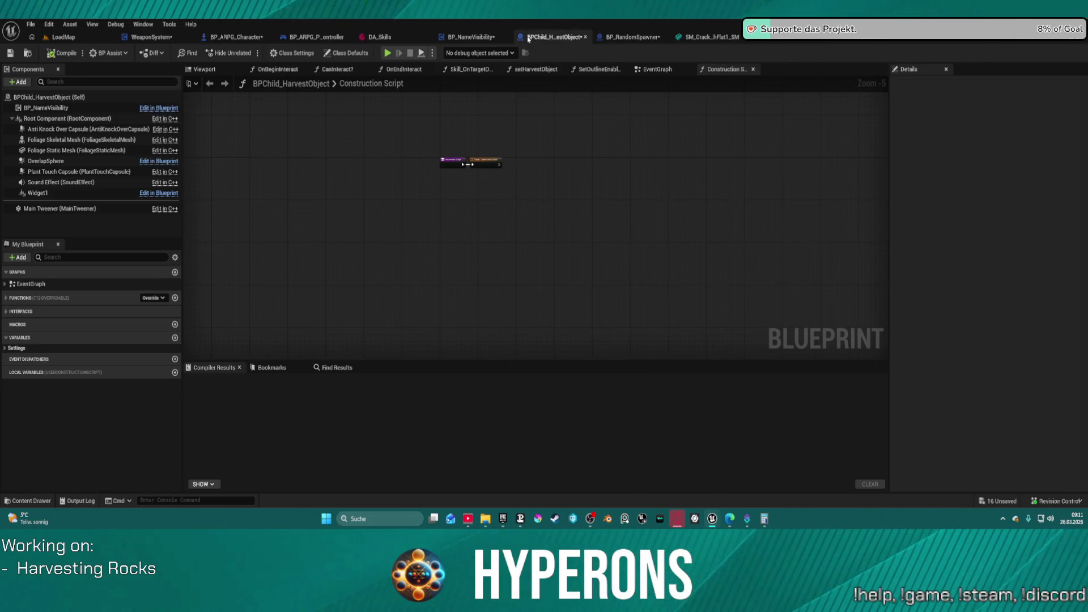
left_click(478, 38)
left_click(566, 37)
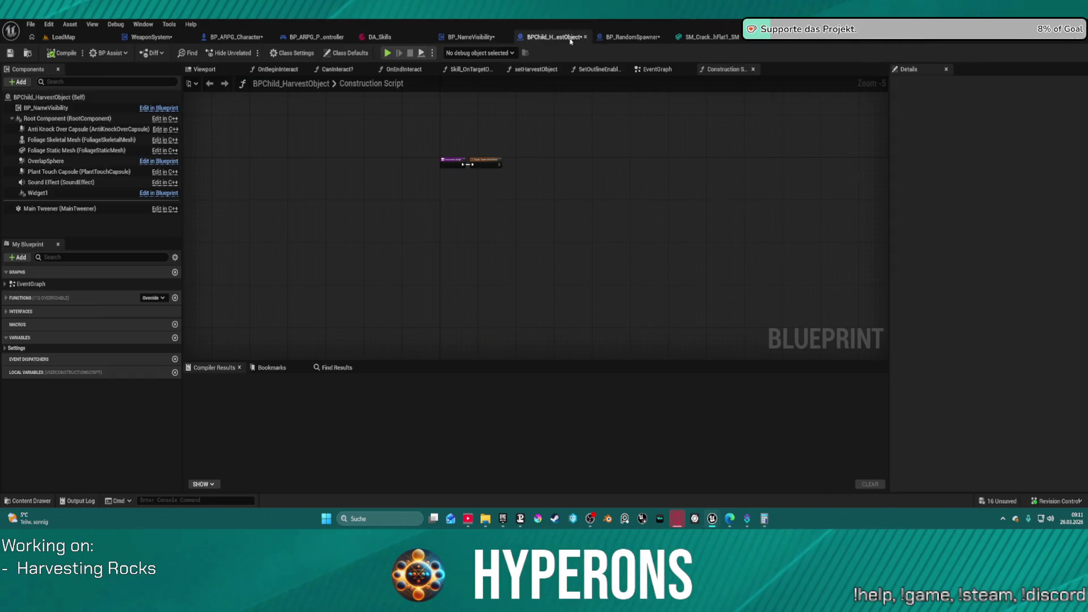
left_click(787, 40)
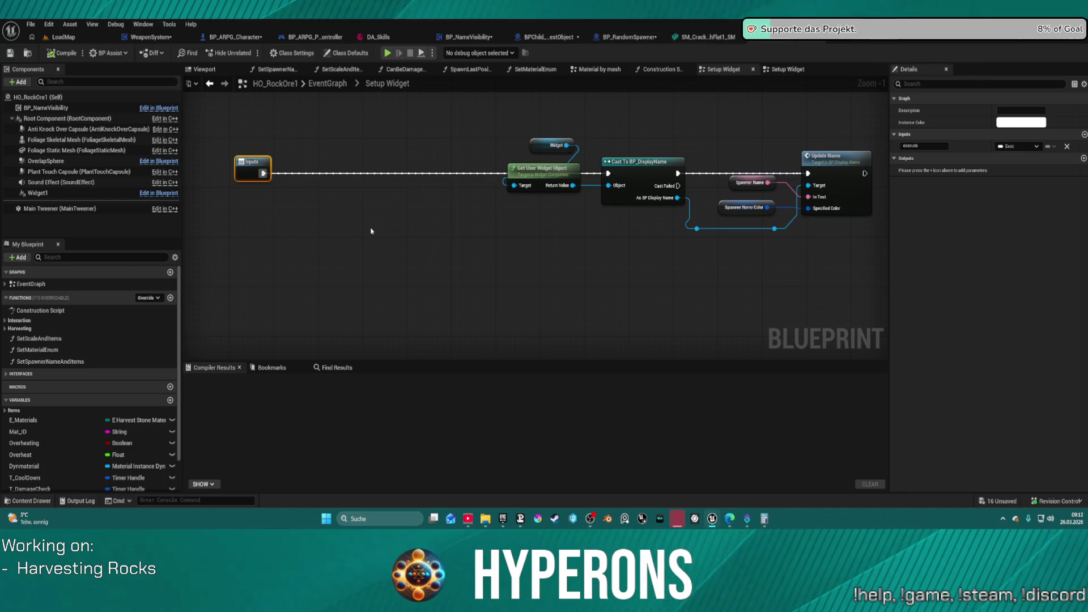
Paste the nodes into Setup Widget and wire Inputs → health-bar cast → Update Health → display-name cast.
key("ctrl+v")
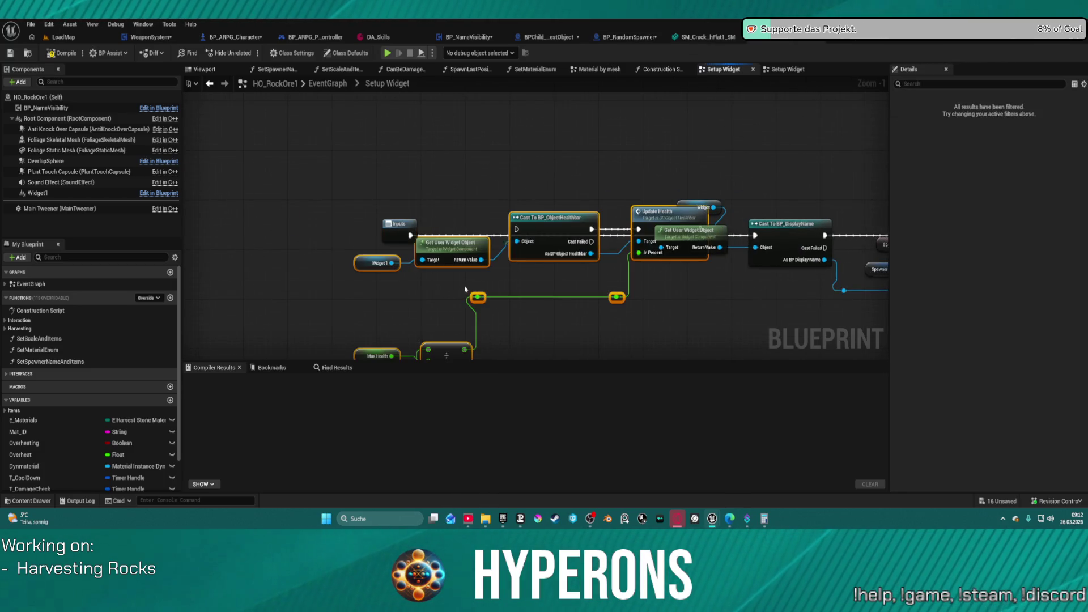
left_click_drag(553, 214, 479, 276)
left_click_drag(410, 235, 445, 292)
left_click_drag(624, 291, 755, 235)
left_click_drag(521, 305, 755, 235)
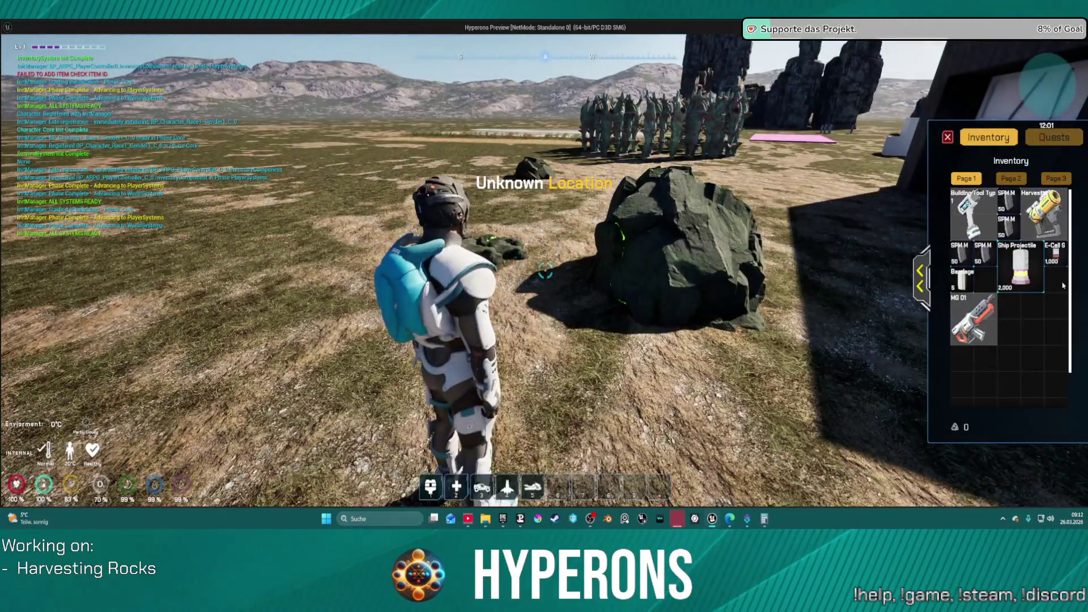
double_click(1036, 224)
left_click(945, 140)
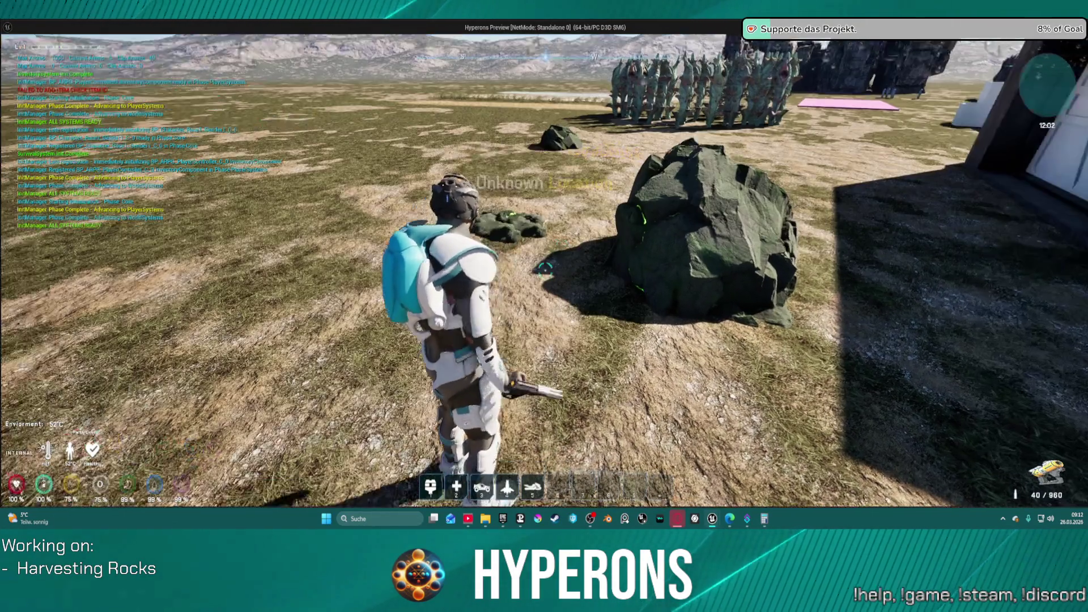
key("r")
key("w")
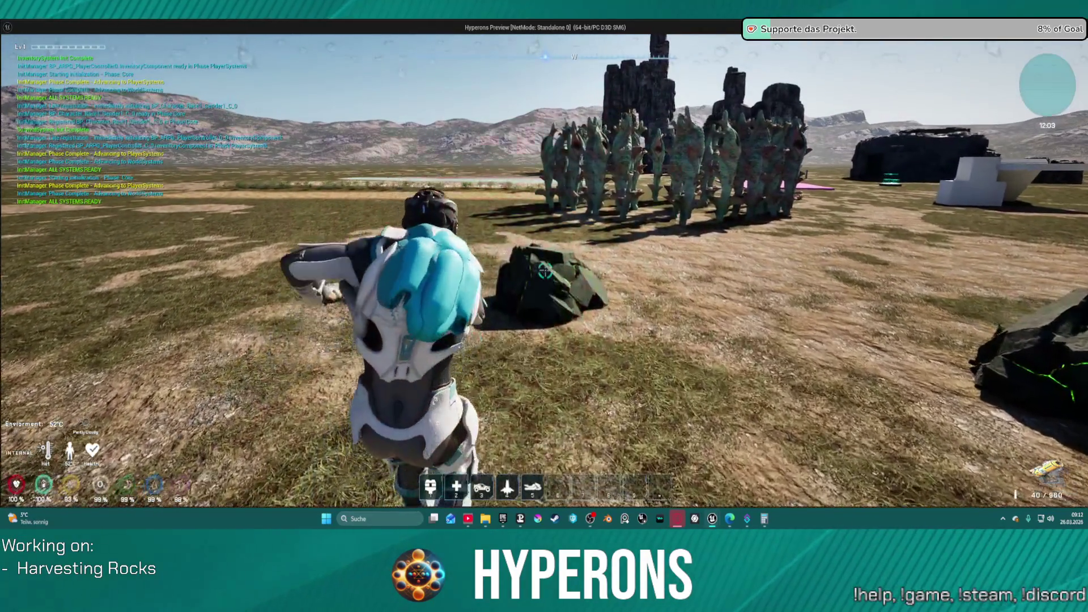
left_click(545, 271)
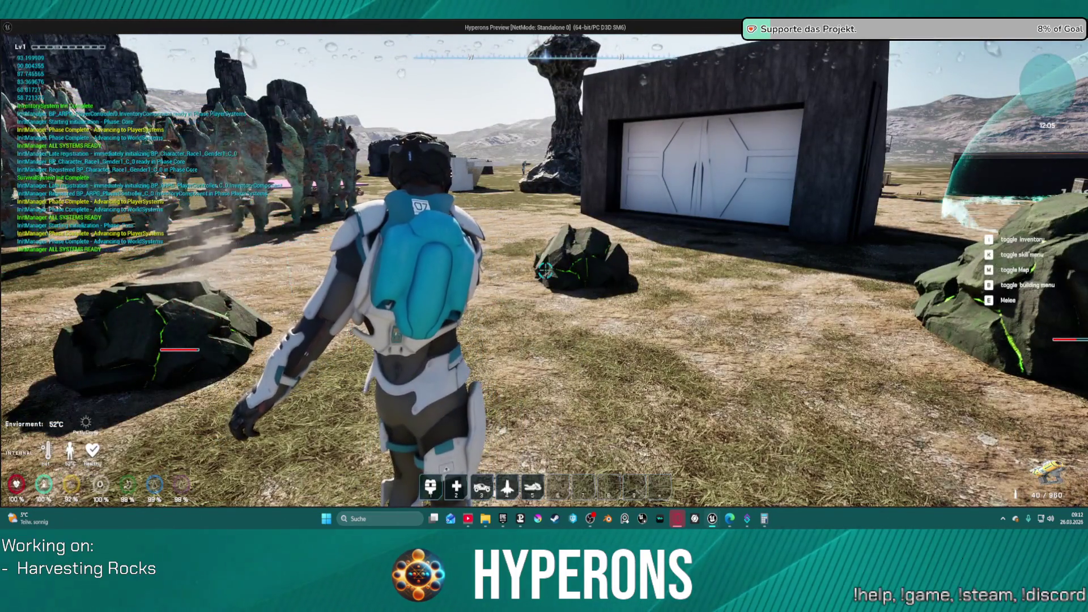
key("w")
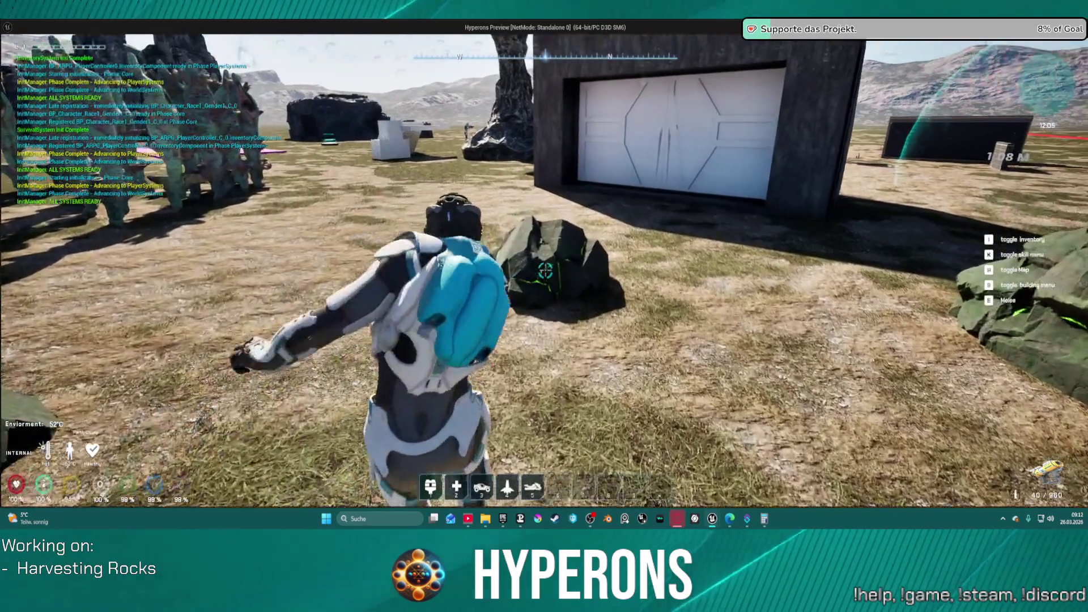
left_click(545, 270)
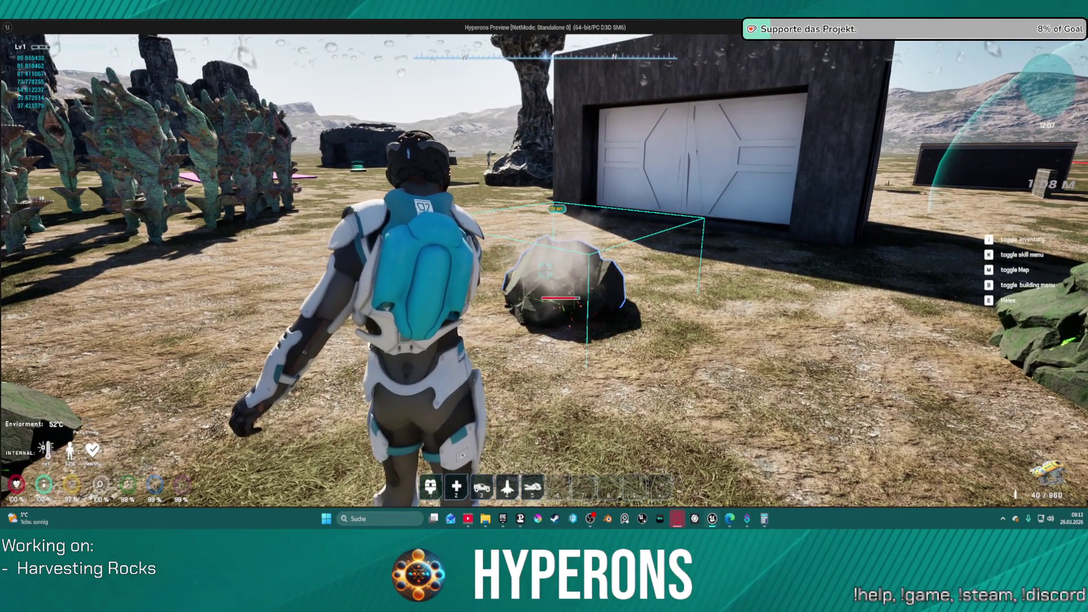
left_click(545, 270)
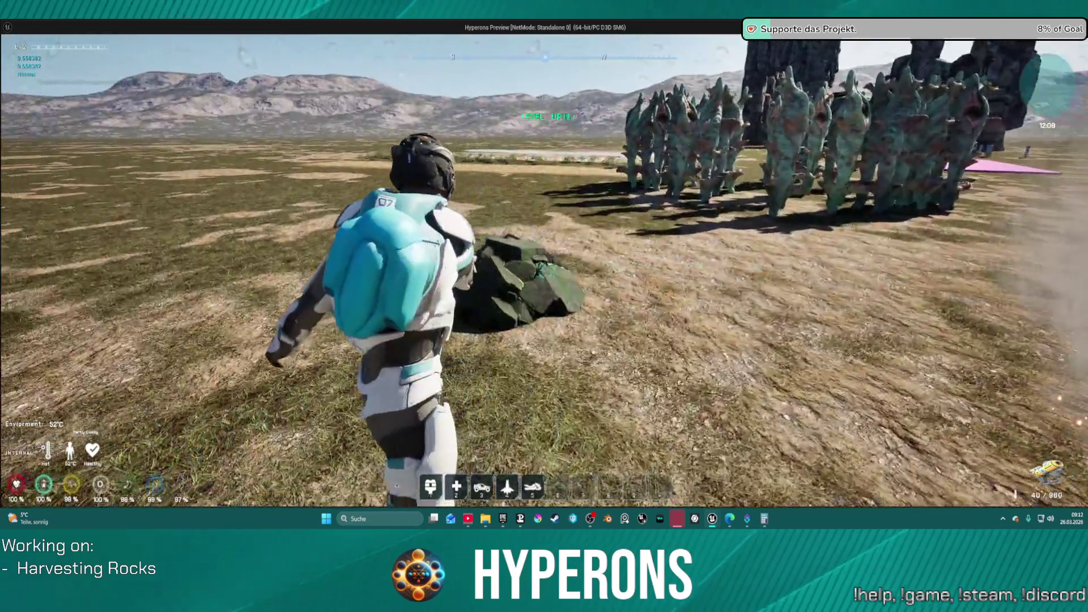
left_click(545, 270)
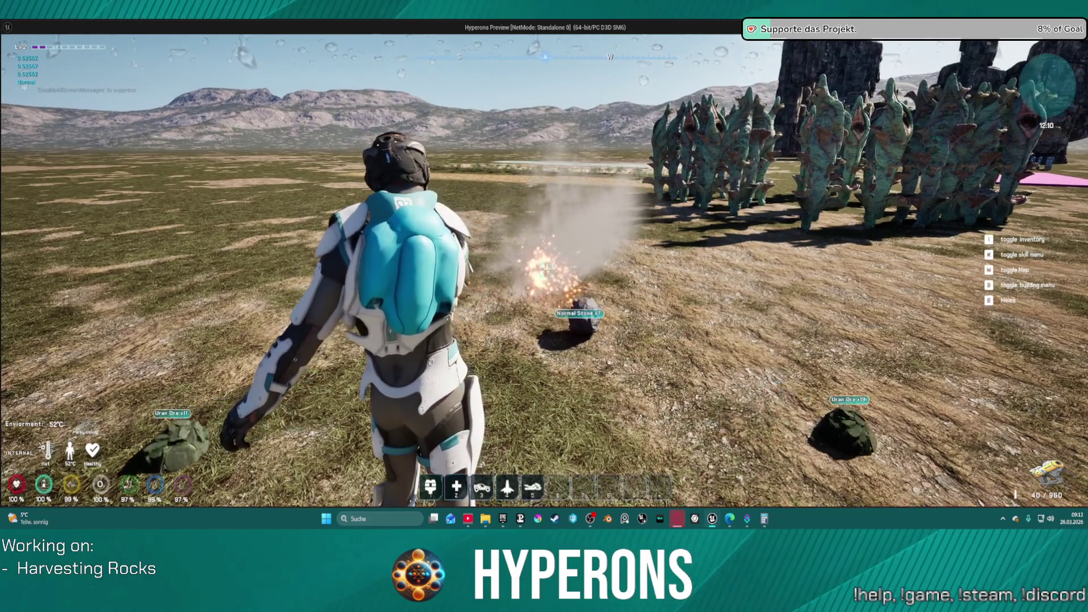
left_click(545, 270)
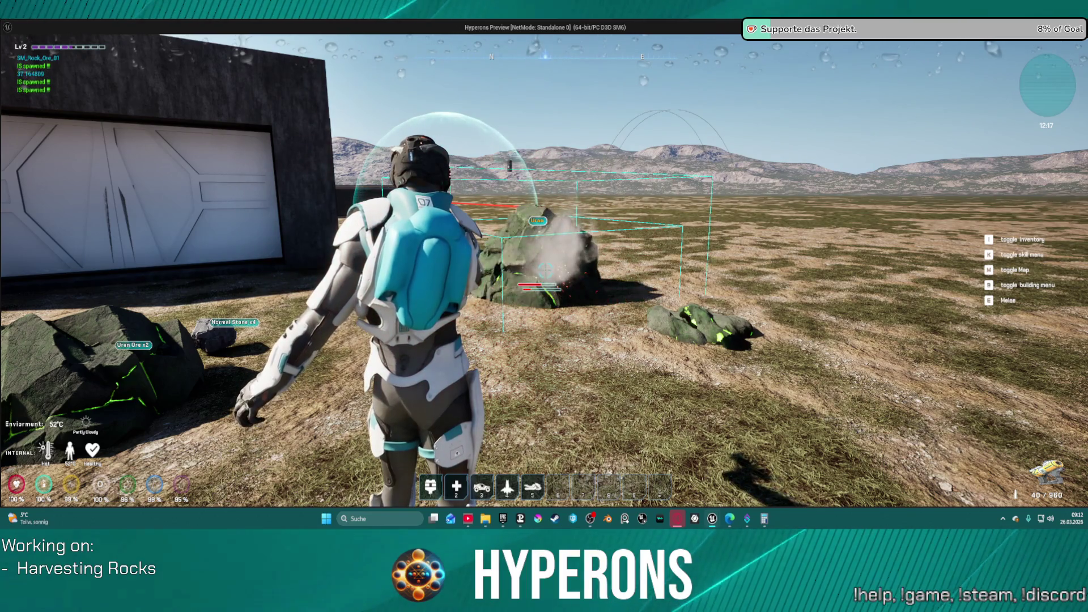
key("s")
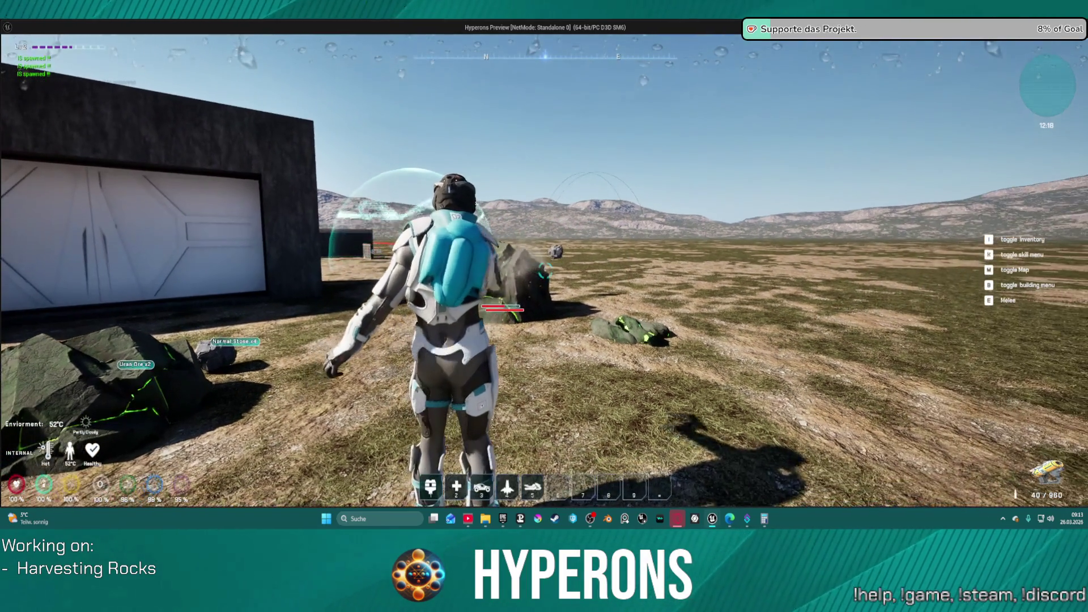
key("Escape")
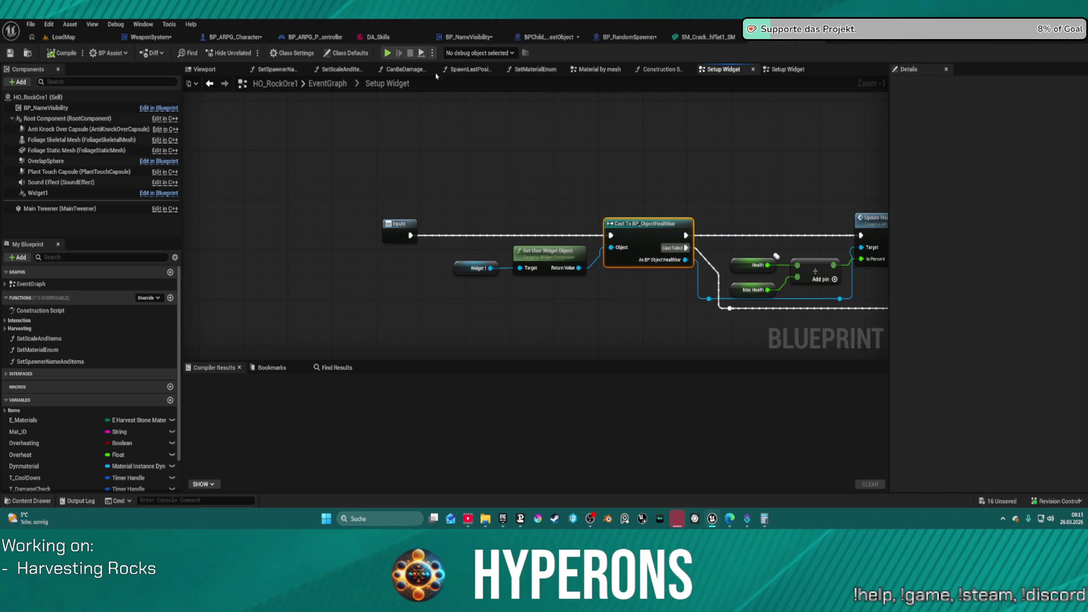
Paste copies of the Health and Max Health getters next to the Inputs node.
left_click(757, 265)
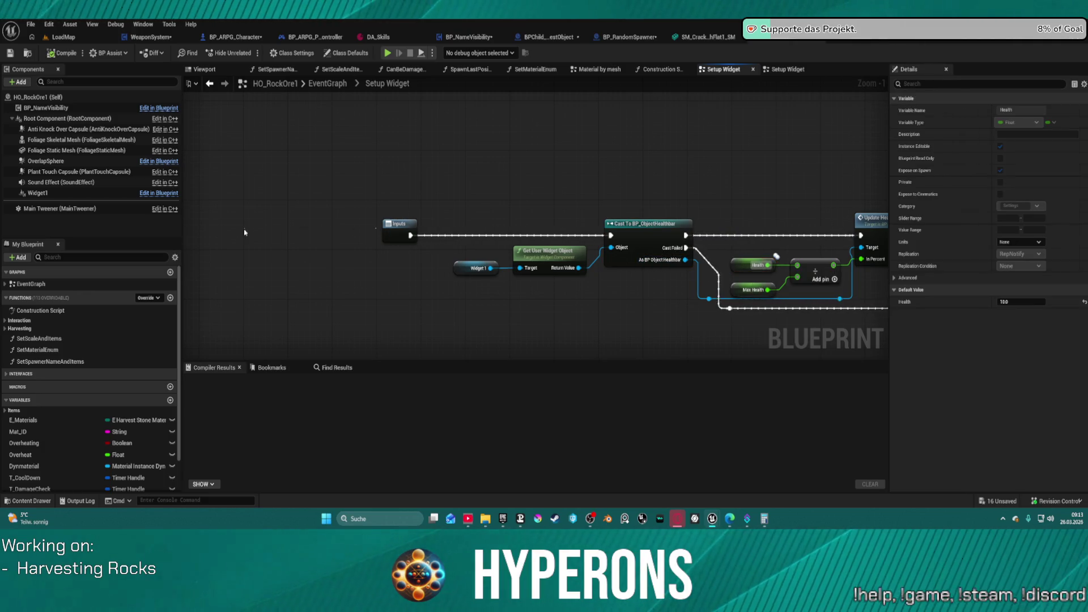
left_click_drag(398, 226, 310, 221)
key("ctrl+v")
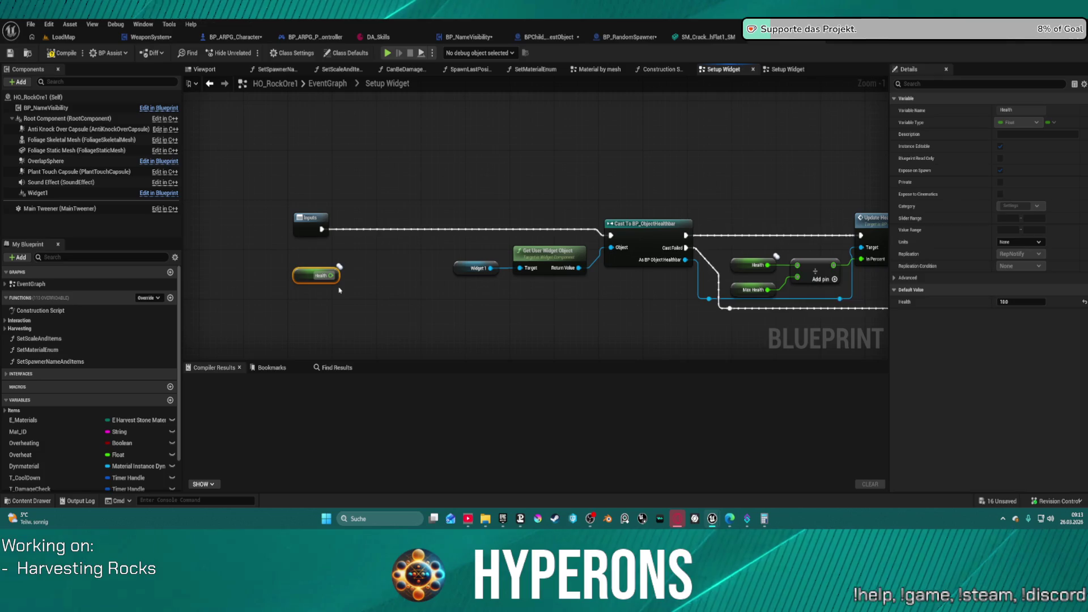
left_click(747, 286)
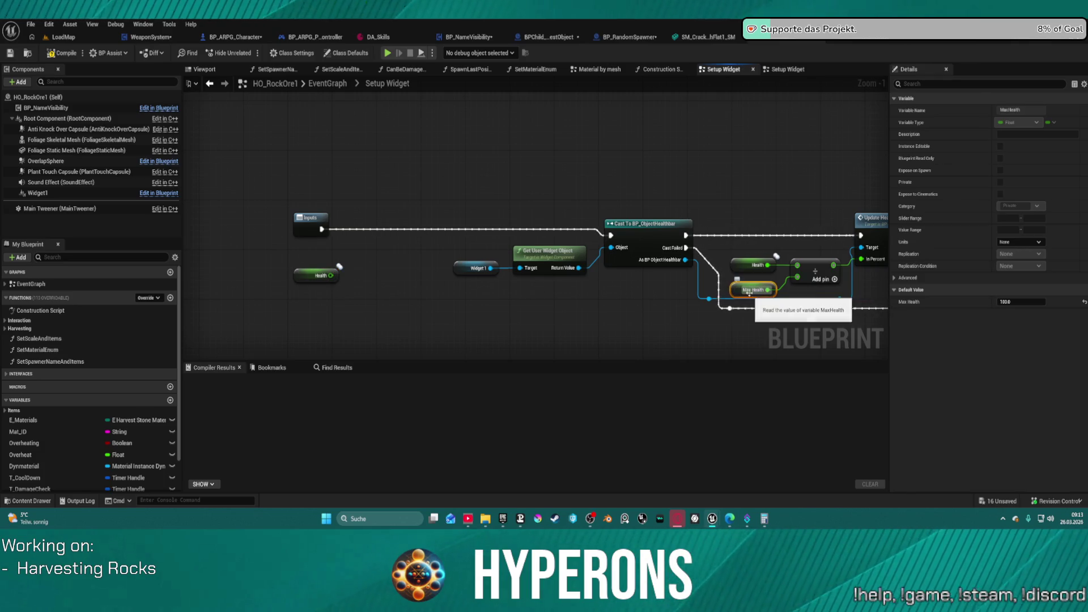
key("ctrl+v")
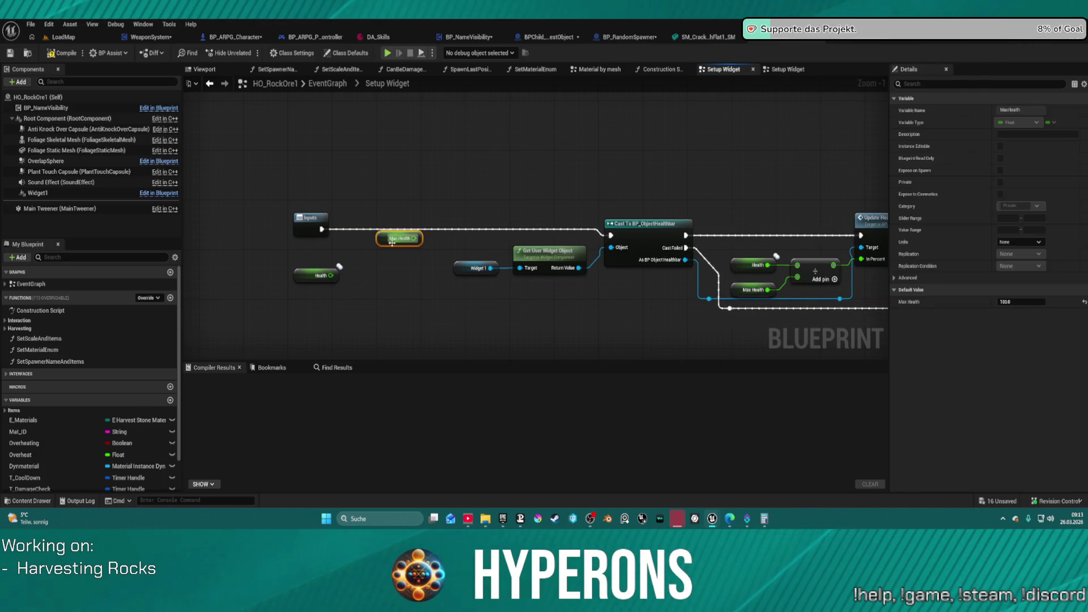
Convert the Max Health copy to a SET fed by Health, wired between Inputs and the cast, then launch the preview.
right_click(386, 241)
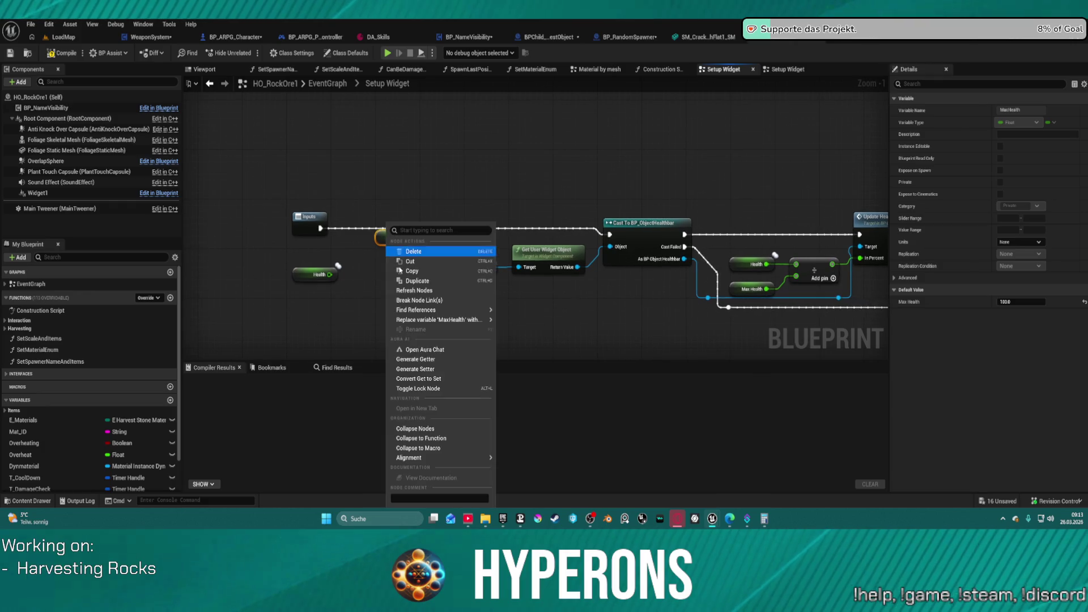
left_click(441, 371)
left_click_drag(320, 229, 383, 241)
mouse_move(329, 274)
left_mouse_down()
mouse_move(383, 253)
mouse_move(625, 225)
left_mouse_up()
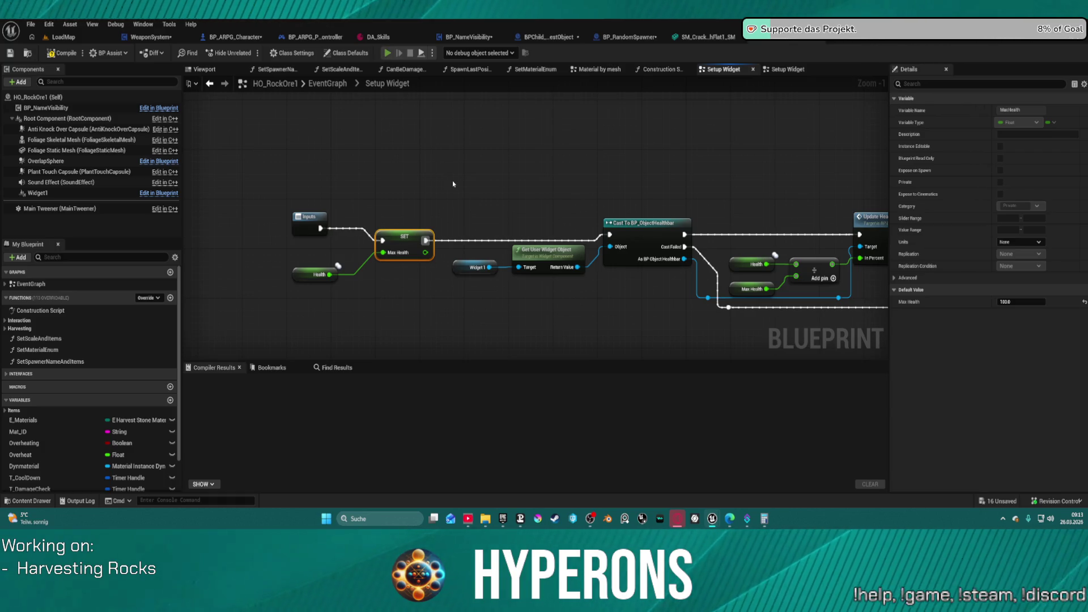
key("i")
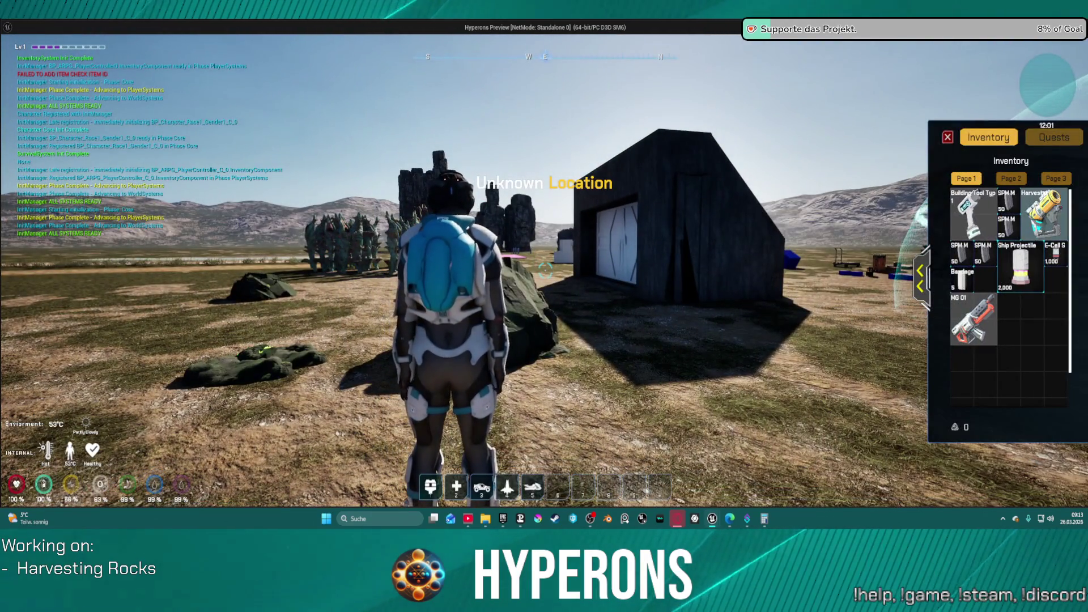
Close the inventory, run to the green-veined rock and harvest it.
key("i")
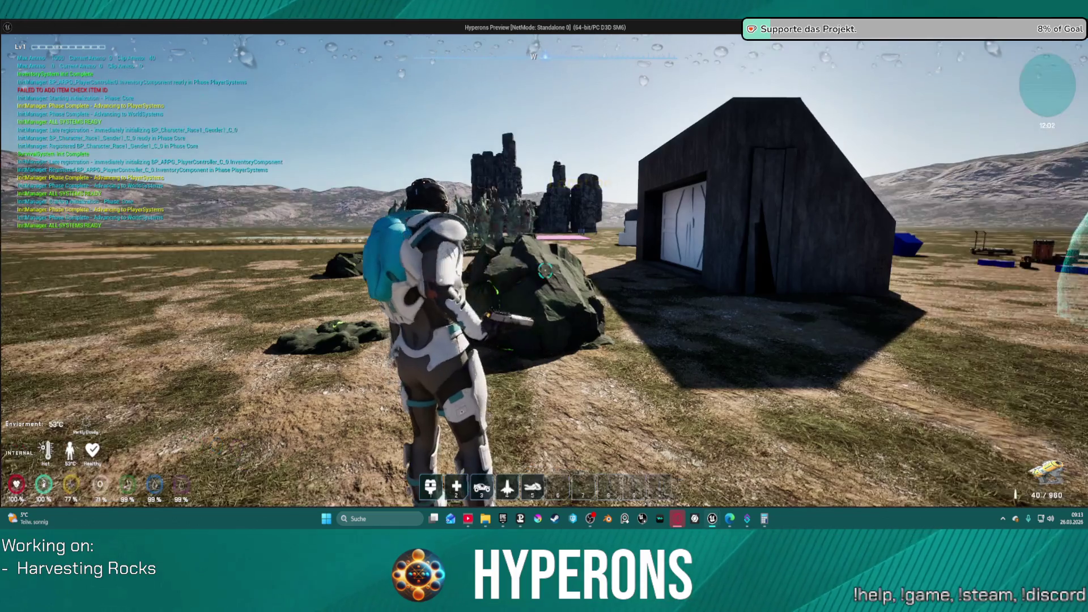
key("s")
key("a")
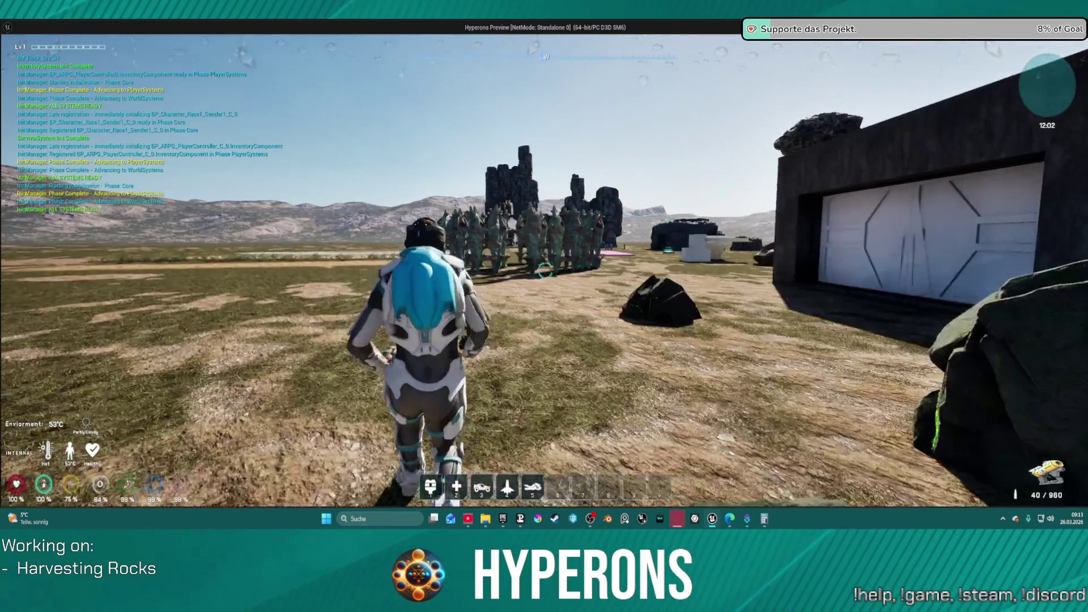
key("w")
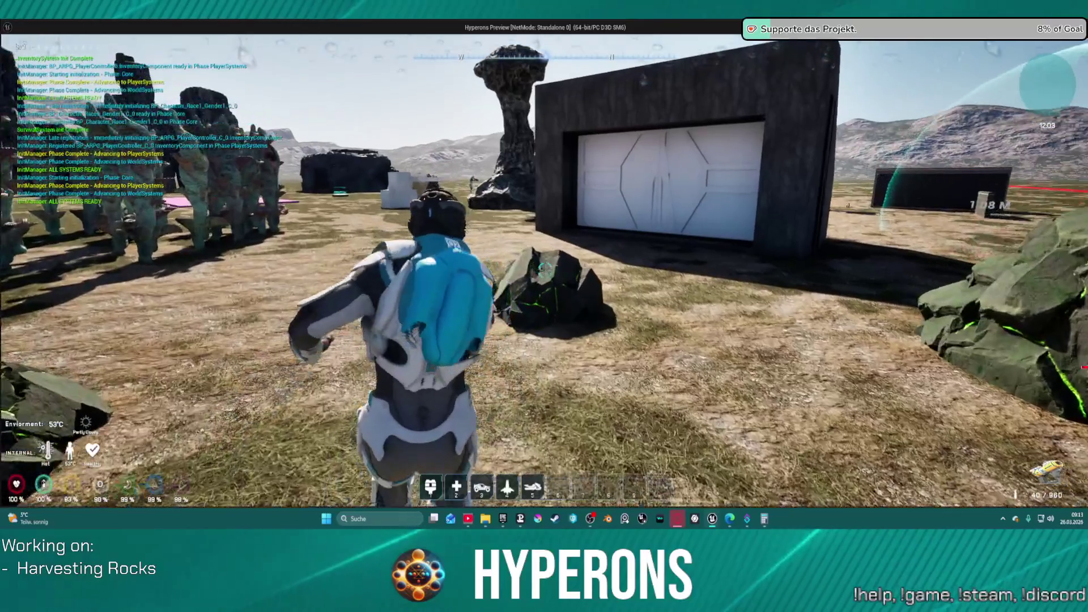
left_click(544, 269)
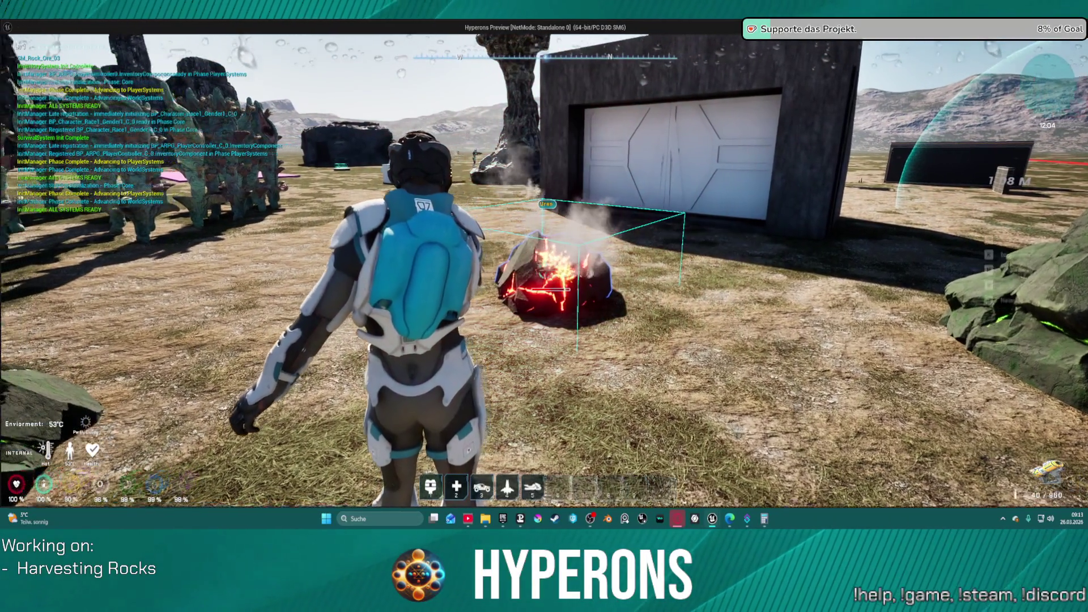
key("w")
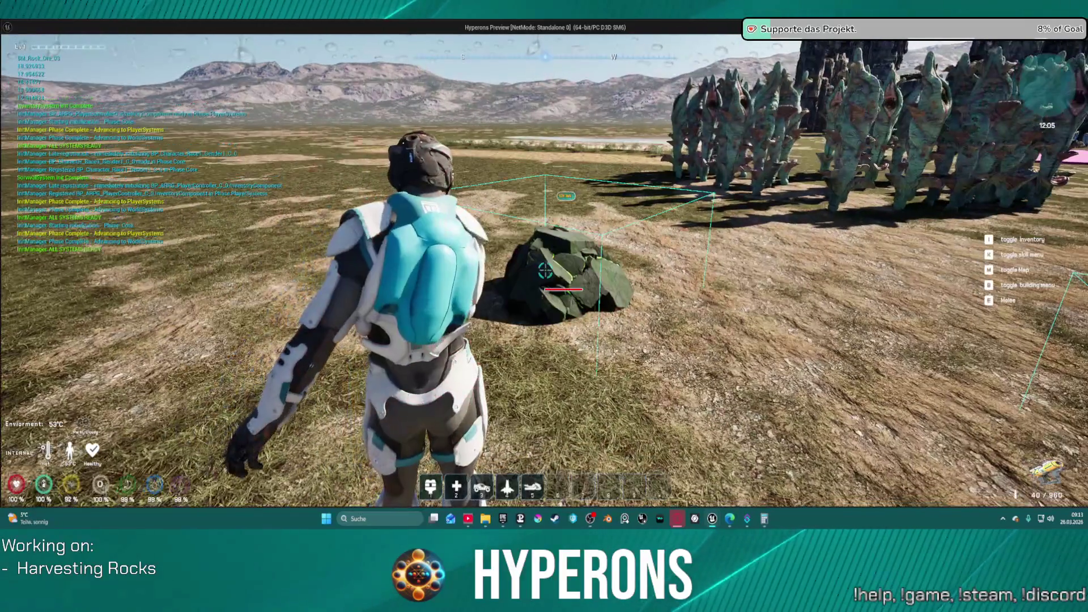
left_click(545, 271)
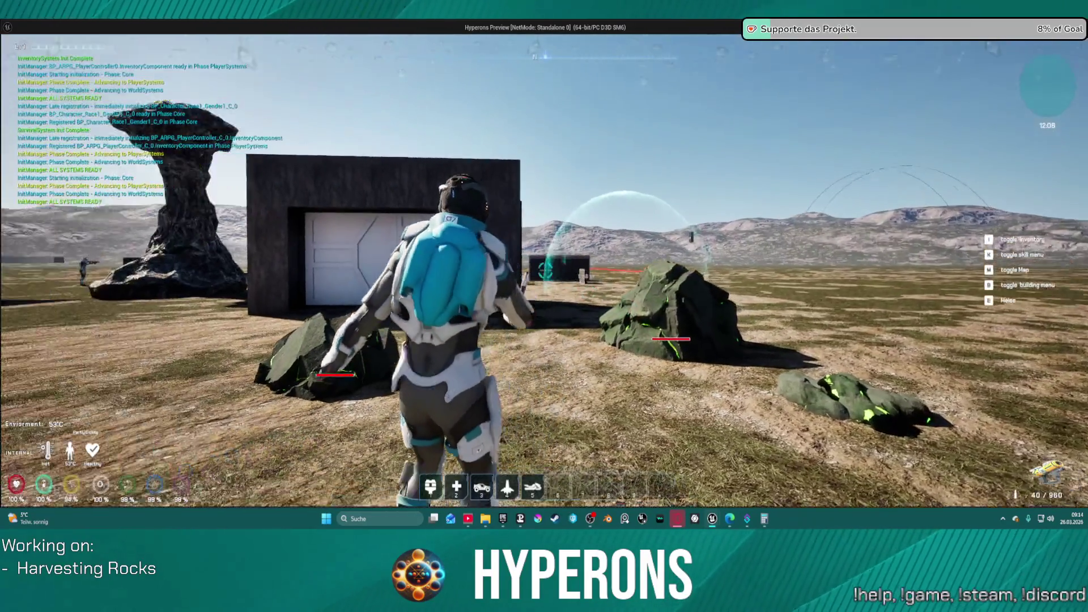
Walk the character past the garage, blue boxes and rock pillar to open ground.
key("s")
key("a")
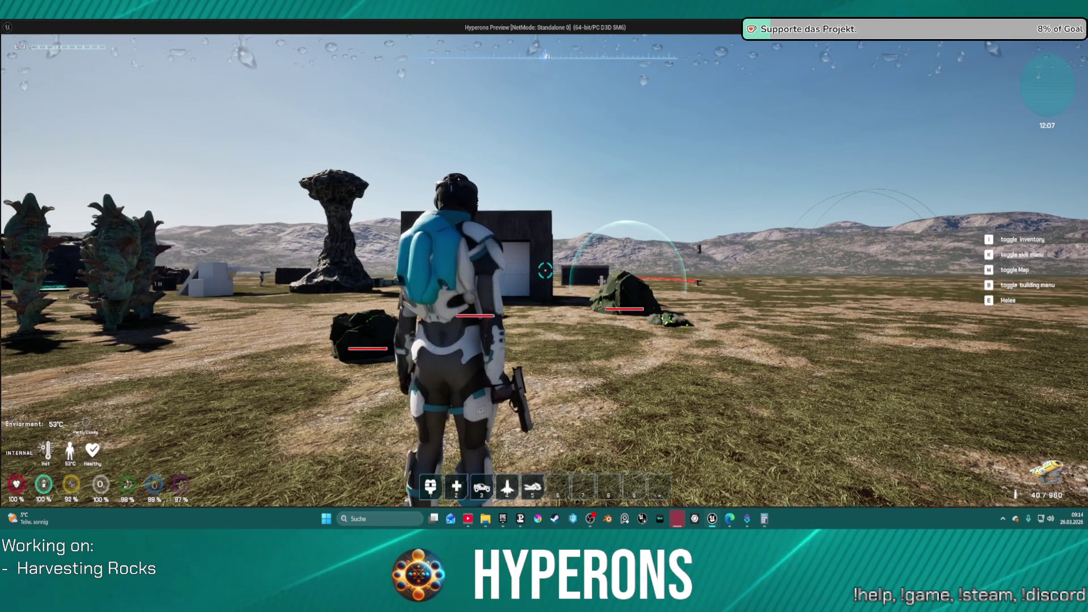
key("w")
key("space")
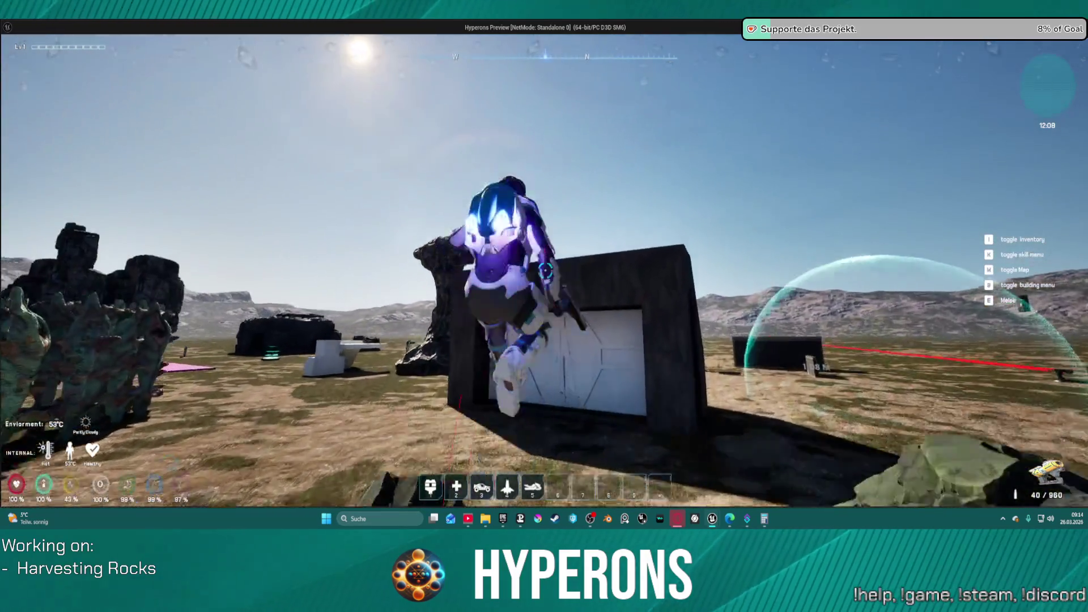
key("w")
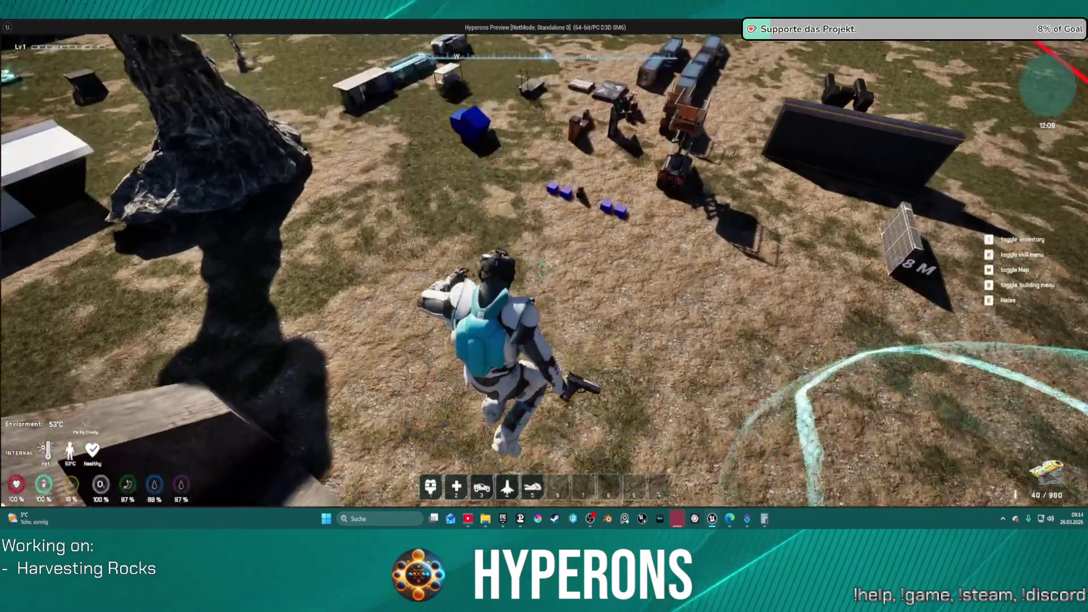
key("w")
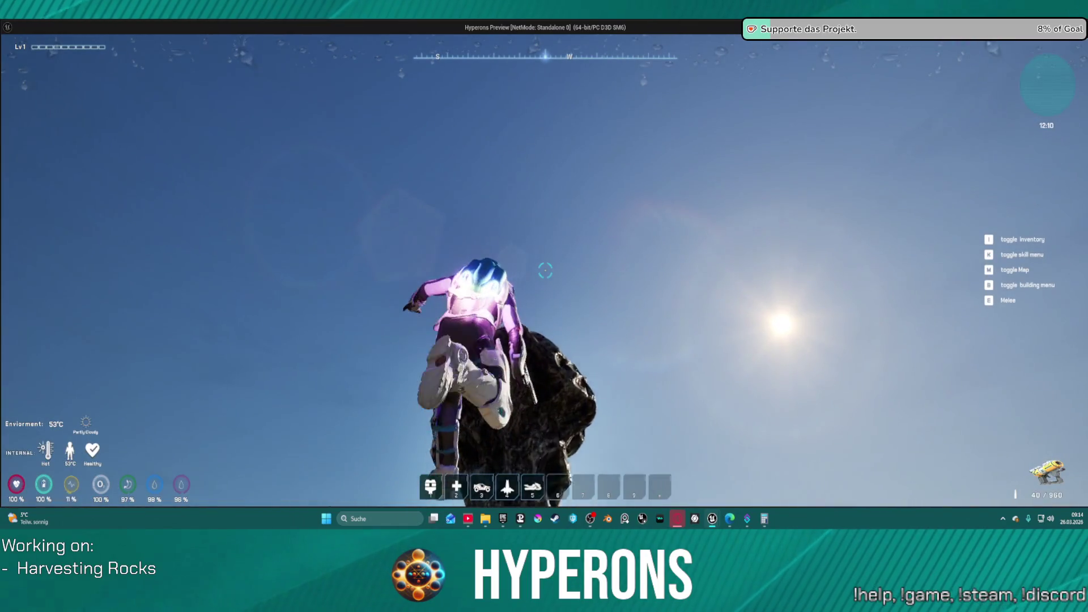
key("w")
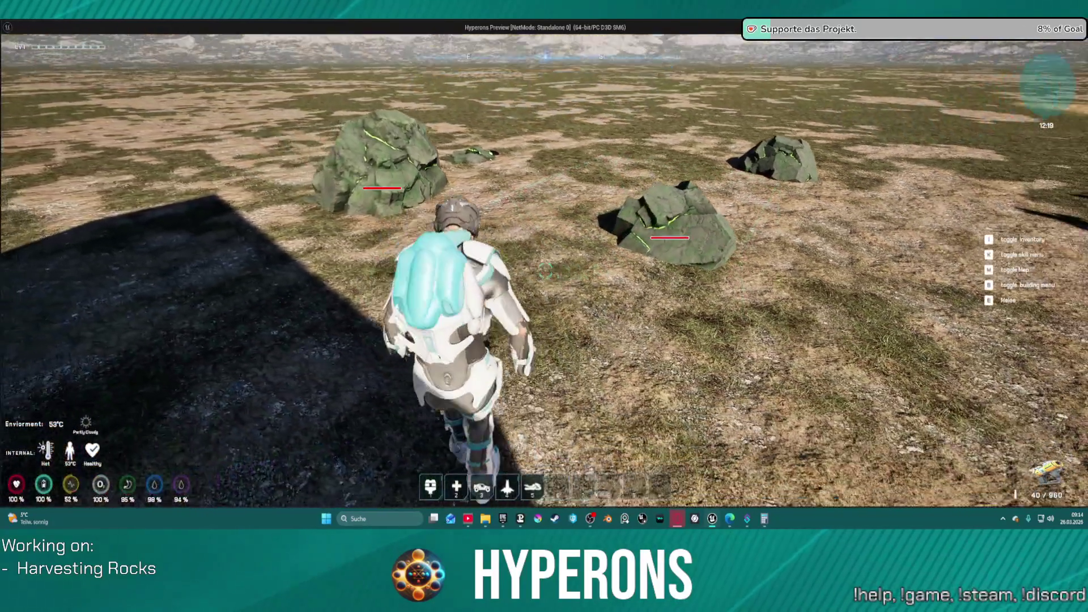
Run up to the dark rock and hit it to show its red health bar.
mouse_move(544, 307)
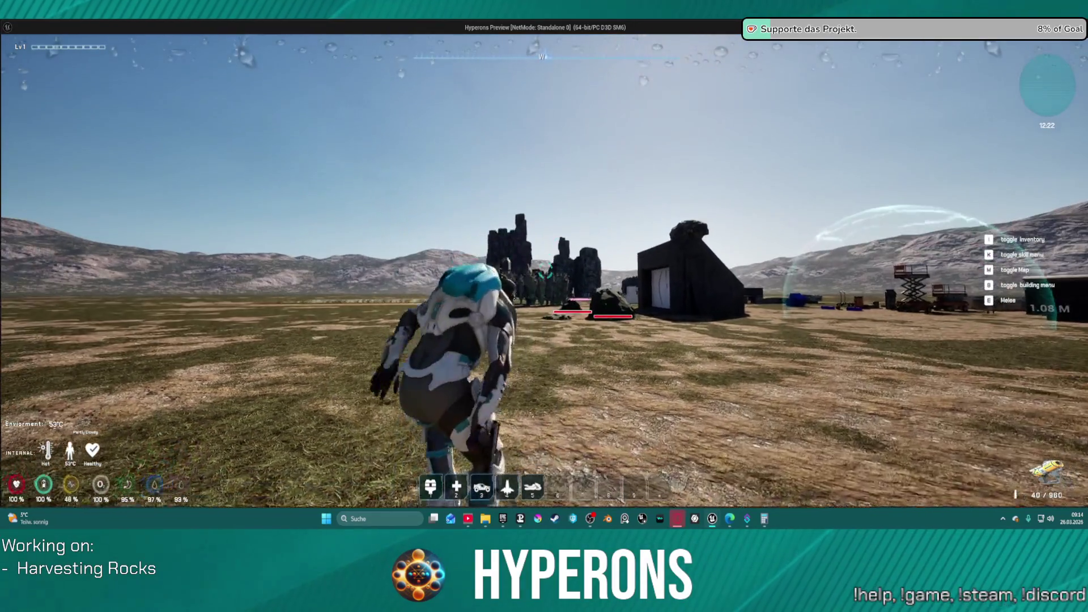
key("w")
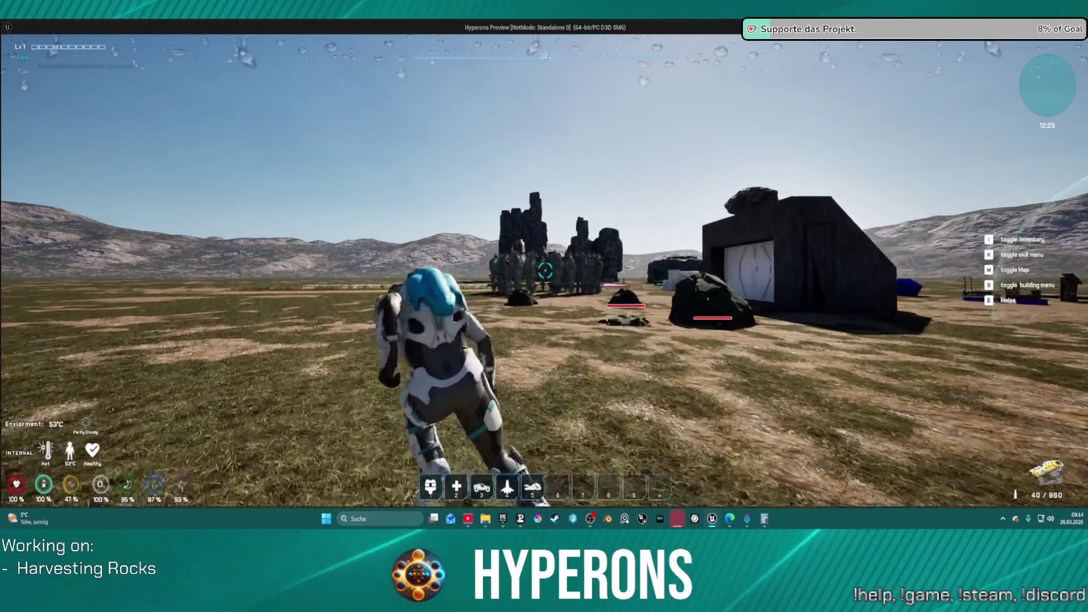
key("w")
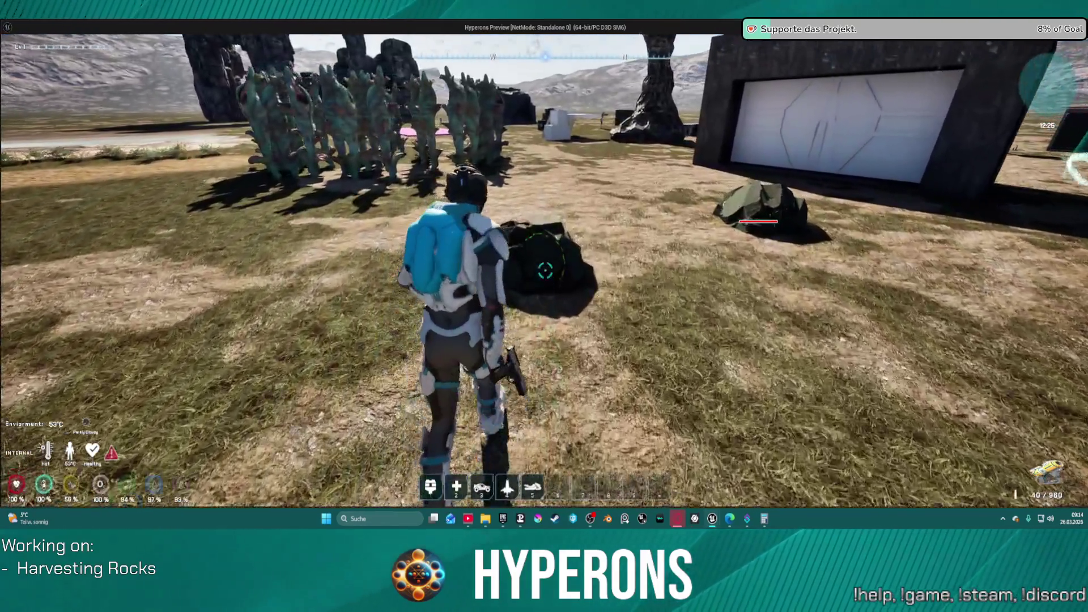
left_click(546, 270)
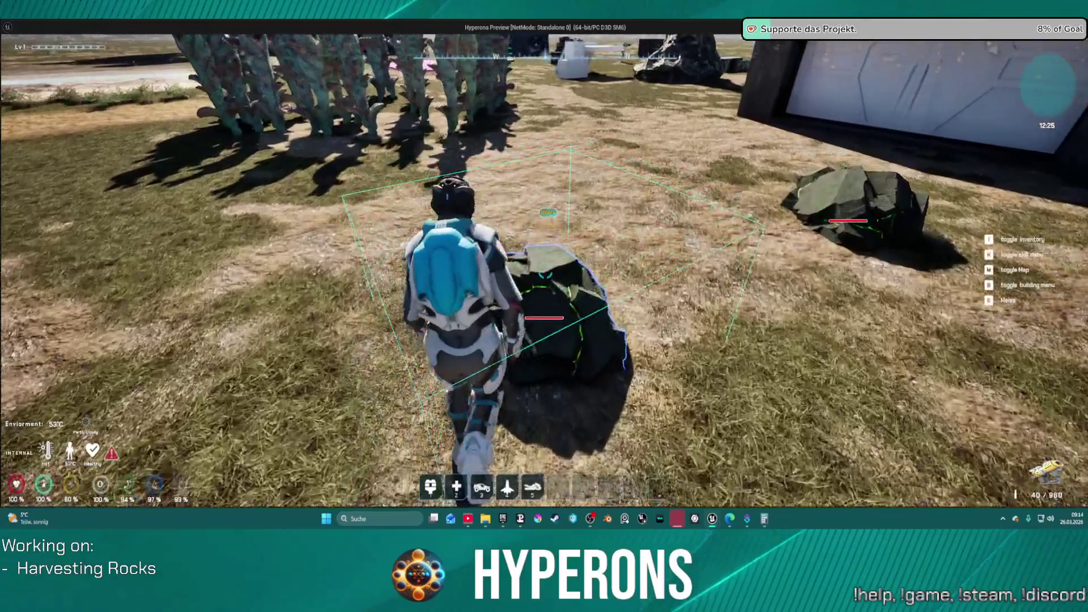
key("s")
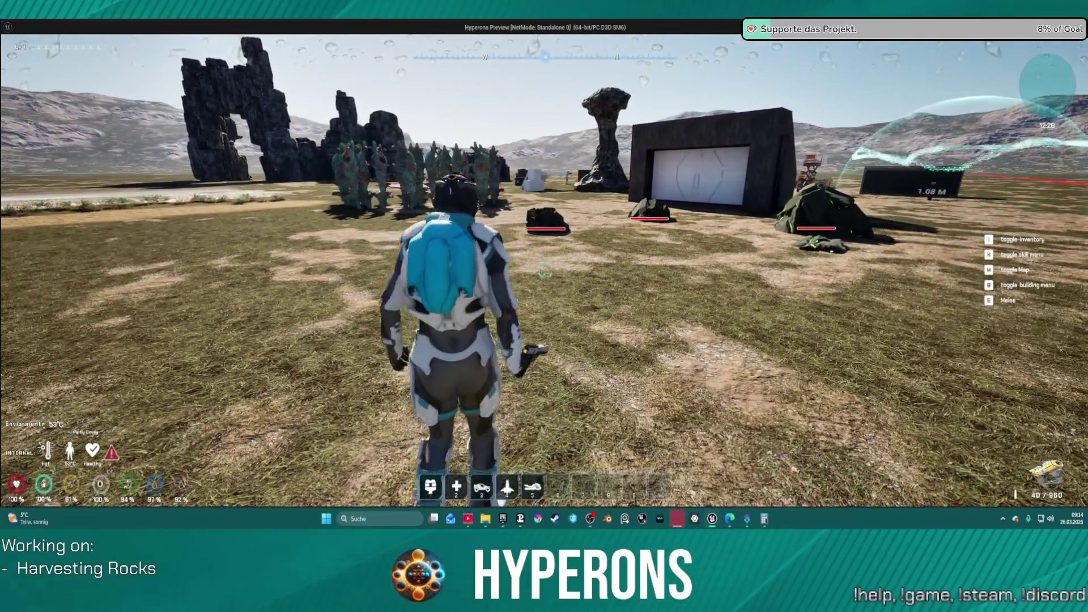
mouse_move(545, 271)
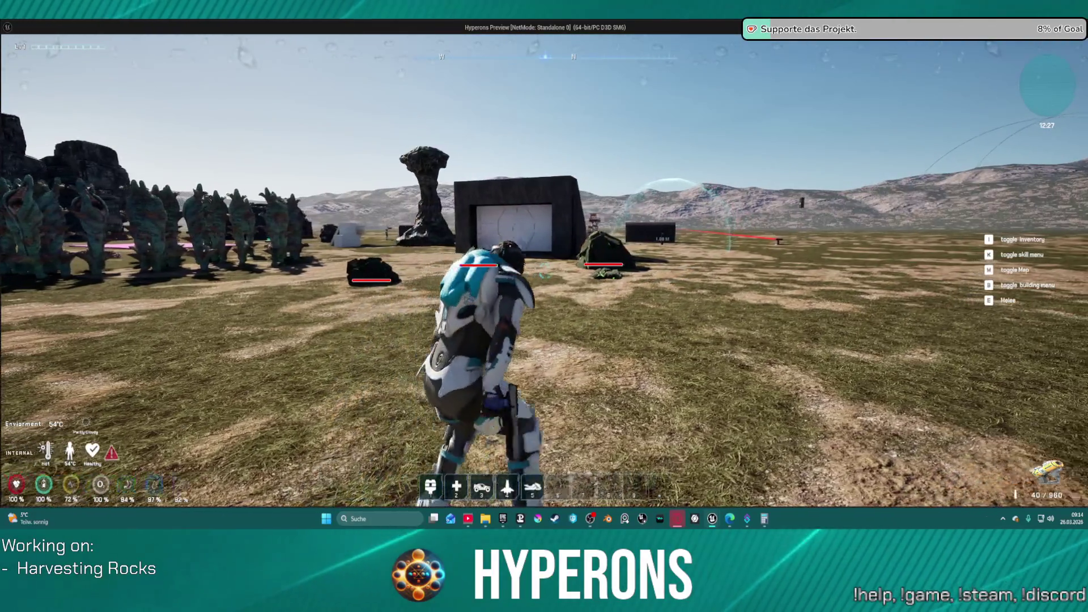
Sprint back and forth near the rocks, then return to the editor.
key("shift+w")
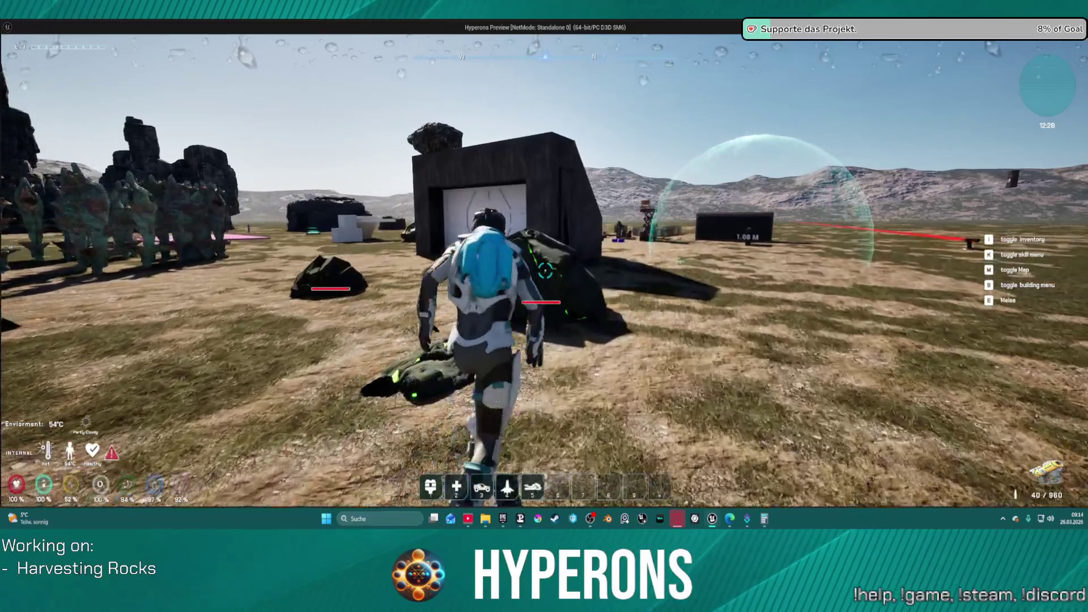
key("shift+w")
key("shift+s")
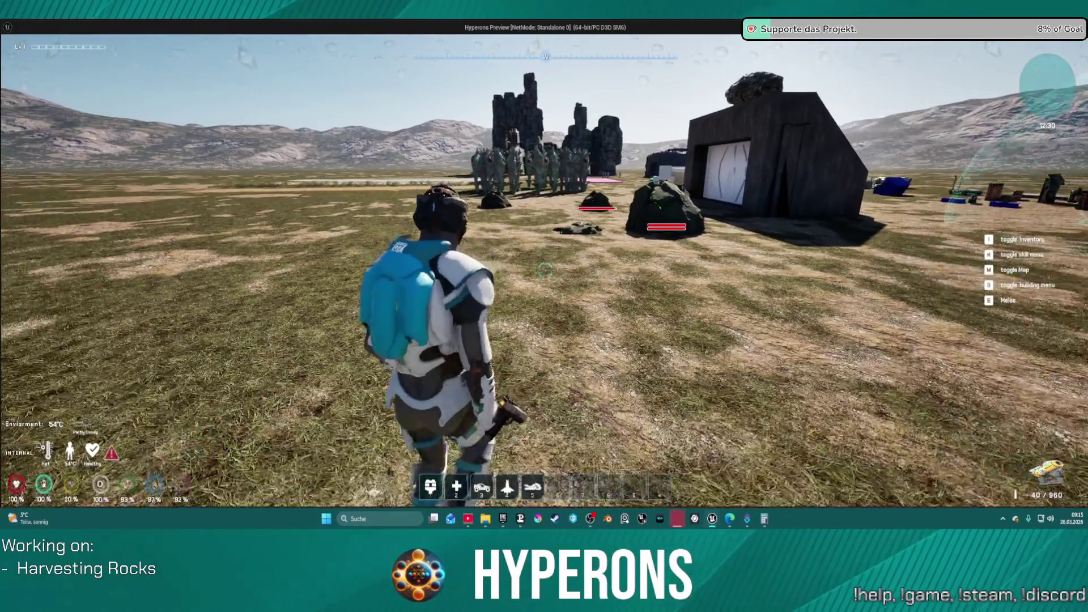
key("s")
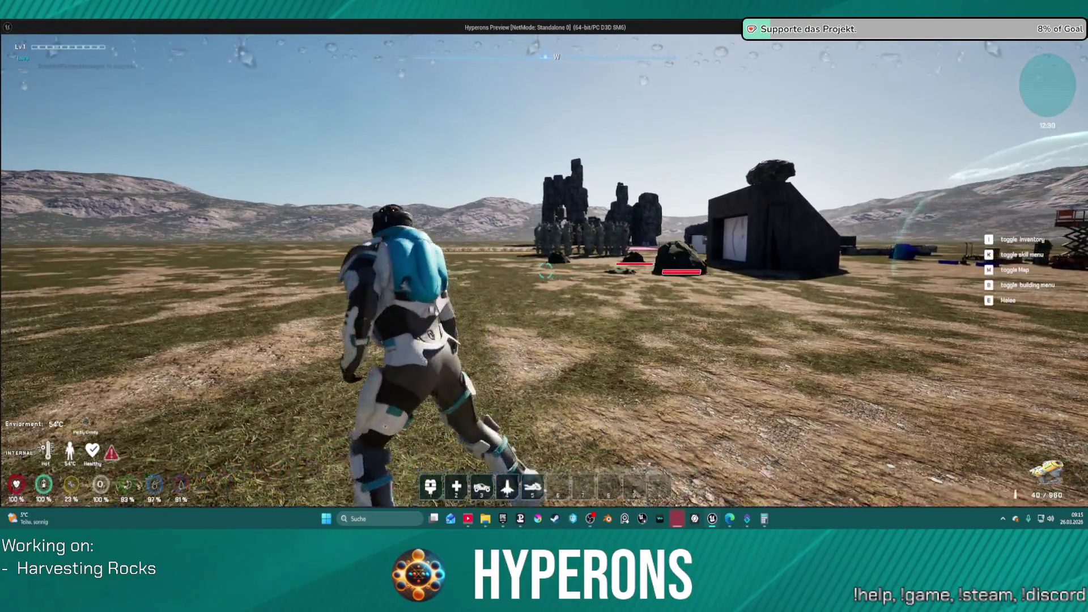
key("w")
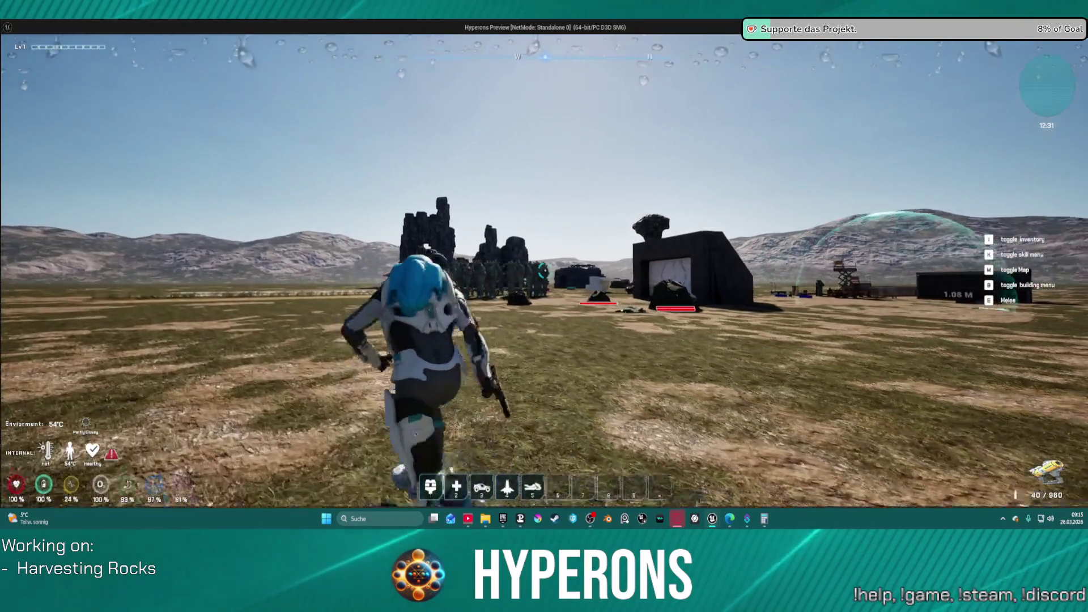
key("shift+w")
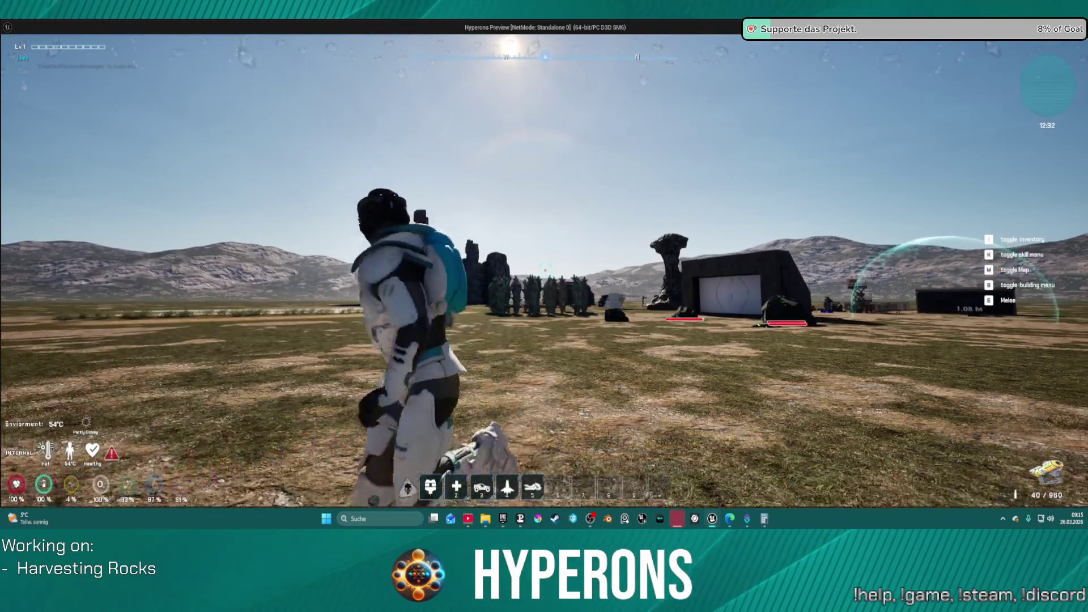
key("shift+w")
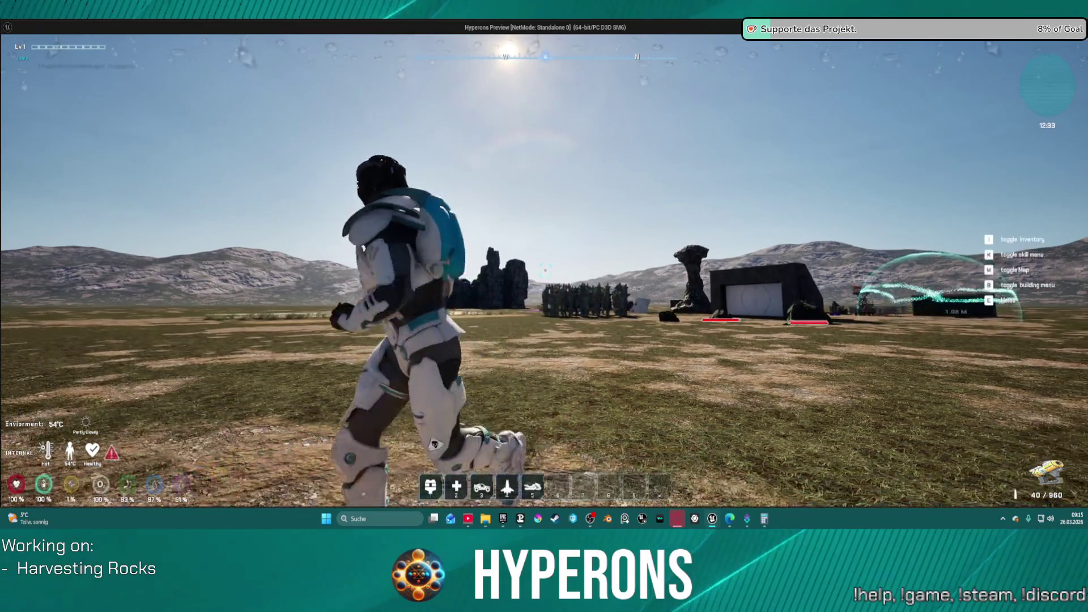
key("space")
key("alt+Tab")
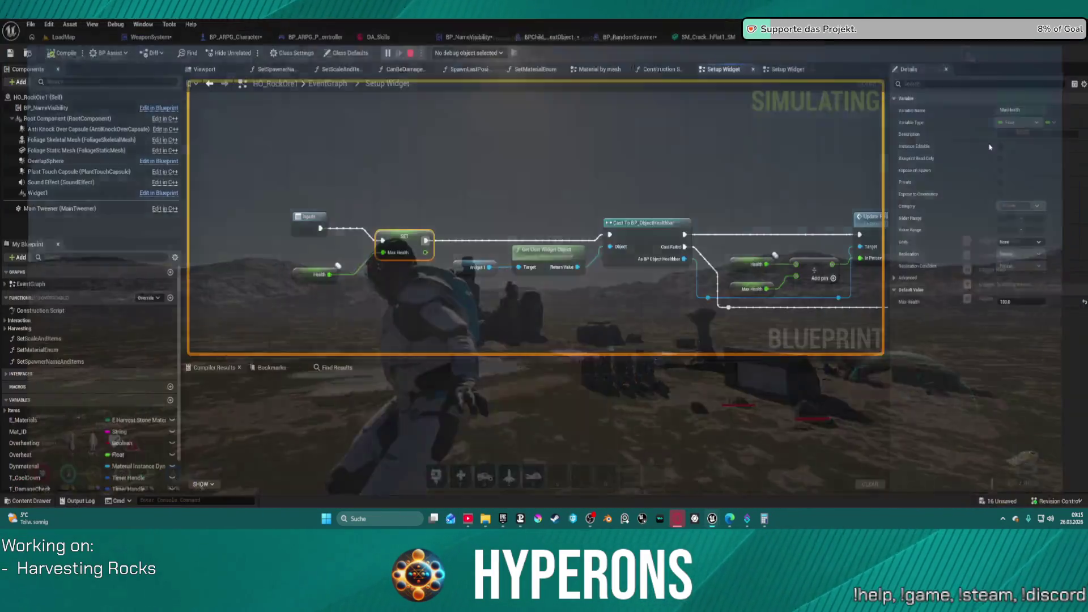
Select the BP_NameVisibility component, review the Setup Widget's Cast To BP_DisplayName, Update Name and SET Health nodes, then open BP_NameVisibility's EventGraph.
scroll(652, 175, "down", 4)
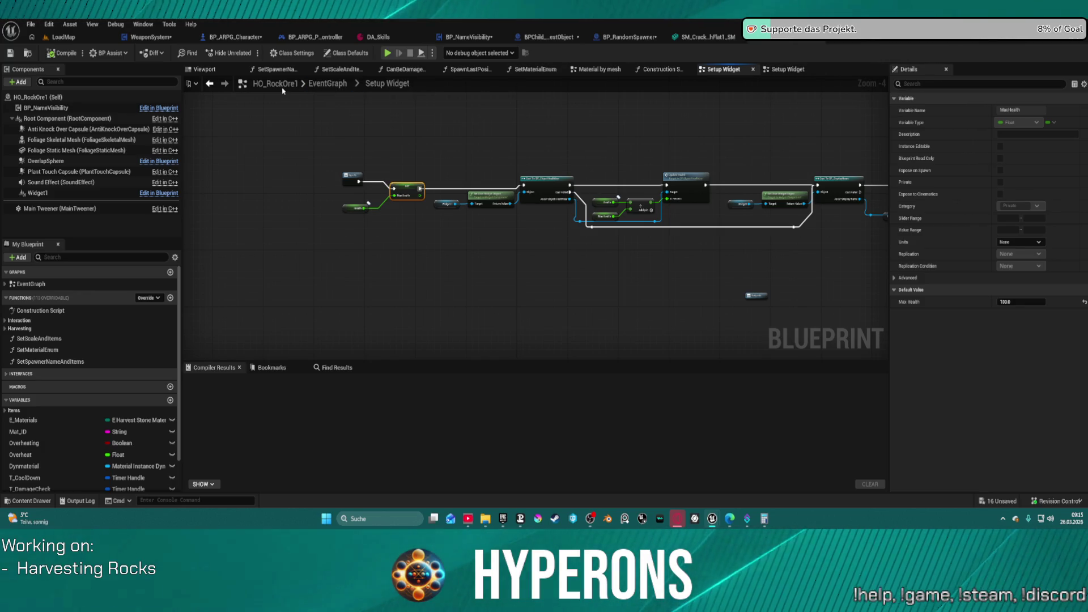
left_click(51, 107)
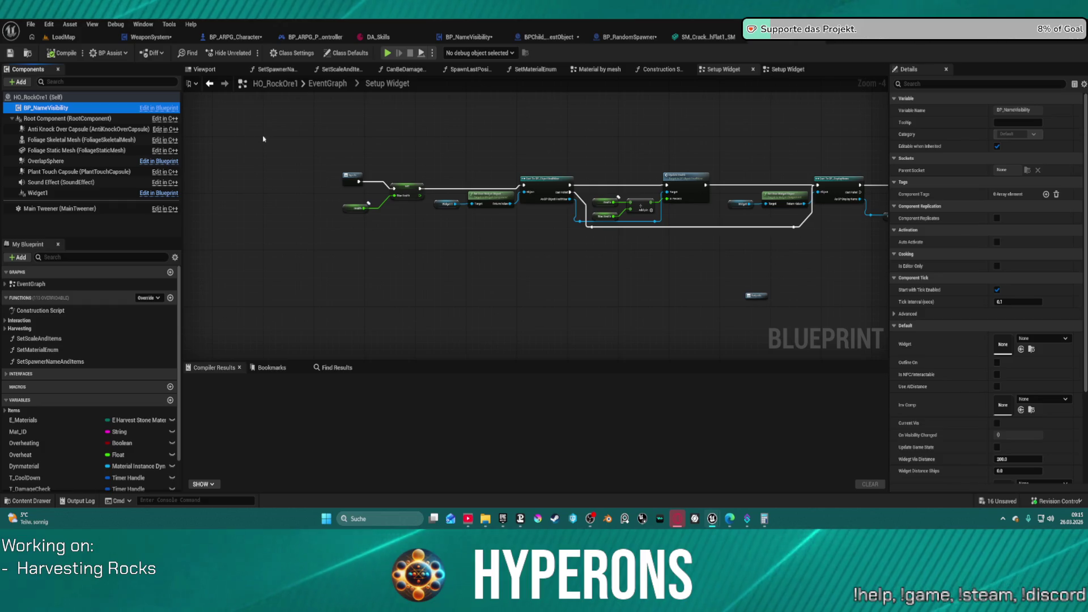
left_click_drag(499, 133, 301, 117)
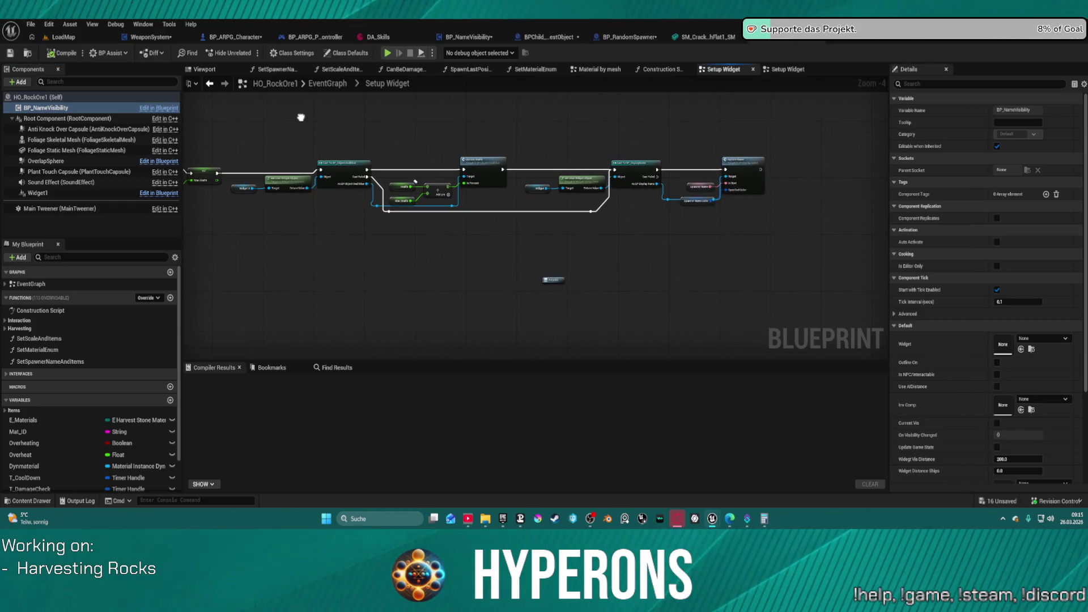
scroll(396, 181, "up", 5)
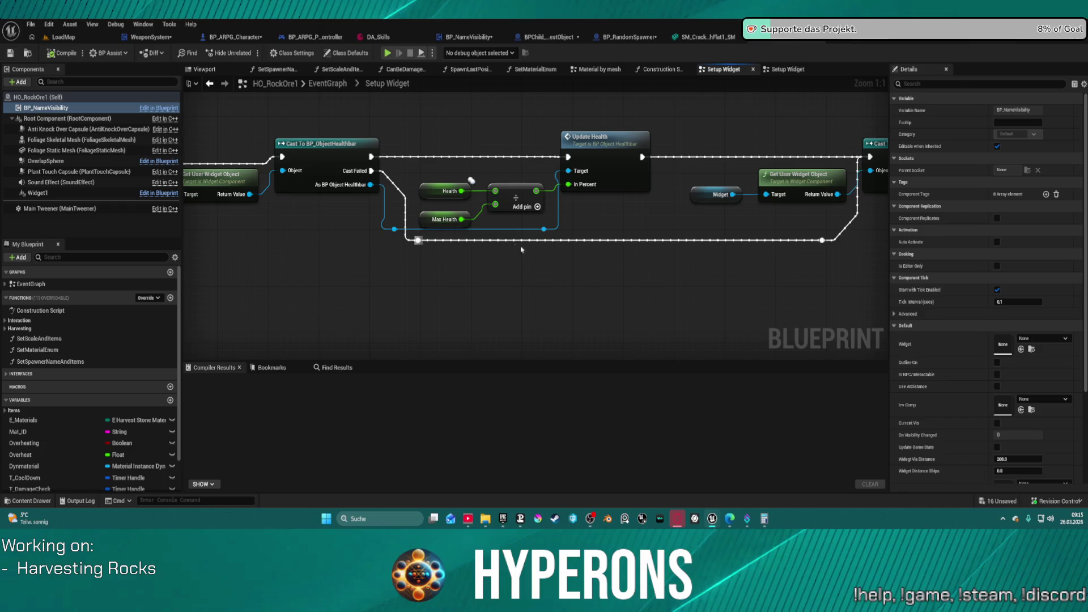
mouse_move(703, 216)
left_mouse_down()
mouse_move(323, 219)
mouse_move(283, 199)
left_mouse_up()
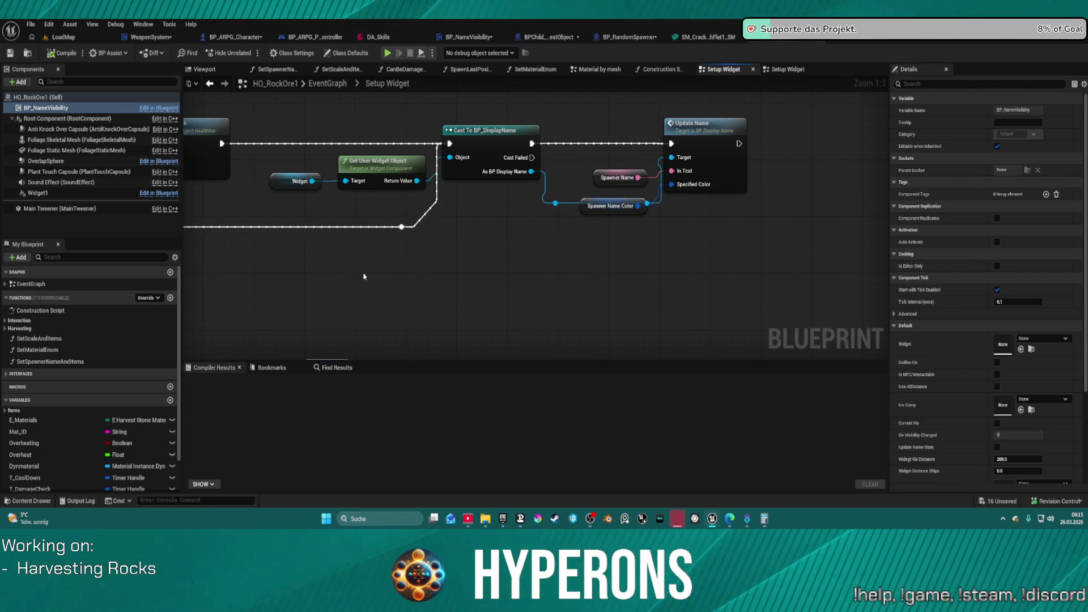
left_click_drag(353, 251, 785, 197)
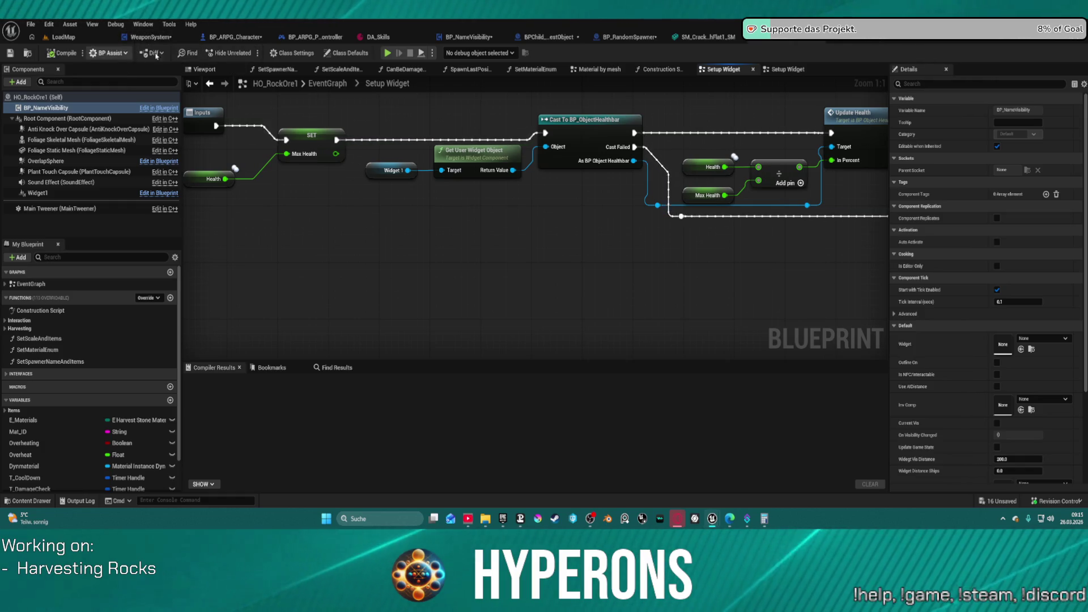
left_click(482, 38)
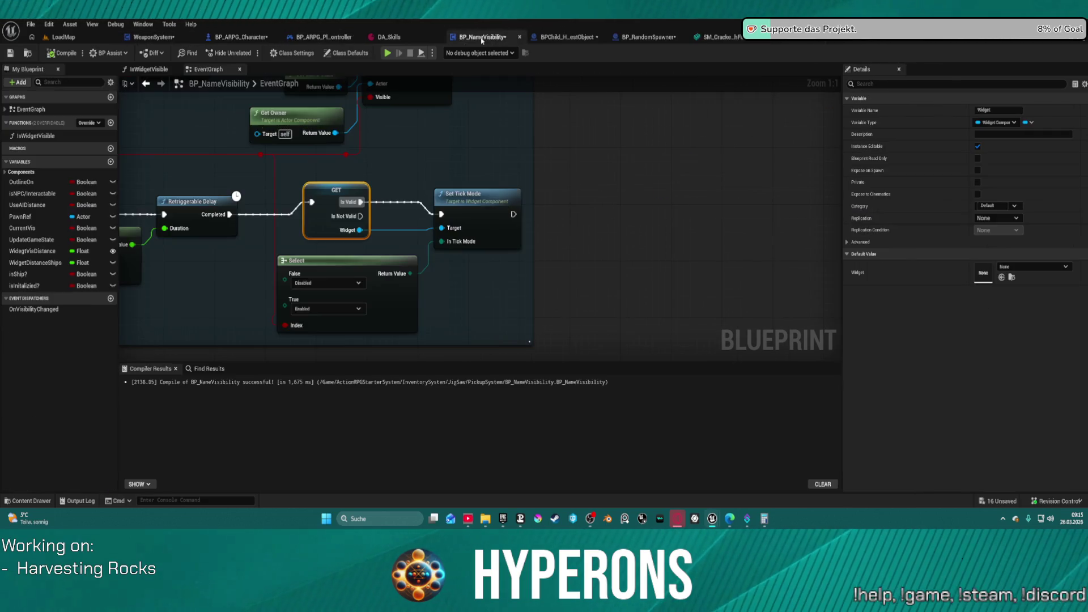
scroll(503, 218, "down", 7)
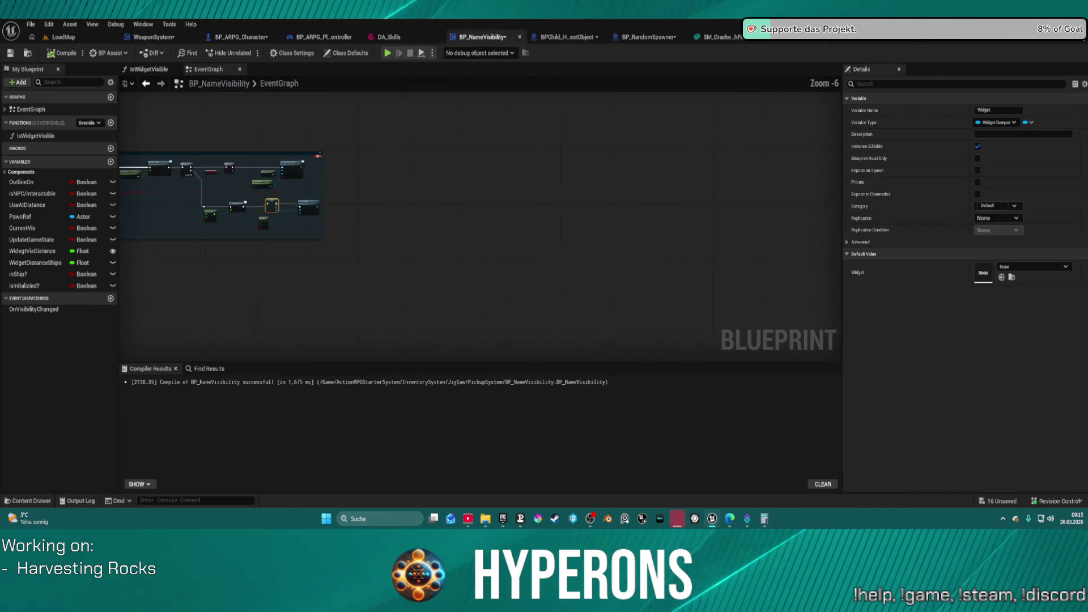
scroll(503, 218, "up", 6)
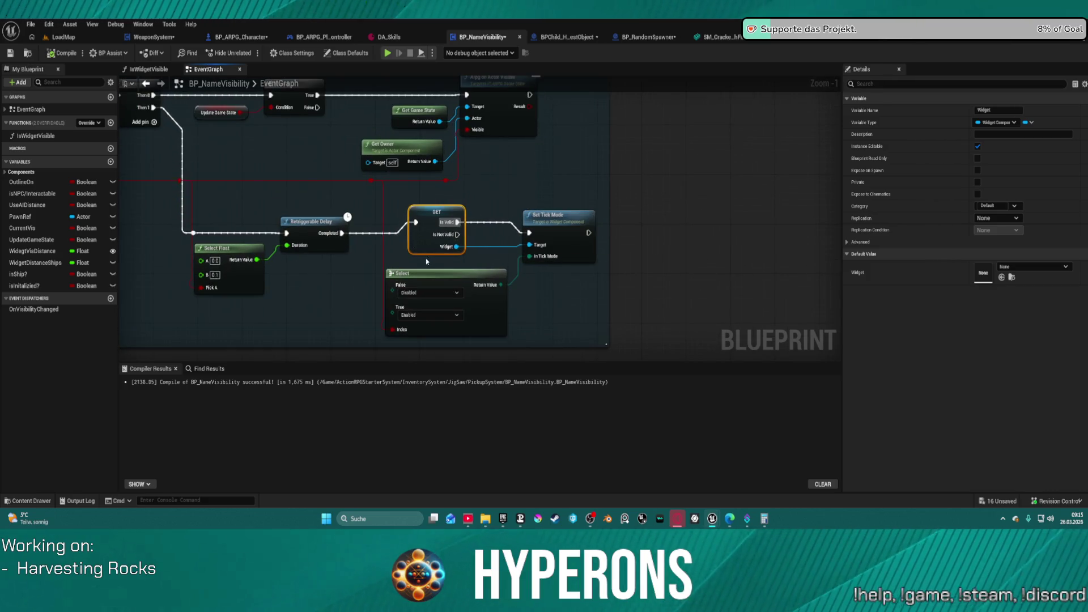